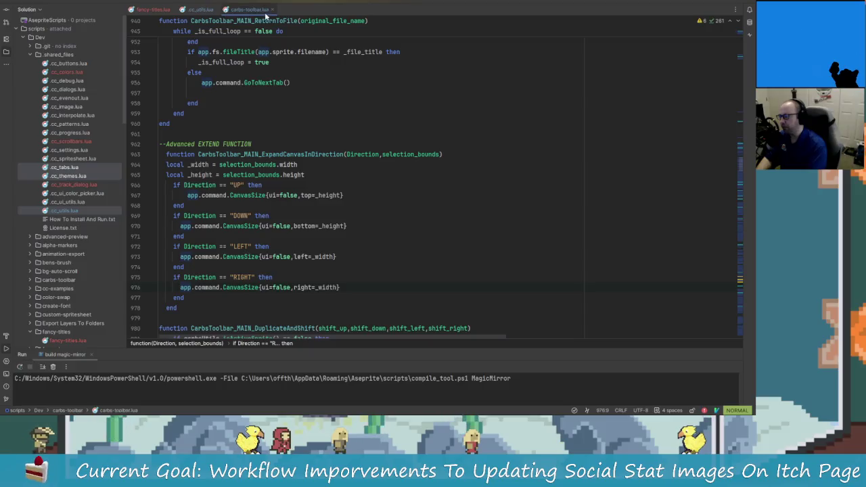
Close carbs-toolbar.lua and open MagicMirror's plugin-start.lua and magic-mirror.lua.
left_click(275, 12)
scroll(71, 274, "down", 3)
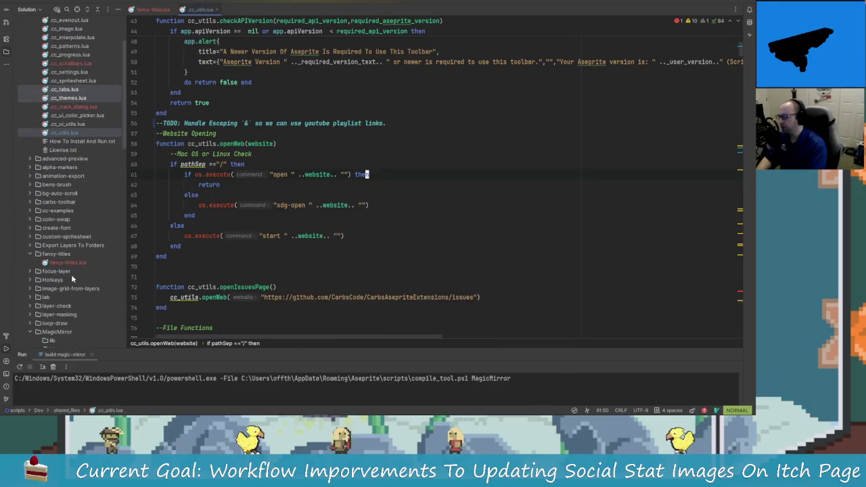
scroll(74, 282, "down", 3)
scroll(74, 282, "down", 2)
double_click(68, 194)
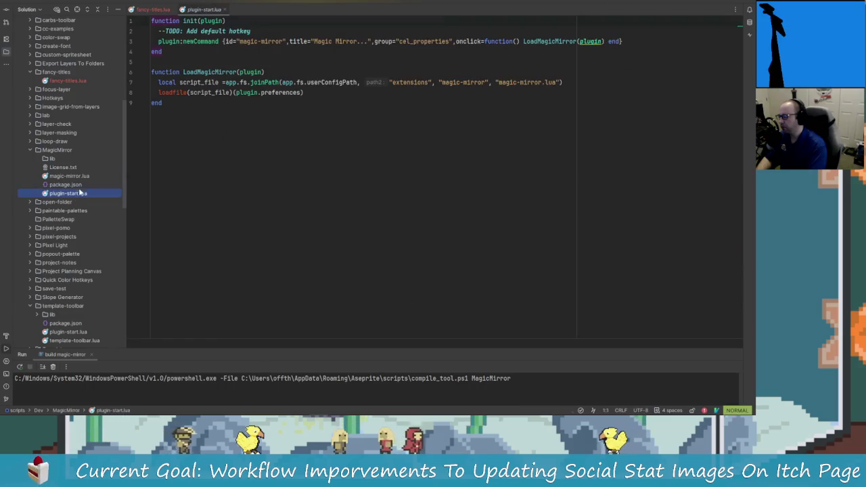
left_click(77, 177)
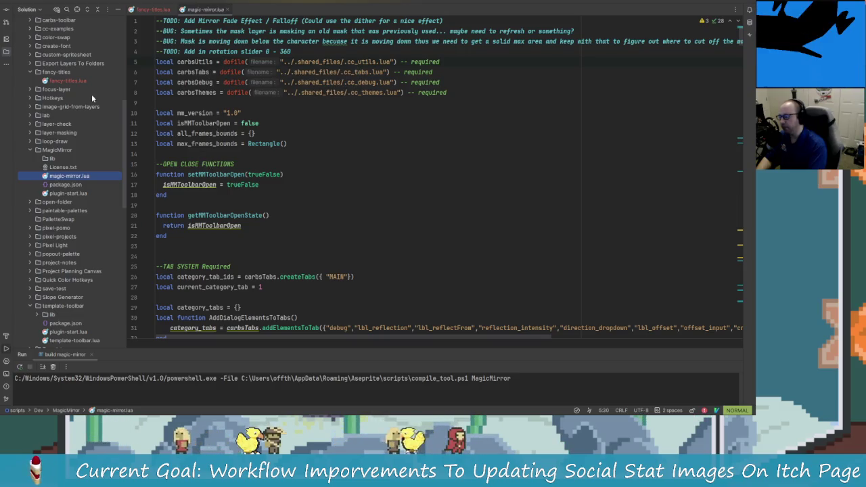
Open the shared .cc_utils.lua and also select .cc_tabs.lua and .cc_themes.lua.
scroll(51, 145, "up", 2)
scroll(72, 213, "up", 10)
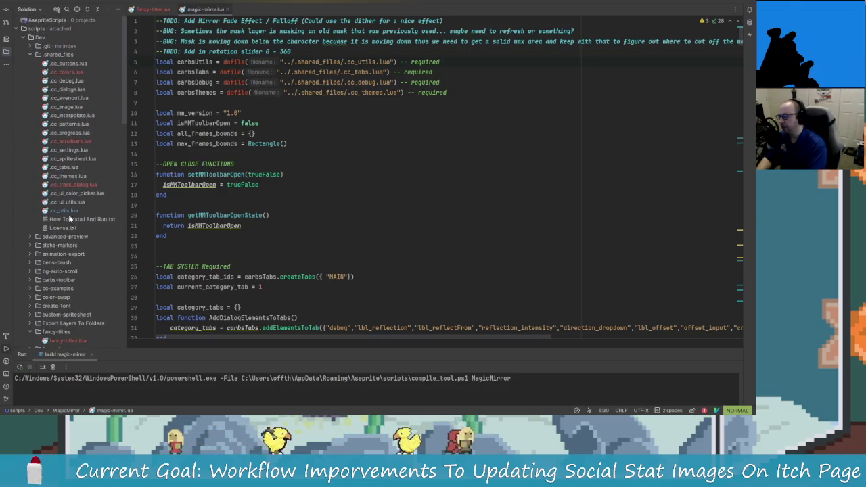
left_click(72, 211)
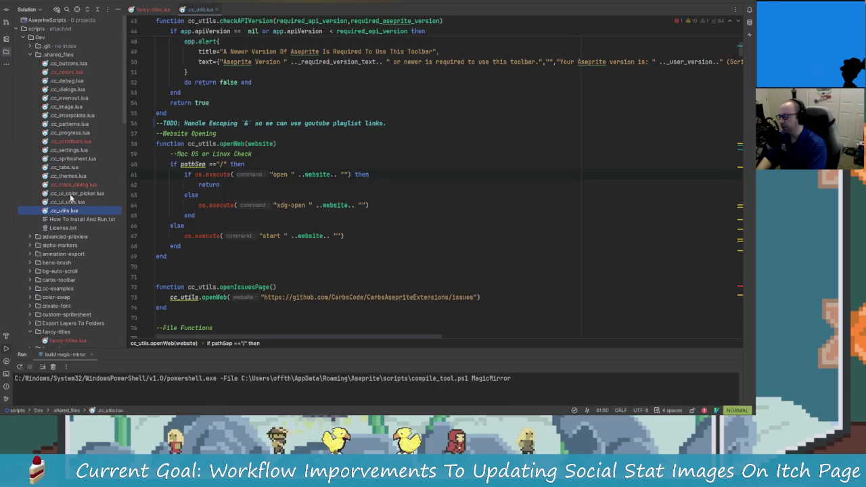
left_click(71, 167, "ctrl")
left_click(76, 176, "ctrl")
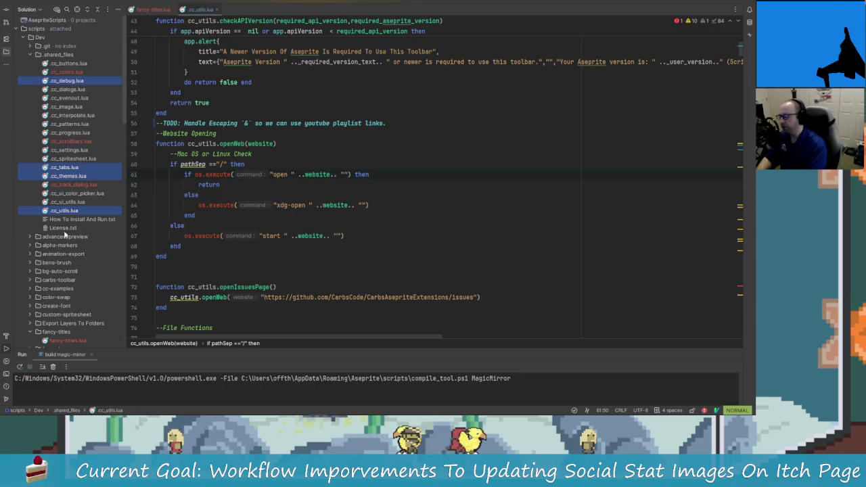
scroll(66, 235, "down", 3)
scroll(68, 169, "down", 2)
scroll(70, 101, "down", 2)
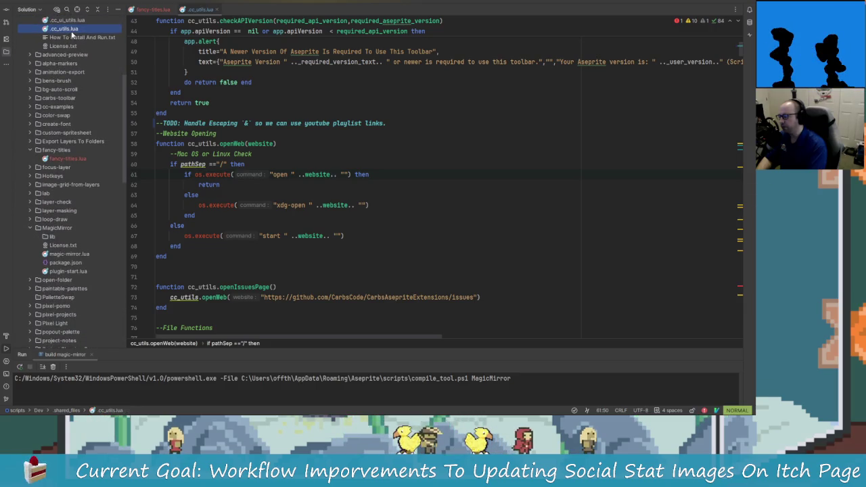
Copy the four shared files into MagicMirror's lib folder without adding them to Git.
left_click_drag(71, 31, 65, 242)
key("Return")
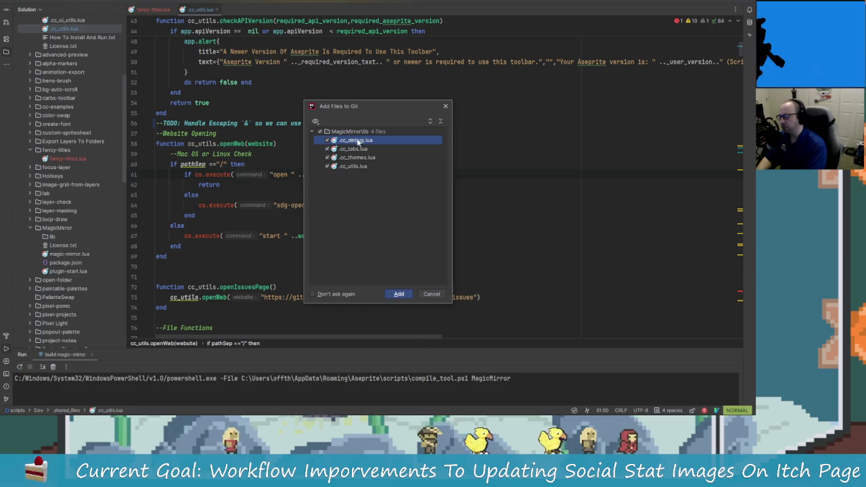
left_click(427, 294)
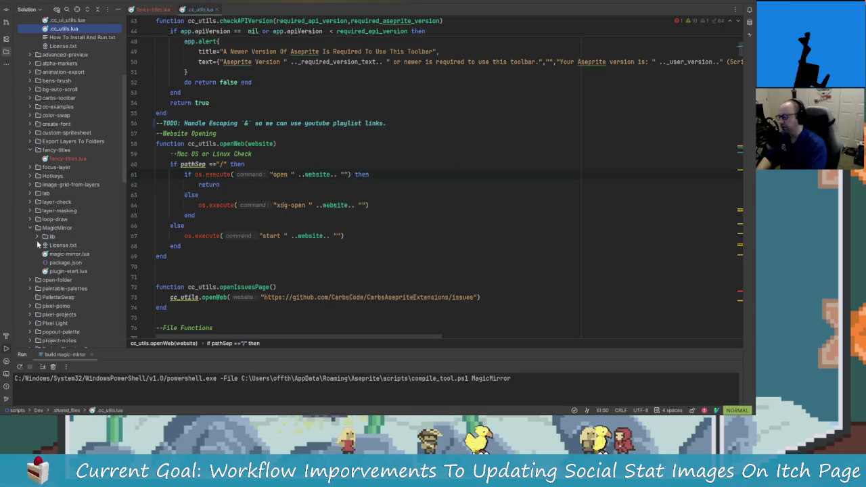
Rename .cc_debug.lua and .cc_utils.lua in lib to cc_debug.lua and cc_utils.lua.
left_click(73, 245)
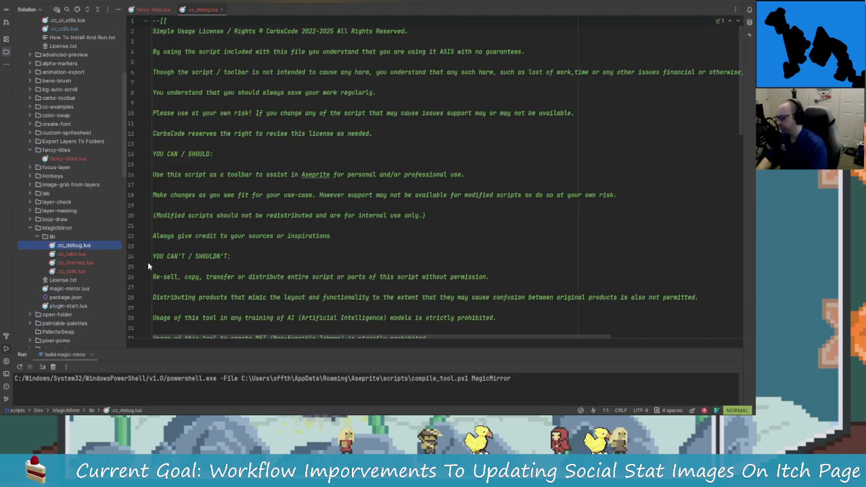
key("F2")
key("Delete")
key("Return")
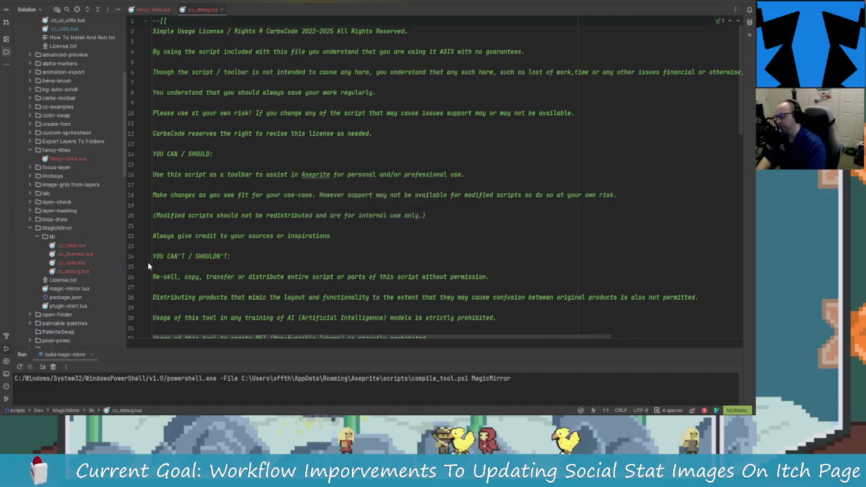
left_click(87, 262)
key("F2")
key("Home")
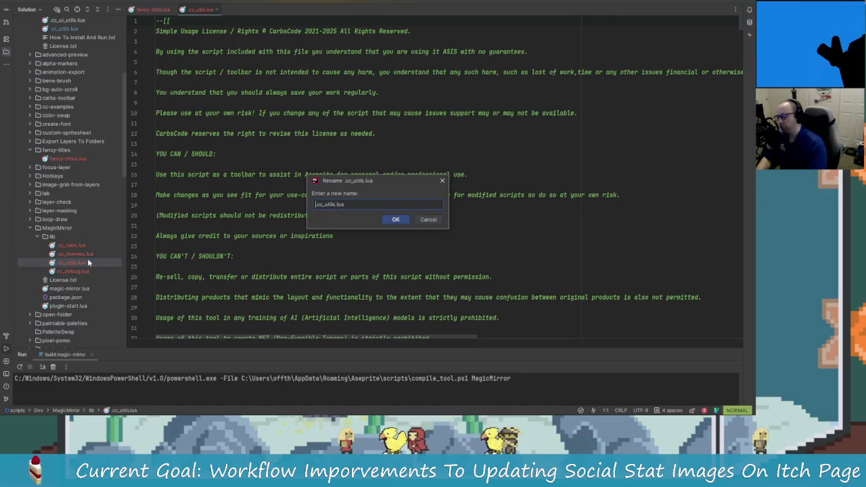
key("Delete")
key("Return")
Rename .cc_themes.lua and .cc_tabs.lua to cc_themes.lua and cc_tabs.lua.
left_click(78, 254)
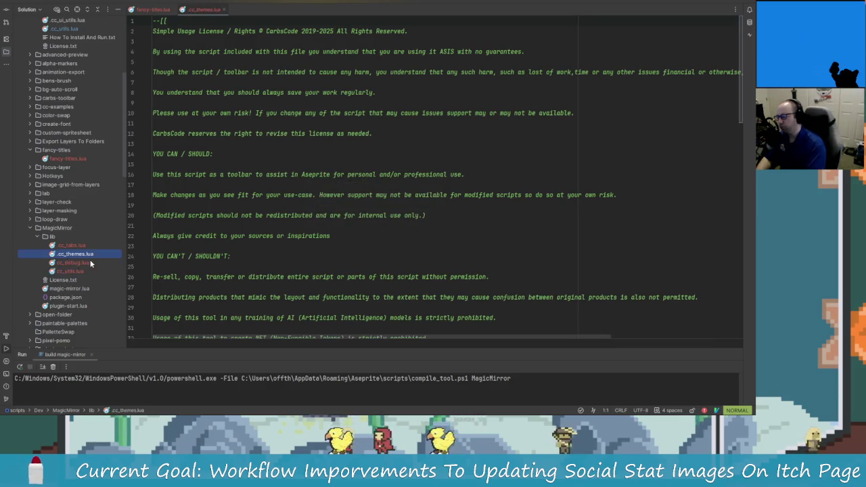
key("F2")
key("Delete")
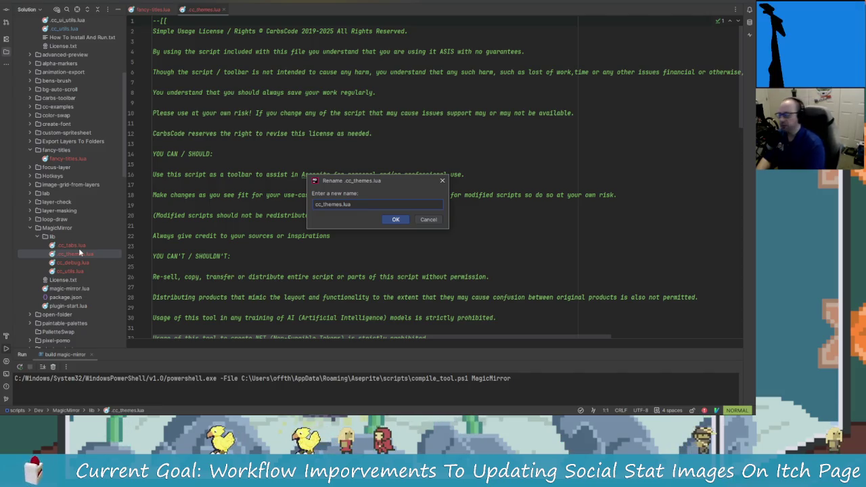
key("Return")
left_click(82, 245)
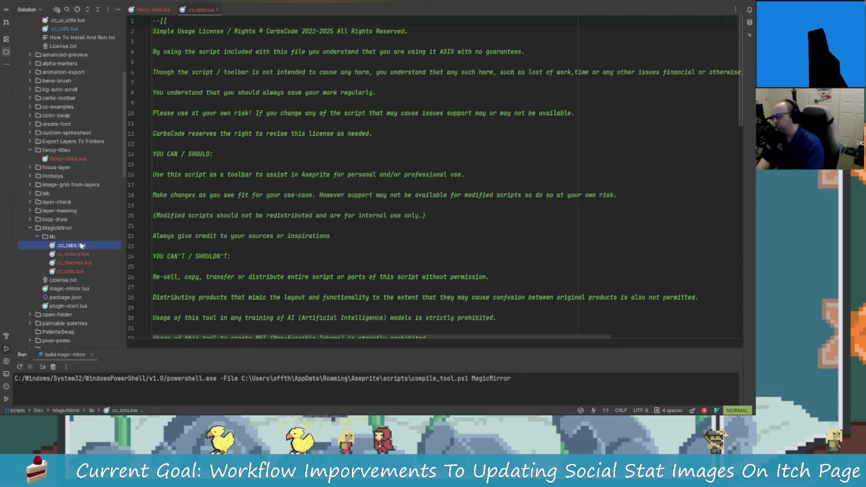
key("shift+F6")
key("Return")
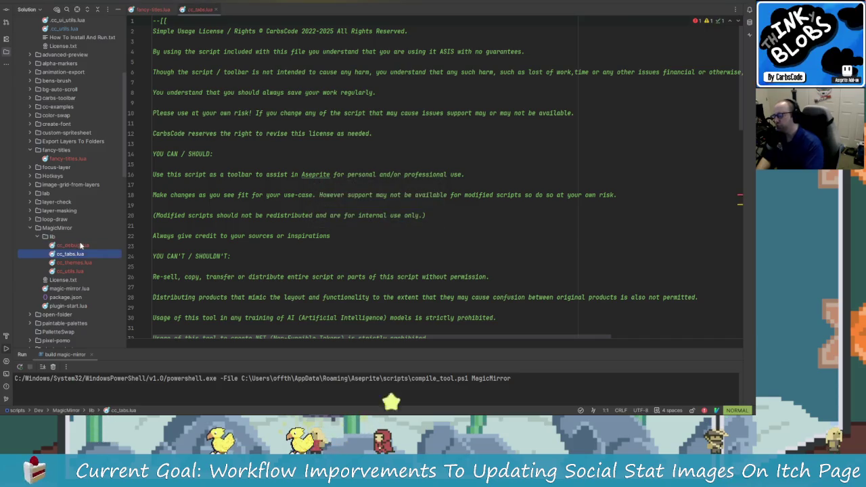
left_click(68, 288)
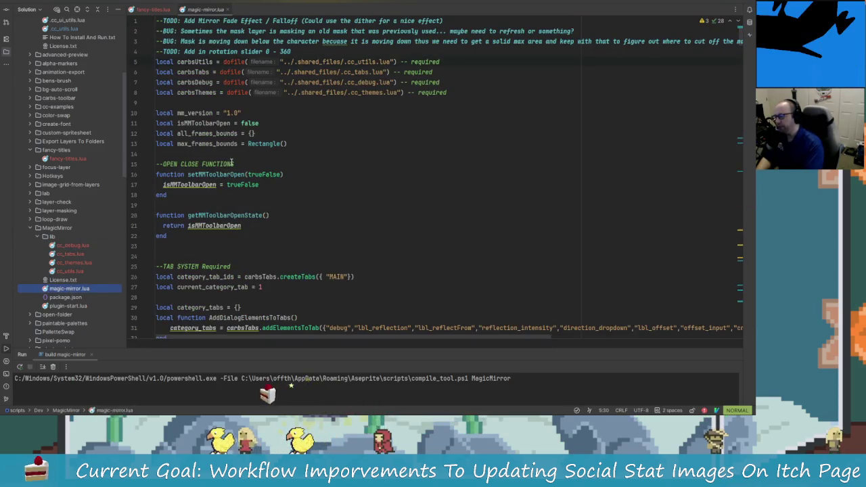
Expand the loop-draw folder and open loop-draw.lua.
left_click(391, 61)
scroll(134, 240, "down", 3)
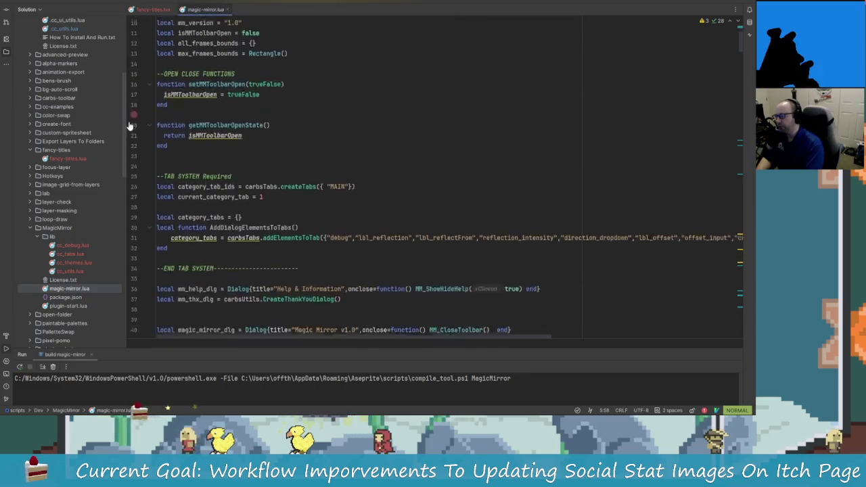
scroll(133, 240, "up", 3)
mouse_move(68, 203)
left_click(29, 220)
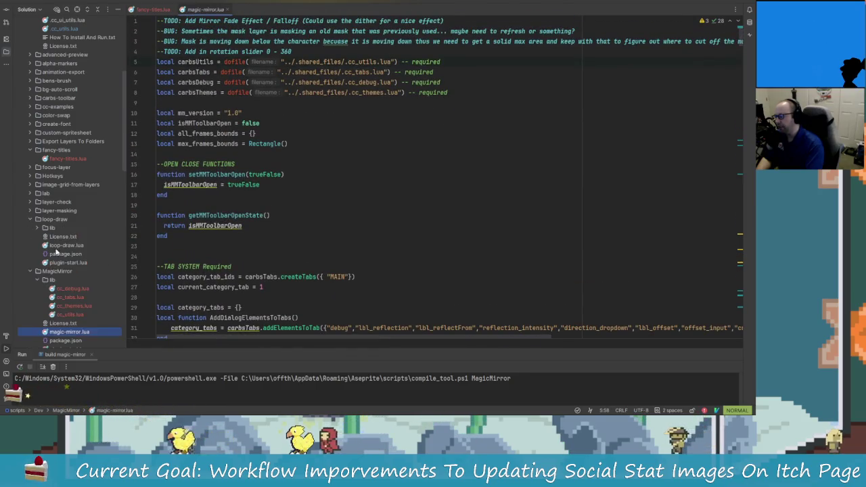
double_click(67, 245)
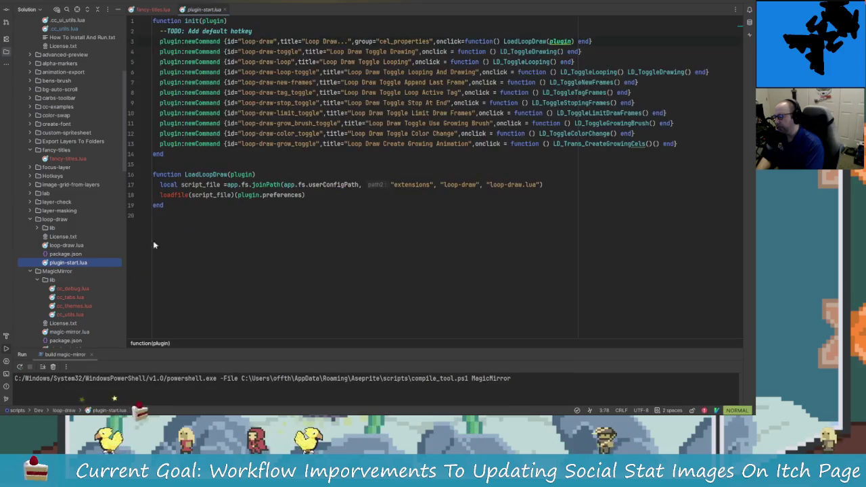
Copy the carbsUtils dofile call on line 39 of loop-draw.lua.
left_click(377, 157)
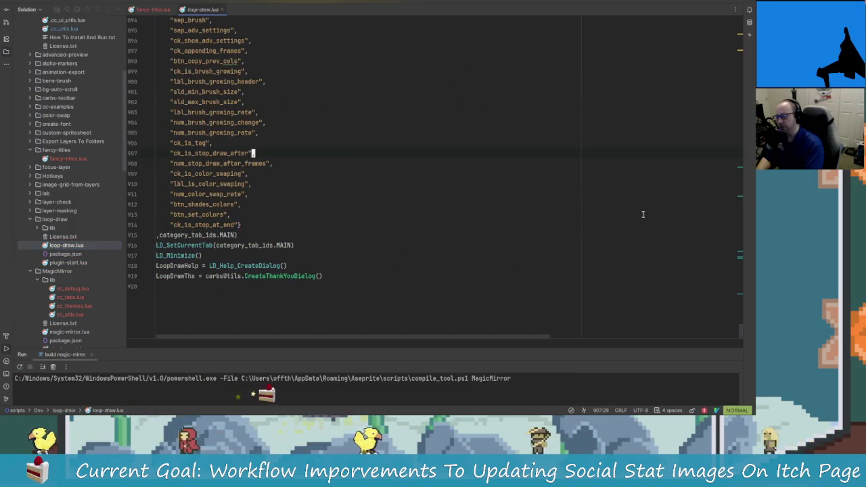
key("g")
key("g")
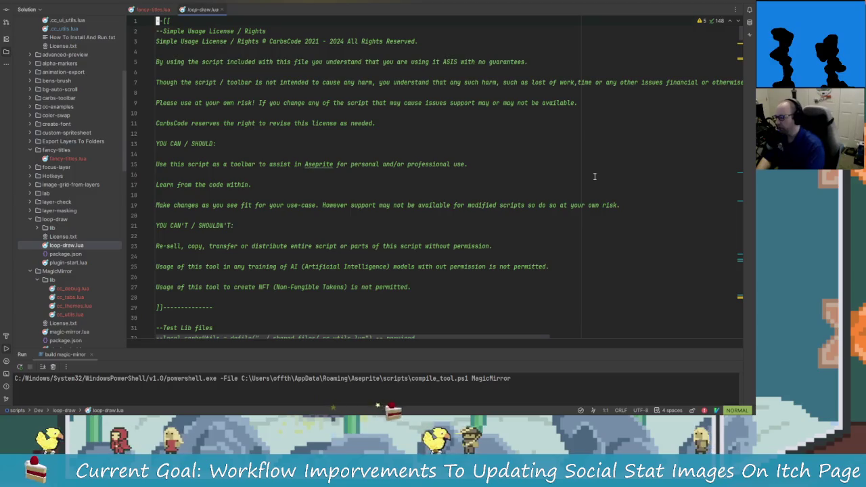
scroll(527, 116, "down", 10)
scroll(527, 116, "up", 2)
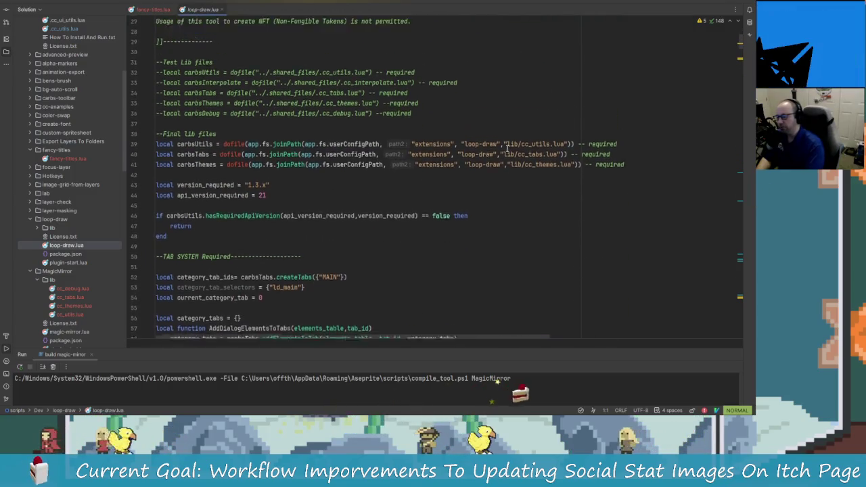
triple_click(204, 164)
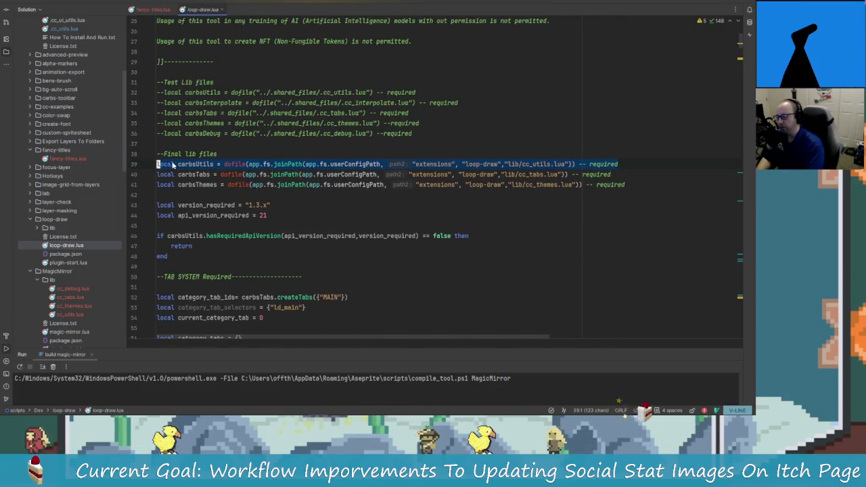
left_click_drag(156, 164, 580, 164)
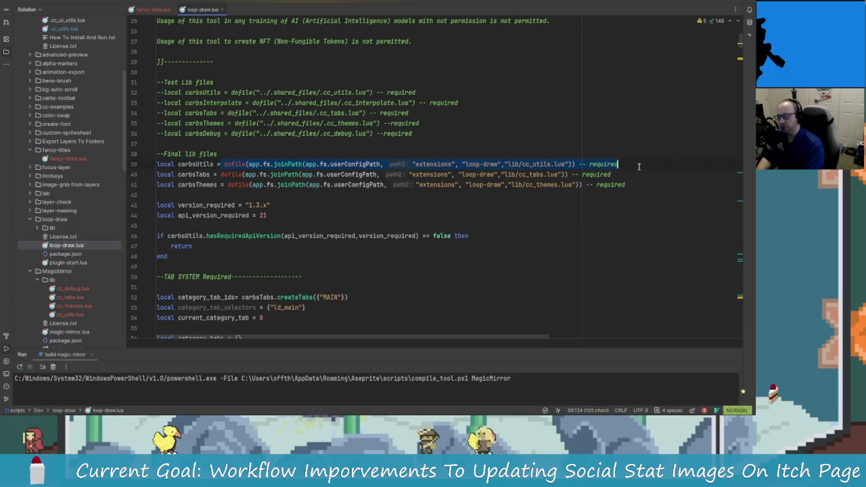
key("y")
Go back to MagicMirror's magic-mirror.lua in the project tree.
key("ctrl+Tab")
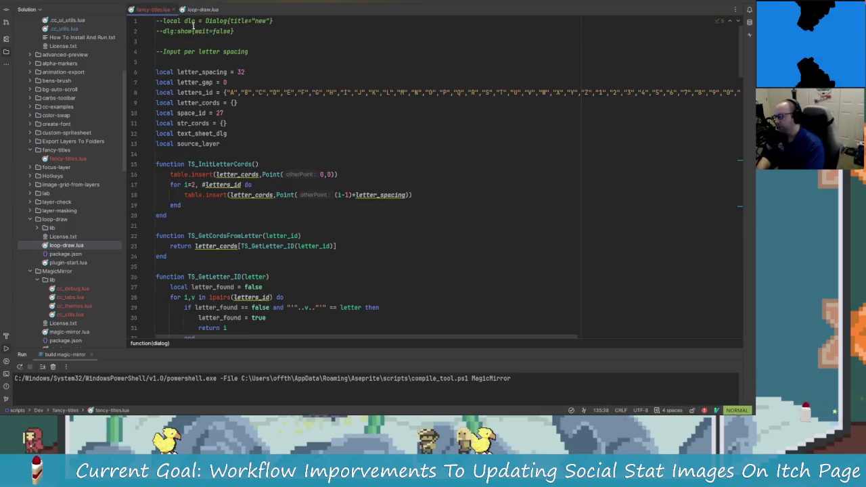
key("ctrl+Tab")
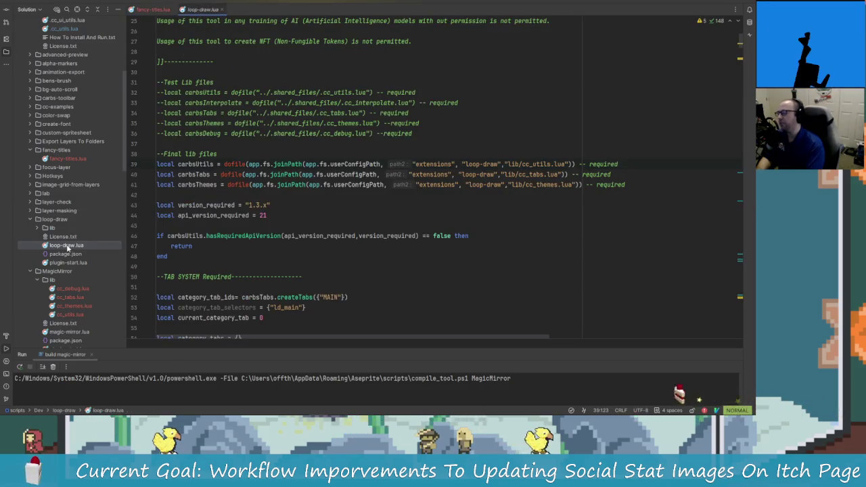
scroll(74, 270, "down", 2)
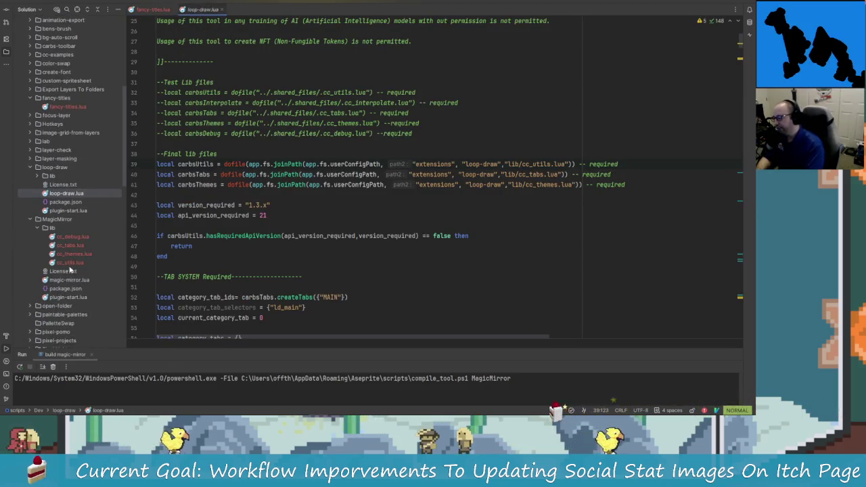
left_click(67, 297)
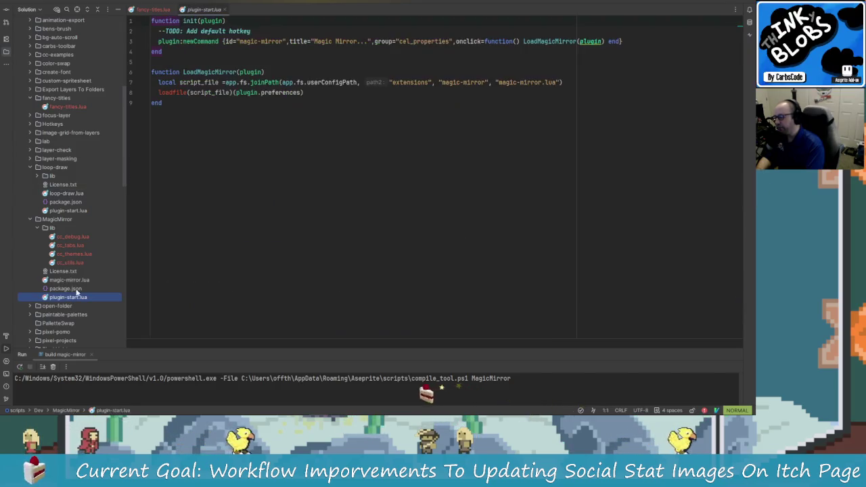
left_click(69, 279)
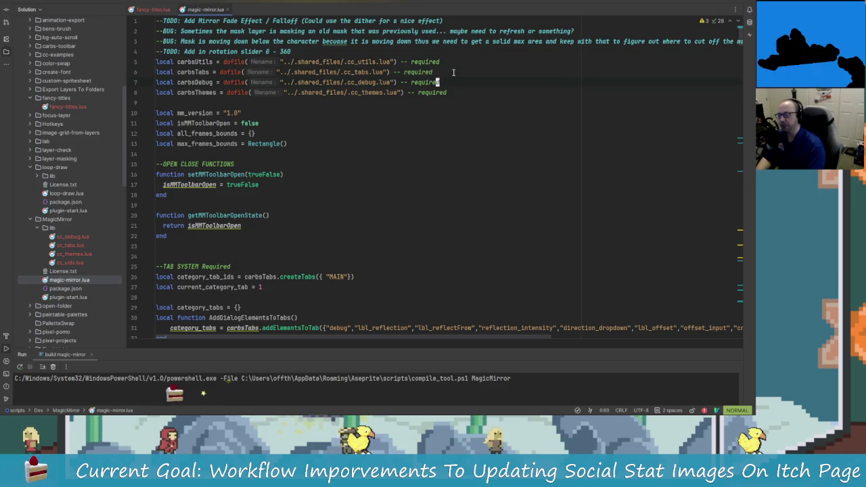
Replace the carbsUtils dofile argument with the copied app.fs.joinPath(...) code.
key("Up")
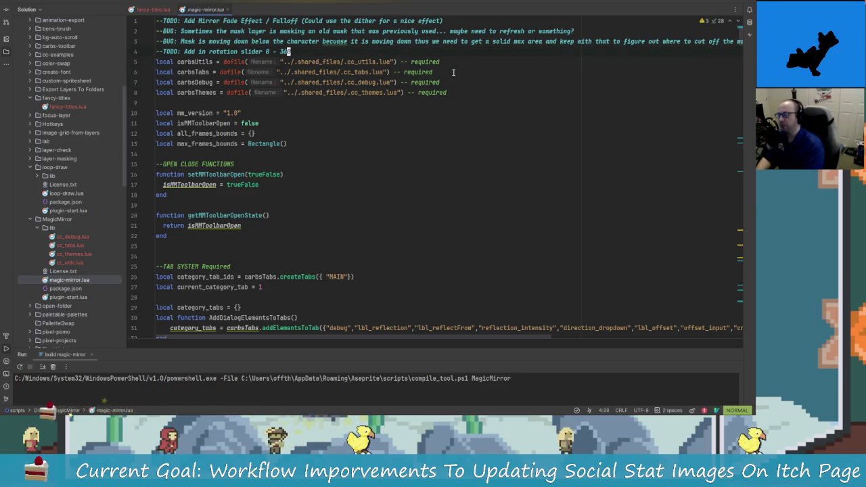
key("i")
left_click_drag(455, 62, 224, 61)
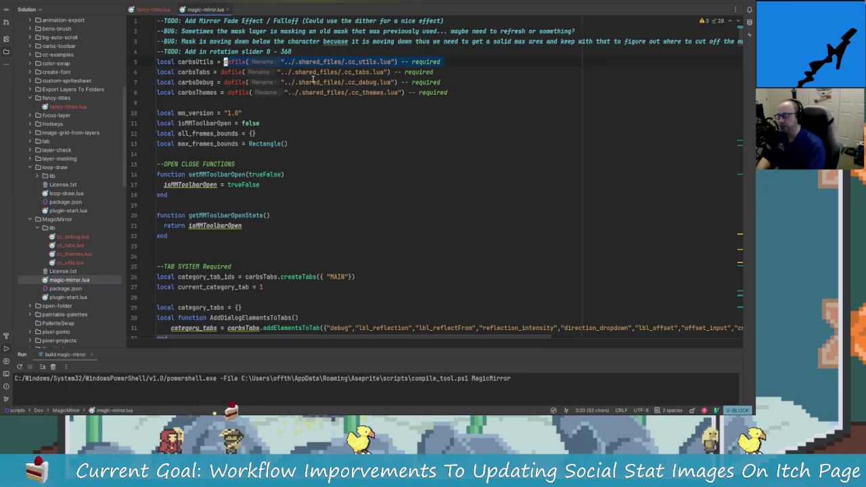
right_click(239, 57)
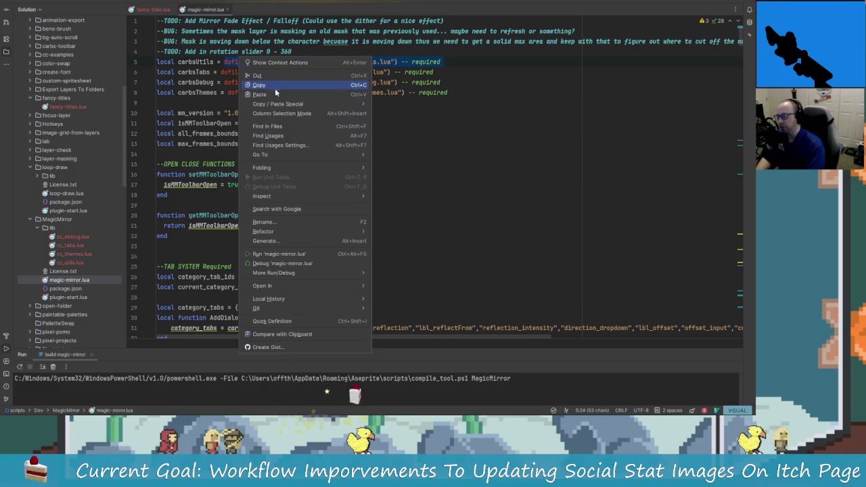
left_click(272, 95)
key("p")
key("j")
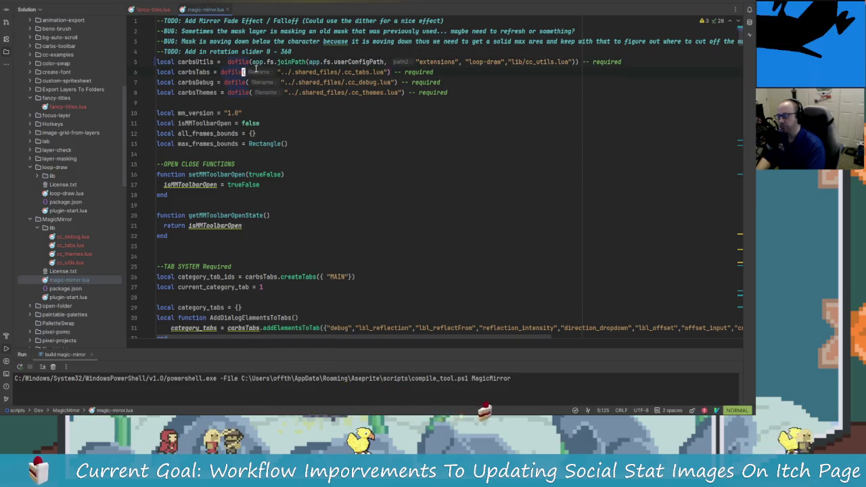
key("k")
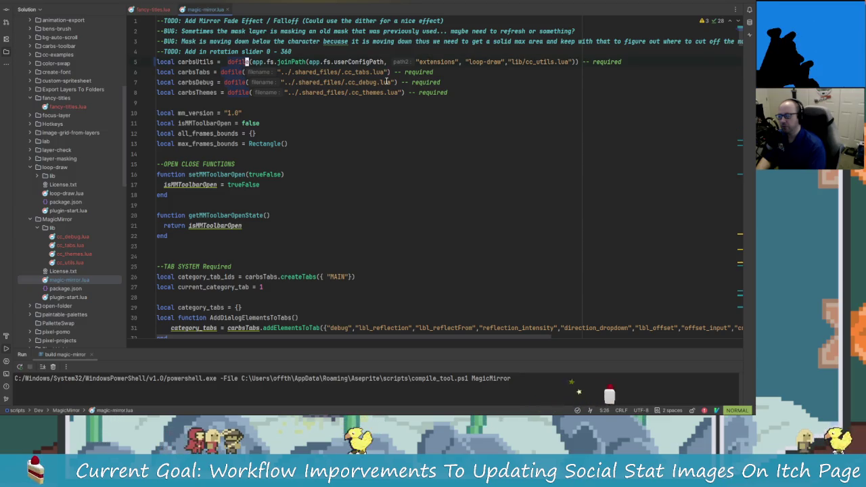
key("x")
left_click(256, 62)
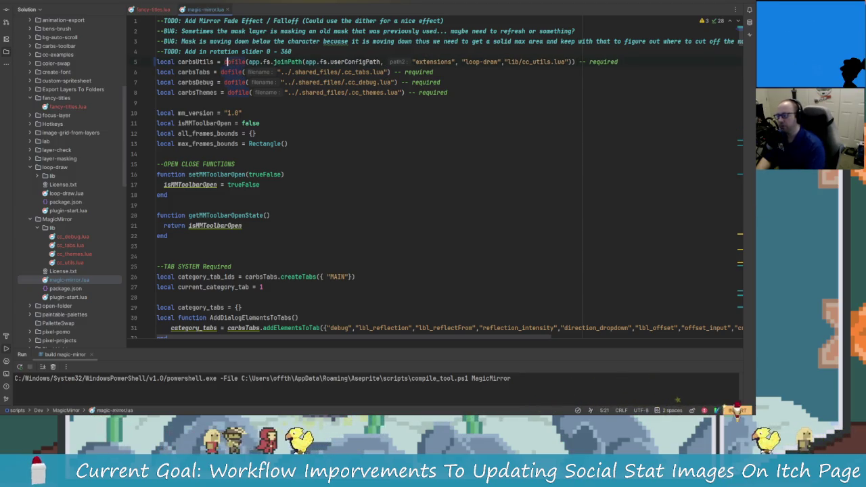
key("i")
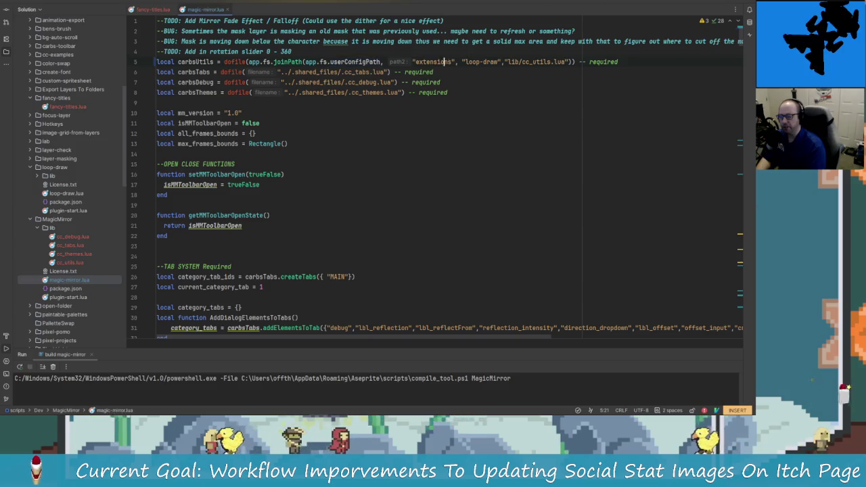
Replace "loop-draw" in the joinPath arguments with tool_id.
left_click(498, 62)
key("BackSpace")
key("BackSpace")
key("BackSpace")
key("BackSpace")
key("BackSpace")
key("BackSpace")
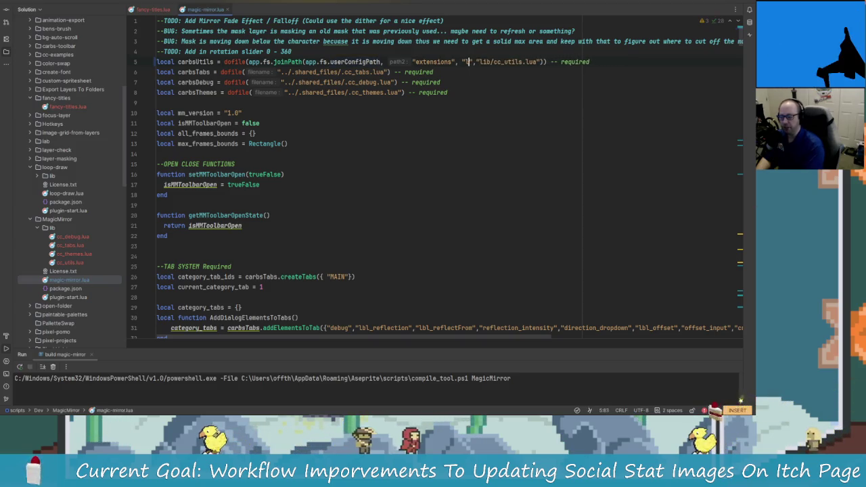
type("tool")
key("BackSpace")
key("BackSpace")
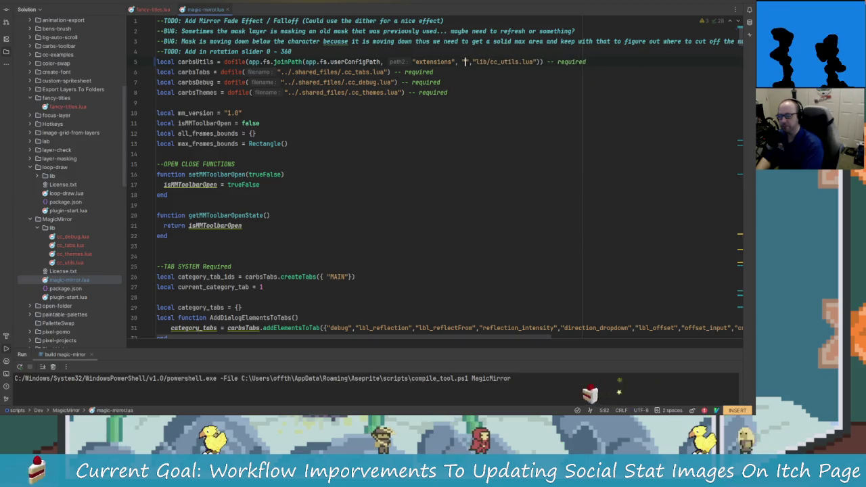
type("tool_")
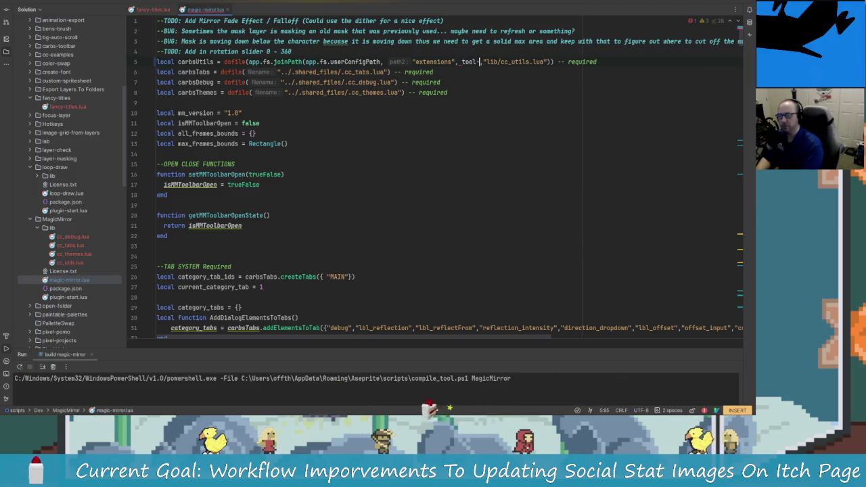
key("BackSpace")
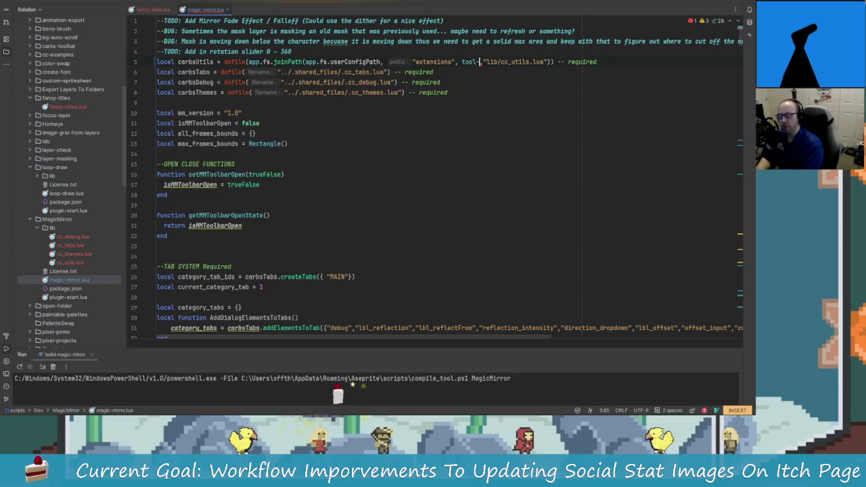
type("_")
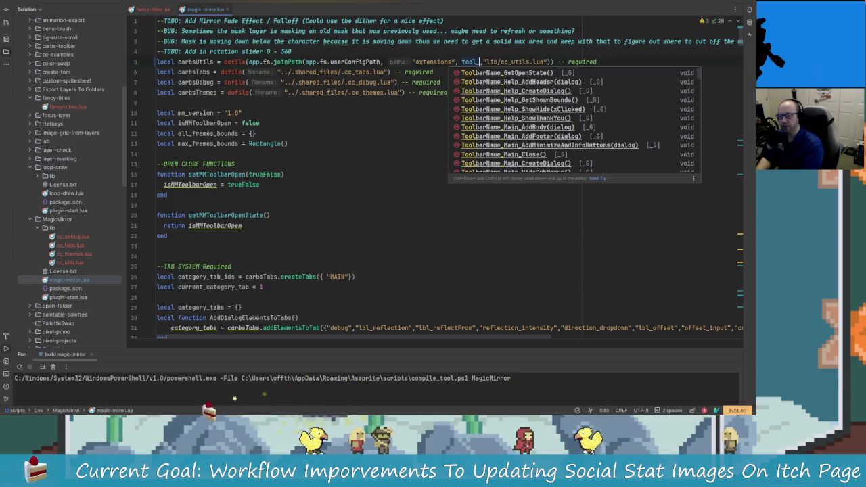
type("i")
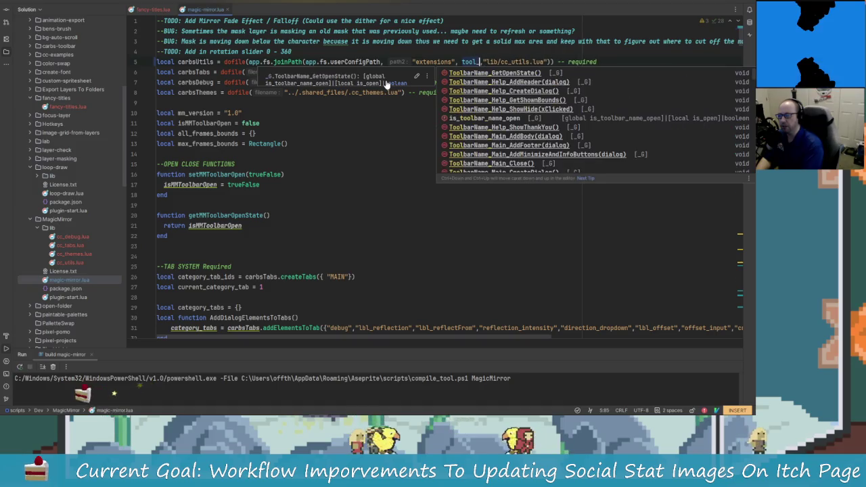
type("d")
key("Right")
key("Right")
key("Right")
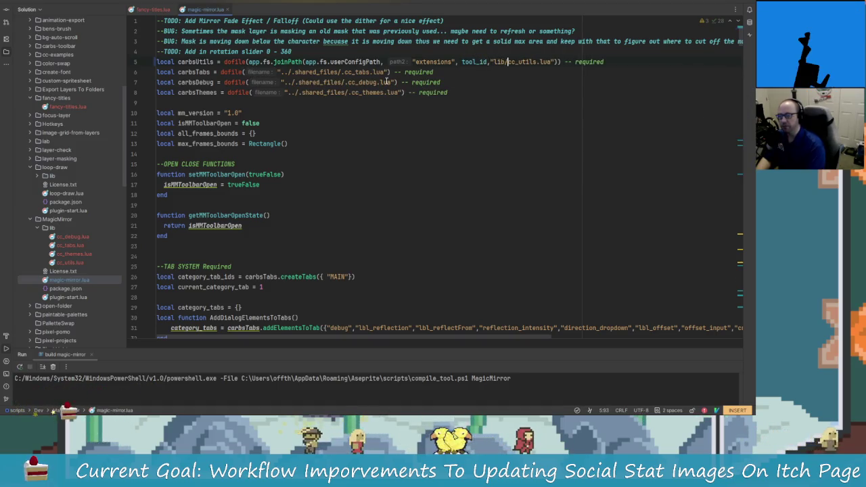
key("Left")
key("Left")
key("Left")
key("Left")
key("Left")
key("Left")
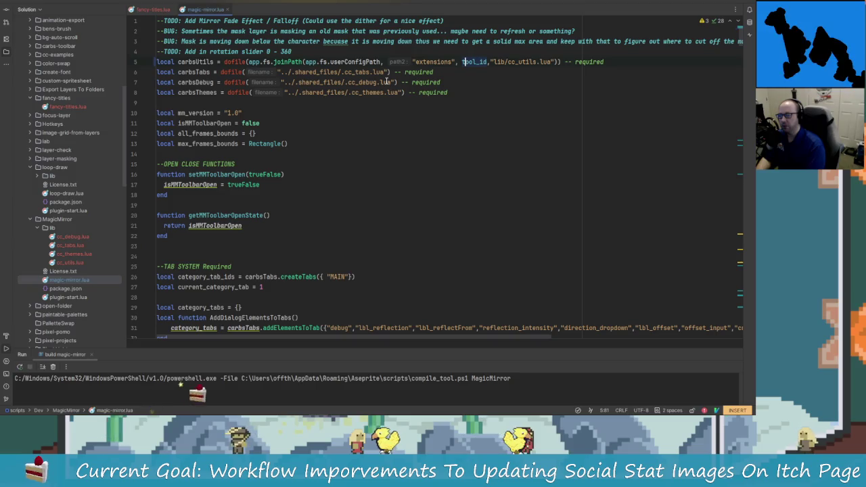
key("BackSpace")
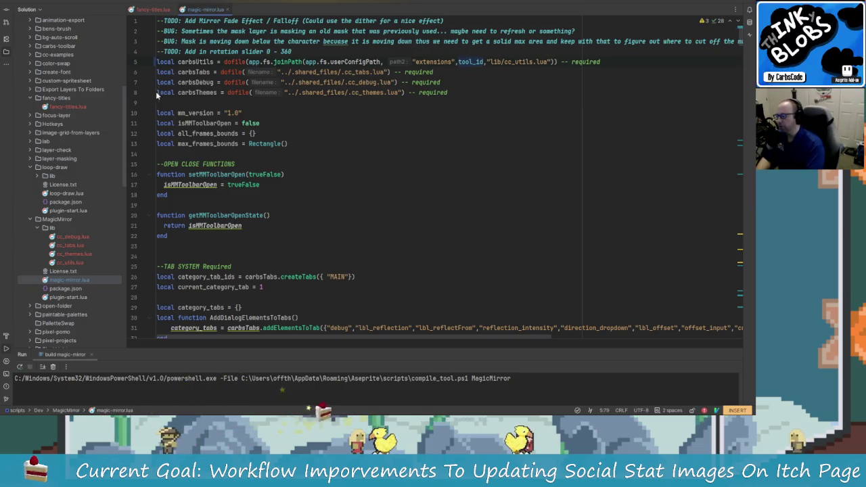
Add local tool_id = "magic-mirror" above the carbsUtils line.
key("Home")
key("Return")
key("Return")
key("Up")
key("Up")
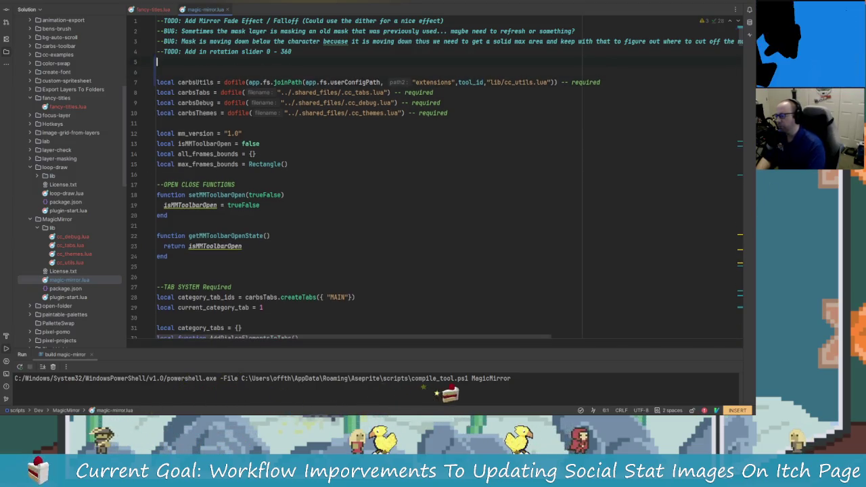
type("local tool")
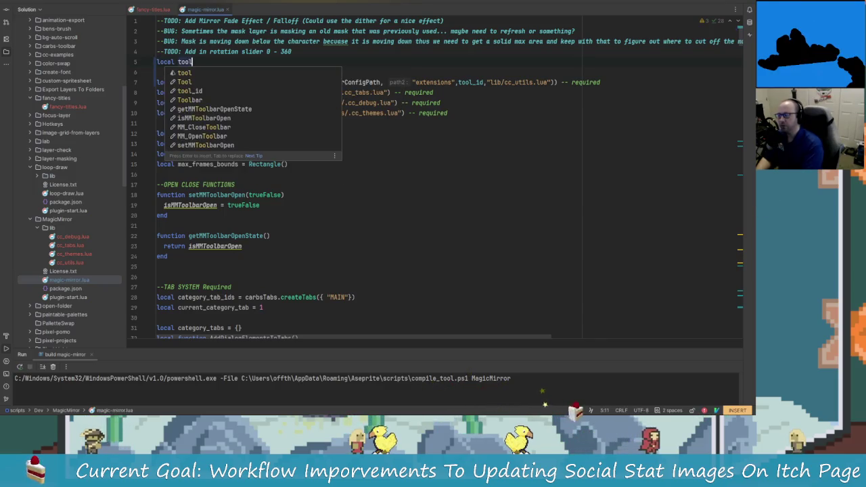
type("_id = \"")
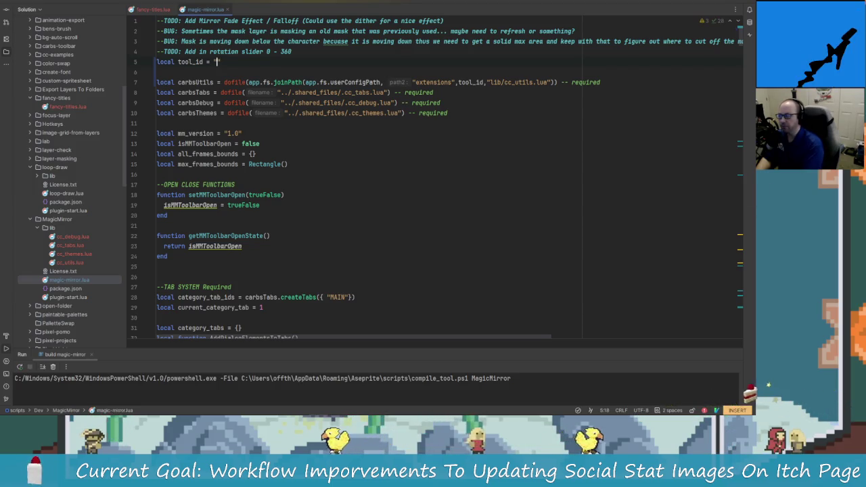
type("magic")
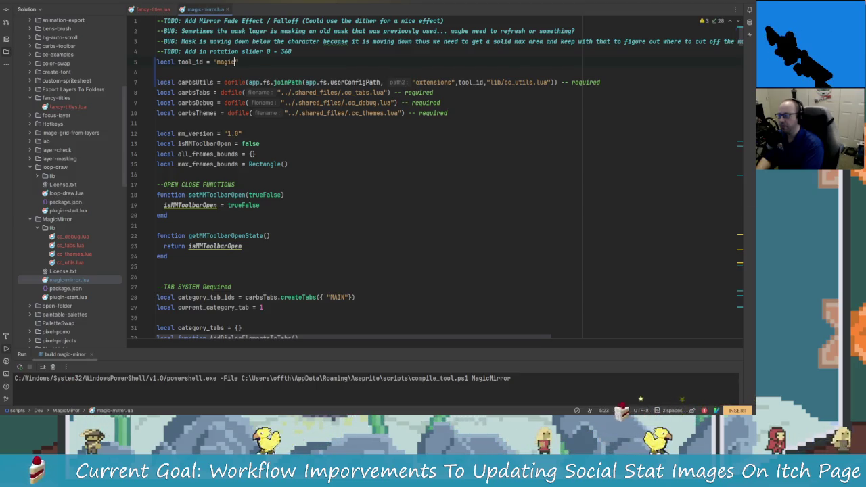
type("-")
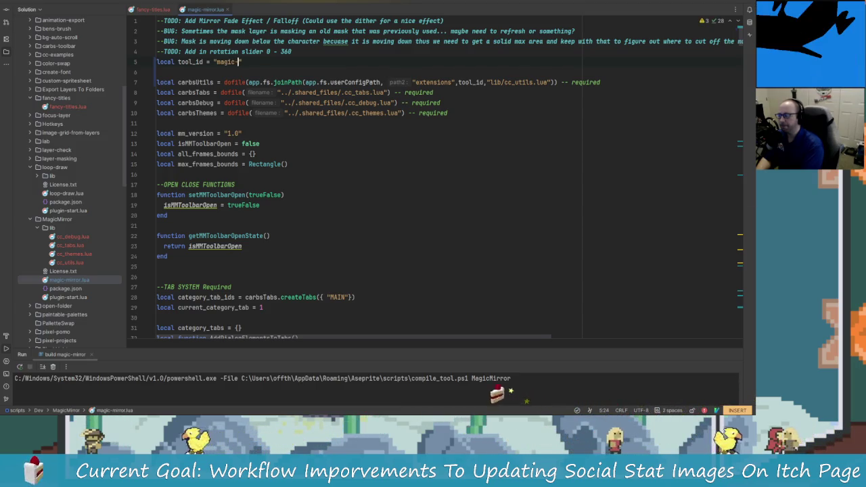
type("mirror")
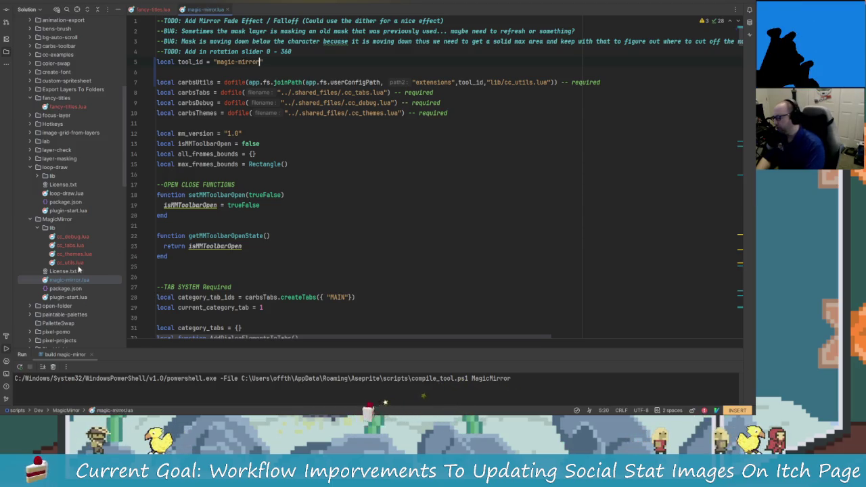
right_click(63, 219)
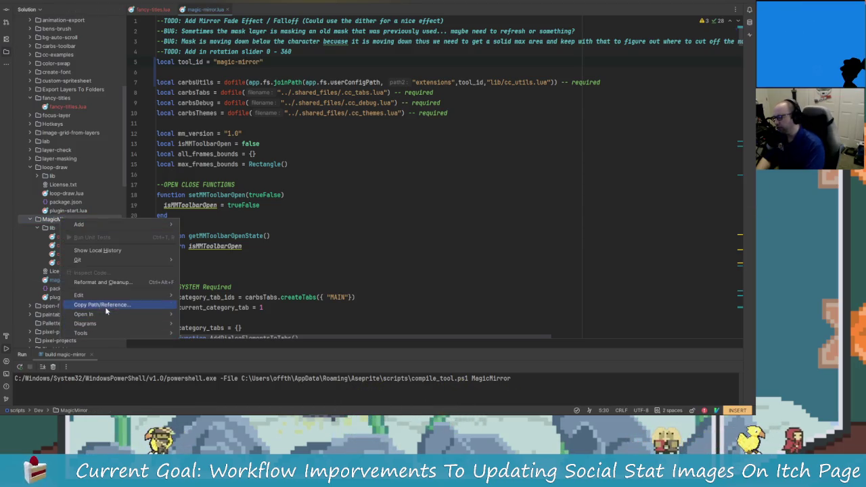
mouse_move(98, 295)
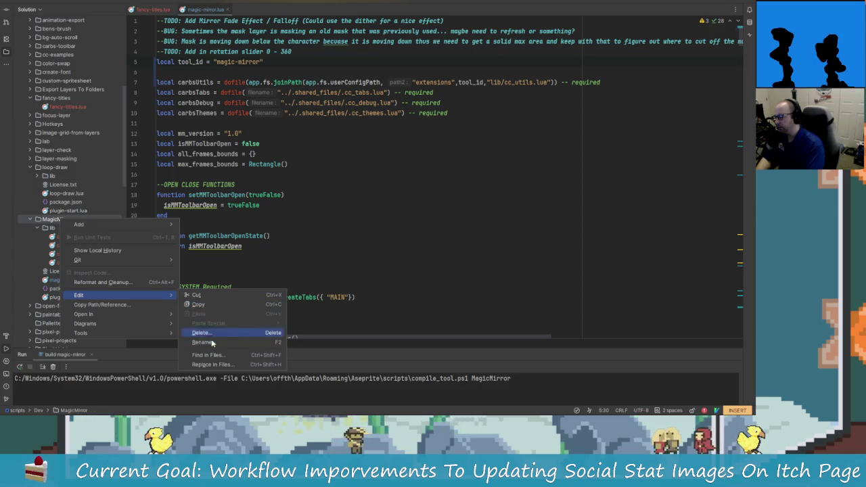
Rename the MagicMirror folder in the Solution tree to magic-mirror, then resume editing.
left_click(203, 342)
type("magic")
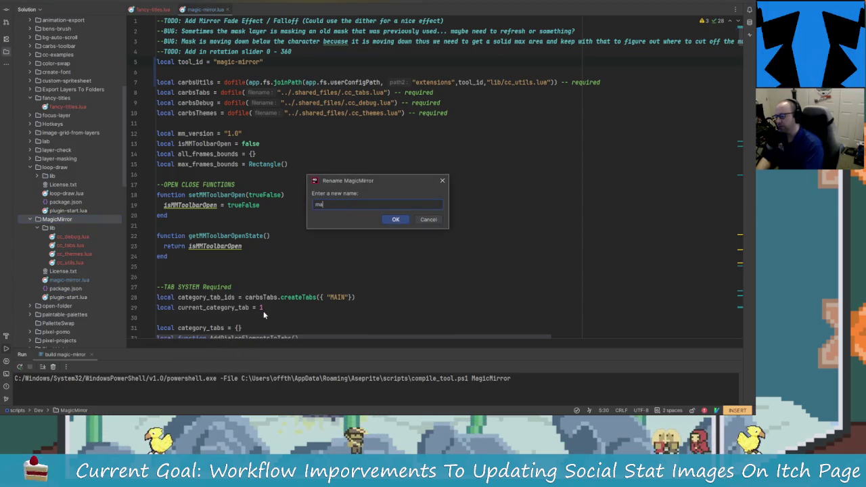
type("-mi")
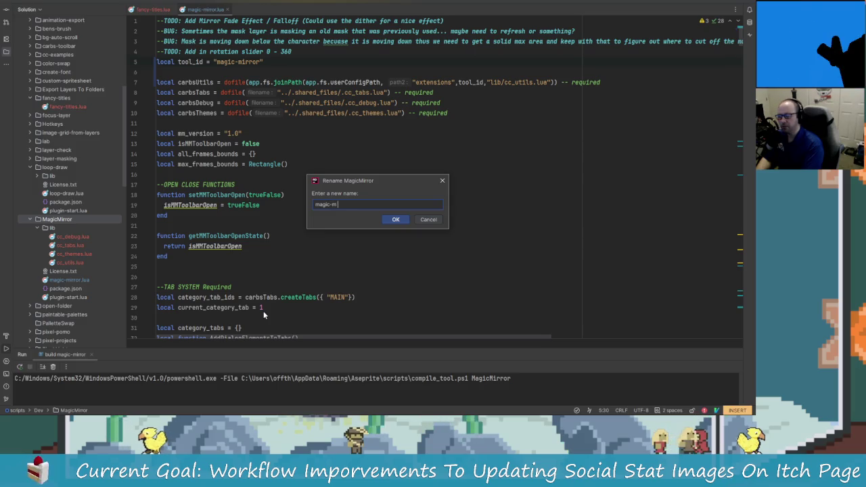
type("rror")
key("Return")
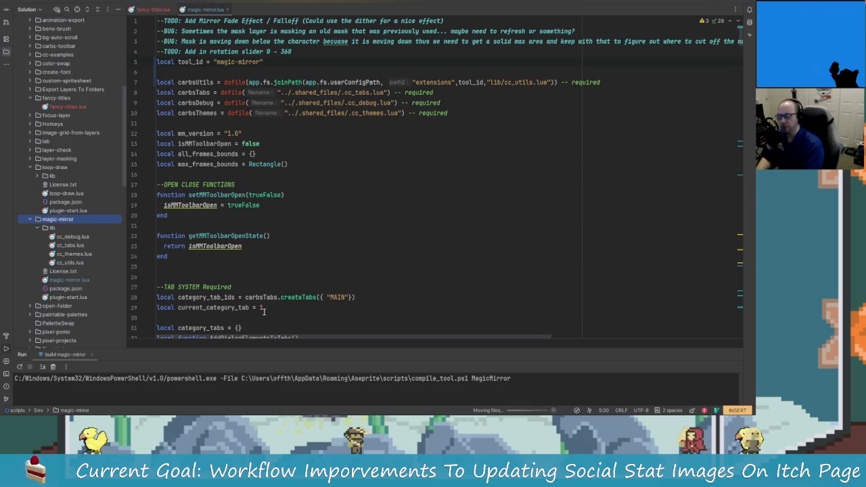
left_click(288, 195)
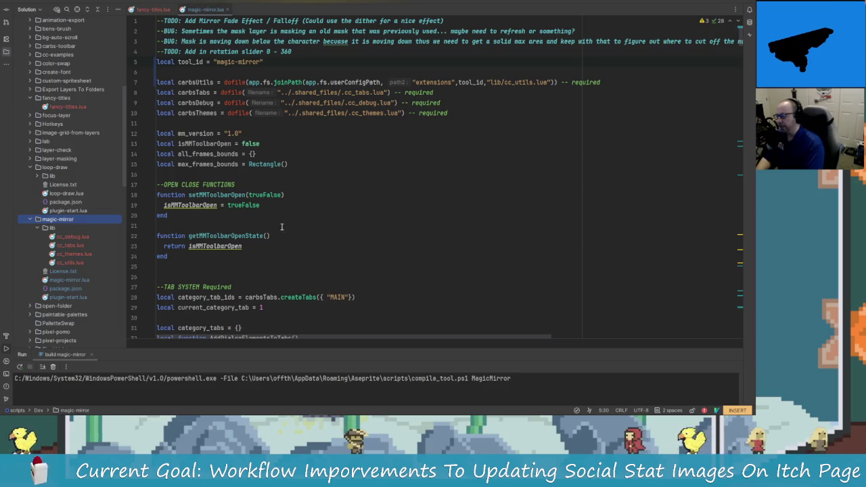
left_click(484, 94)
left_click(252, 65)
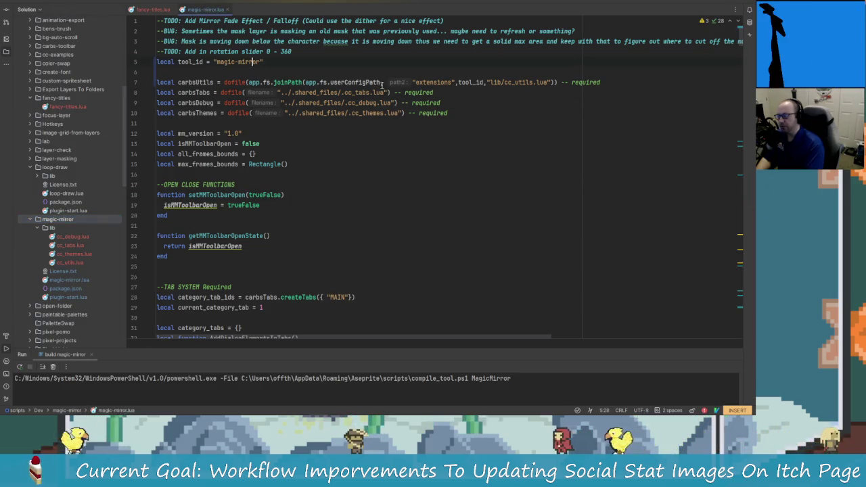
left_click_drag(550, 82, 232, 82)
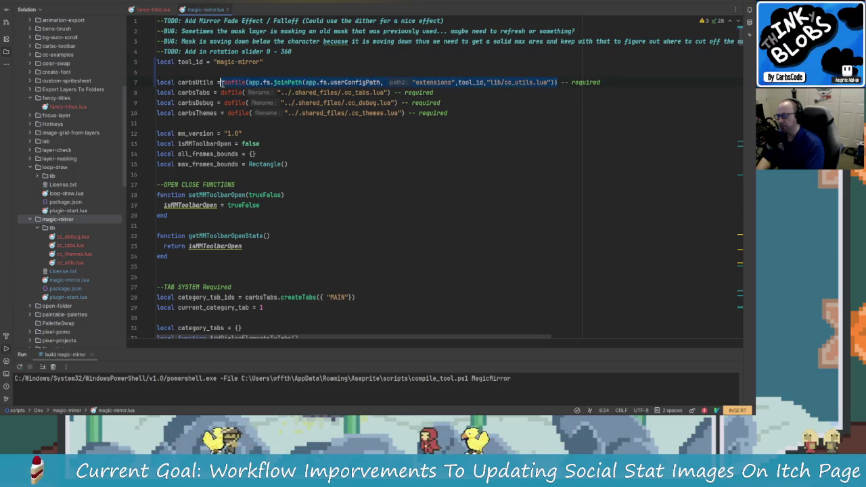
right_click(232, 82)
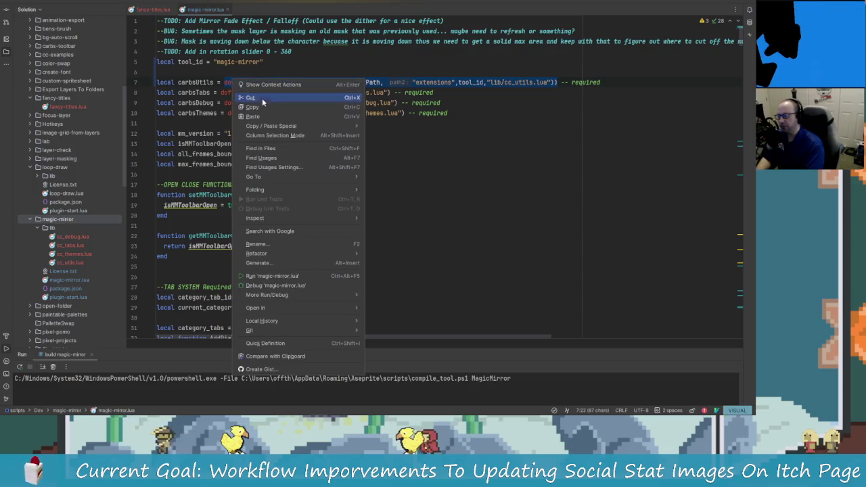
left_click(391, 102)
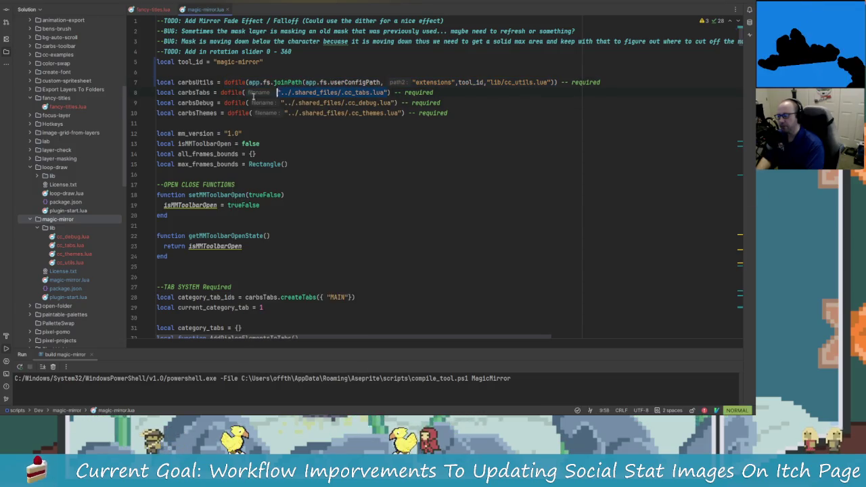
left_click(216, 92)
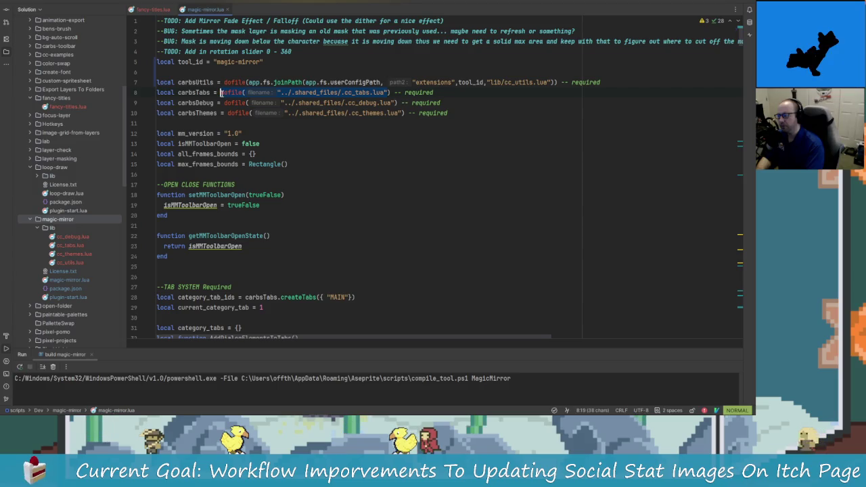
key("v")
key("l")
key("l")
key("l")
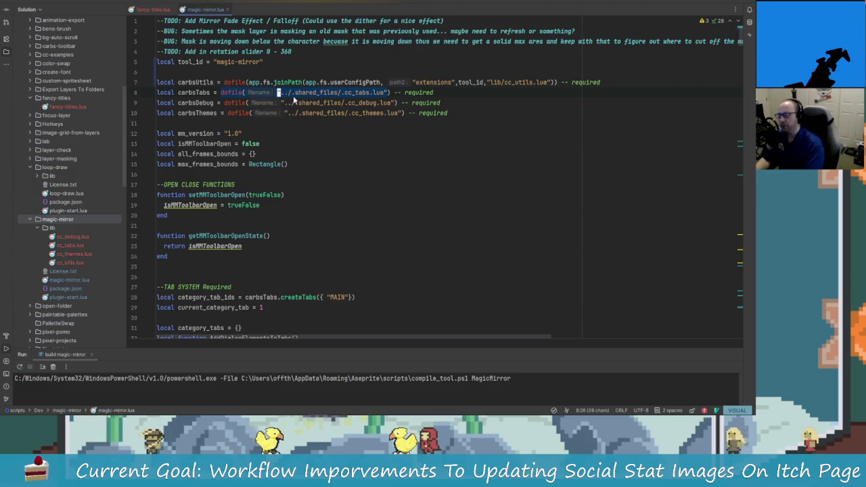
right_click(296, 92)
left_click(328, 127)
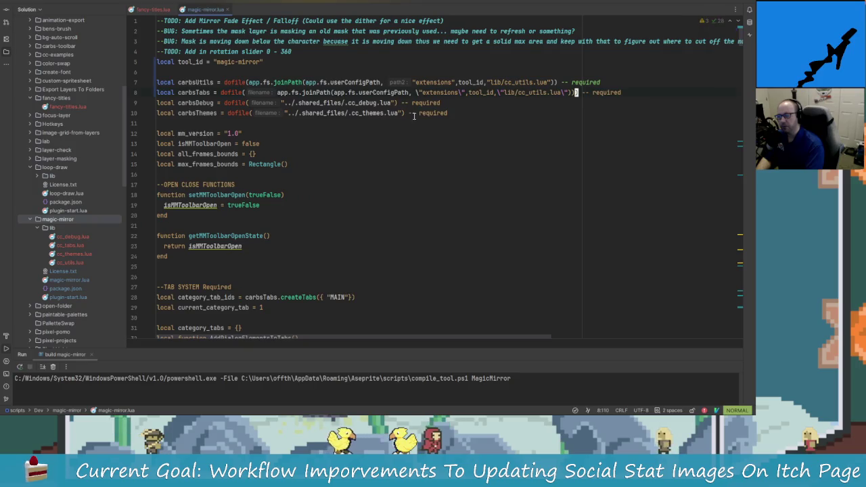
key("ctrl+z")
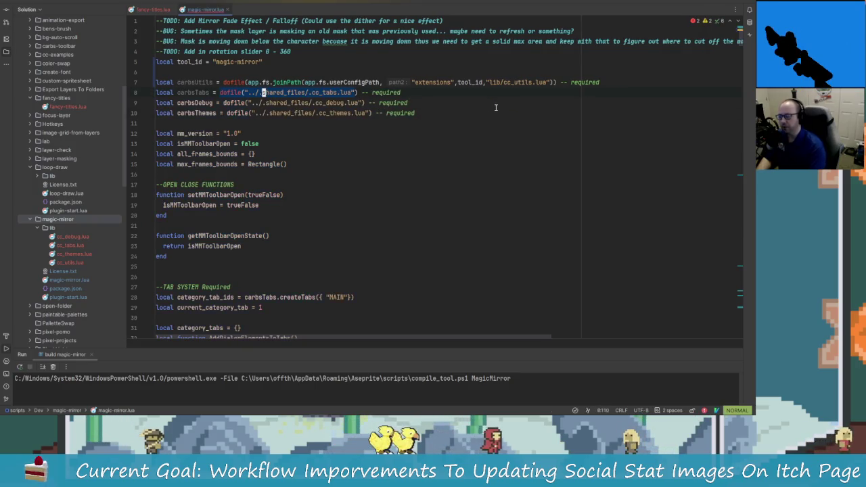
key("Escape")
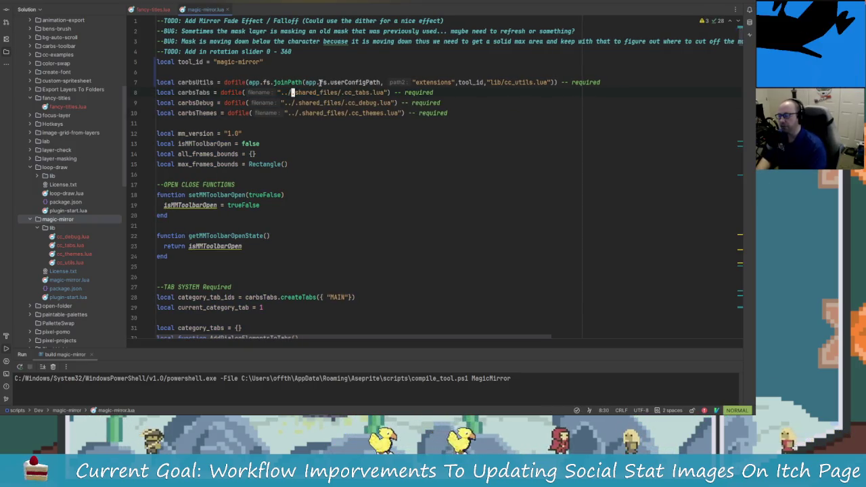
key("d")
key("d")
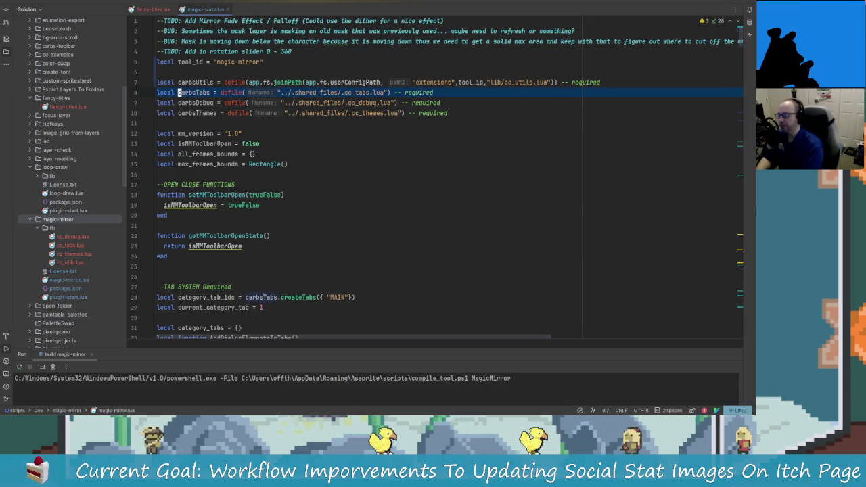
Replace the old debug and themes lines with a carbsTabs line loading lib/cc_tabs.lua.
key("d")
key("d")
key("d")
key("d")
key("k")
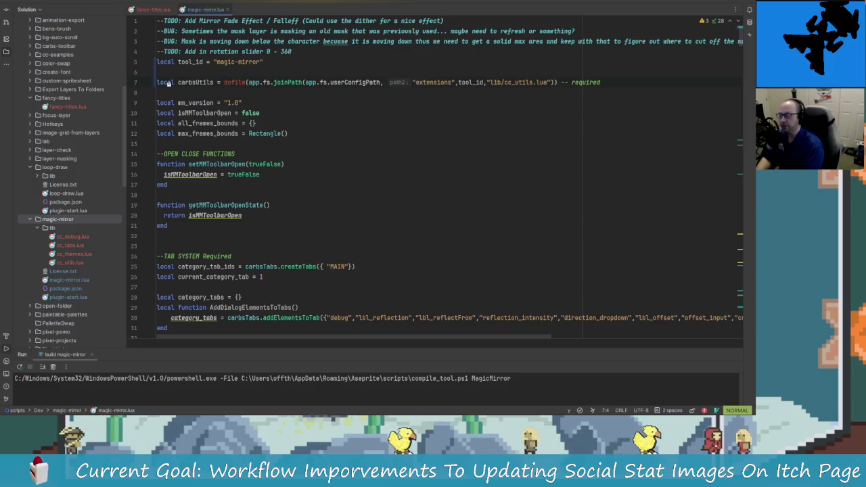
key("y")
key("y")
key("p")
key("f")
key("shift+u")
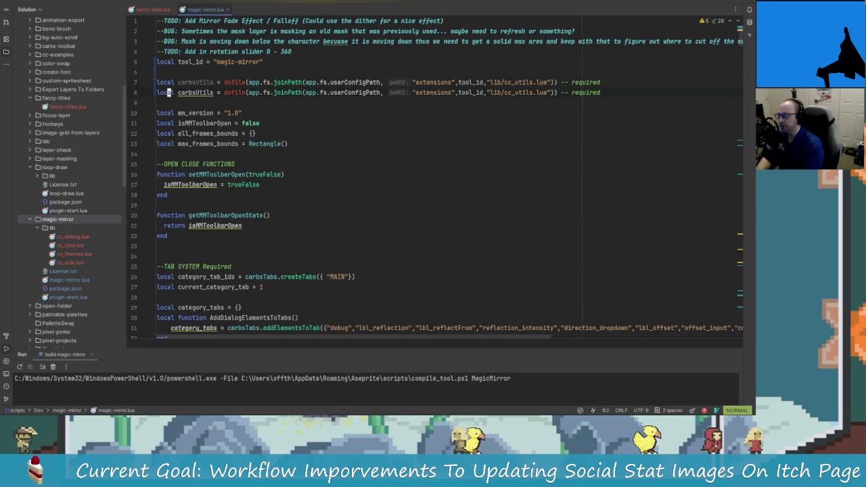
type("cw")
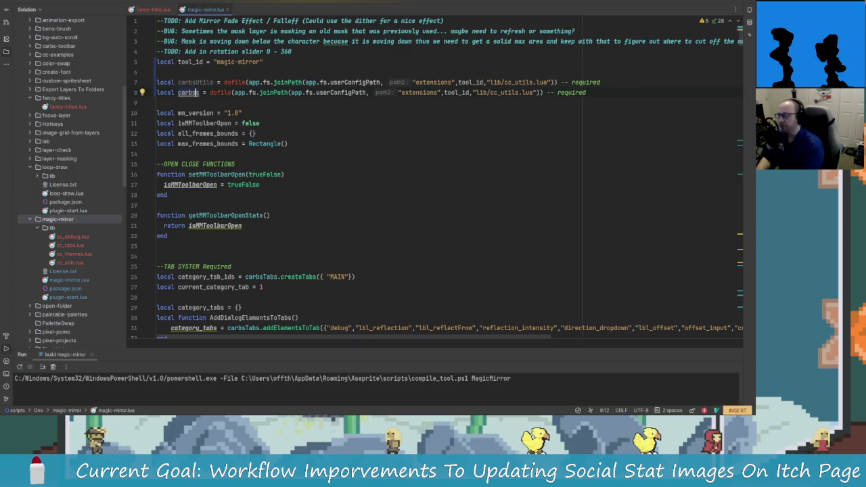
type("Tabs")
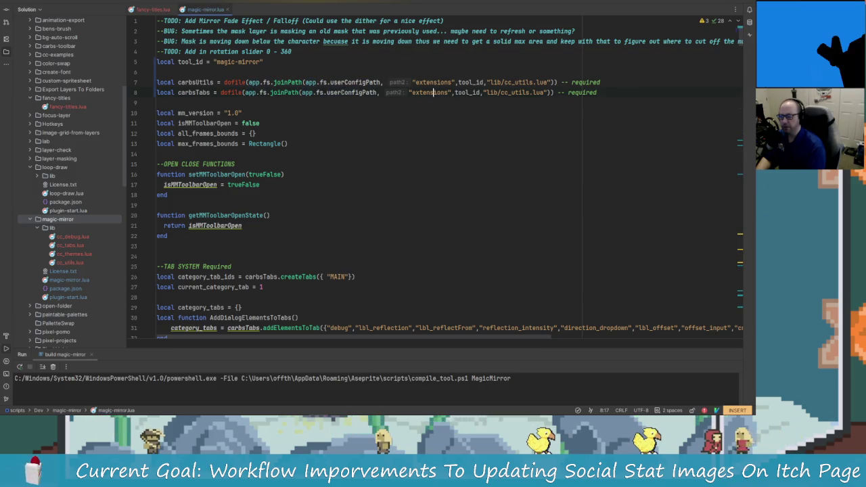
left_click(485, 92)
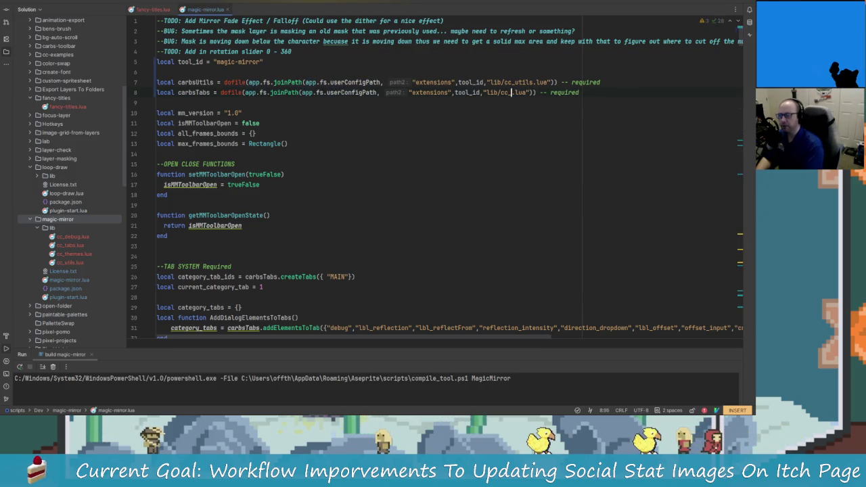
double_click(521, 92)
type("tabs")
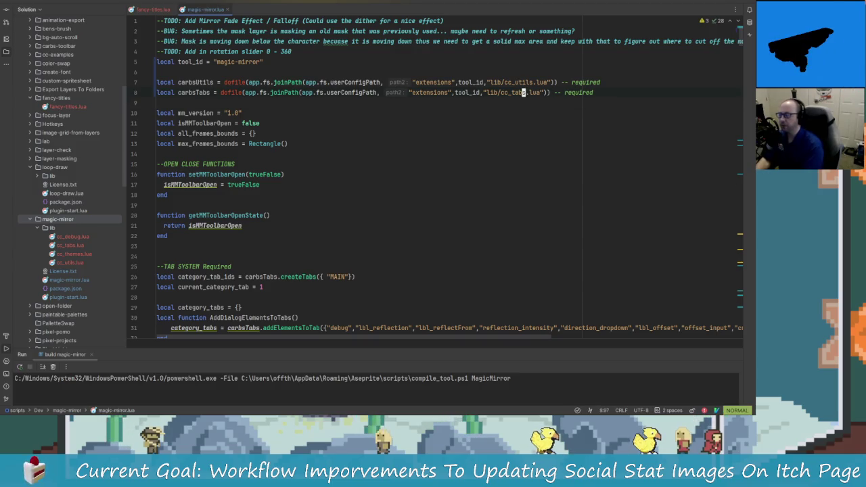
Add a carbsDebug line loading cc_debug.lua through the same joinPath path.
key("y")
key("y")
key("p")
left_click(197, 102)
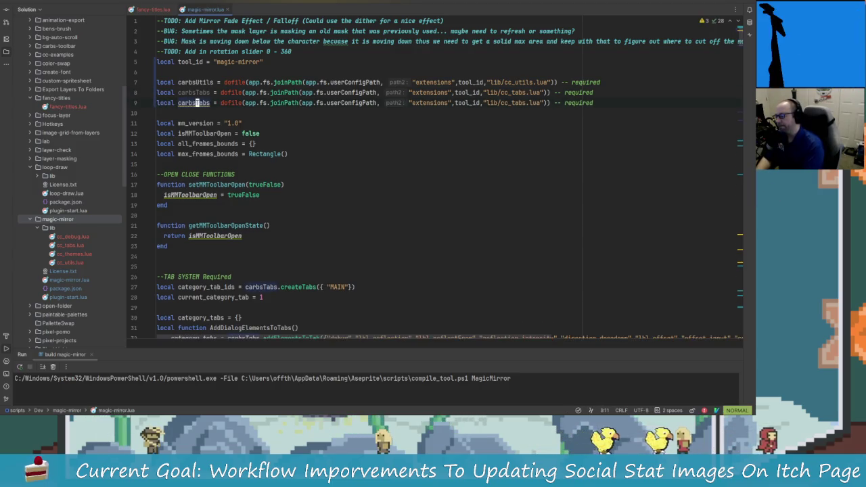
type("cw")
type("D")
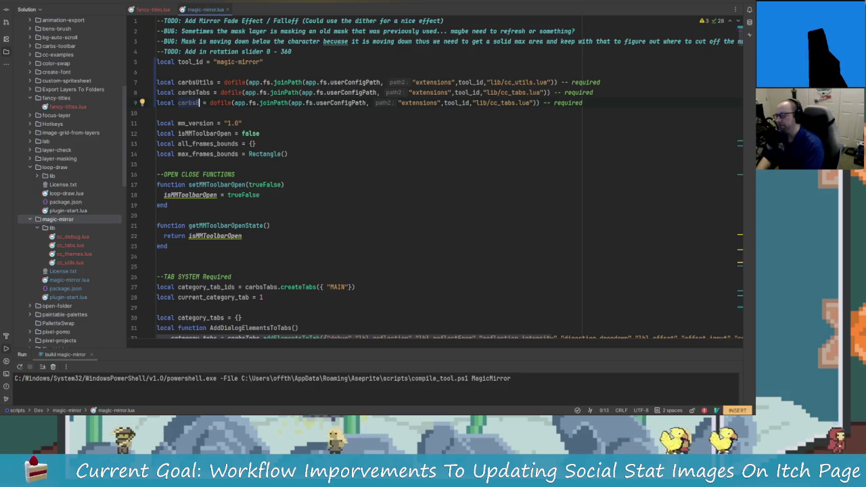
type("ebug")
key("Escape")
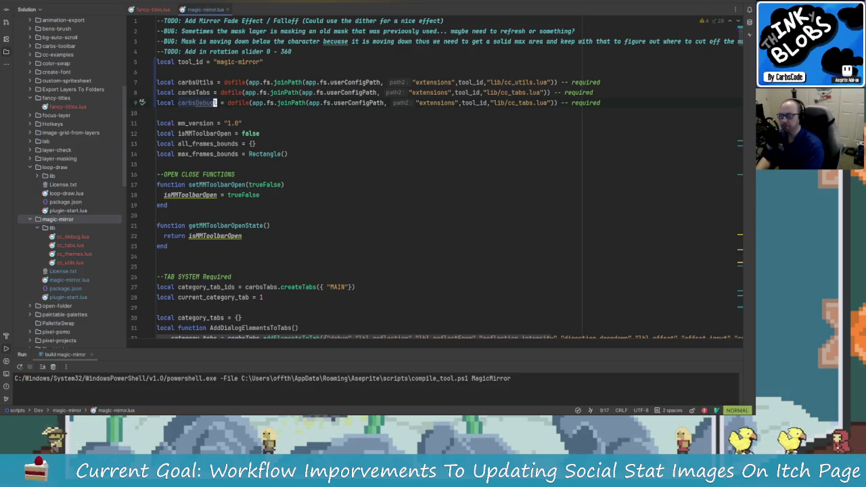
key("l")
key("x")
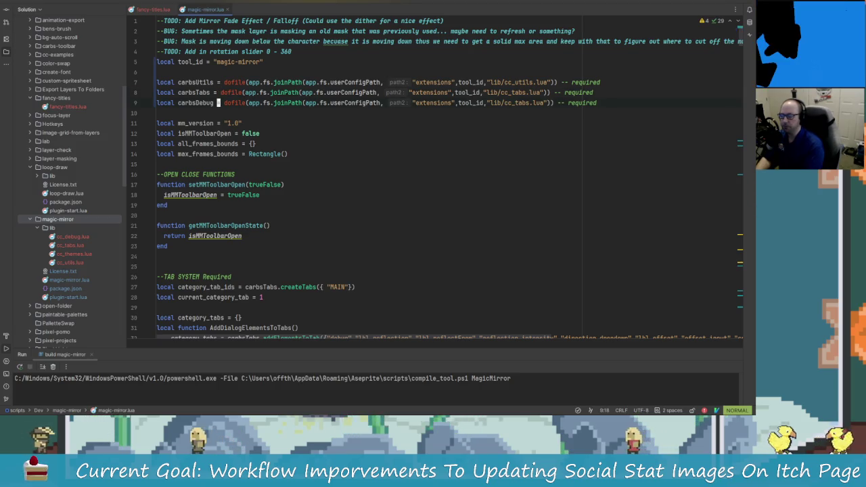
left_click(453, 103)
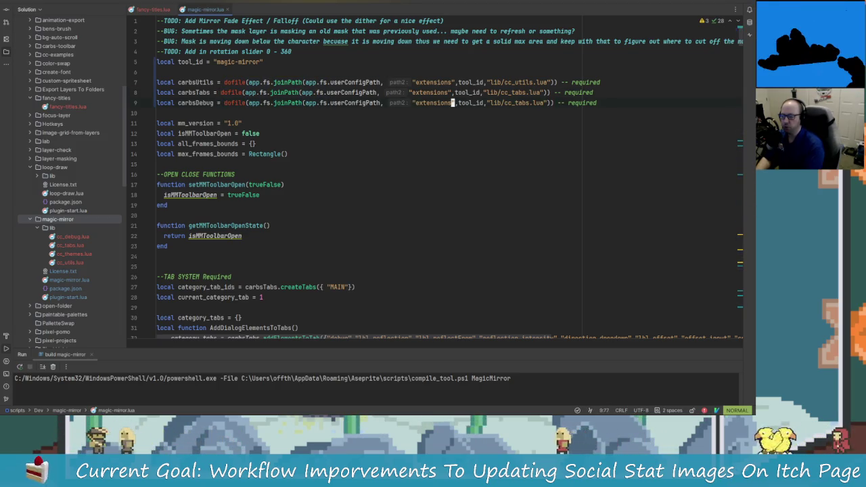
left_click(502, 102)
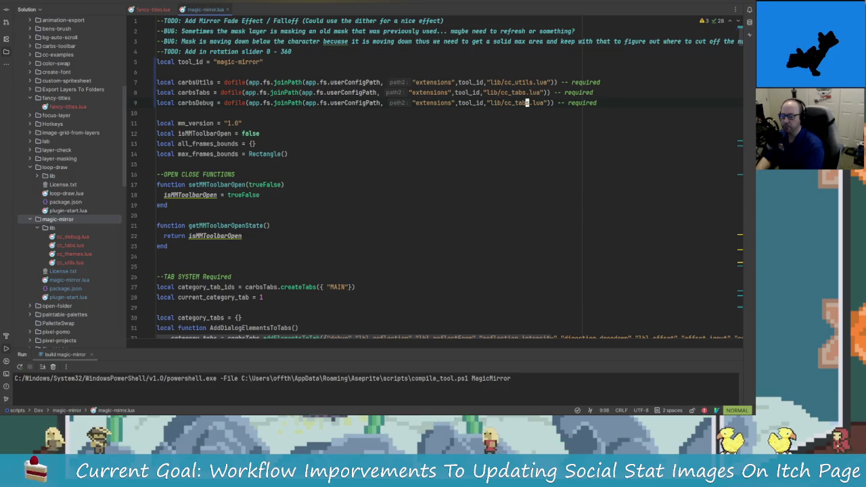
type("cwdebug")
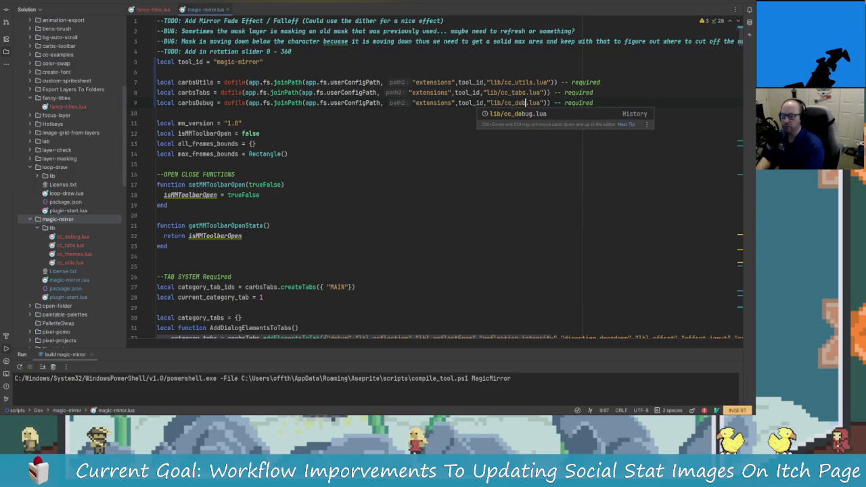
key("Return")
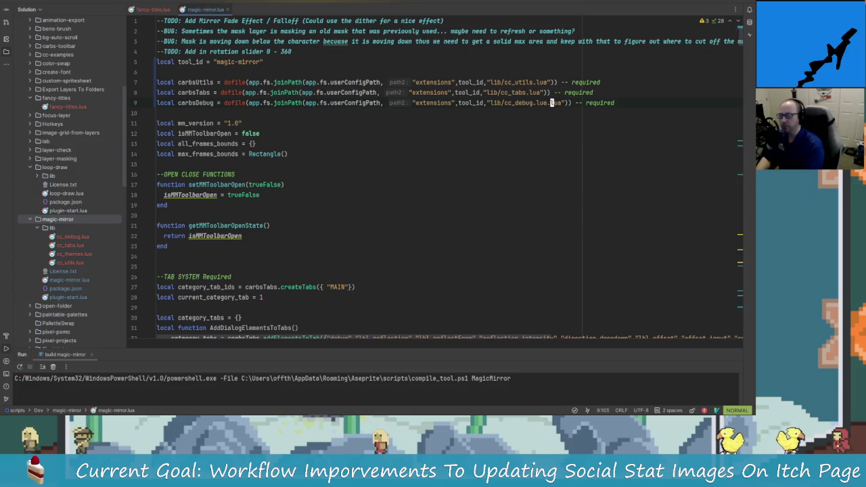
key("c")
key("t")
key("quotedbl")
key("BackSpace")
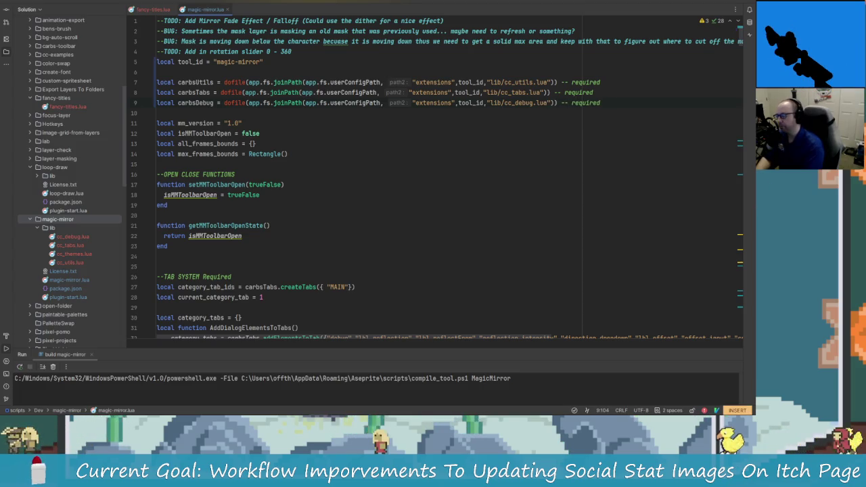
Add a carbsThemes line loading cc_themes.lua from lib.
key("Escape")
key("y")
key("y")
key("p")
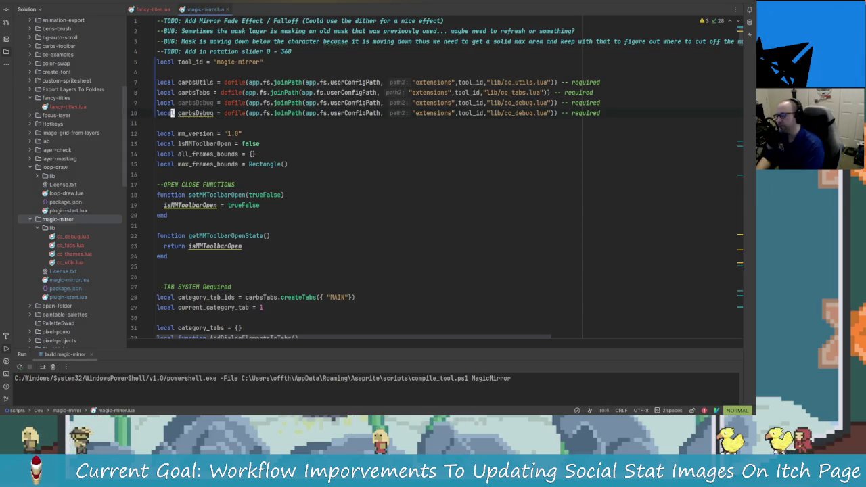
key("w")
key("l")
key("l")
key("l")
key("x")
key("x")
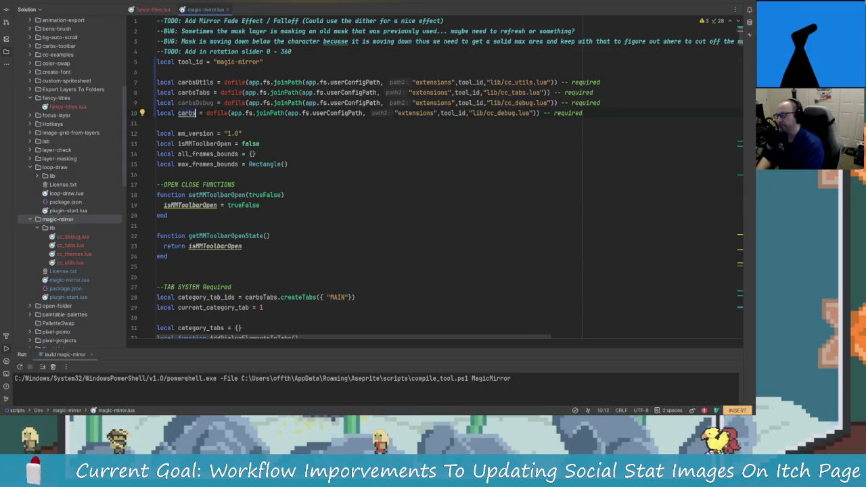
type("cwT")
type("h")
key("Return")
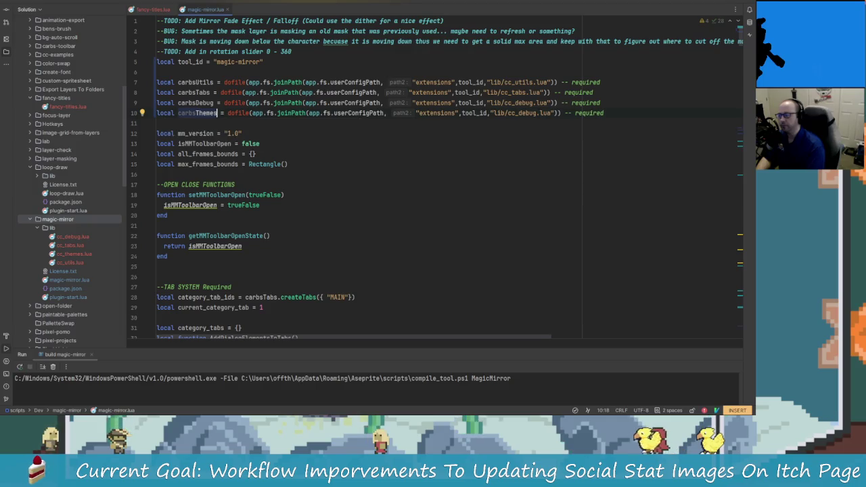
key("h")
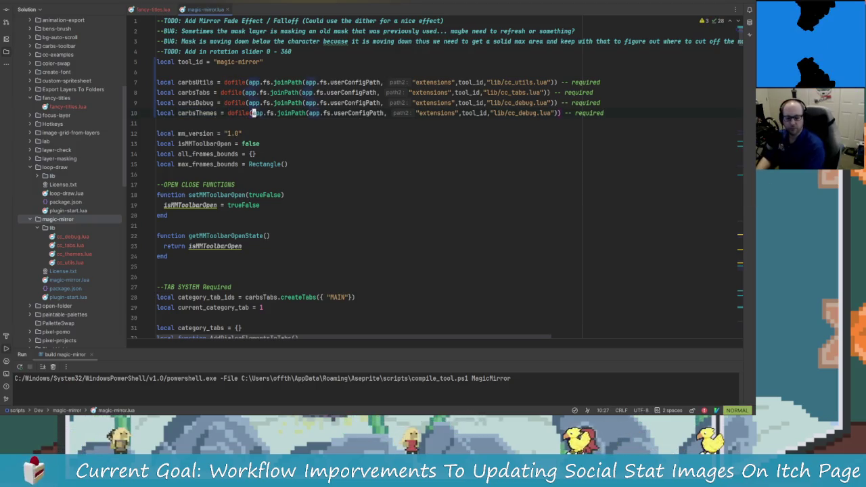
key("w")
key("w")
key("w")
key("w")
key("w")
key("w")
key("w")
key("w")
key("e")
key("e")
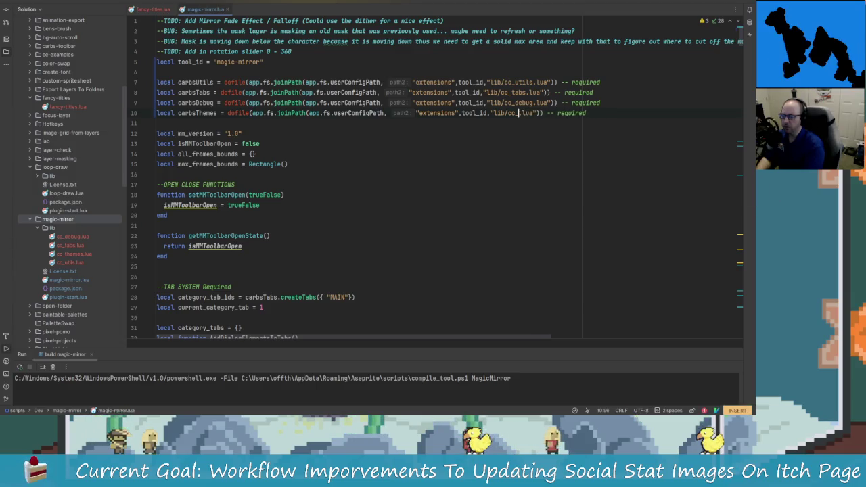
type("the")
key("Return")
key("Escape")
key("j")
key("k")
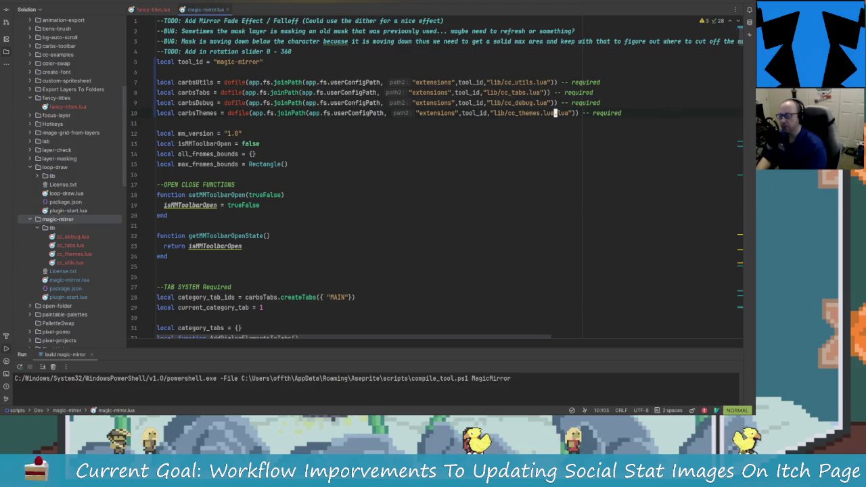
Close the editor help page and return to the code below the requires.
key("F1")
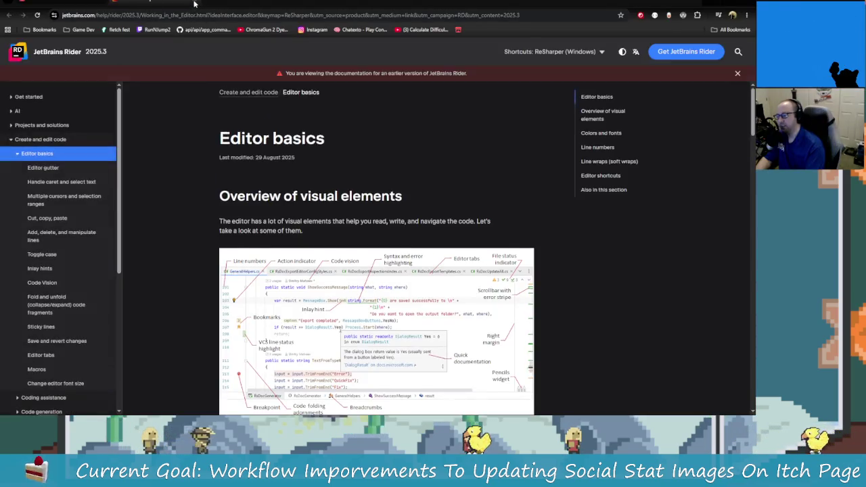
left_click(193, 5)
key("alt+Tab")
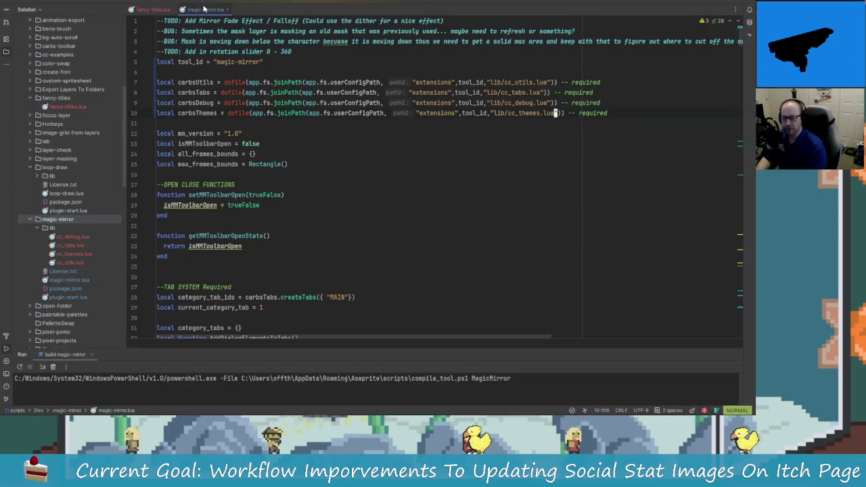
key("j")
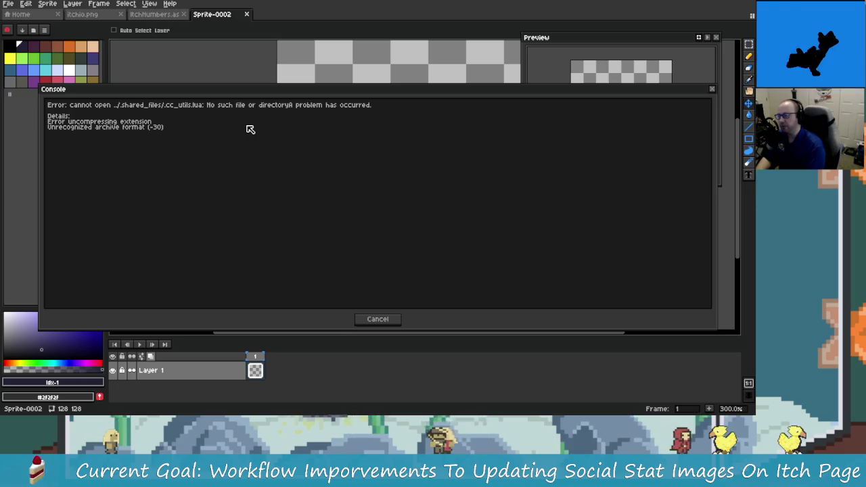
Dismiss Aseprite's missing cc_utils.lua install error and switch back to Rider.
key("Escape")
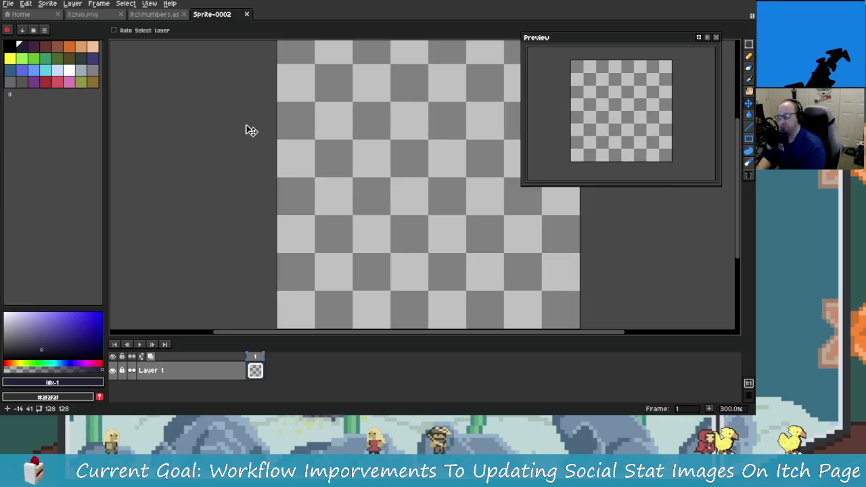
key("alt+Tab")
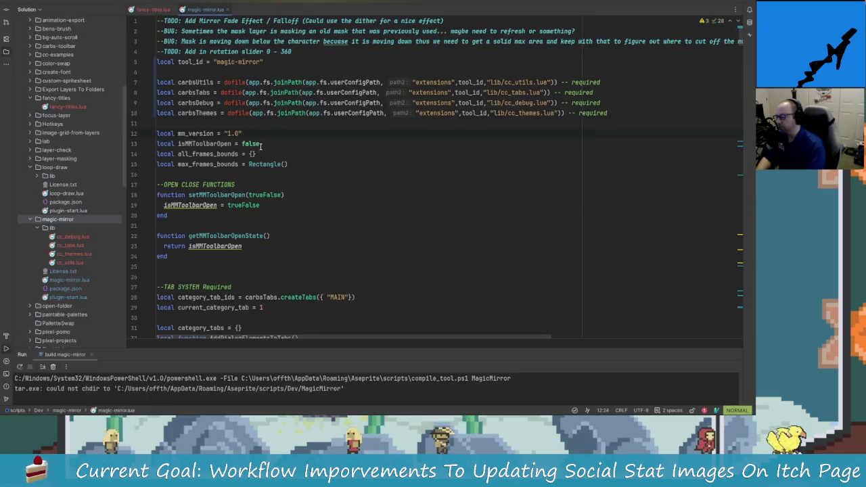
Look over plugin-start.lua, package.json and the tool_id line in magic-mirror.lua.
double_click(67, 297)
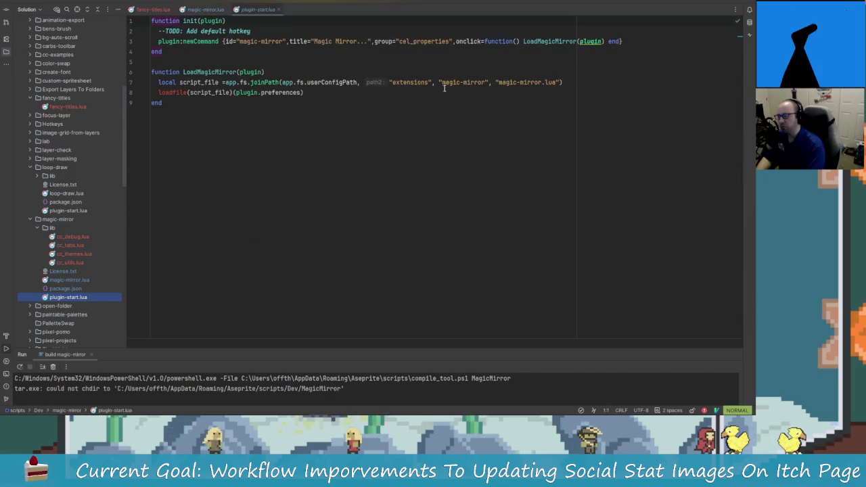
left_click(467, 74)
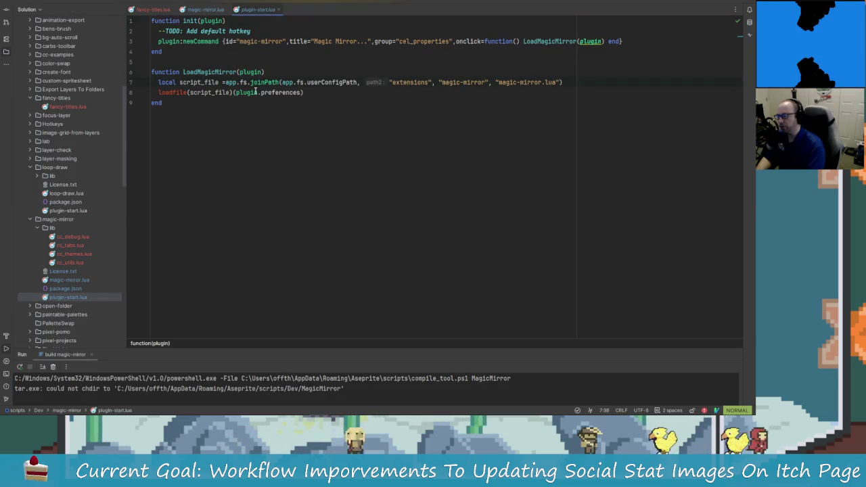
left_click(66, 288)
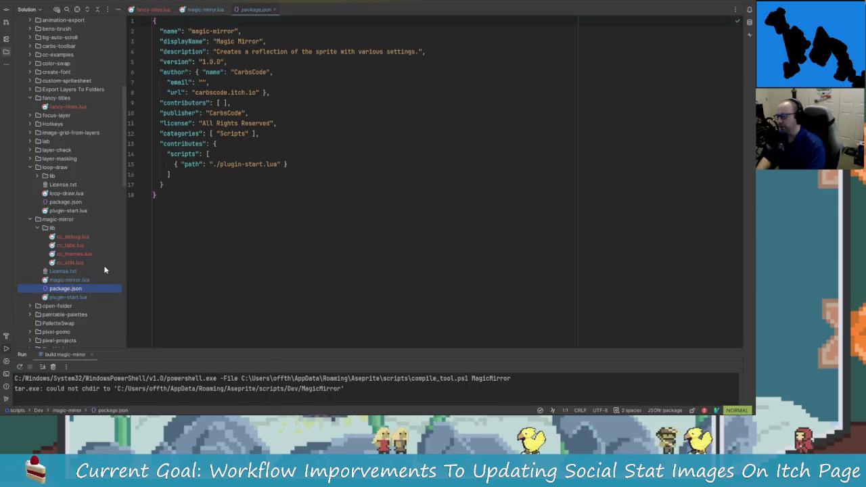
left_click(68, 279)
left_click(244, 62)
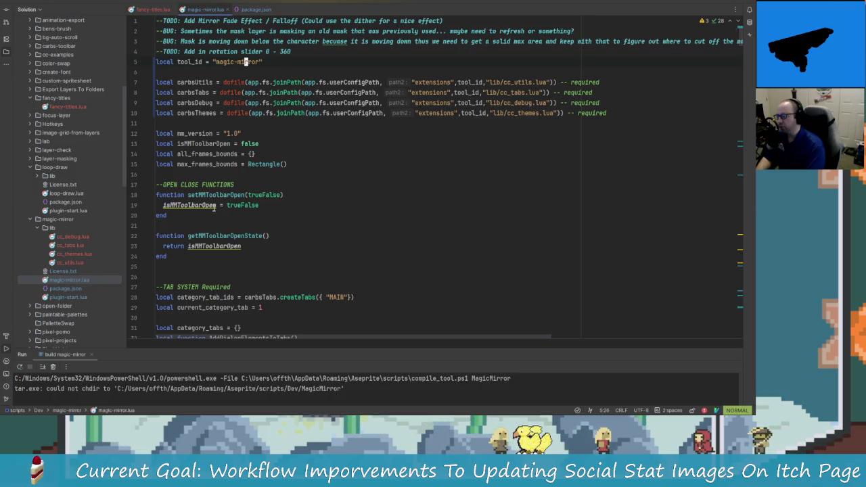
Dismiss Aseprite's error console and return to Rider.
key("alt+Tab")
key("alt+Tab")
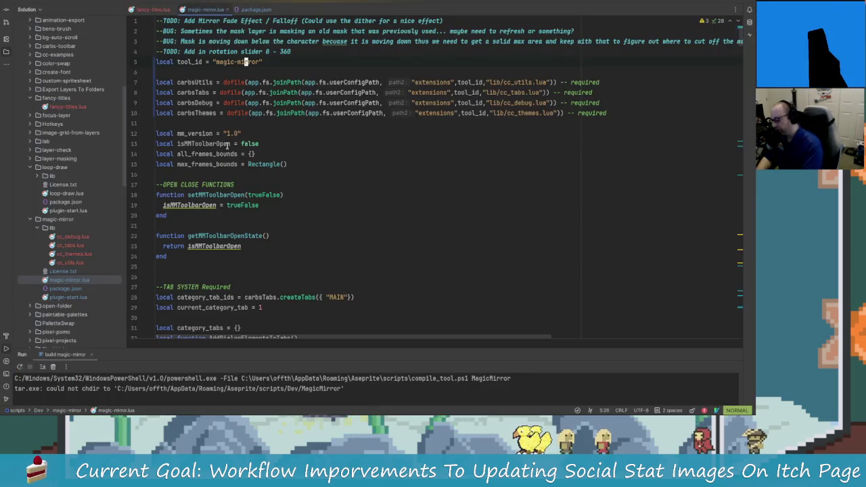
key("Escape")
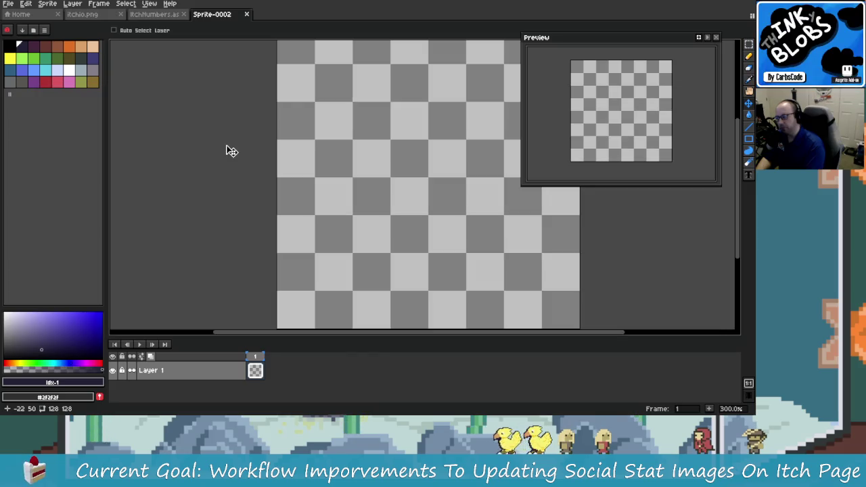
key("alt+Tab")
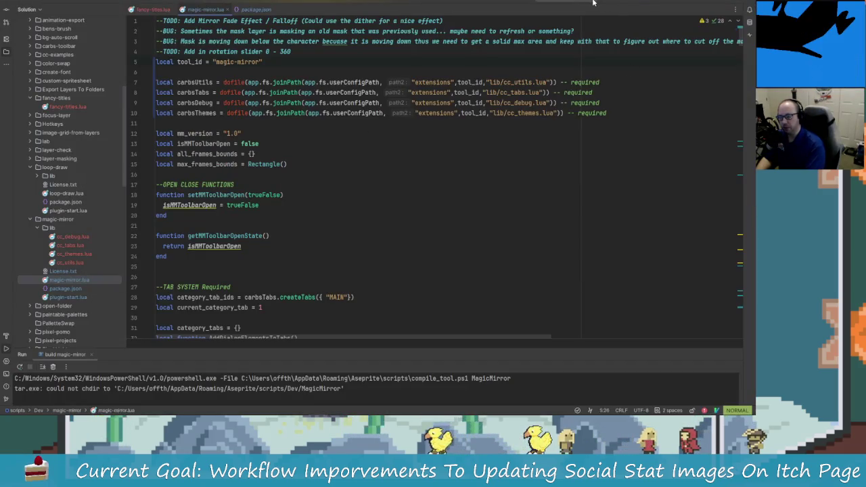
Set the 'build magic-mirror' configuration's script argument to magic-mirror.
left_click(589, 3)
left_click(574, 260)
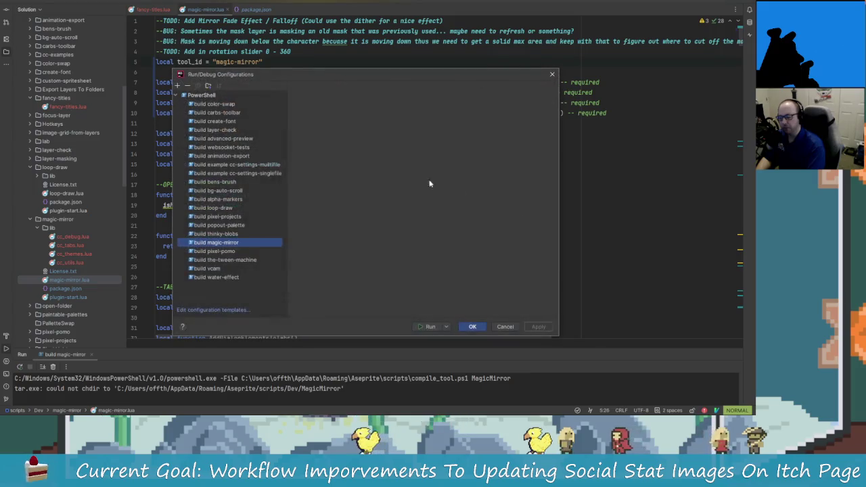
double_click(353, 121)
type("ma")
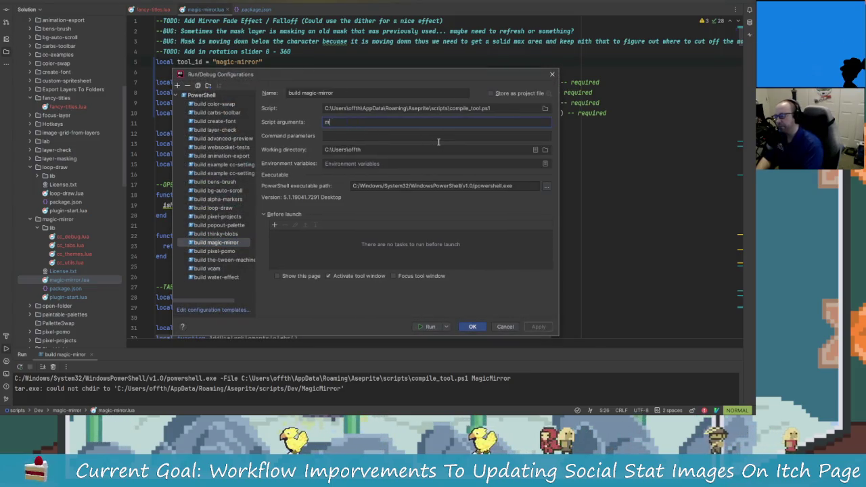
type("gic-mirr")
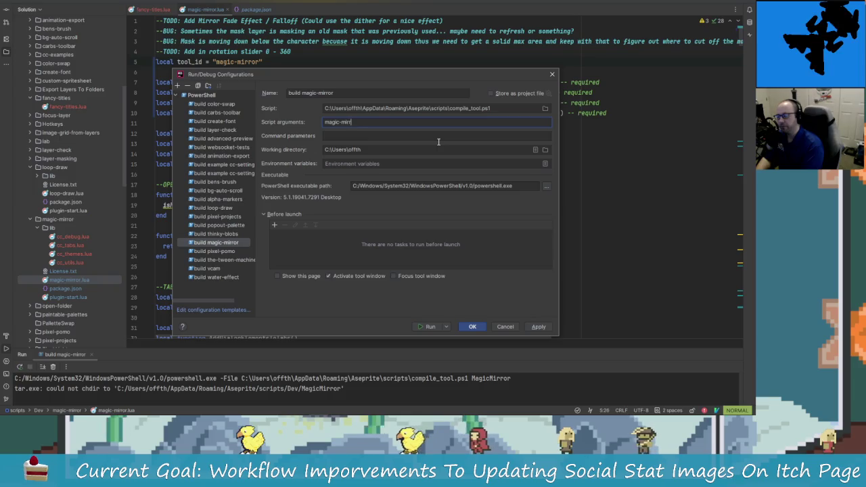
type("or")
key("Return")
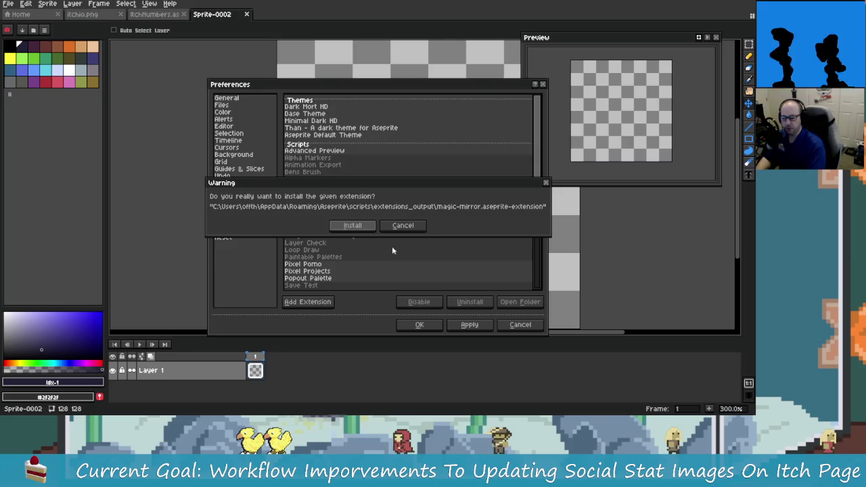
Install the rebuilt magic-mirror extension, confirm updating the existing one, and apply Preferences.
left_click(356, 226)
left_click(355, 226)
left_click(470, 325)
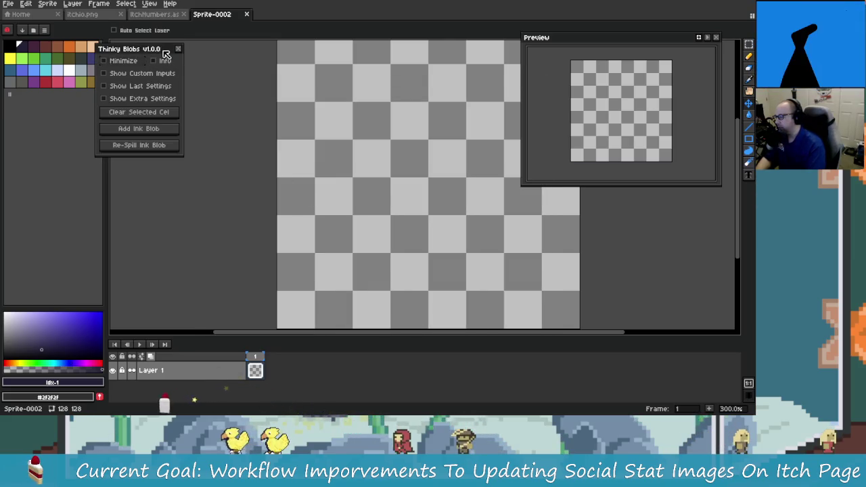
Open Frame > Magic Mirror, move its panel aside, select Layer 1, and return to the code editor.
left_click(177, 50)
left_click(100, 4)
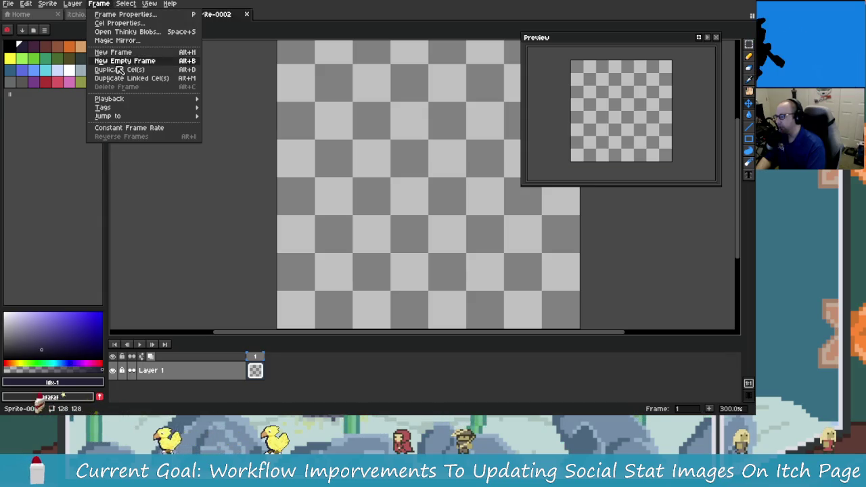
left_click(116, 39)
left_click_drag(365, 122, 145, 54)
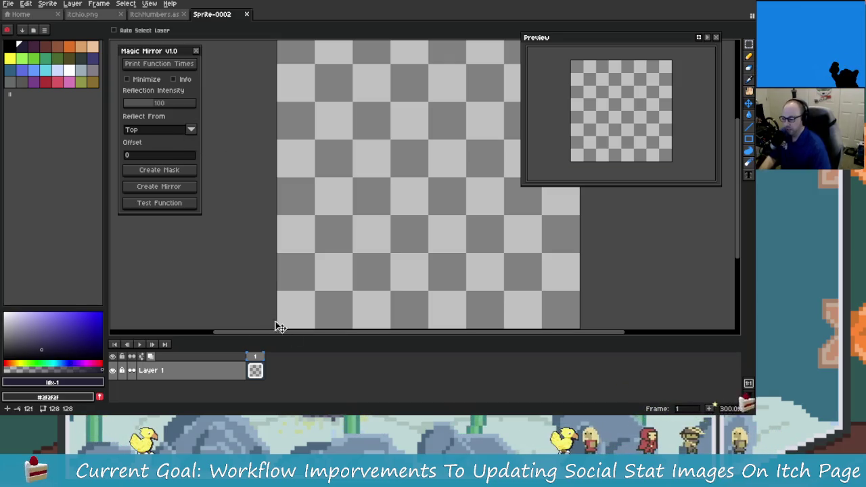
left_click(226, 371)
key("alt+Tab")
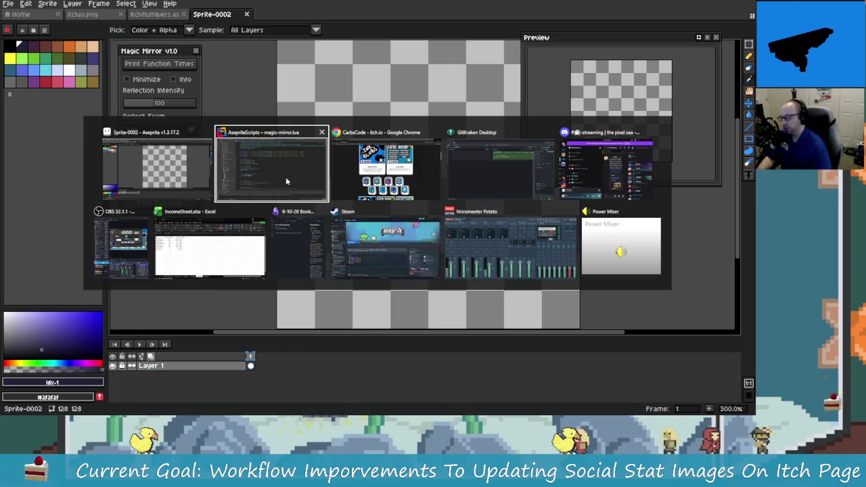
mouse_move(265, 165)
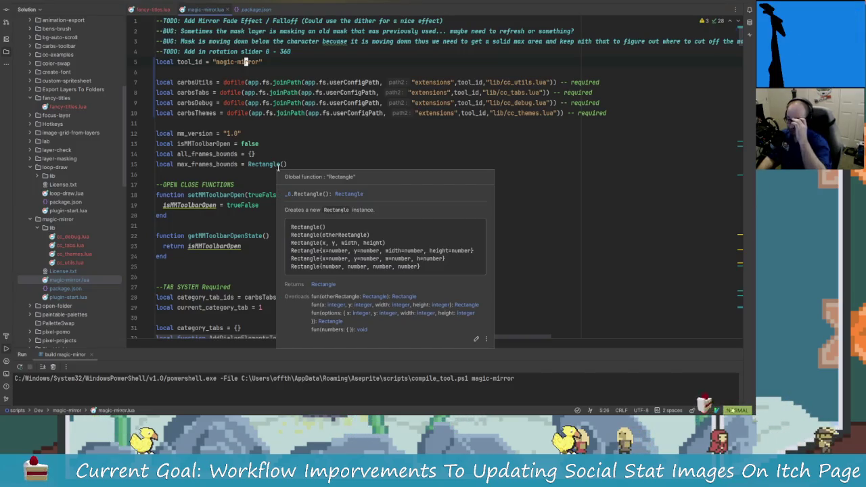
Browse magic-mirror.lua's variables, placing the caret after the all_frames_bounds table.
key("alt+Tab")
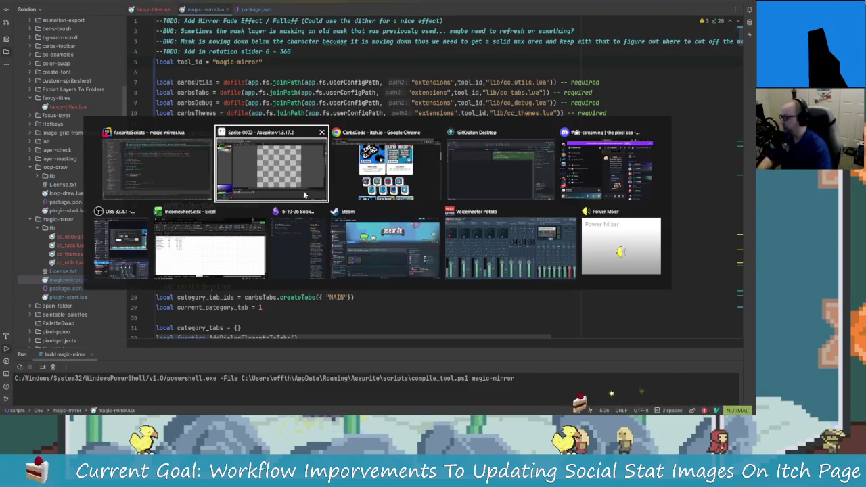
mouse_move(210, 249)
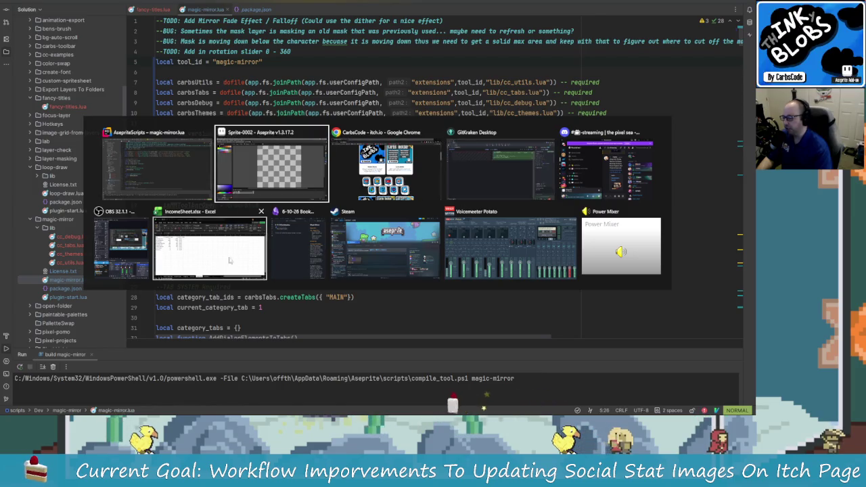
left_click(234, 258)
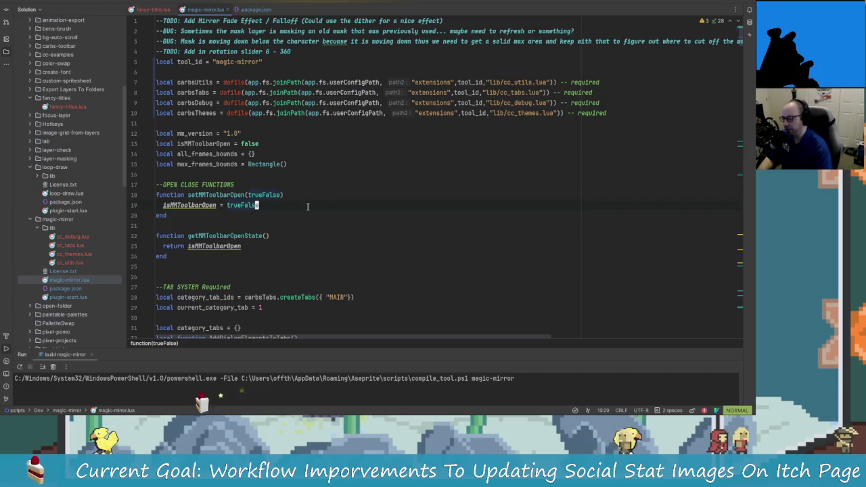
key("alt+Tab")
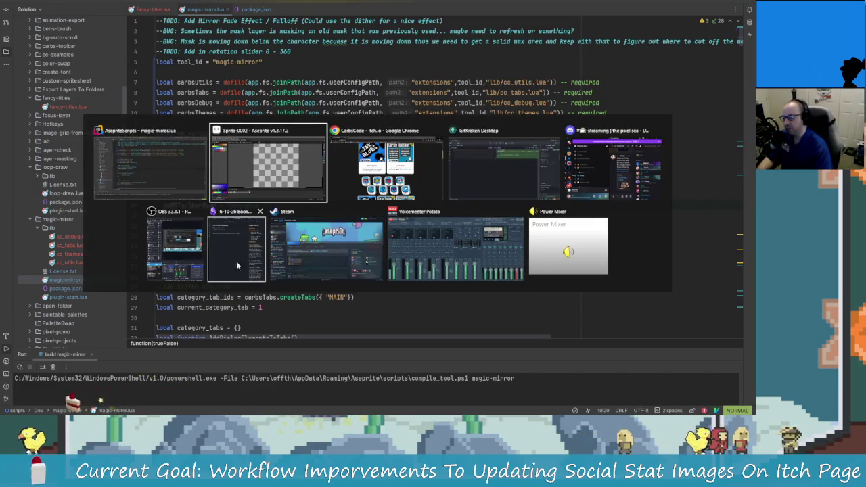
left_click(237, 265)
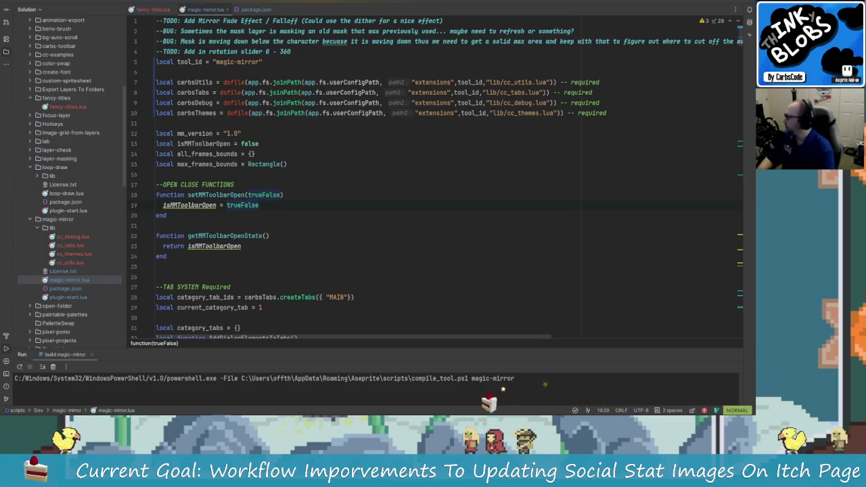
key("k")
key("k")
key("k")
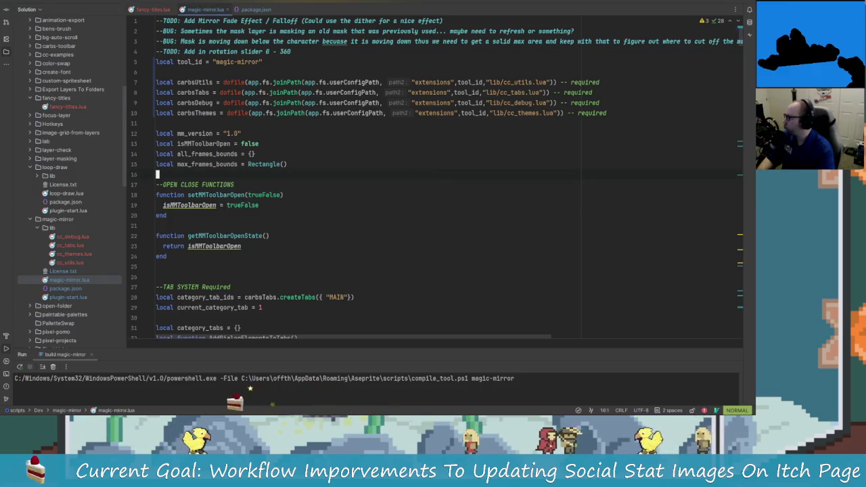
left_click(303, 153)
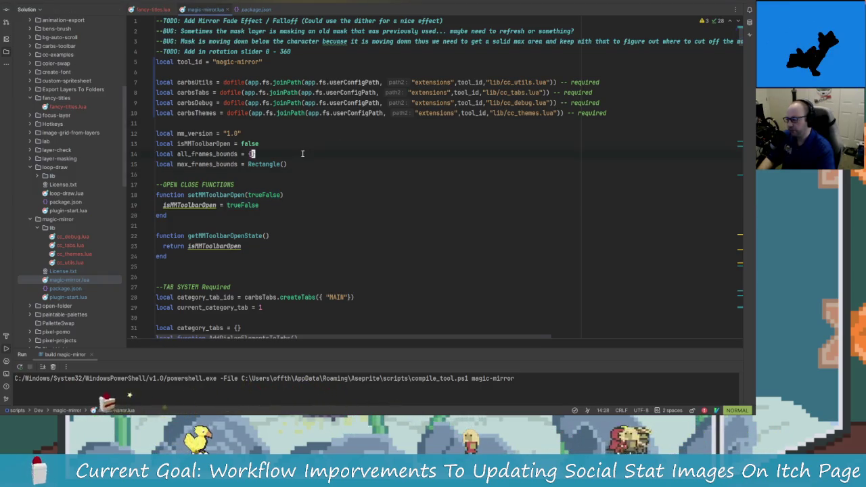
Scroll through the dialog-building functions, then switch back to Aseprite.
scroll(308, 162, "down", 2)
scroll(315, 172, "down", 4)
scroll(323, 186, "down", 3)
scroll(332, 200, "down", 1)
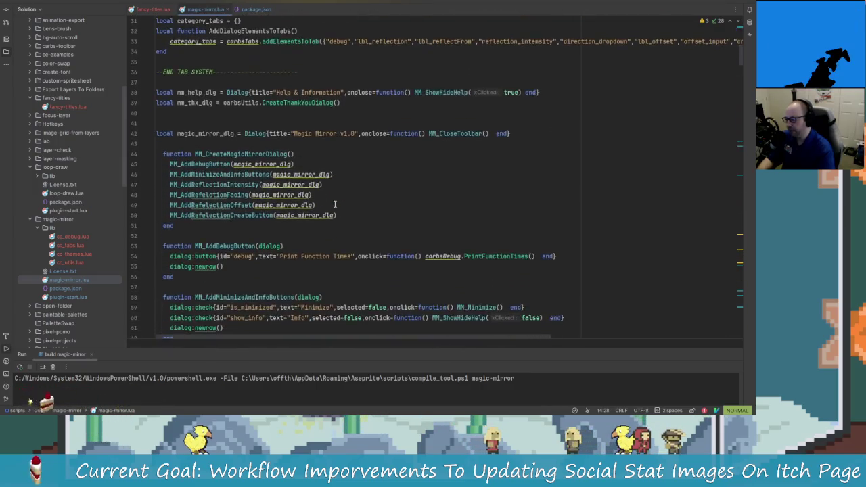
scroll(334, 204, "up", 7)
key("alt+Tab")
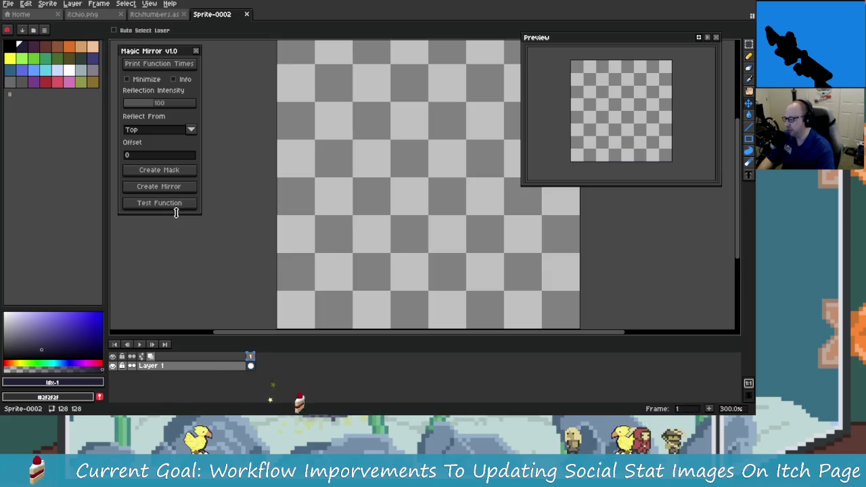
With the pencil, paint the figure's feet, legs and body in a dark colour.
mouse_move(334, 251)
left_mouse_down()
mouse_move(253, 246)
mouse_move(293, 247)
mouse_move(282, 227)
left_mouse_up()
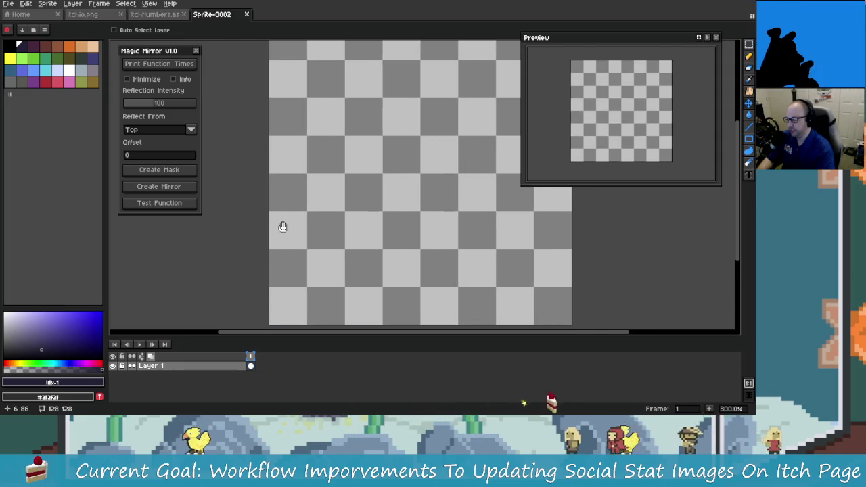
left_click(749, 56)
left_click(450, 192)
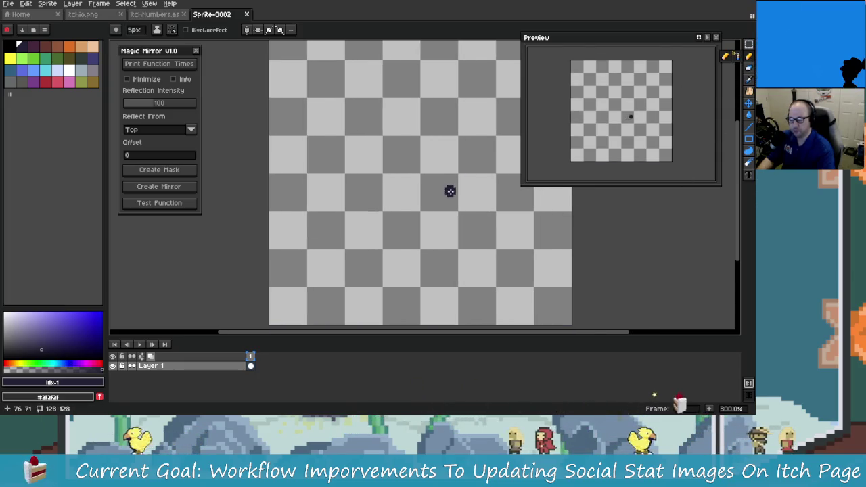
left_click_drag(406, 166, 375, 132)
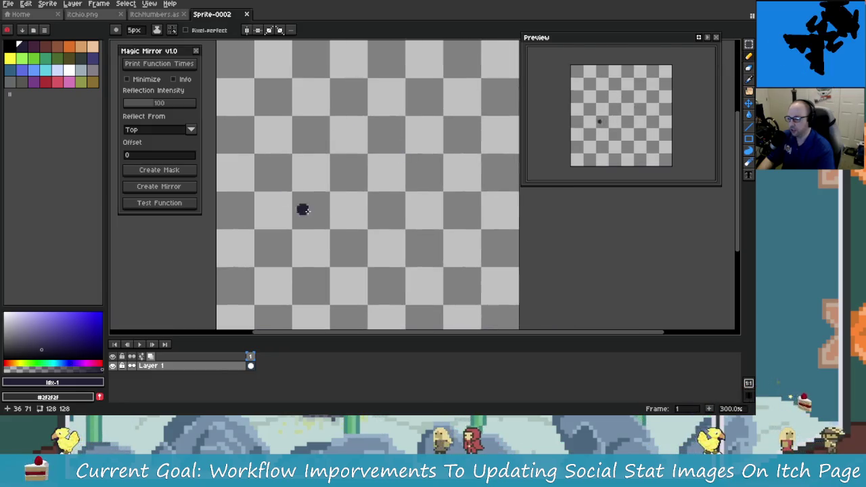
mouse_move(303, 210)
left_mouse_down()
mouse_move(379, 197)
mouse_move(325, 218)
mouse_move(346, 199)
left_mouse_up()
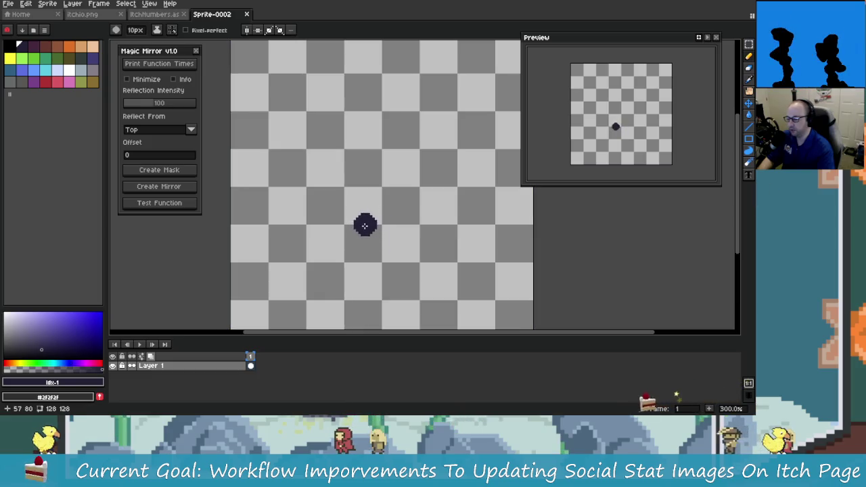
left_click_drag(366, 231, 336, 233)
mouse_move(433, 249)
left_mouse_down()
mouse_move(383, 236)
mouse_move(353, 143)
left_mouse_up()
mouse_move(380, 204)
left_mouse_down()
mouse_move(364, 143)
mouse_move(373, 254)
left_mouse_up()
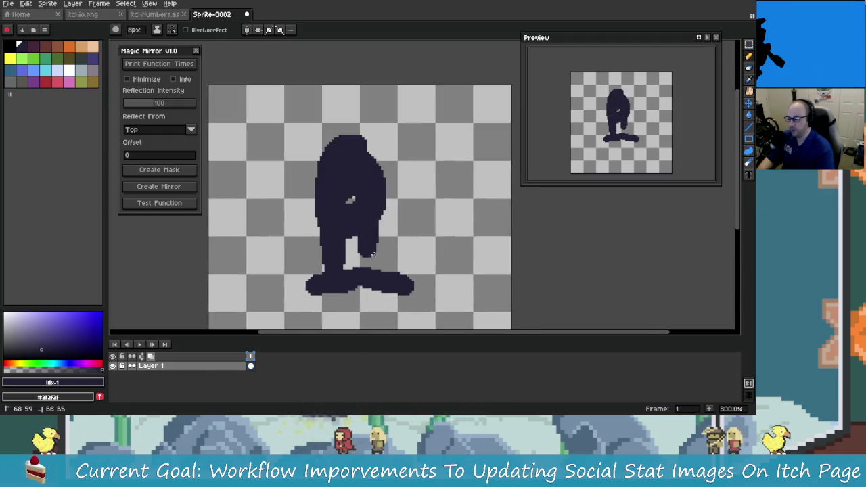
Add the arms, shoulders and round head, plus a small dot below the feet.
left_click_drag(328, 193, 292, 199)
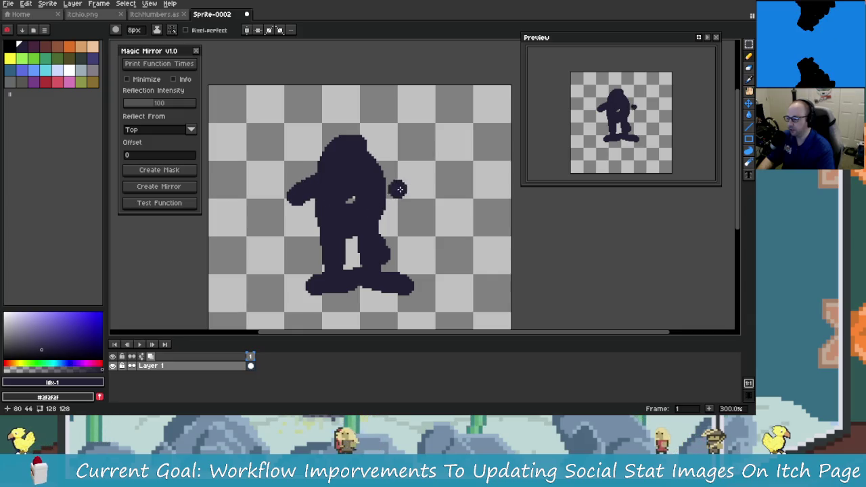
left_click_drag(379, 183, 410, 200)
mouse_move(342, 108)
left_mouse_down()
mouse_move(340, 133)
mouse_move(352, 133)
left_mouse_up()
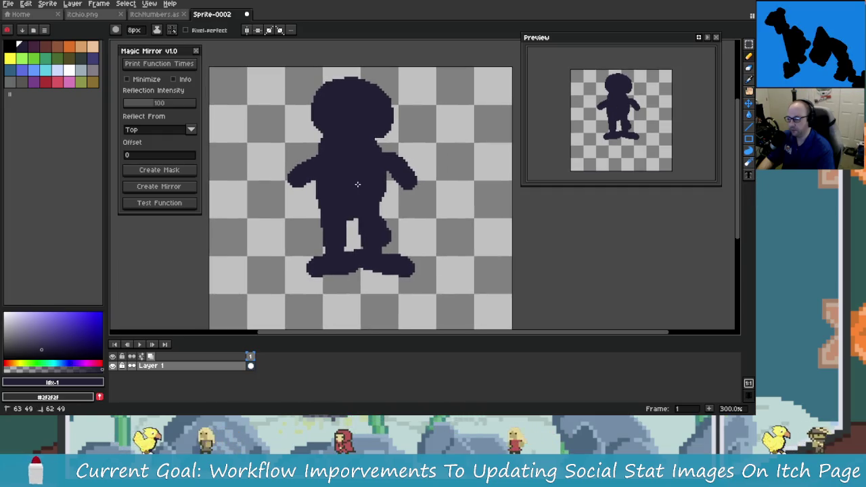
scroll(346, 231, "down", 1)
scroll(346, 231, "down", 1)
scroll(404, 223, "up", 2)
left_click_drag(405, 223, 405, 165)
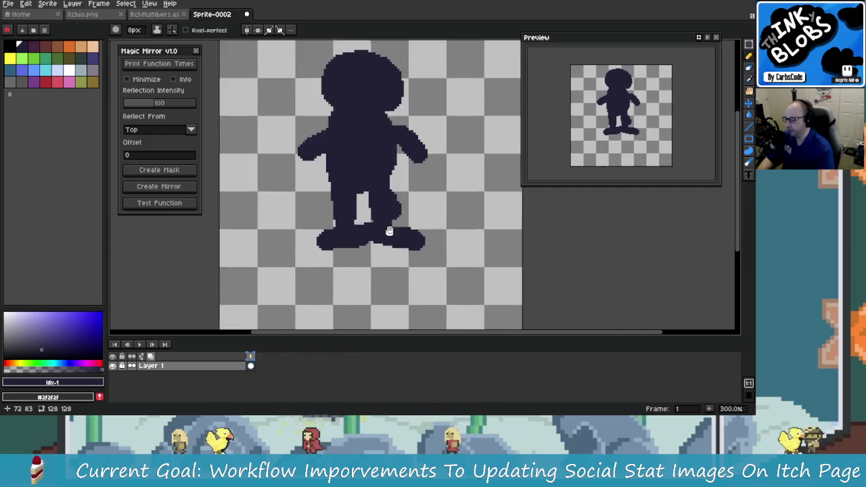
left_click(370, 246)
scroll(370, 245, "down", 1)
scroll(366, 235, "up", 1)
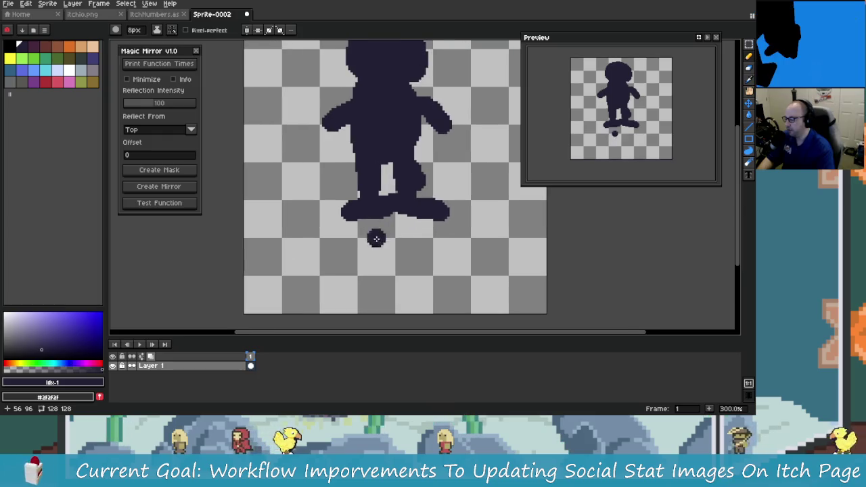
Create the Reflection Mask layer, paint a wide grey shadow under the feet, and reselect Layer 1.
left_click(173, 171)
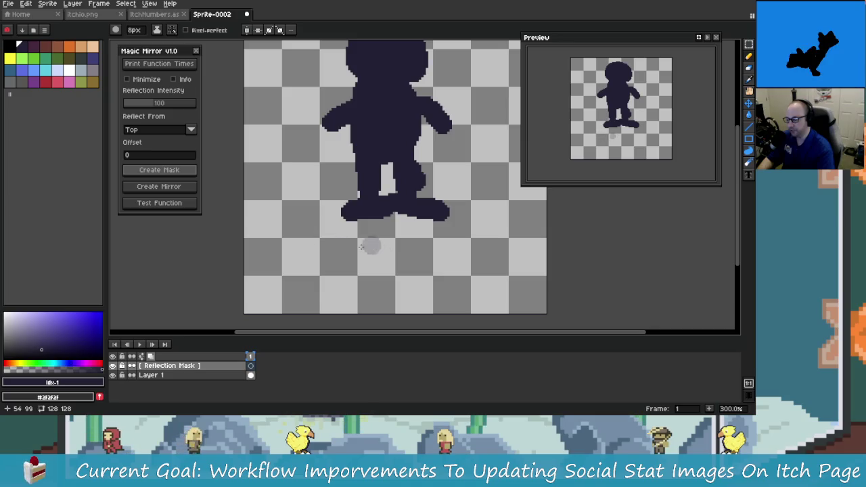
left_click_drag(318, 245, 477, 246)
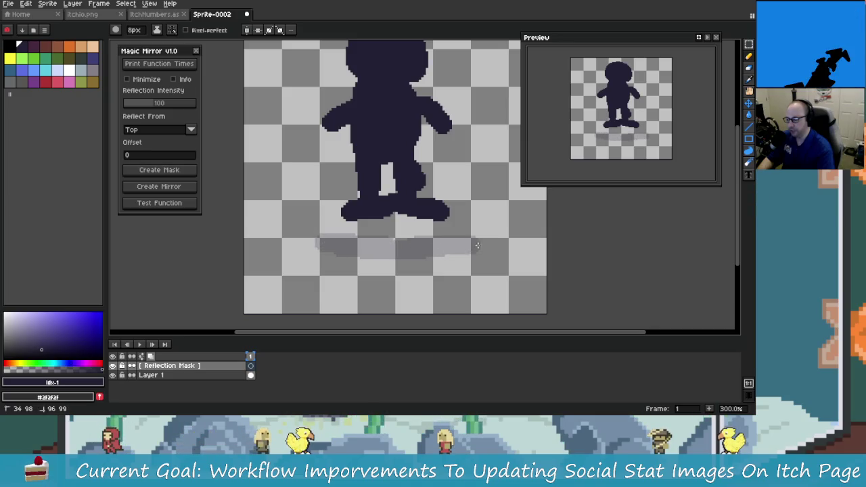
mouse_move(317, 254)
left_mouse_down()
mouse_move(383, 274)
mouse_move(438, 274)
left_mouse_up()
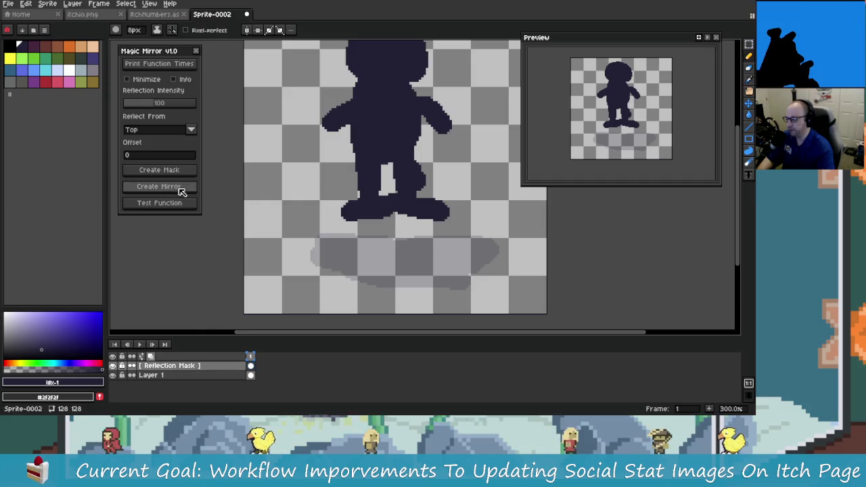
left_click(251, 376)
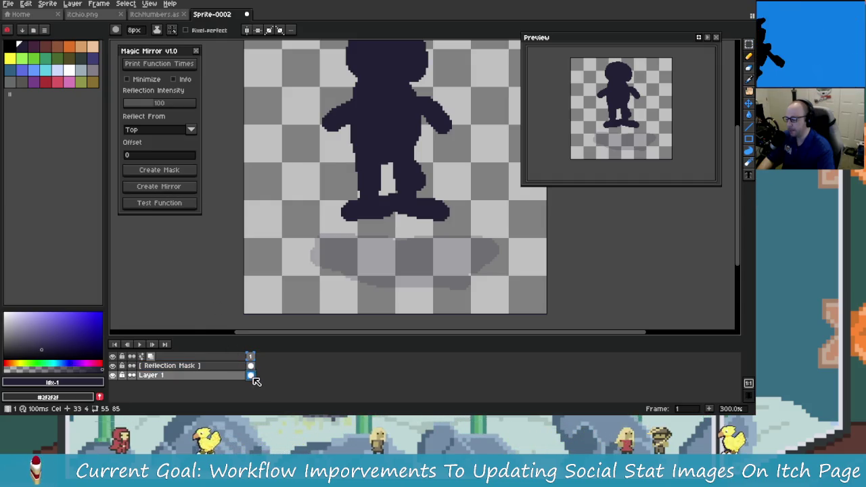
Run Create Mirror to add the [ Reflection ] layer, narrow the console, and check the mask's visibility.
left_click(180, 189)
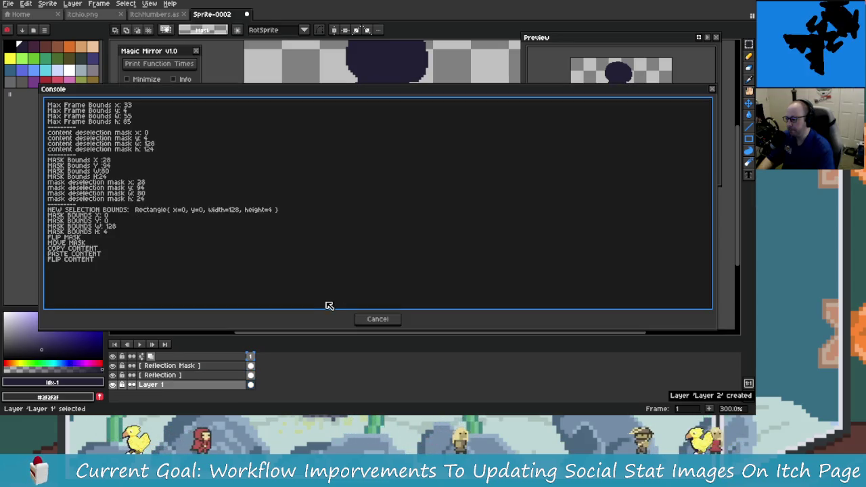
mouse_move(41, 238)
left_mouse_down()
mouse_move(598, 238)
mouse_move(560, 239)
left_mouse_up()
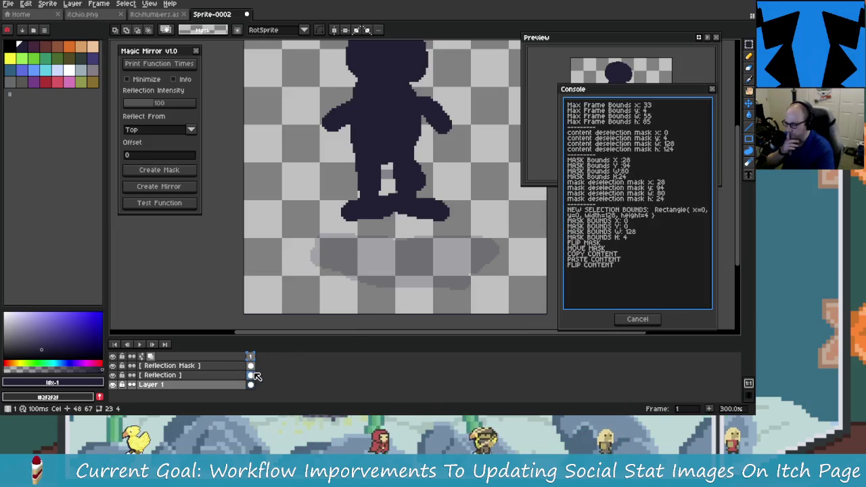
left_click(113, 367)
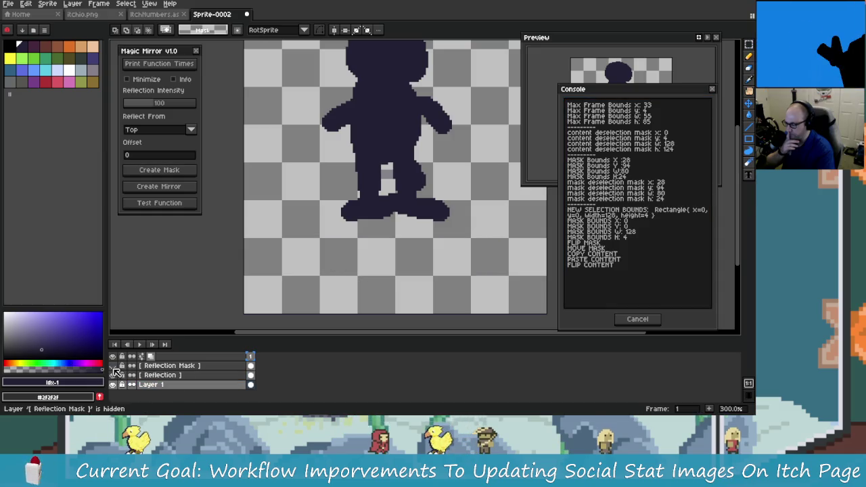
left_click(113, 366)
left_click(251, 375)
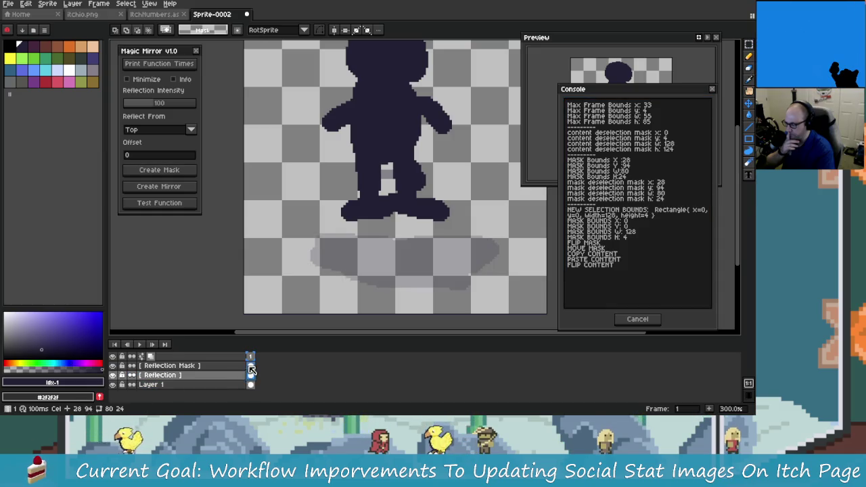
left_click(251, 365)
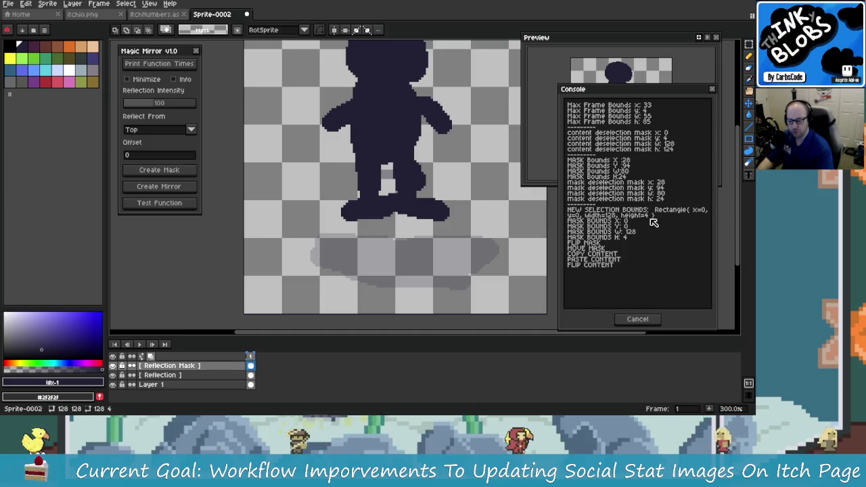
Compare with the shadow hidden, set Reflect From to Bottom, and undo the Reflection layer.
mouse_move(444, 251)
left_mouse_down()
mouse_move(348, 252)
mouse_move(411, 300)
mouse_move(399, 242)
left_mouse_up()
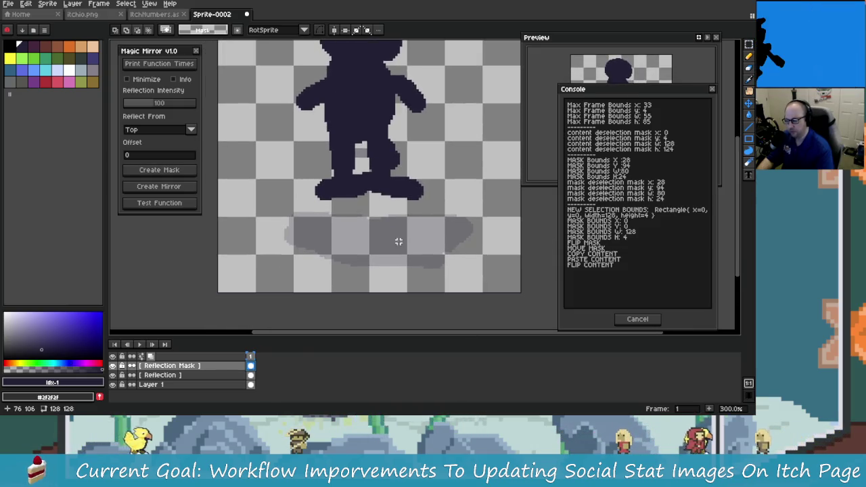
left_click(116, 370)
left_click(117, 370)
left_click(189, 384)
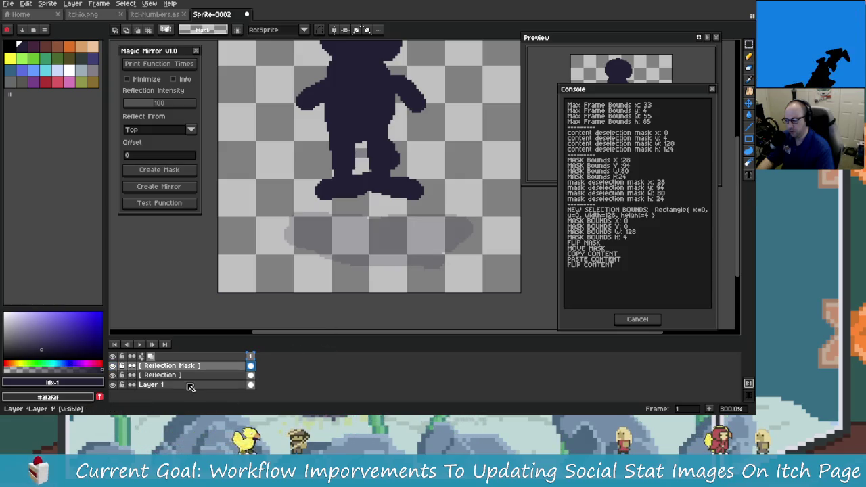
left_click_drag(262, 266, 285, 269)
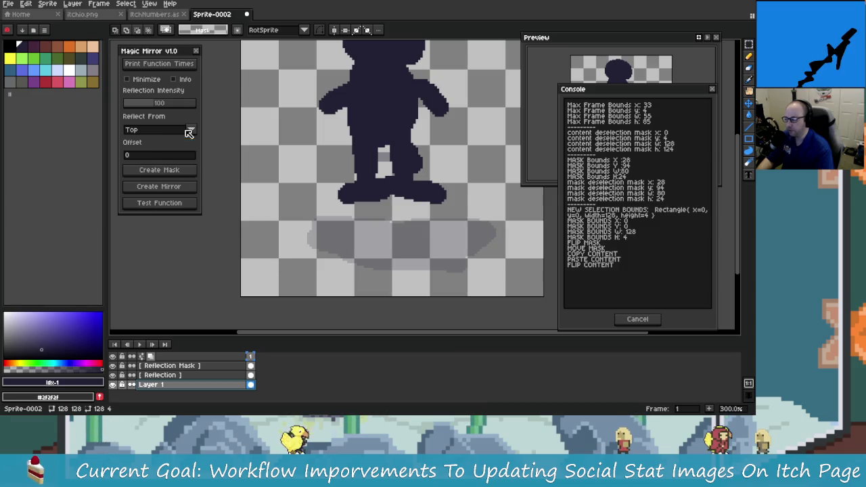
left_click_drag(328, 240, 303, 240)
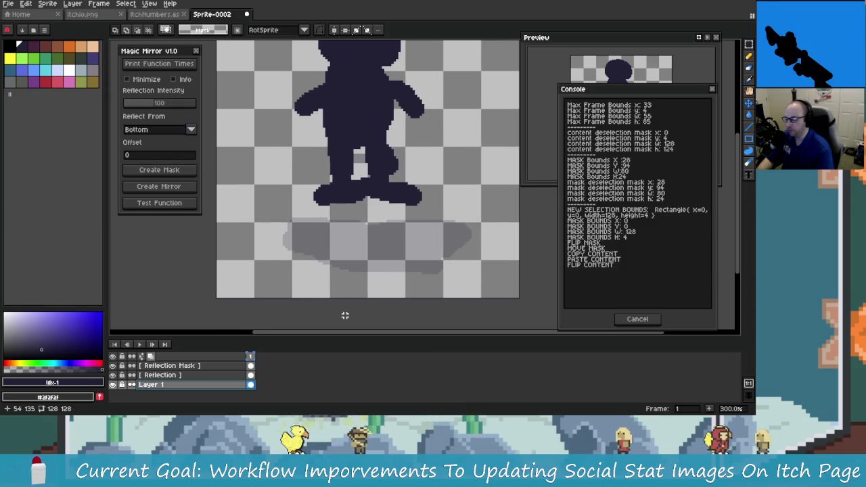
left_click_drag(344, 313, 355, 314)
key("ctrl+z")
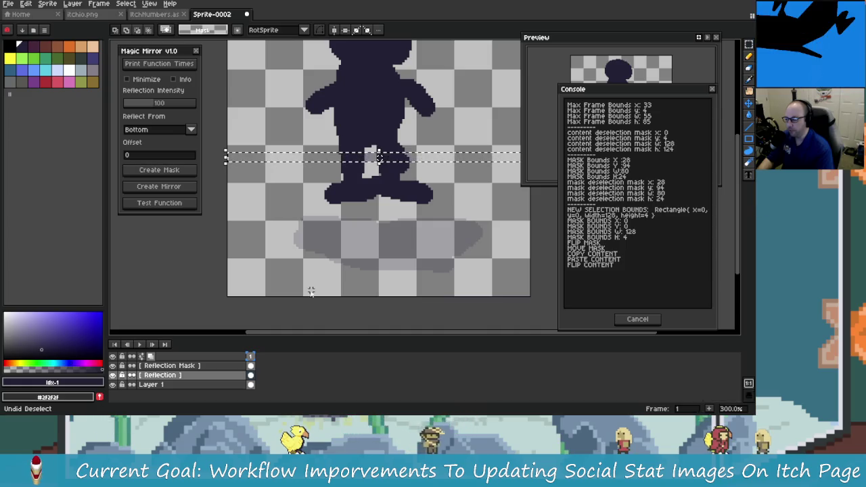
key("ctrl+z")
key("ctrl+z")
key("ctrl+z")
key("ctrl+z")
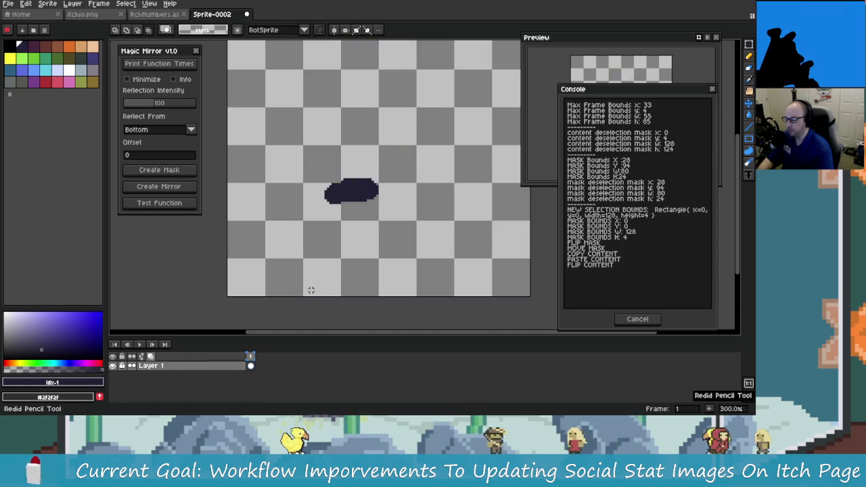
key("ctrl+y")
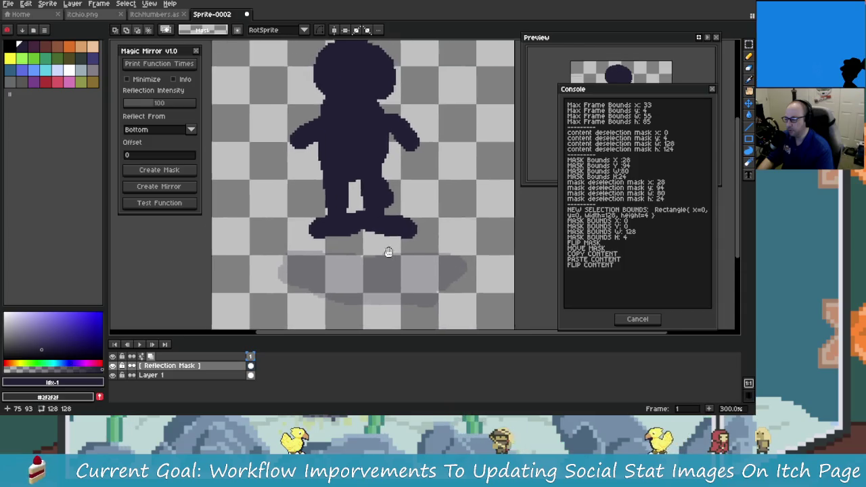
Keep Bottom as the reflection direction and regenerate the Reflection from Layer 1.
scroll(386, 251, "up", 2)
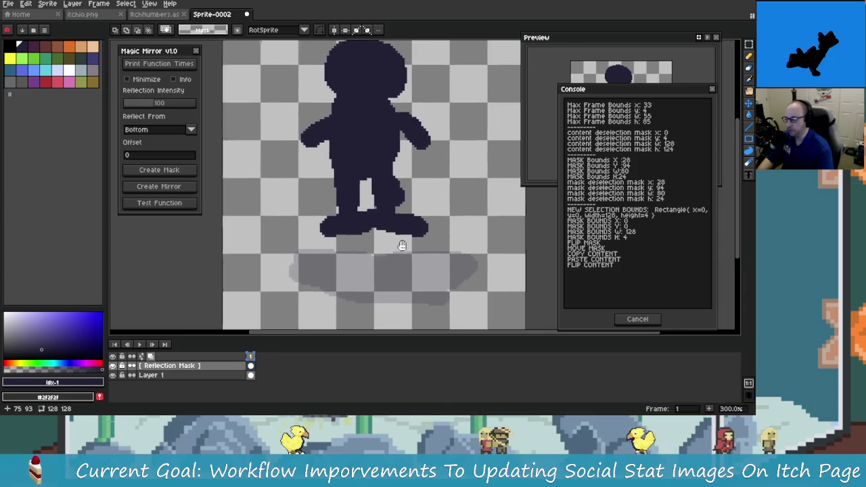
left_click(186, 129)
left_click(163, 150)
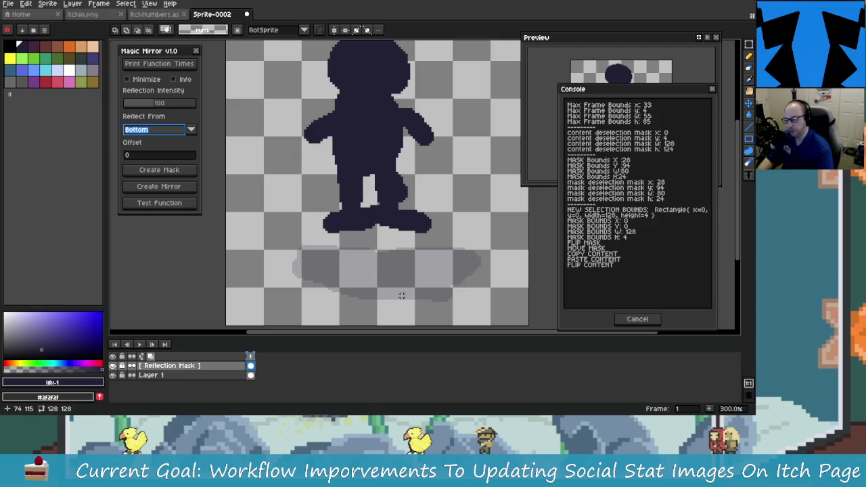
left_click(304, 253)
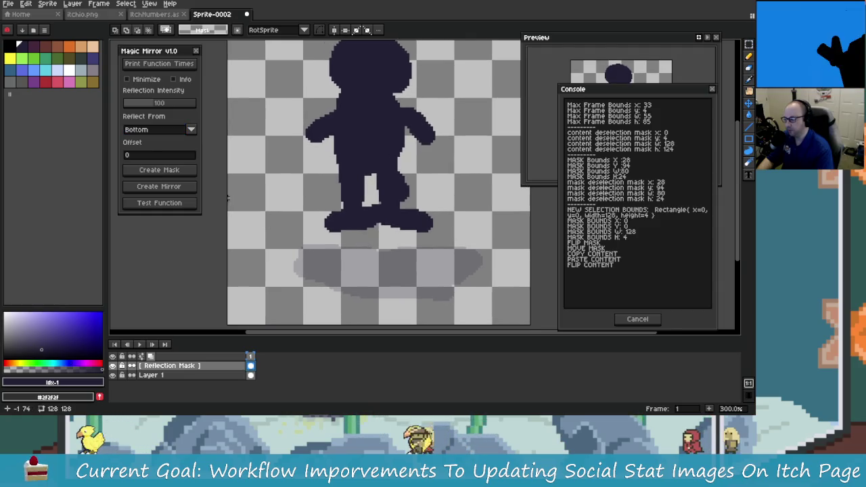
left_click_drag(290, 225, 323, 228)
left_click(252, 375)
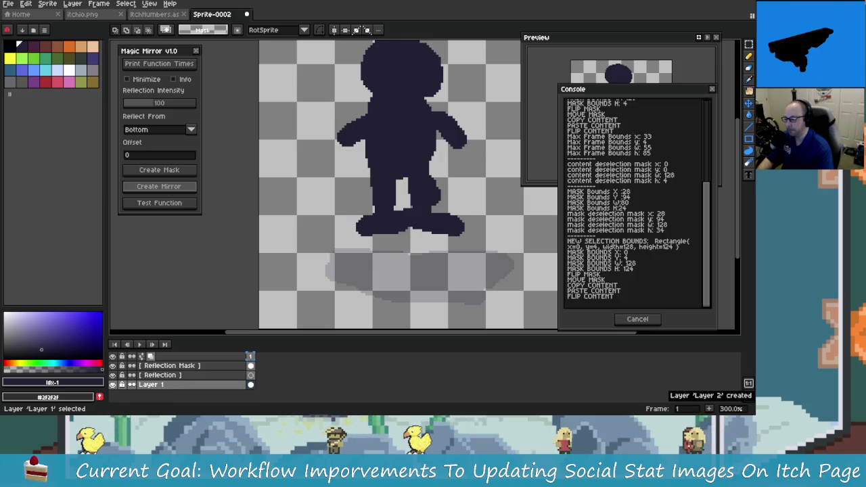
Select the Reflection layer, switch the reflection direction to Top, and reselect Layer 1.
left_click_drag(390, 258, 376, 234)
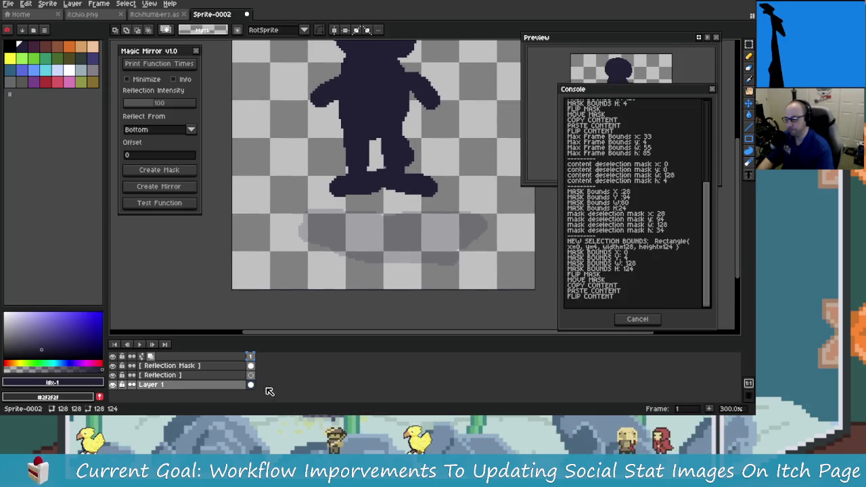
left_click(144, 377)
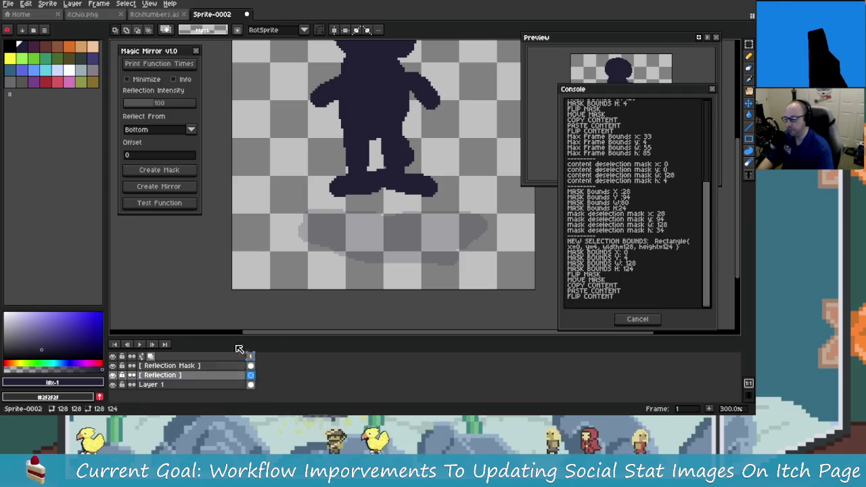
left_click(159, 129)
left_click(149, 139)
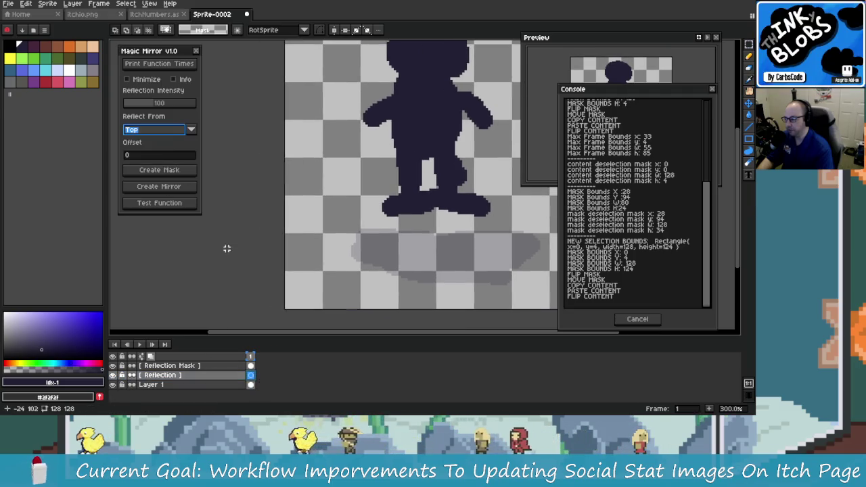
left_click(151, 385)
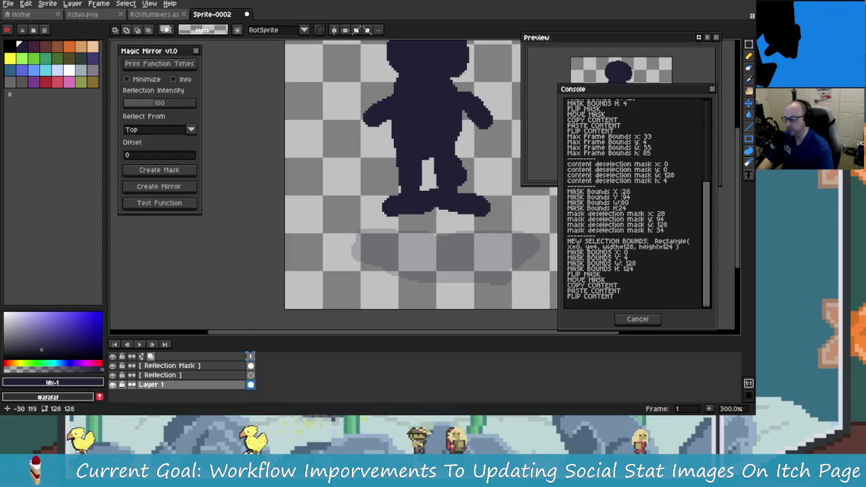
Shift the lower body right and undo it, then select the Reflection Mask and edit intensity.
mouse_move(397, 254)
left_mouse_down()
mouse_move(338, 278)
mouse_move(361, 282)
left_mouse_up()
left_click_drag(291, 164, 454, 232)
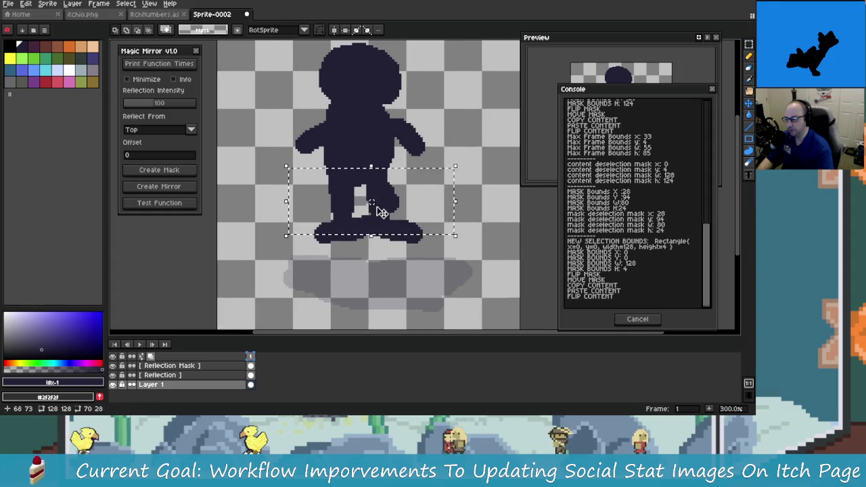
left_click_drag(405, 209, 462, 215)
key("ctrl+z")
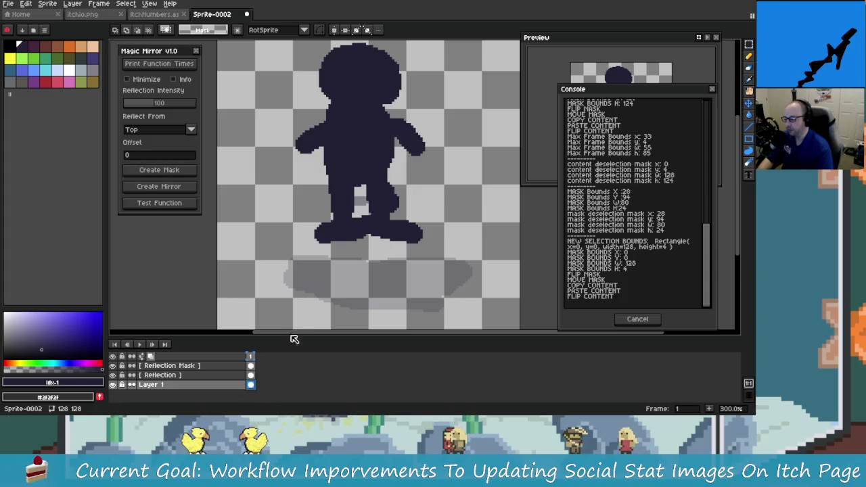
mouse_move(334, 318)
left_mouse_down()
mouse_move(331, 274)
mouse_move(368, 291)
left_mouse_up()
left_click(230, 376)
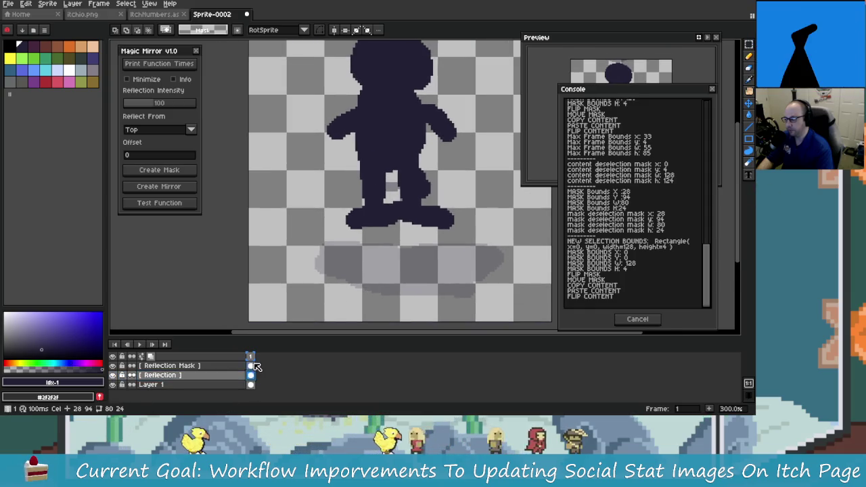
left_click(223, 366)
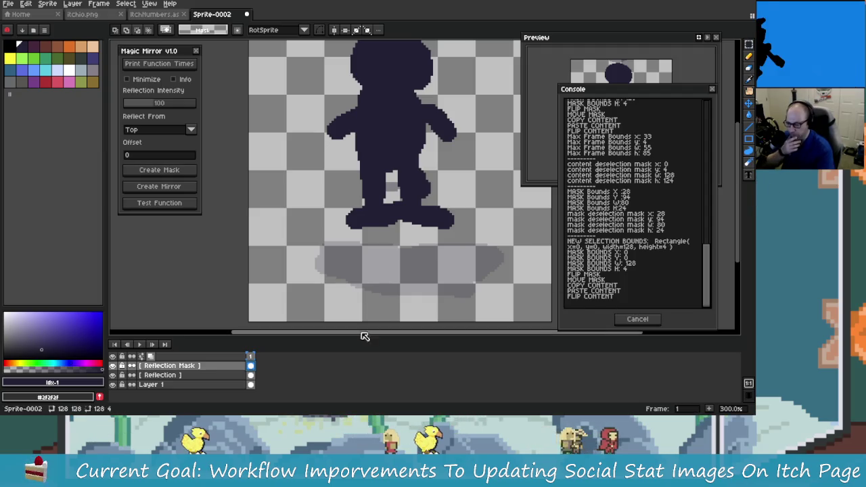
left_click_drag(205, 175, 227, 178)
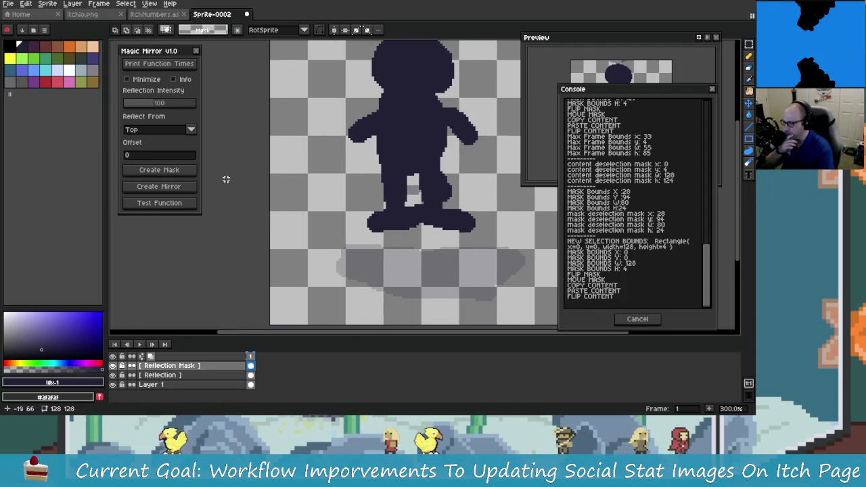
left_click(155, 106)
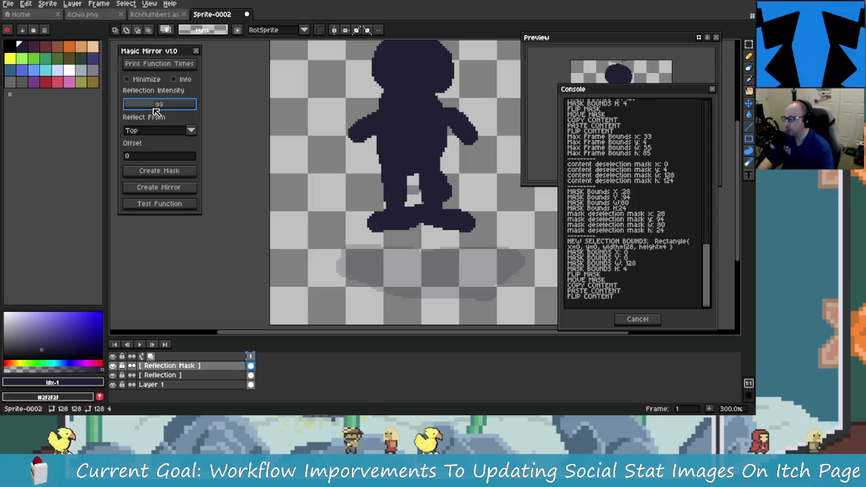
Raise the reflection intensity to 102 and erase the reflection below the figure.
left_click_drag(339, 279, 315, 255)
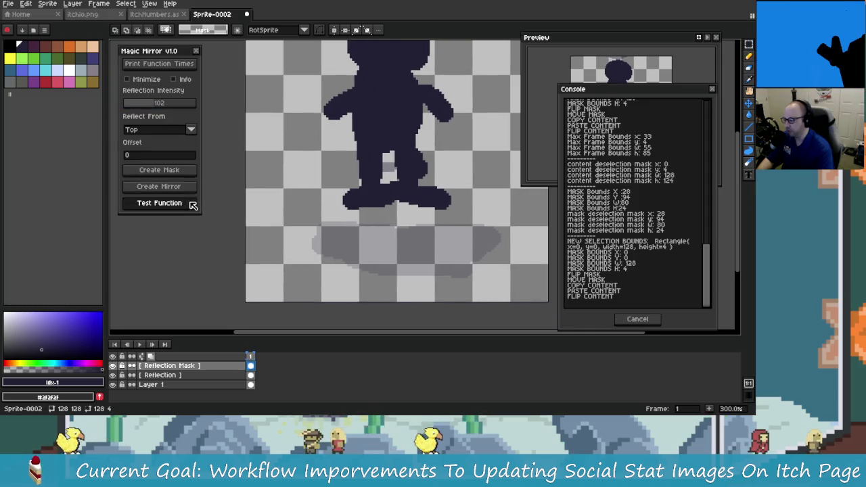
left_click_drag(398, 272, 380, 270)
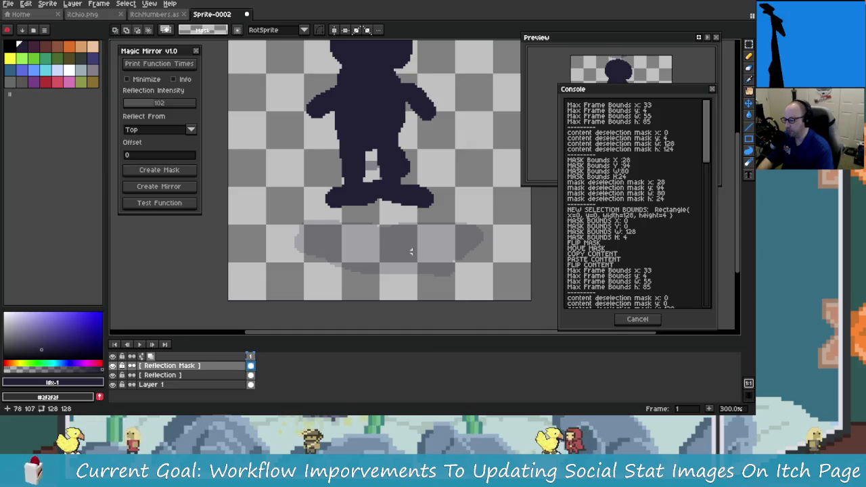
scroll(411, 254, "down", 1)
left_click_drag(300, 248, 423, 298)
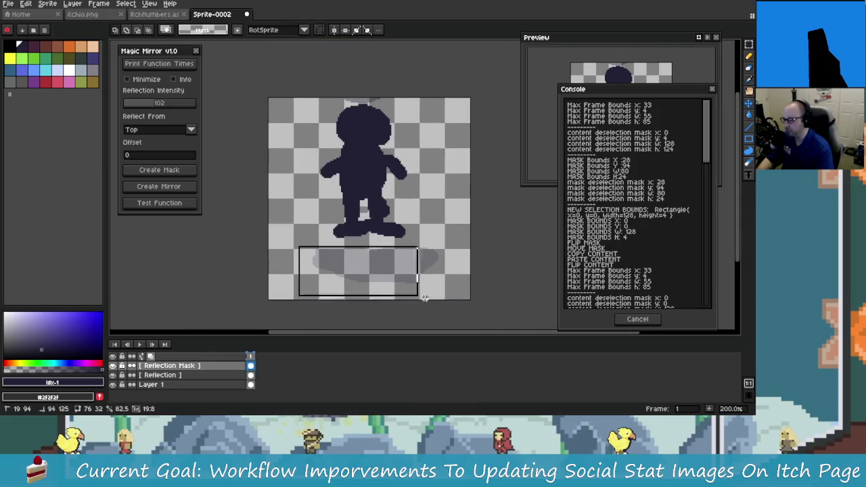
key("Delete")
key("ctrl+d")
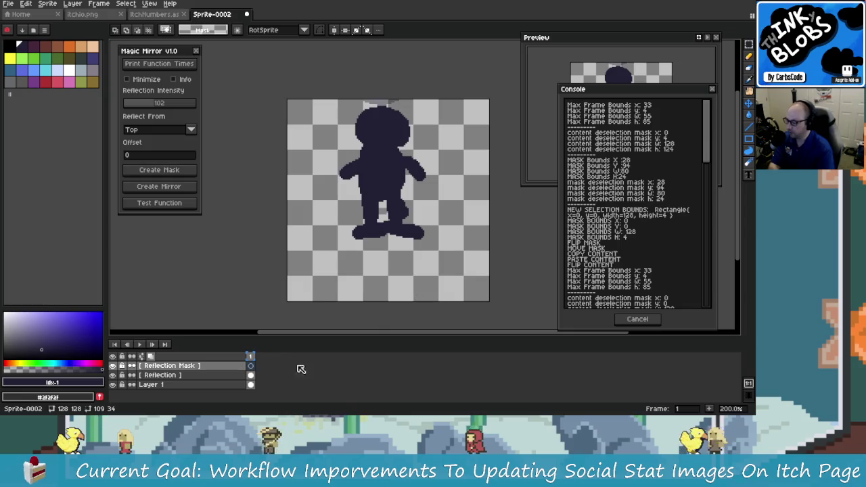
Select the legs, switch to the [Reflection] layer, draw a top selection, and pick the pencil.
left_click_drag(325, 189, 453, 241)
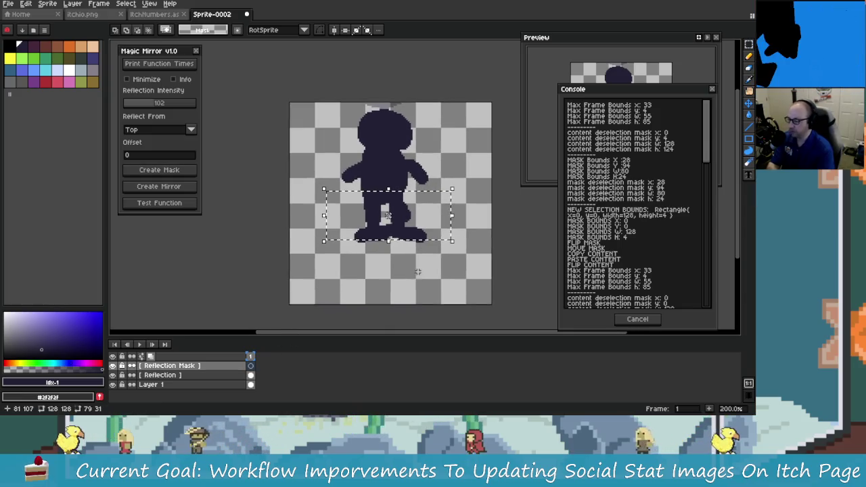
key("ctrl+d")
key("Down")
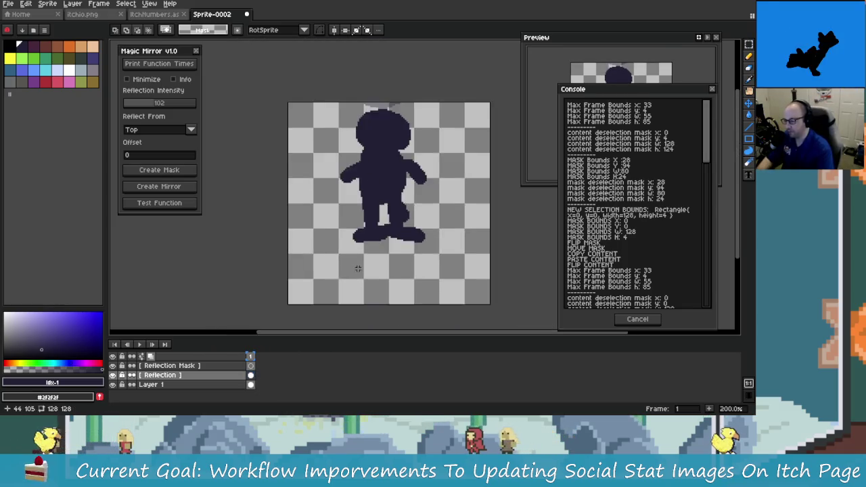
left_click_drag(309, 113, 444, 143)
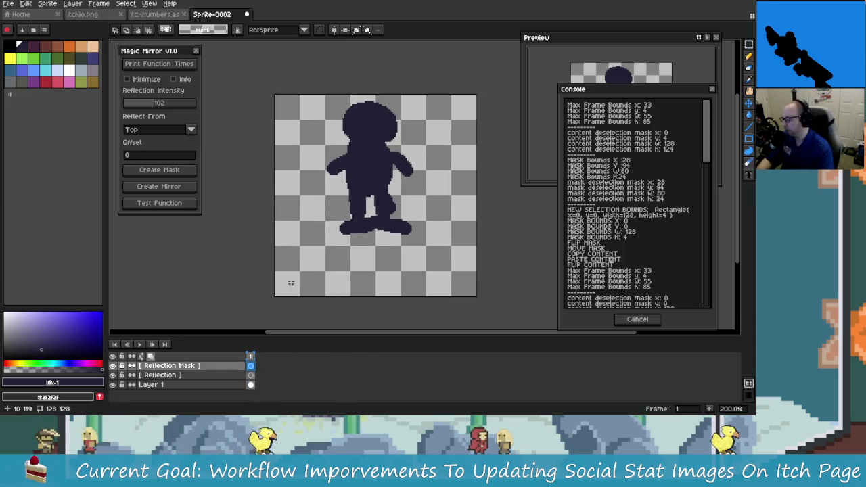
left_click_drag(323, 253, 359, 247)
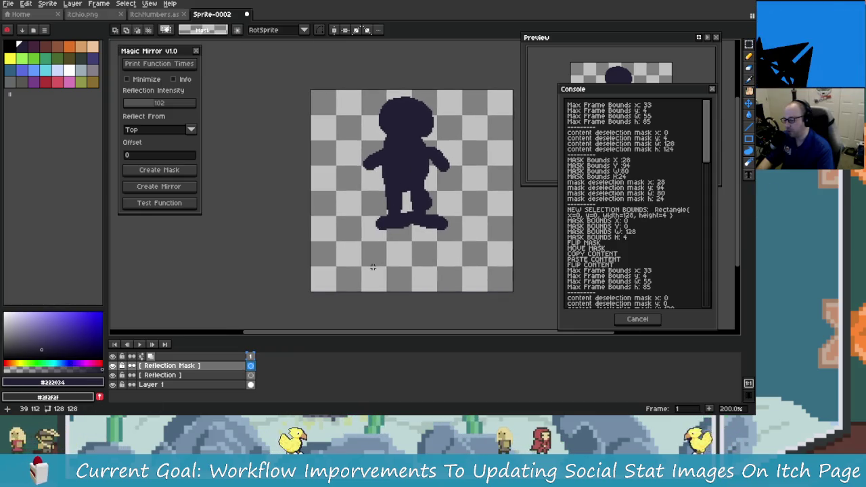
key("b")
mouse_move(373, 251)
left_mouse_down()
mouse_move(360, 268)
mouse_move(247, 273)
left_mouse_up()
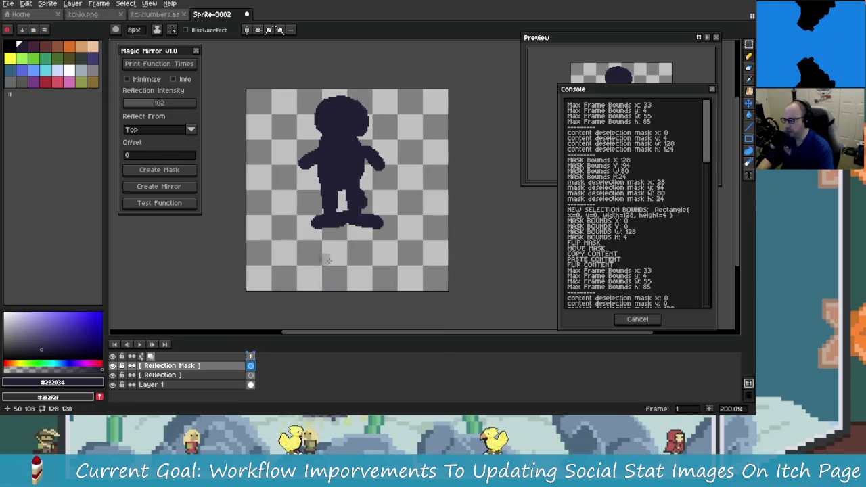
Paint grey mask strokes beneath the figure and along its left and right sides.
left_click_drag(327, 261, 387, 254)
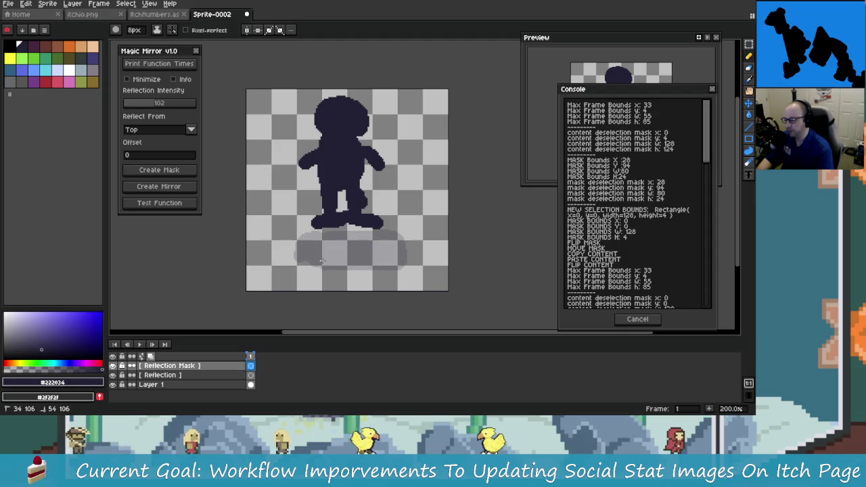
left_click_drag(334, 269, 366, 273)
left_click_drag(292, 130, 297, 200)
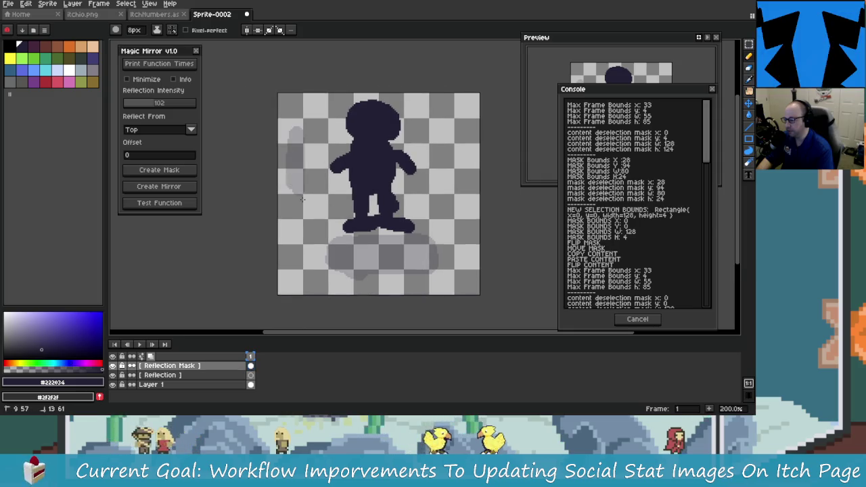
left_click_drag(311, 139, 289, 178)
mouse_move(433, 136)
left_mouse_down()
mouse_move(423, 200)
mouse_move(431, 223)
mouse_move(413, 168)
left_mouse_up()
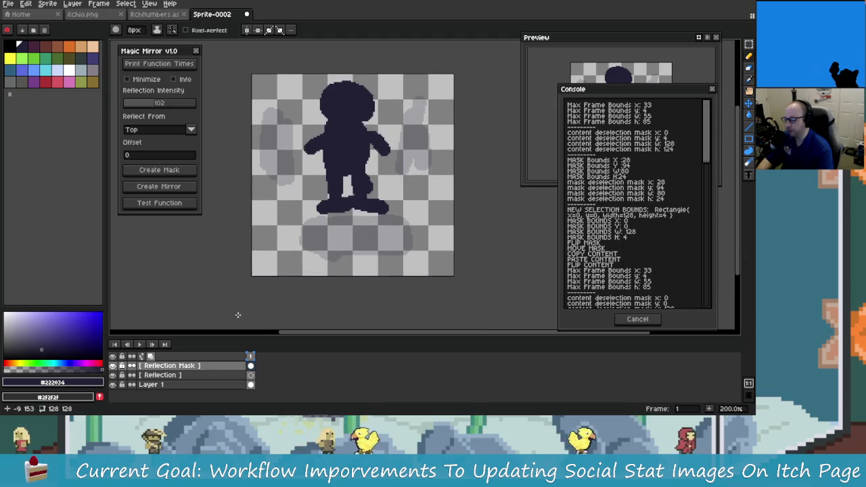
Set Reflect From to Left on Layer 1, undo once, and reselect Layer 1.
left_click(253, 386)
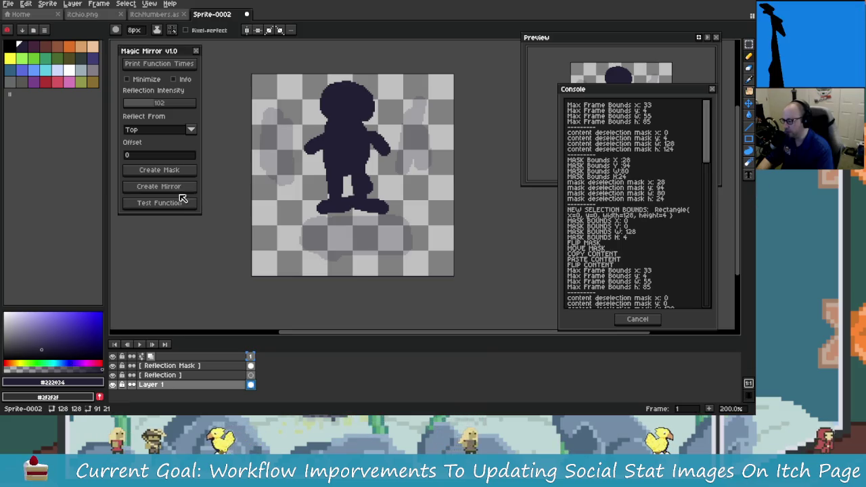
left_click(187, 132)
left_click(144, 160)
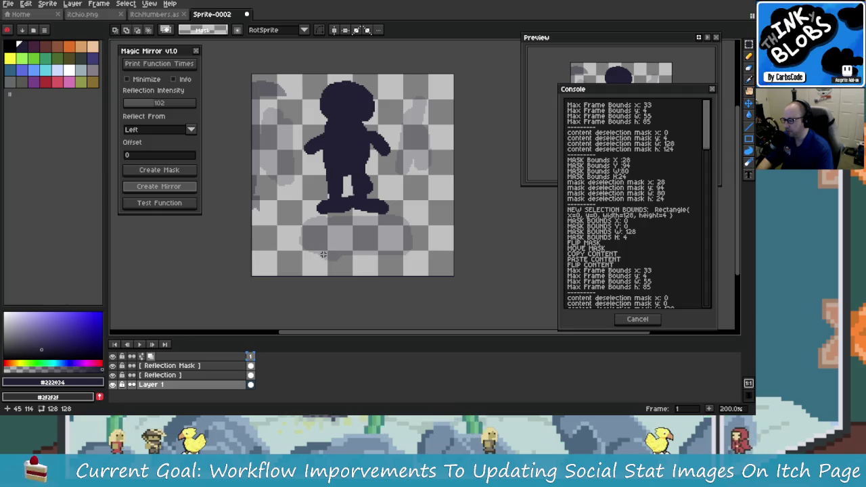
key("ctrl+z")
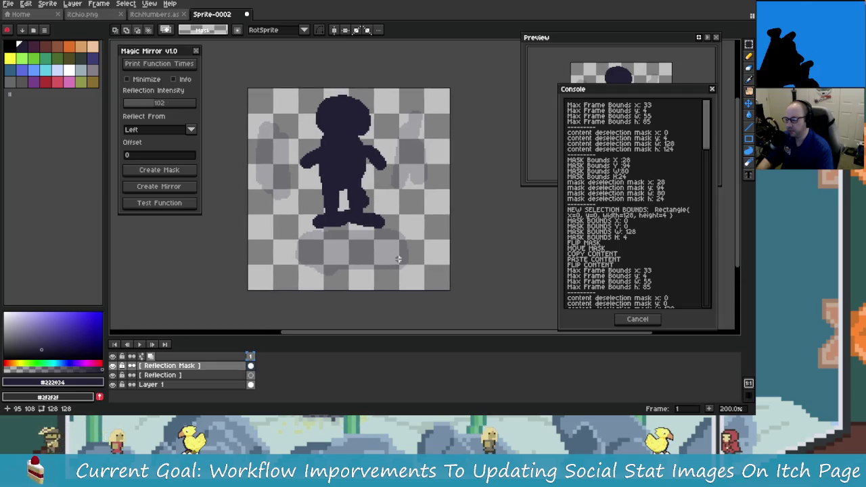
scroll(379, 244, "up", 3)
scroll(400, 230, "down", 2)
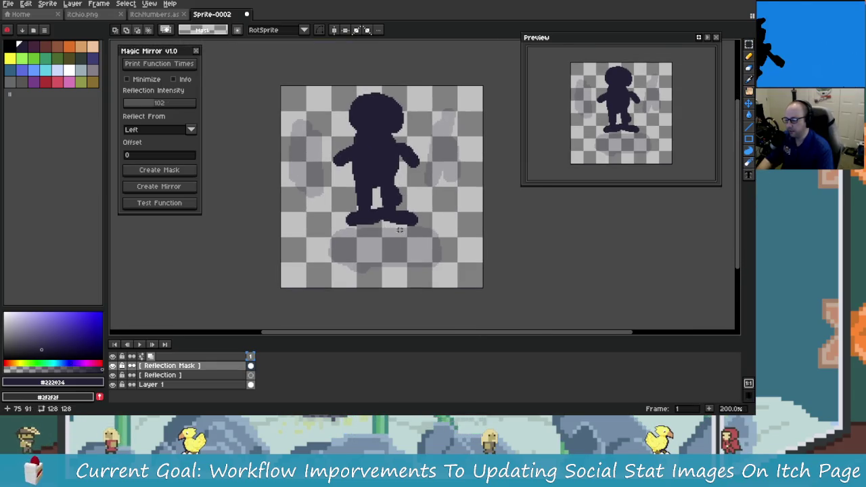
left_click(251, 386)
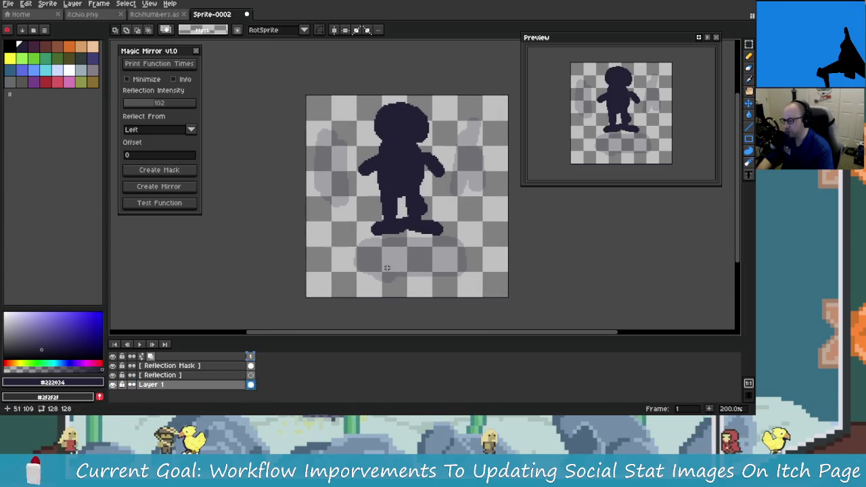
Generate the left reflection, shrink the console, and undo the magic wand selection.
left_click(177, 187)
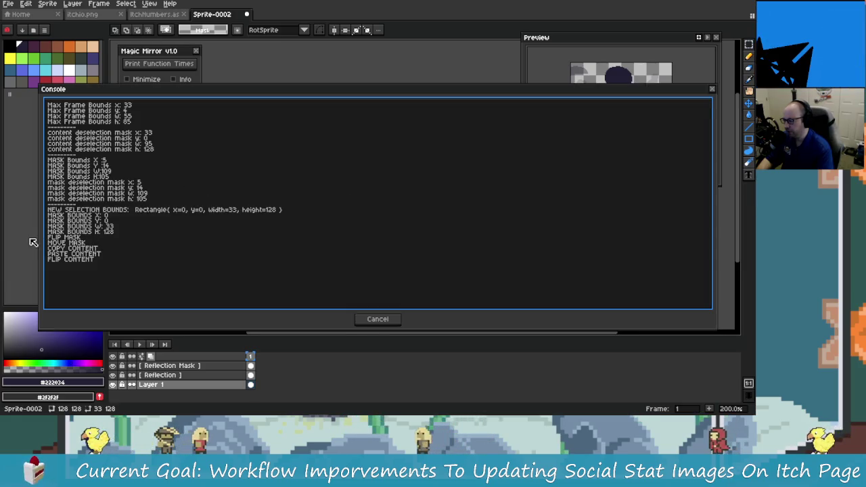
left_click_drag(39, 237, 550, 231)
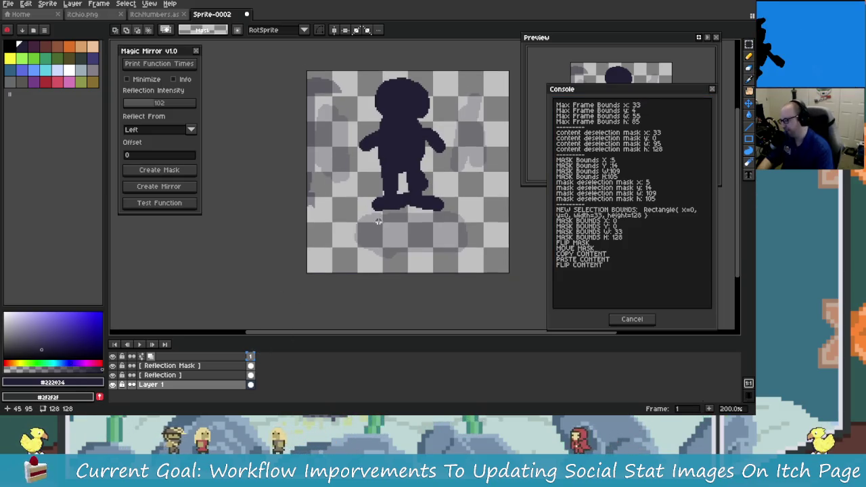
key("ctrl+z")
key("ctrl+z")
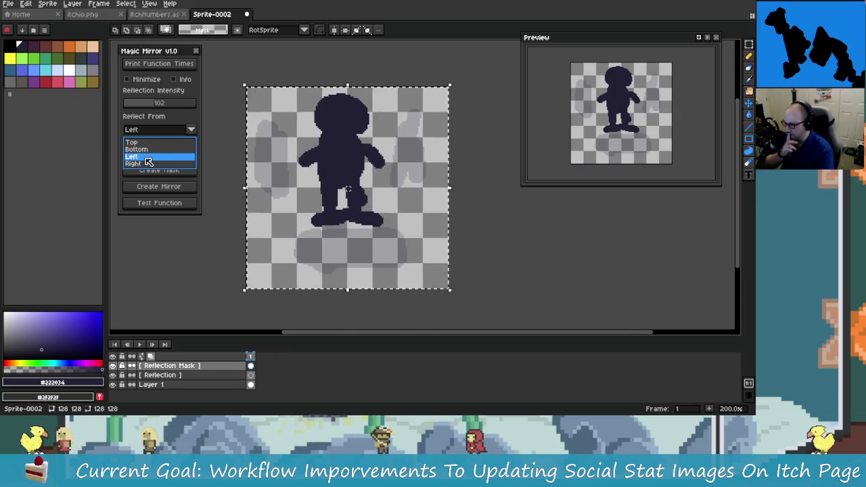
Switch Reflect From to Right and regenerate the mirror from Layer 1.
left_click(148, 162)
left_click(174, 188)
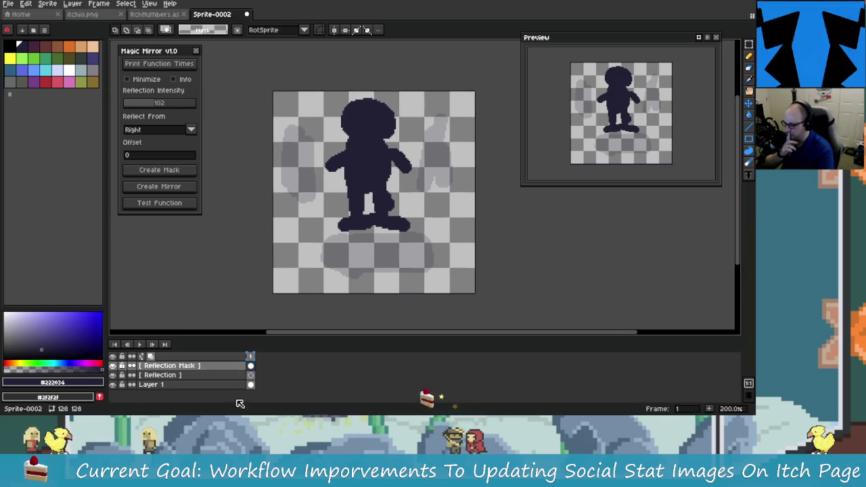
left_click(251, 384)
left_click(187, 203)
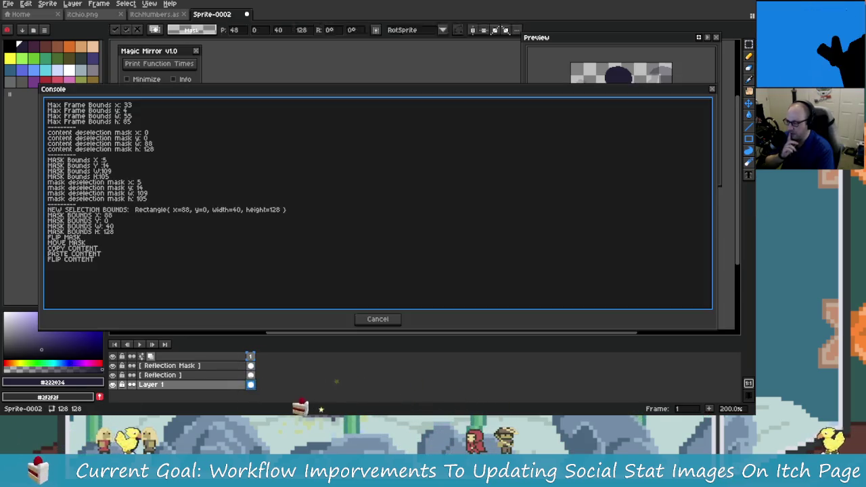
left_click_drag(35, 246, 532, 272)
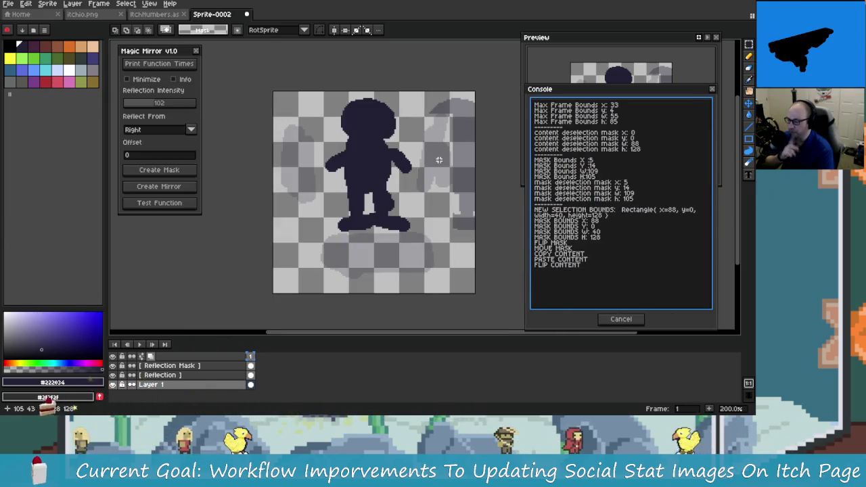
Close the console output, undo three magic wand selections, and bring up the window list.
left_click(623, 321)
left_click(623, 321)
key("ctrl+z")
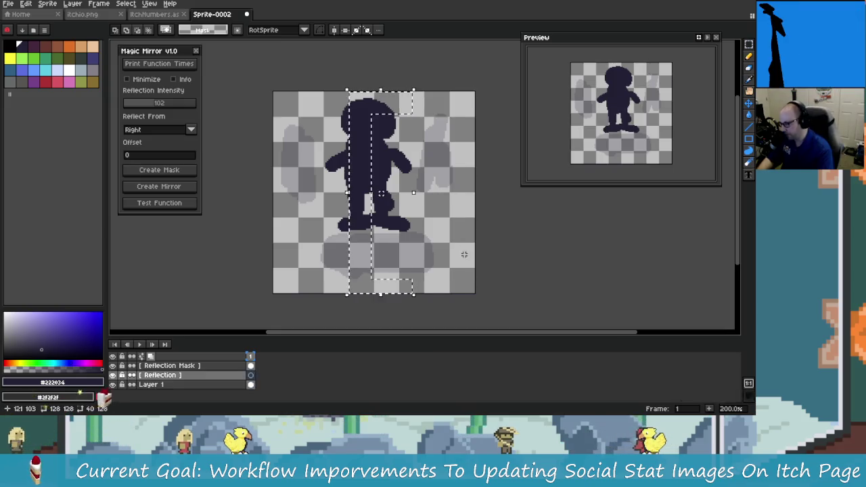
key("ctrl+z")
key("ctrl+z")
key("ctrl+z")
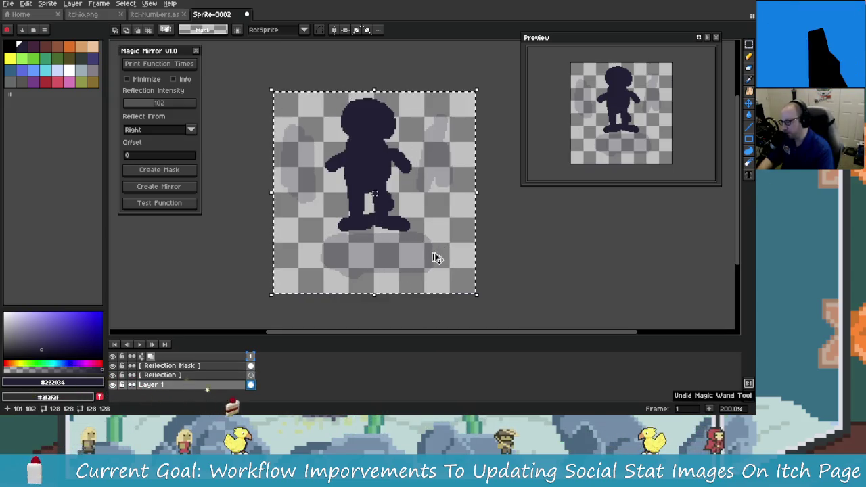
key("ctrl+z")
key("alt+Tab")
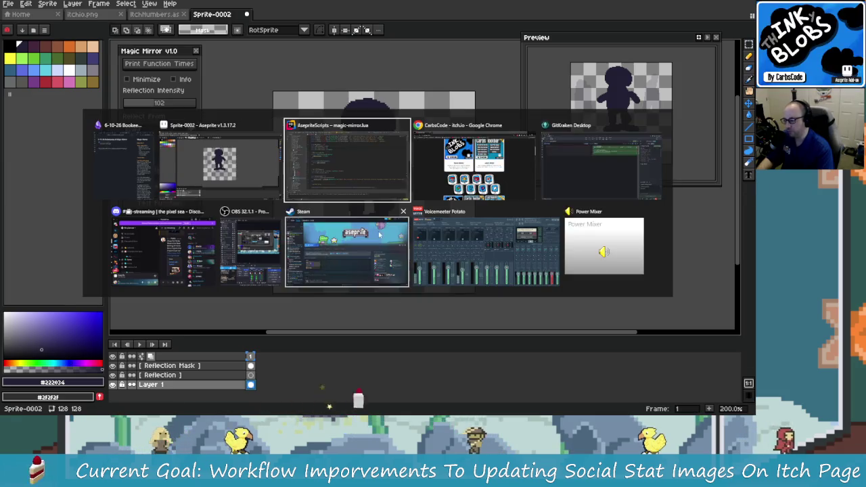
Return to GitKraken and close the file diff to get back to the commit history.
key("Tab")
key("Tab")
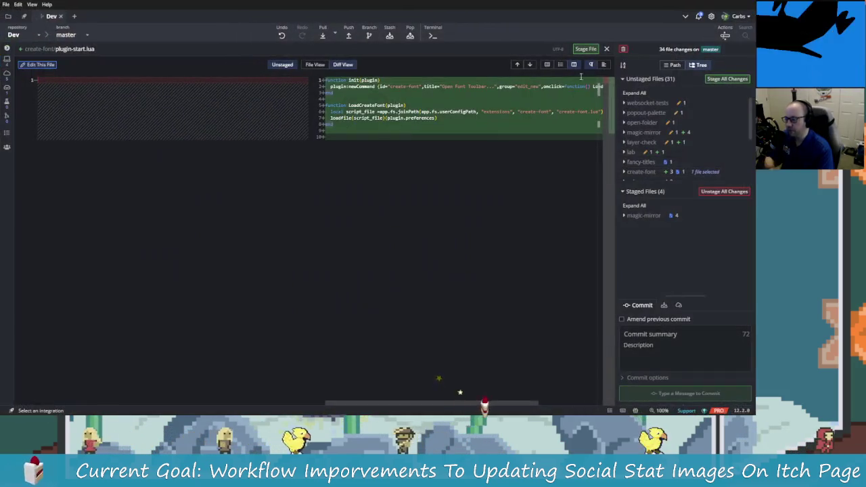
left_click(608, 49)
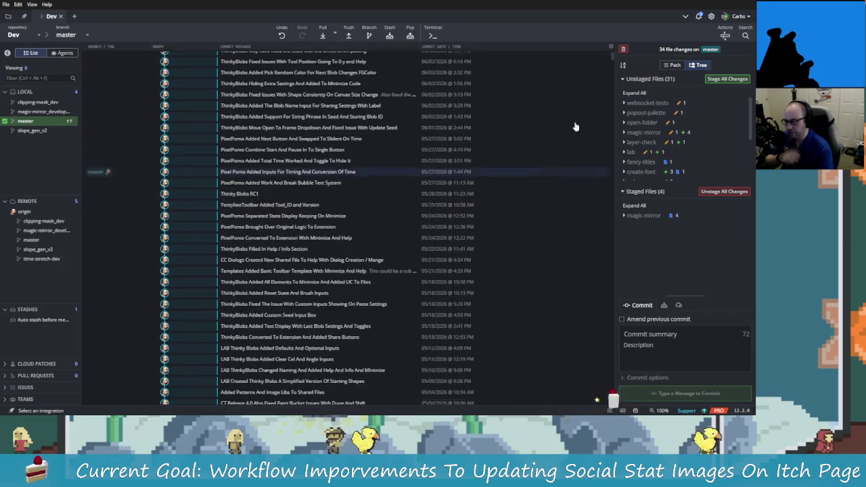
left_click(610, 46)
left_click(611, 46)
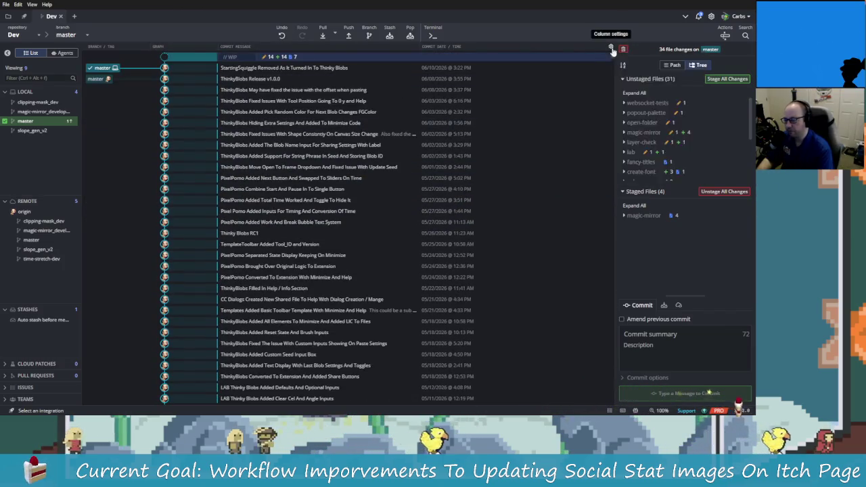
left_click(610, 46)
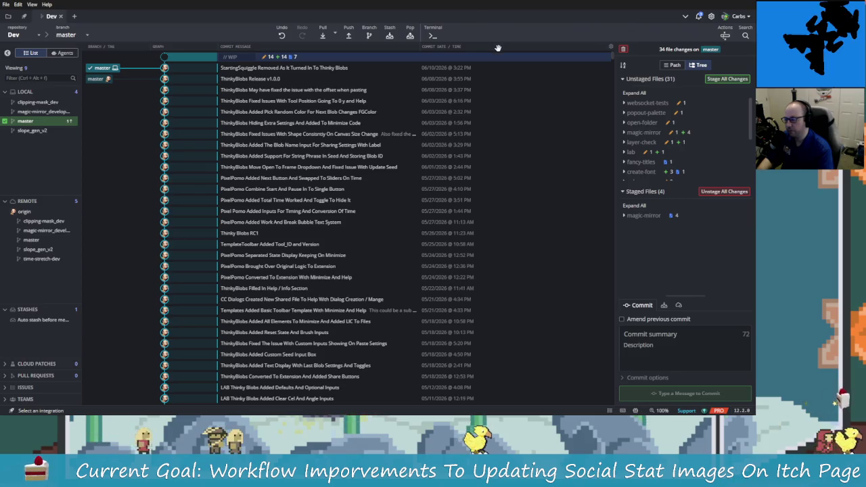
Search the commit history for 'Magic Mirror'.
key("ctrl+f")
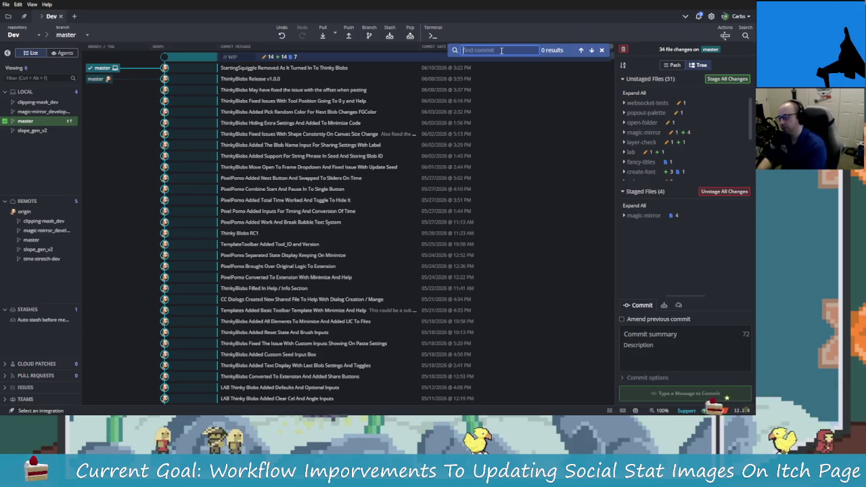
type("magic")
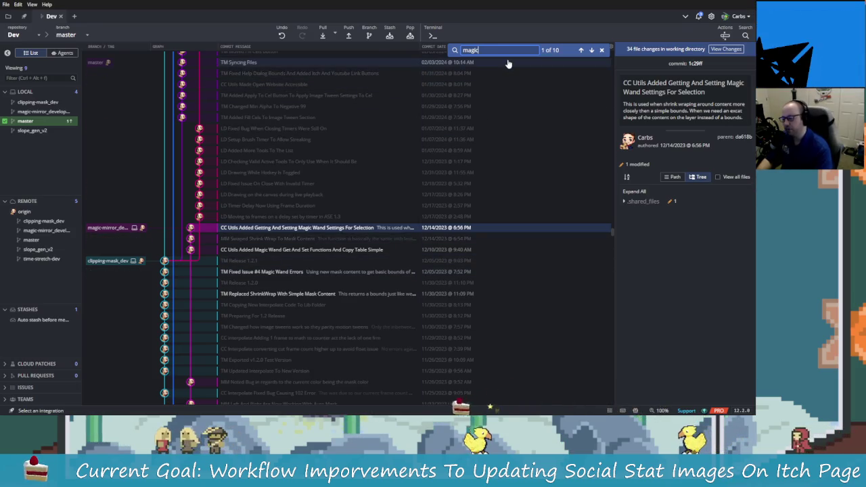
key("BackSpace")
key("BackSpace")
key("BackSpace")
type("Ma")
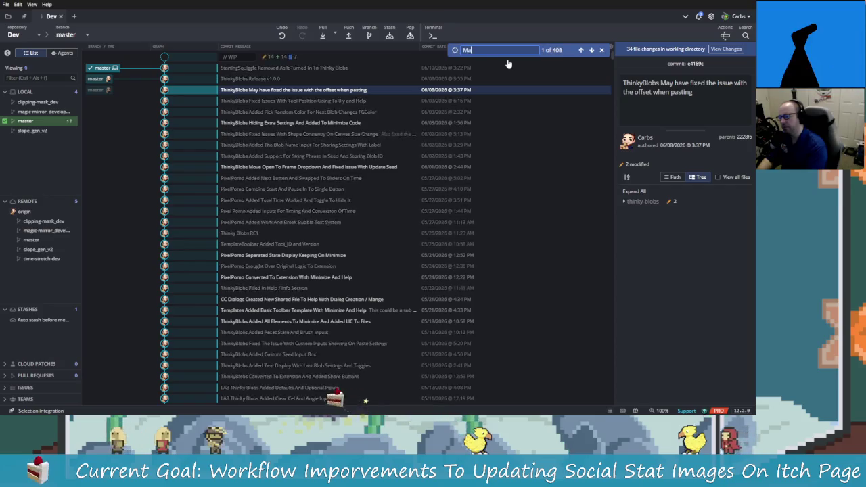
type("gic Mirror")
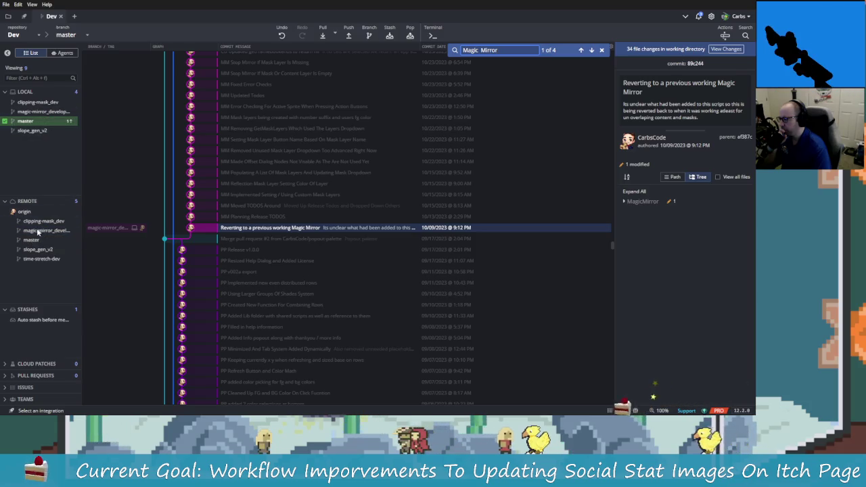
Show the details of the CC Utils magic wand settings commit.
scroll(264, 240, "up", 4)
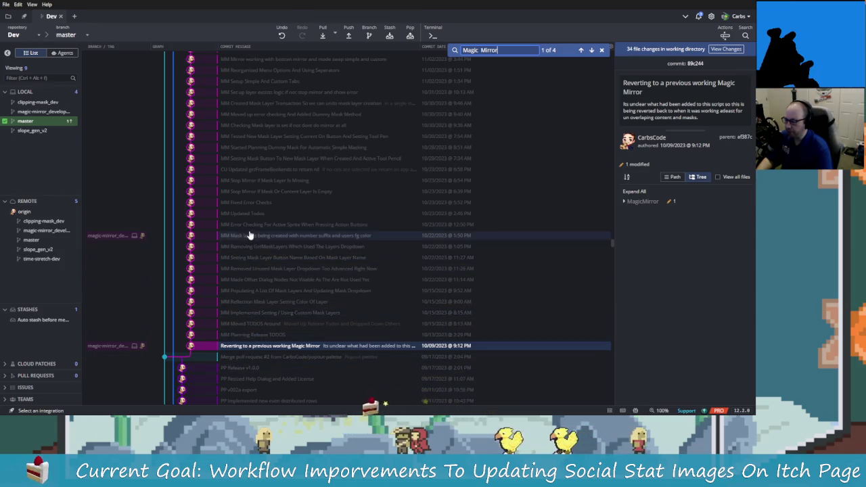
scroll(252, 218, "up", 5)
scroll(257, 230, "up", 6)
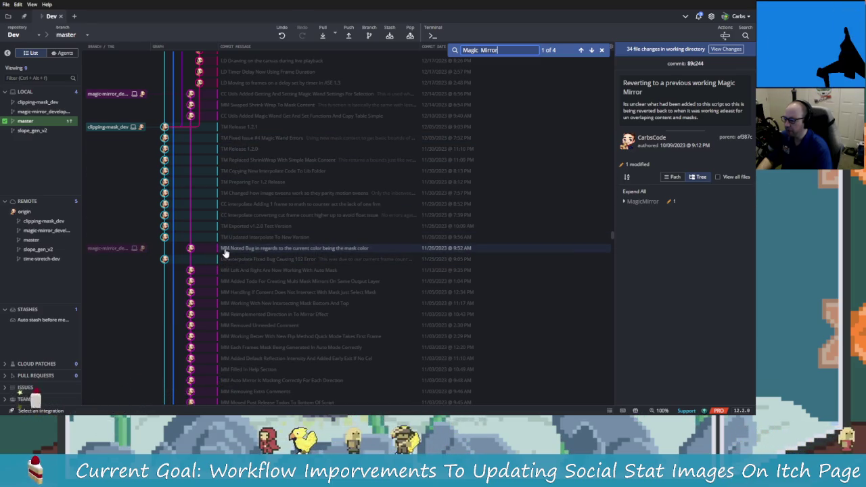
scroll(227, 251, "up", 4)
scroll(271, 298, "up", 1)
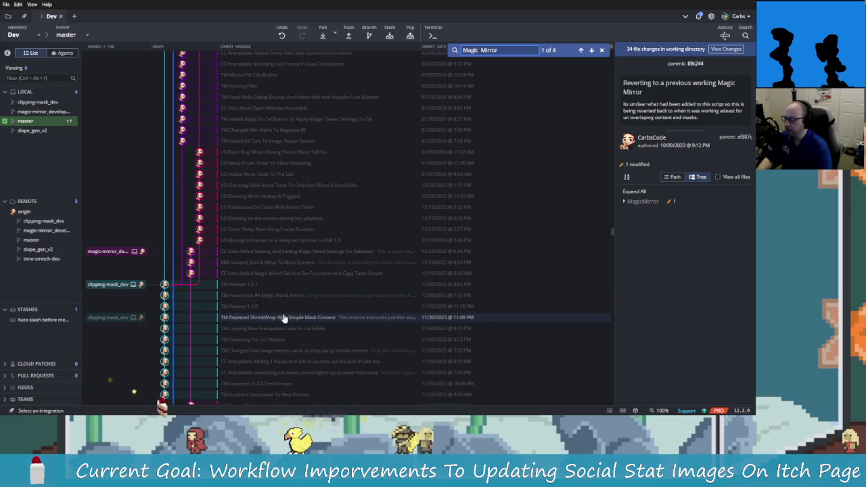
scroll(281, 312, "down", 3)
scroll(282, 312, "down", 3)
scroll(282, 313, "down", 2)
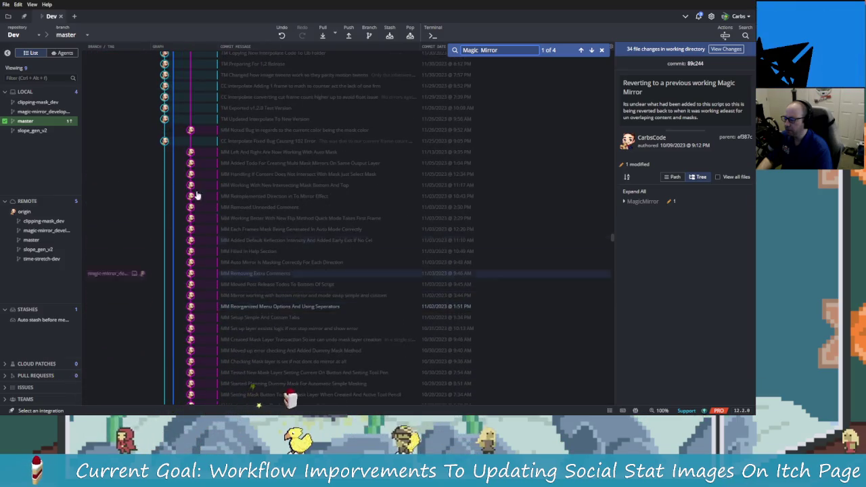
scroll(201, 146, "up", 5)
scroll(210, 298, "up", 3)
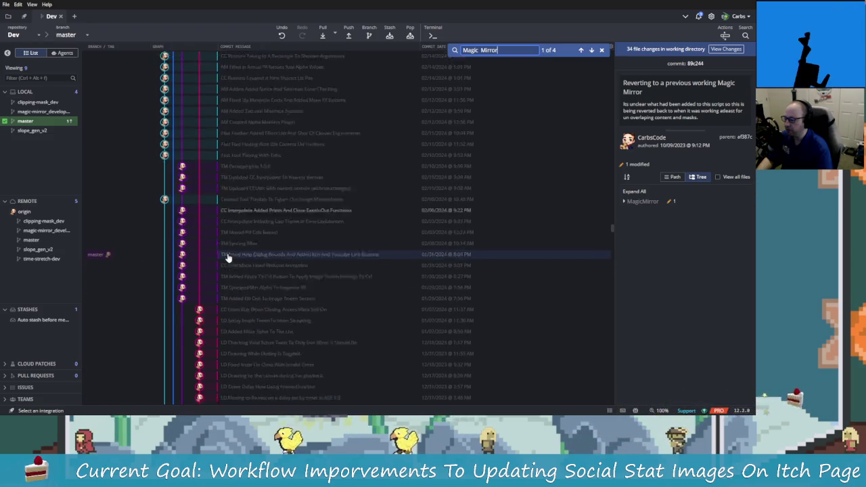
left_click(228, 251)
Show the details of the MM Swaped Shrink Wrap To Mask Content commit.
scroll(324, 261, "up", 3)
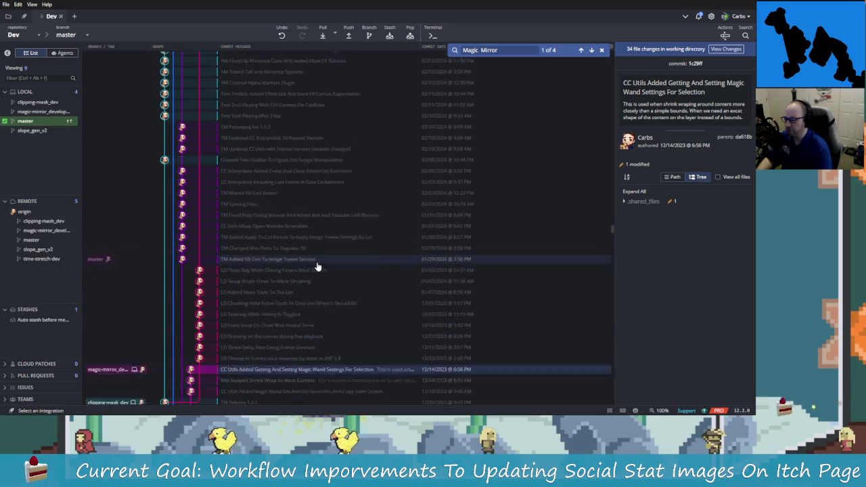
scroll(283, 335, "down", 3)
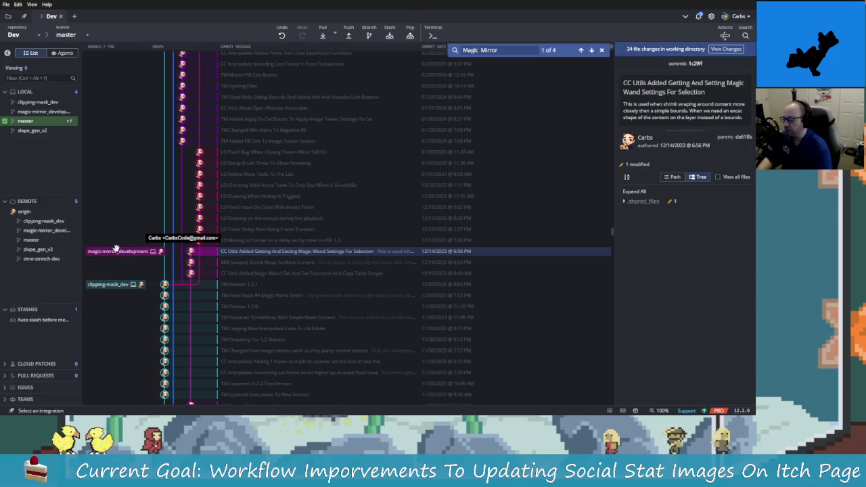
left_click(276, 260)
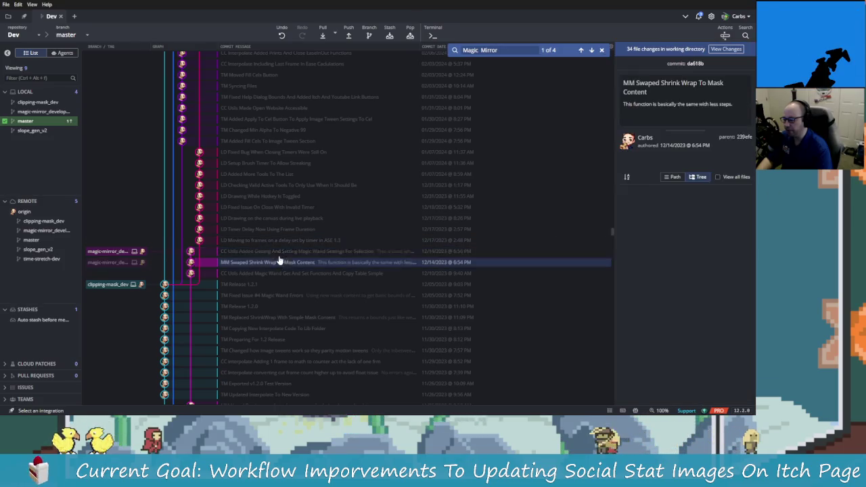
Reselect the CC Utils magic wand commit and browse the history around it.
left_click(280, 254)
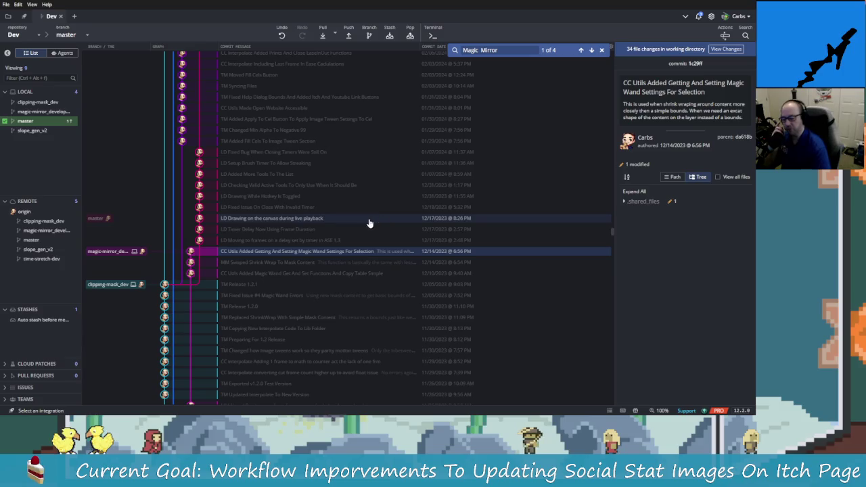
scroll(356, 247, "up", 5)
scroll(339, 258, "up", 5)
scroll(339, 254, "up", 5)
scroll(338, 255, "up", 5)
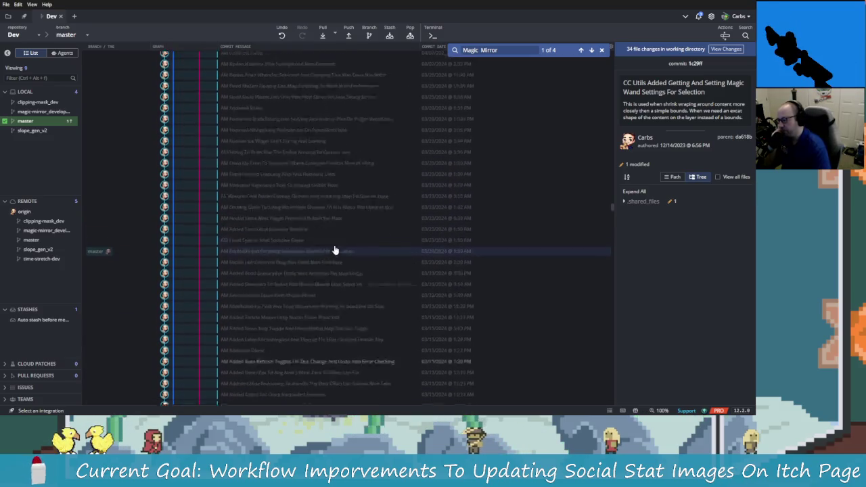
scroll(335, 251, "up", 5)
scroll(331, 248, "up", 3)
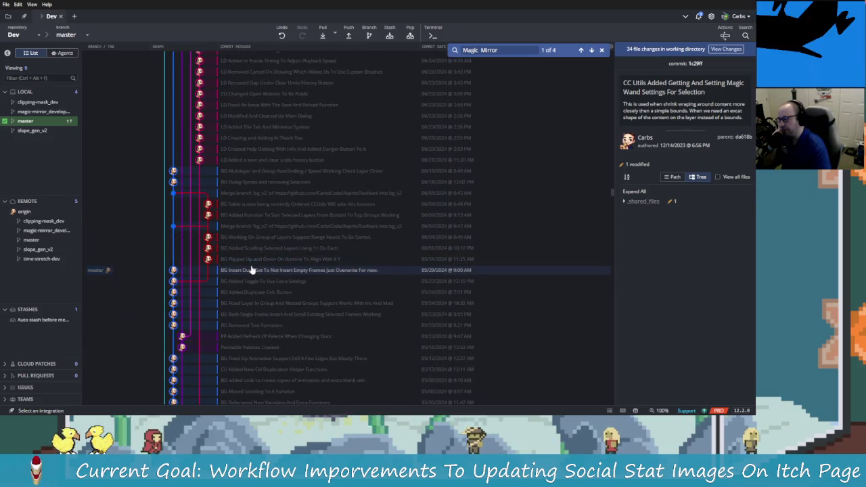
scroll(258, 271, "up", 5)
scroll(256, 273, "up", 10)
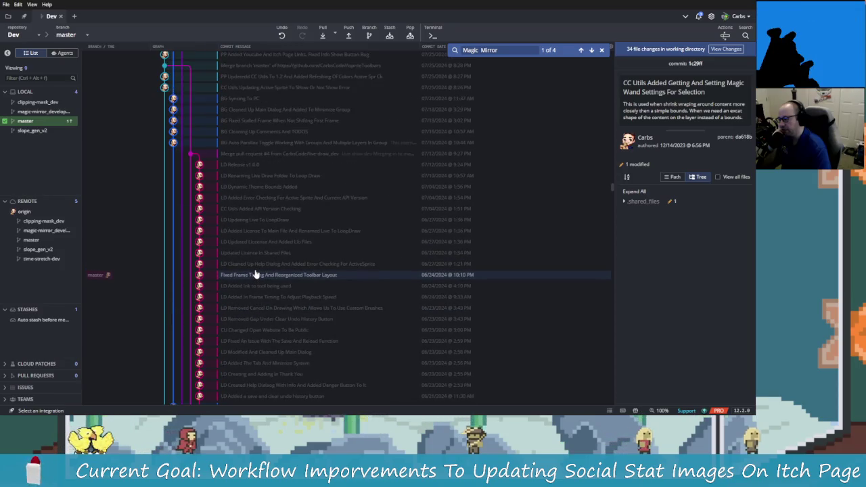
scroll(256, 273, "up", 6)
scroll(256, 273, "up", 4)
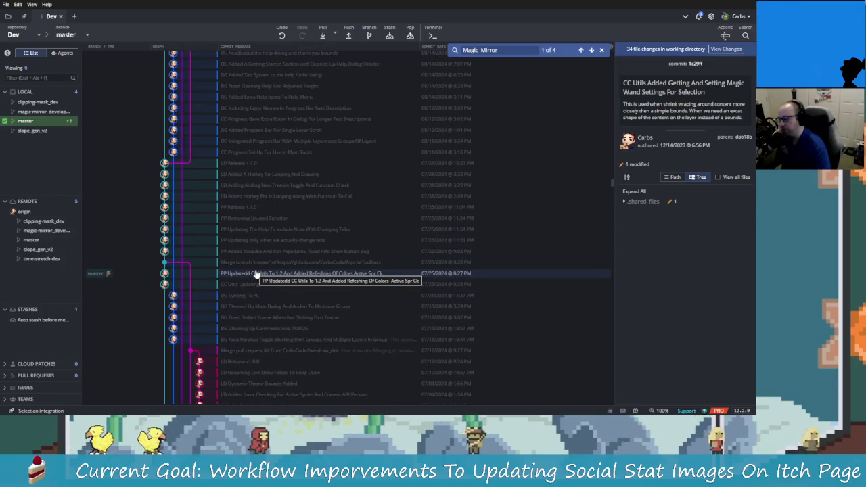
scroll(256, 274, "down", 5)
scroll(256, 274, "down", 5)
scroll(256, 271, "down", 5)
scroll(256, 264, "down", 5)
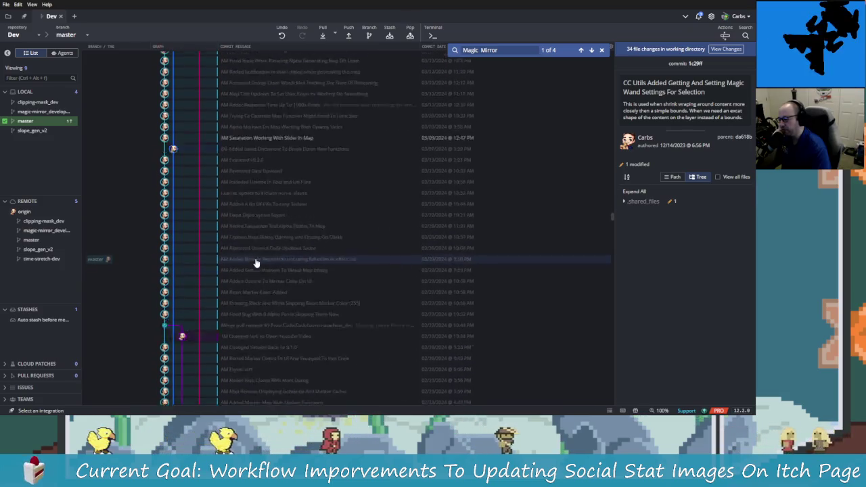
scroll(256, 263, "down", 5)
scroll(256, 262, "down", 5)
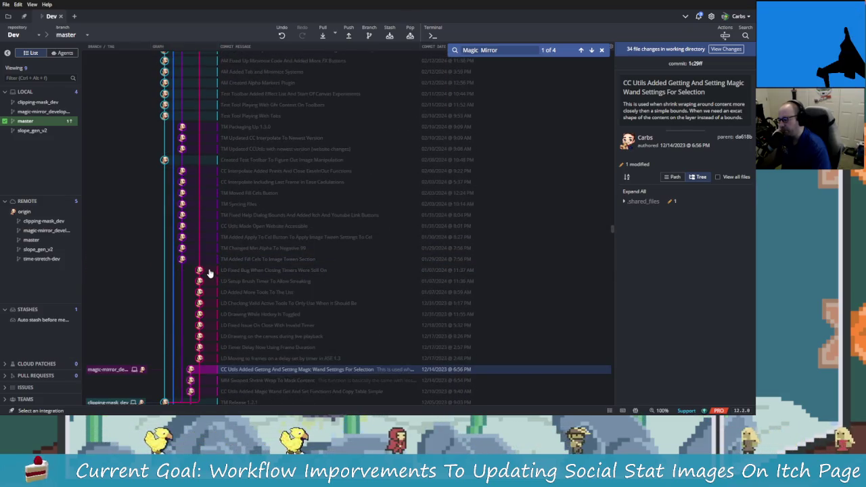
scroll(209, 273, "down", 2)
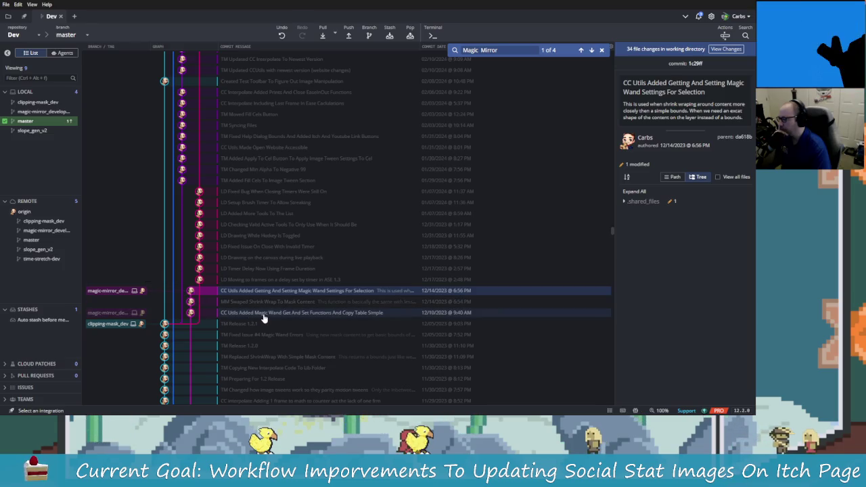
scroll(264, 318, "up", 2)
scroll(264, 318, "up", 3)
scroll(264, 318, "up", 3)
scroll(264, 318, "up", 3)
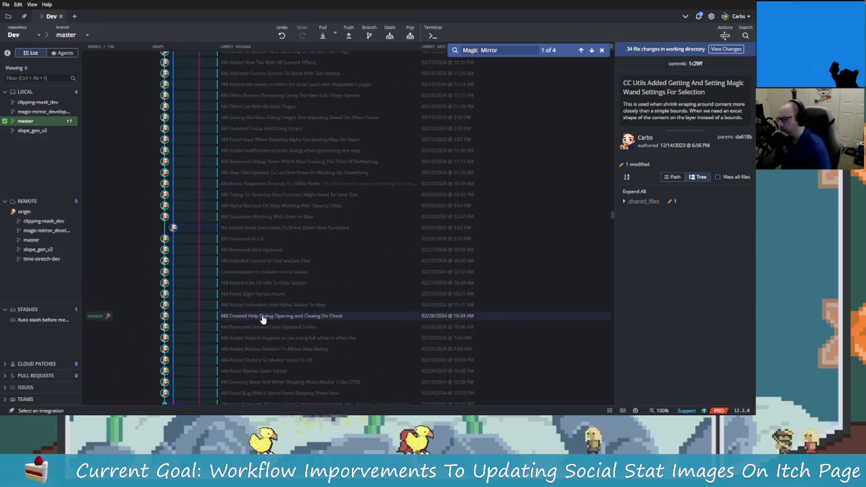
scroll(262, 318, "up", 3)
scroll(261, 319, "up", 3)
scroll(261, 319, "up", 3)
scroll(258, 318, "up", 3)
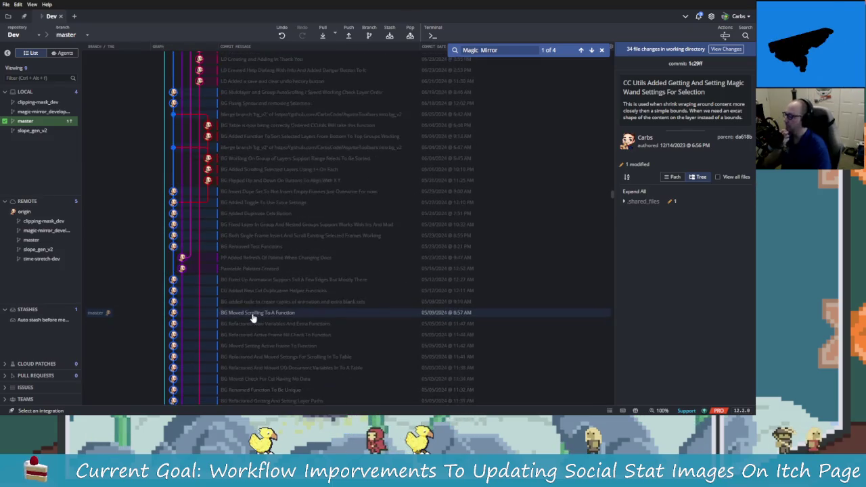
scroll(252, 318, "up", 3)
scroll(247, 315, "up", 3)
scroll(245, 315, "up", 3)
scroll(237, 316, "up", 3)
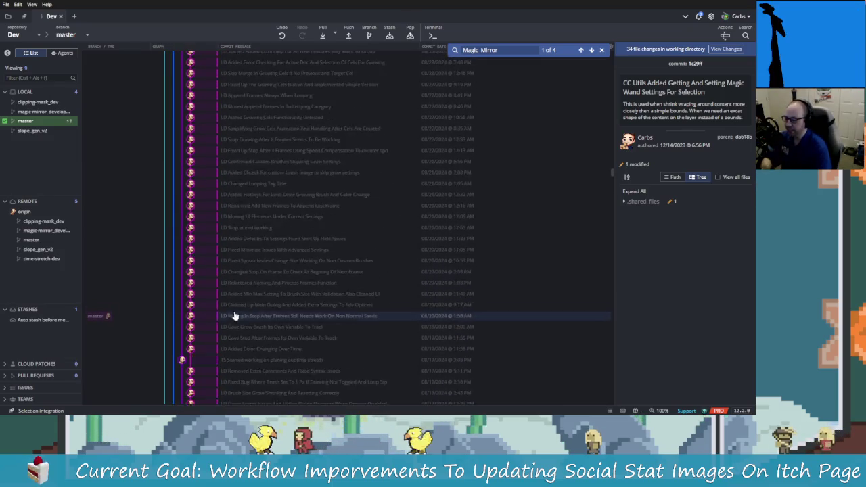
scroll(230, 271, "up", 3)
scroll(244, 239, "up", 3)
scroll(240, 226, "up", 3)
scroll(237, 224, "up", 3)
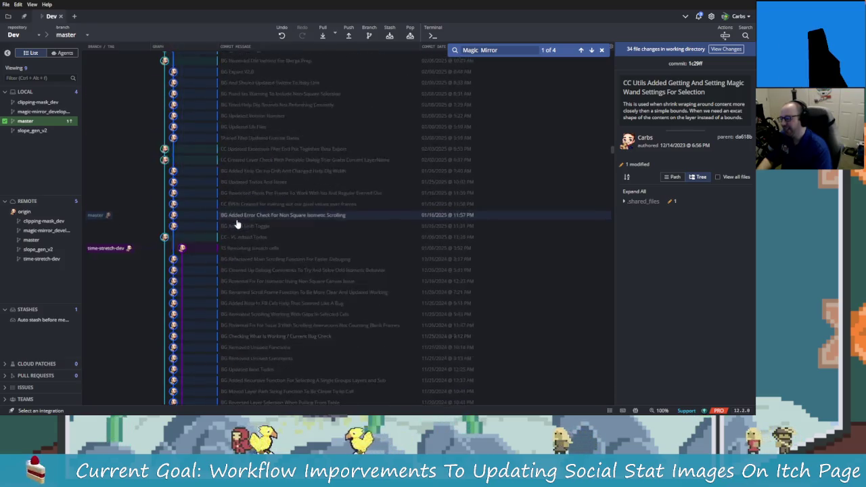
scroll(236, 224, "up", 3)
scroll(235, 223, "up", 3)
scroll(235, 224, "up", 3)
scroll(235, 223, "up", 3)
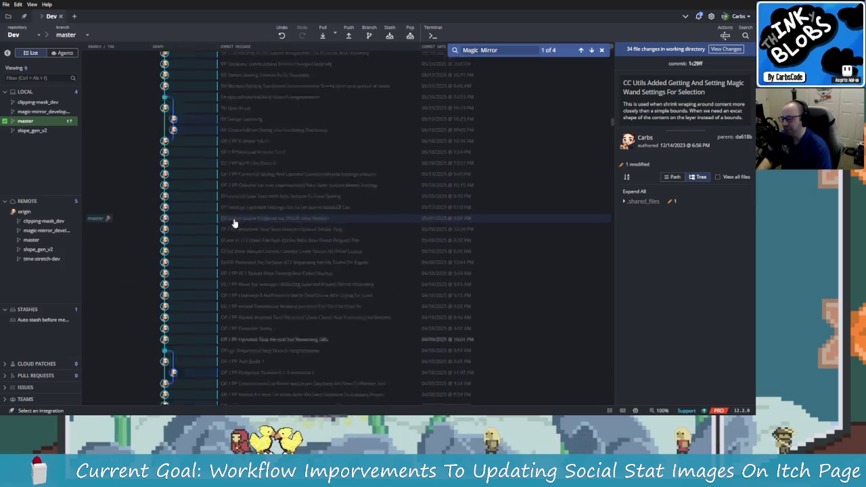
scroll(234, 224, "up", 3)
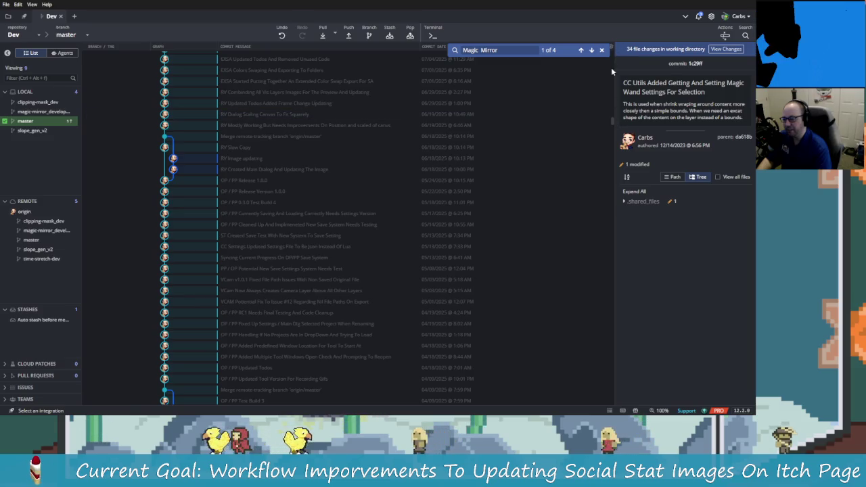
left_click_drag(613, 121, 613, 40)
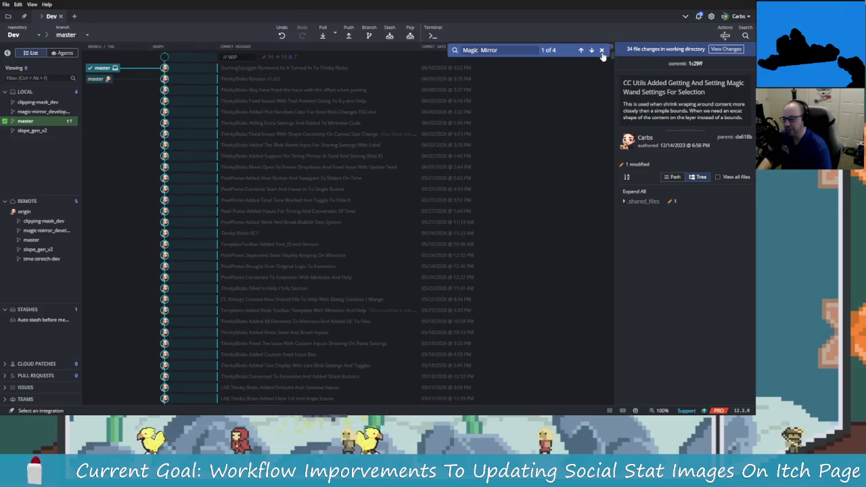
Close the Magic Mirror commit search.
left_click(602, 51)
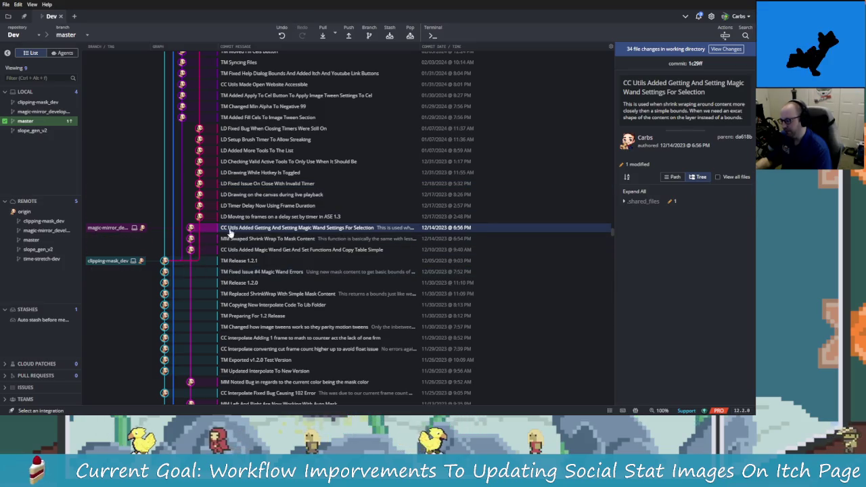
key("alt+Tab")
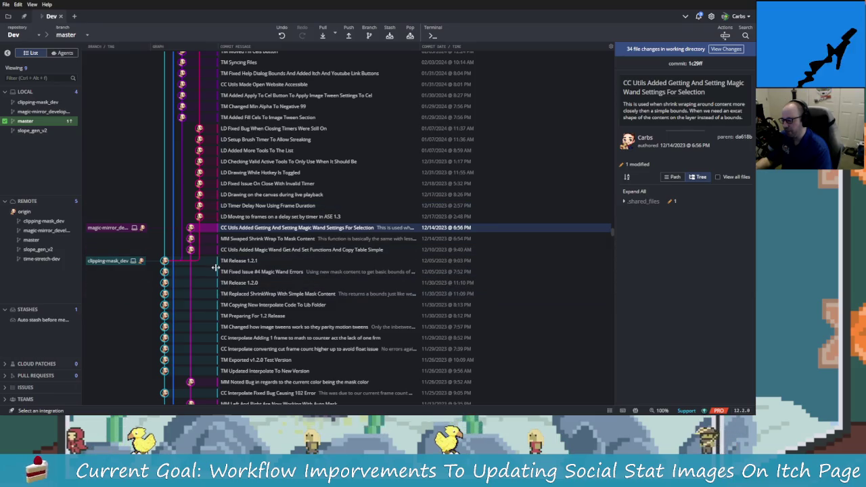
scroll(230, 278, "down", 3)
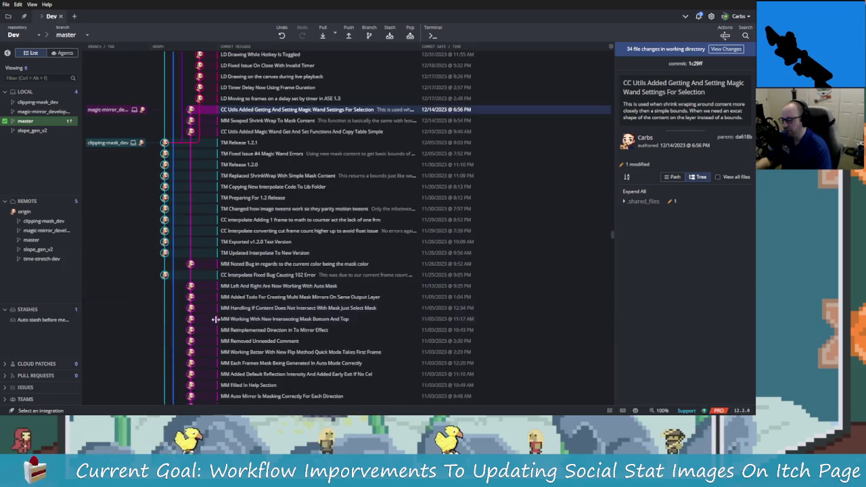
scroll(209, 308, "down", 1)
scroll(212, 306, "down", 5)
scroll(212, 308, "up", 3)
scroll(230, 298, "up", 3)
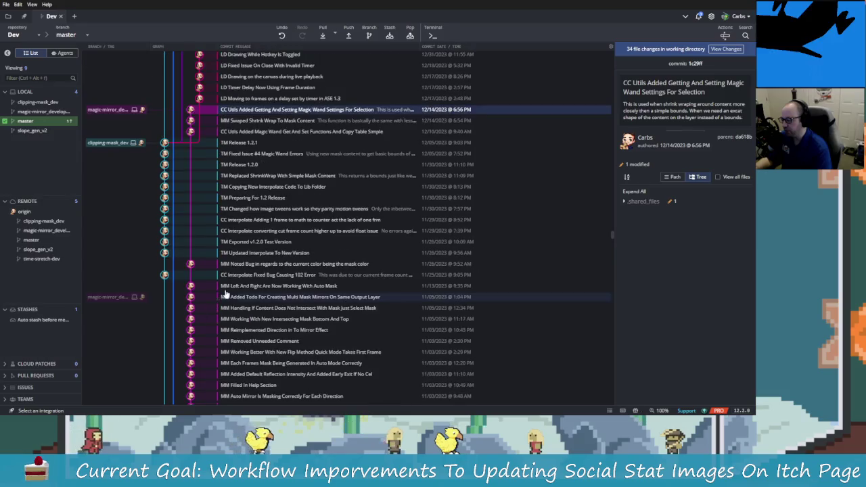
View the Auto Mask left/right and MM Noted Bug commits, then reselect the CC Utils magic wand commit.
left_click(245, 287)
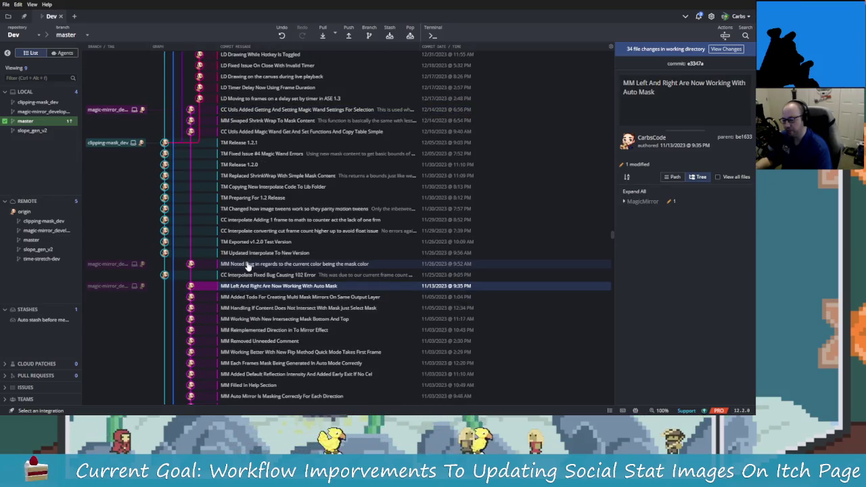
left_click(249, 265)
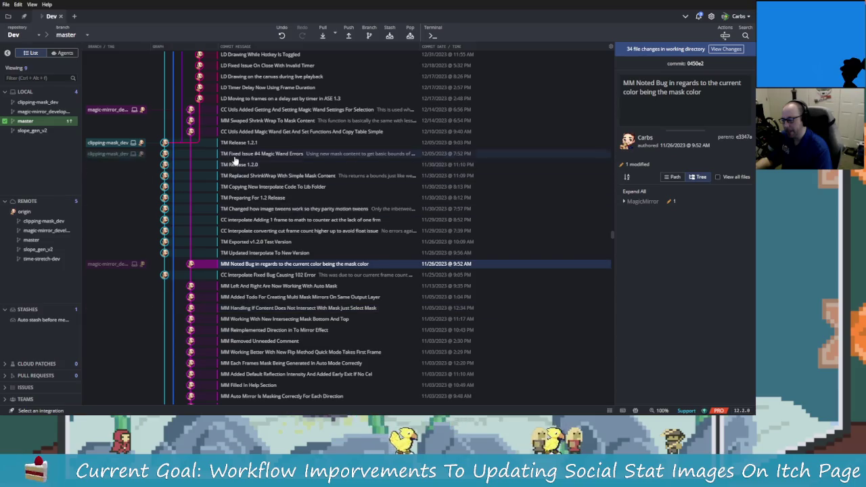
left_click(250, 131)
left_click(256, 110)
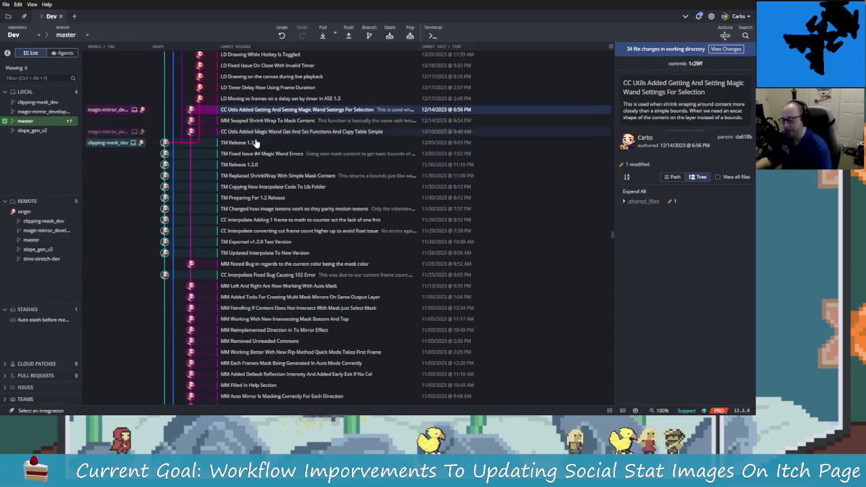
scroll(169, 203, "up", 4)
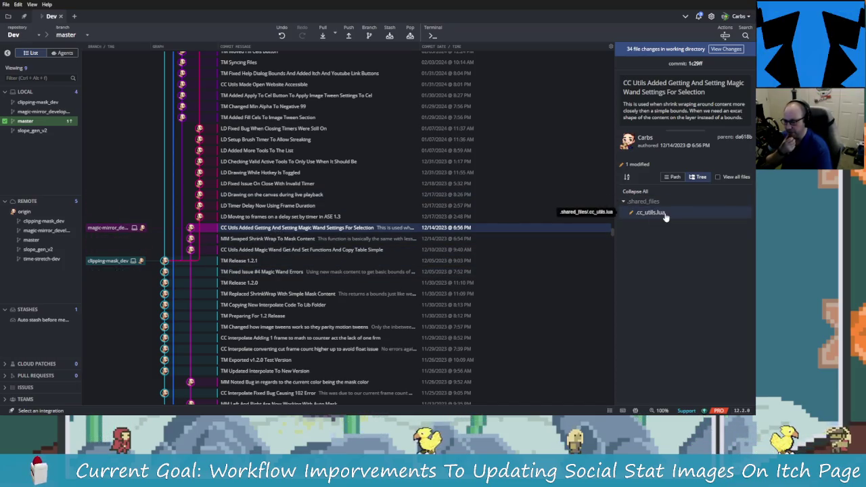
left_click(639, 213)
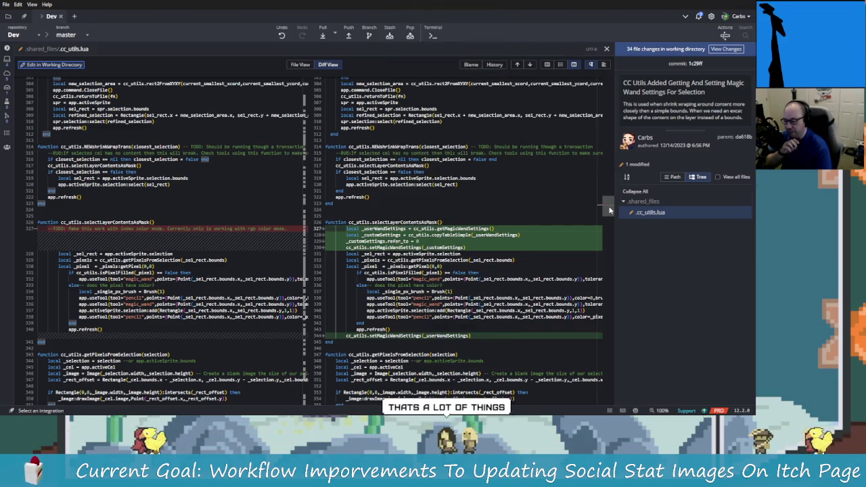
scroll(609, 210, "down", 3)
scroll(612, 211, "up", 3)
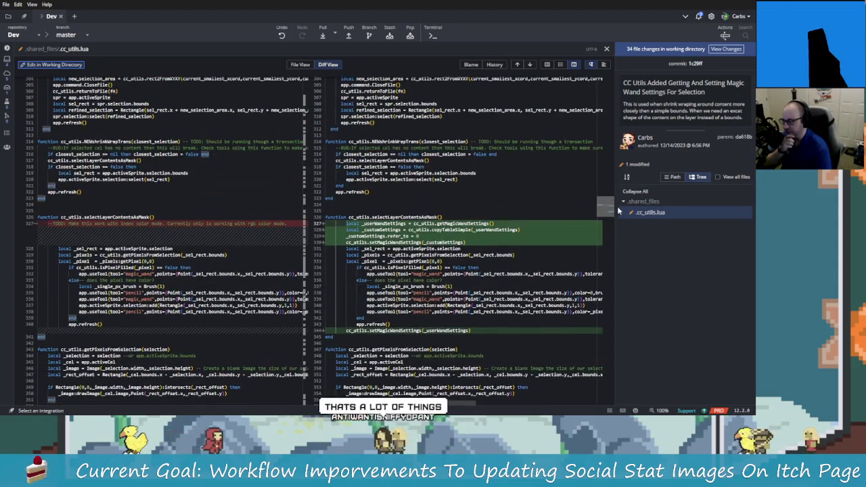
key("Escape")
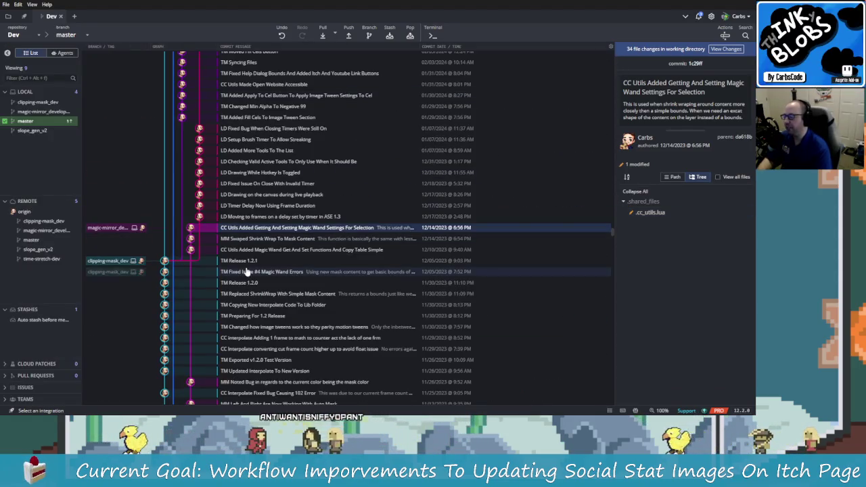
scroll(247, 271, "down", 5)
scroll(203, 197, "up", 2)
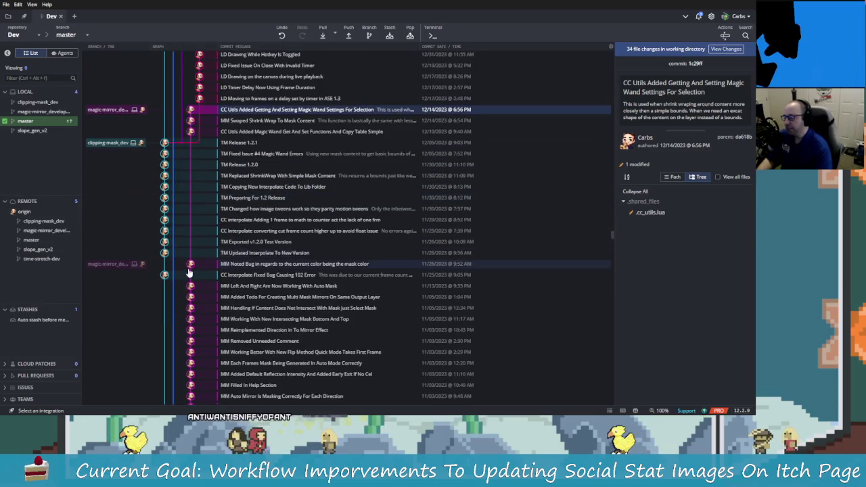
left_click_drag(189, 272, 153, 131)
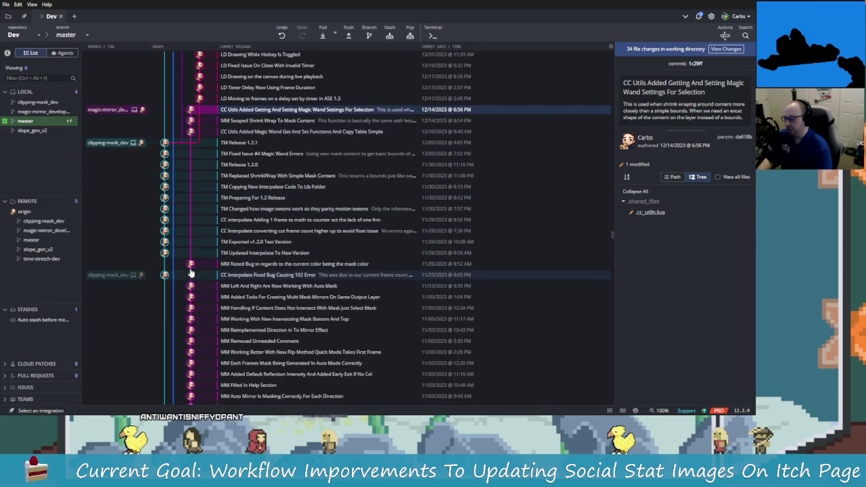
scroll(221, 265, "down", 2)
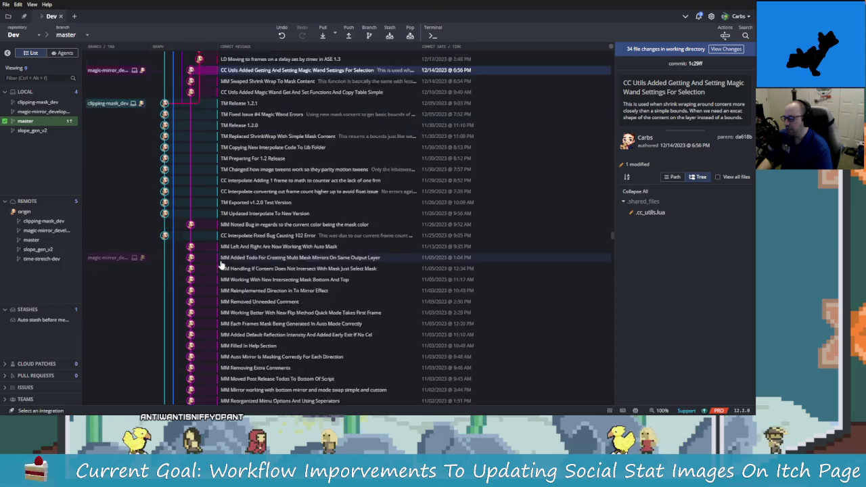
scroll(244, 291, "down", 5)
scroll(271, 324, "down", 5)
scroll(288, 342, "up", 2)
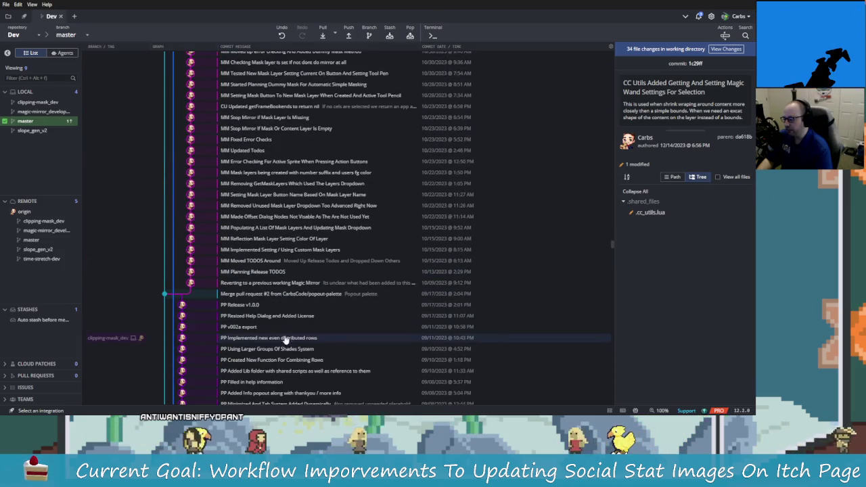
scroll(285, 335, "up", 2)
scroll(284, 332, "up", 2)
scroll(283, 328, "up", 1)
scroll(283, 329, "up", 3)
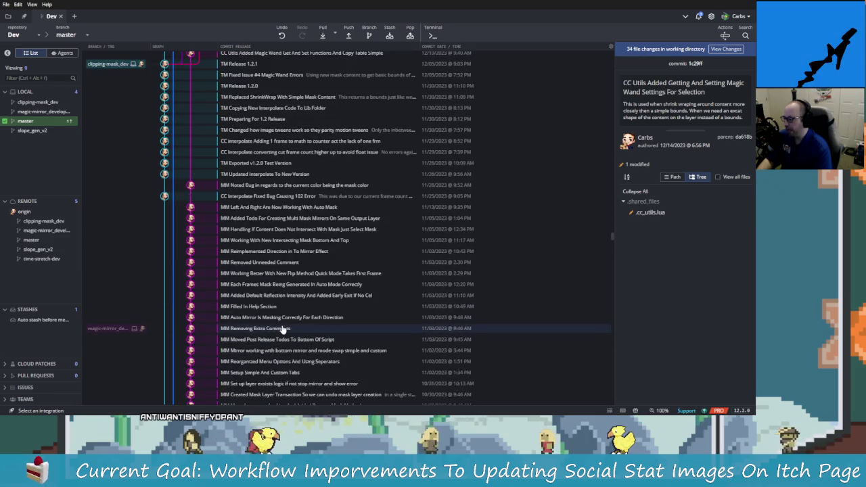
scroll(231, 256, "up", 4)
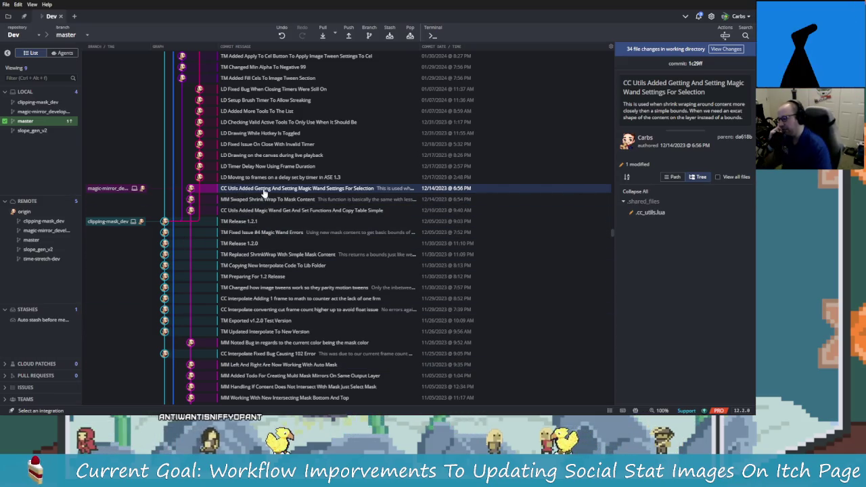
left_click(650, 212)
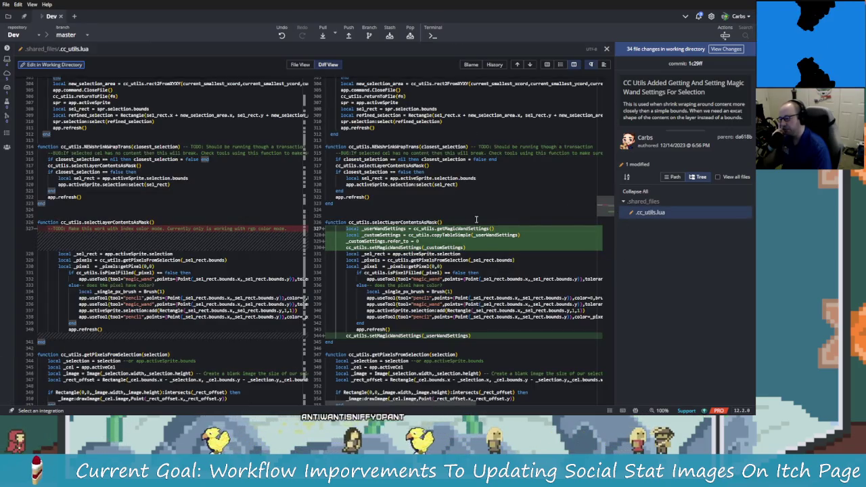
scroll(530, 298, "down", 4)
scroll(531, 304, "up", 5)
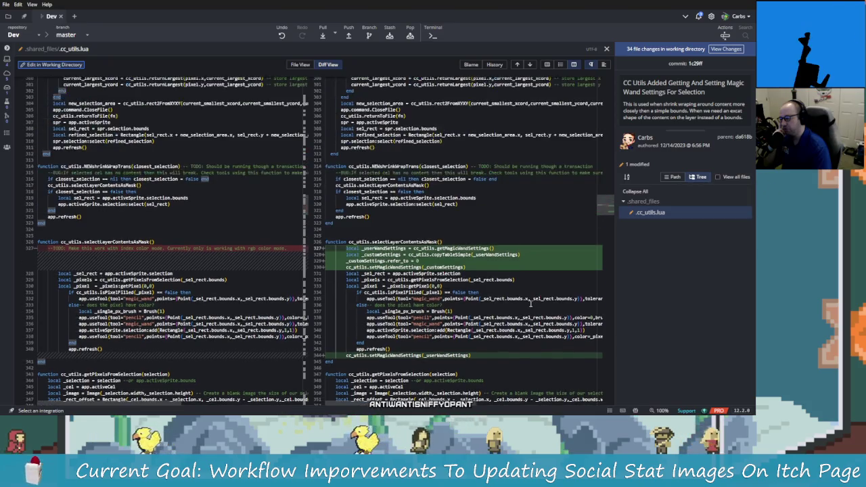
scroll(530, 304, "up", 4)
scroll(531, 304, "up", 3)
scroll(532, 304, "up", 1)
scroll(532, 304, "down", 3)
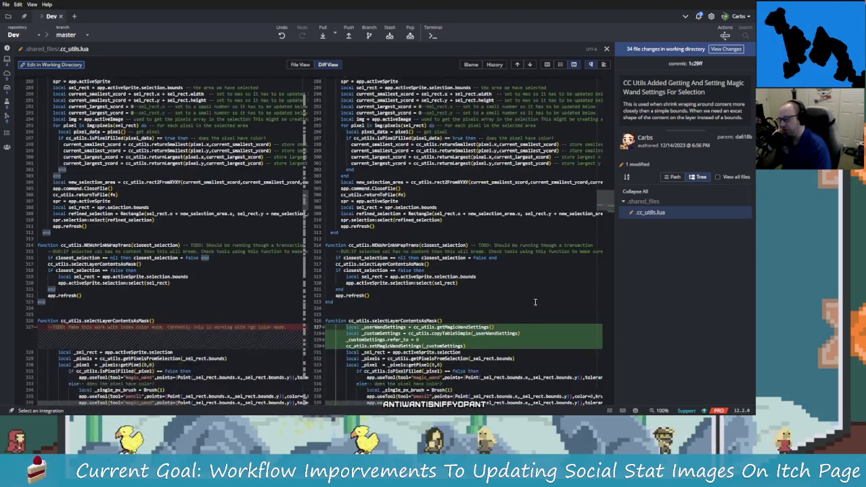
scroll(535, 302, "down", 3)
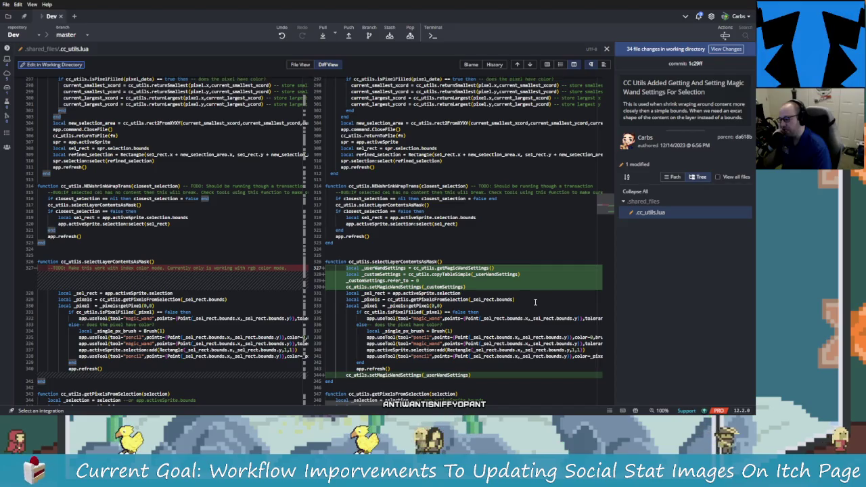
scroll(535, 301, "down", 1)
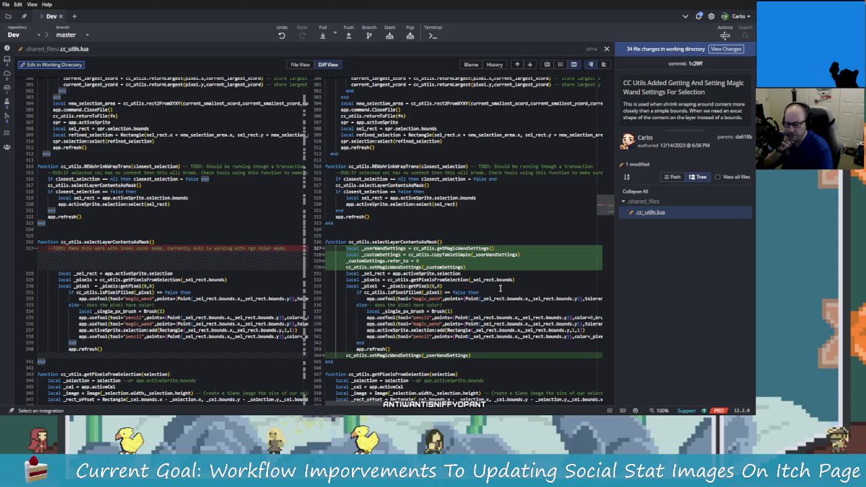
scroll(453, 287, "down", 4)
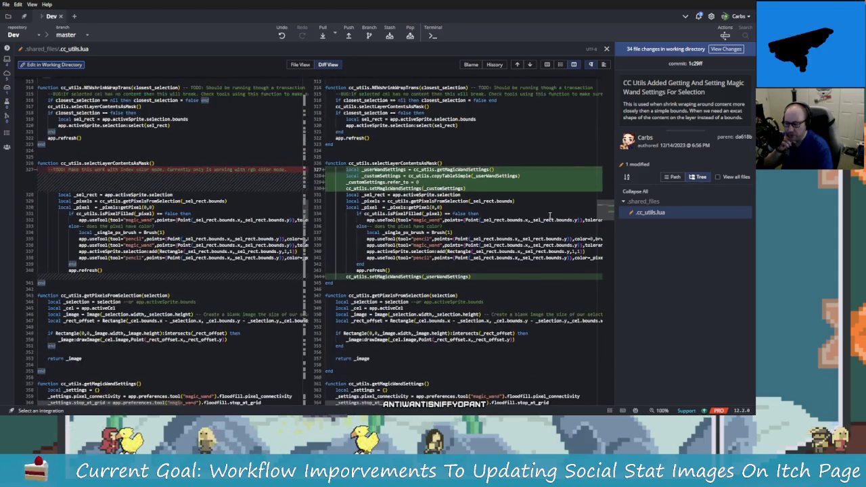
left_click(607, 50)
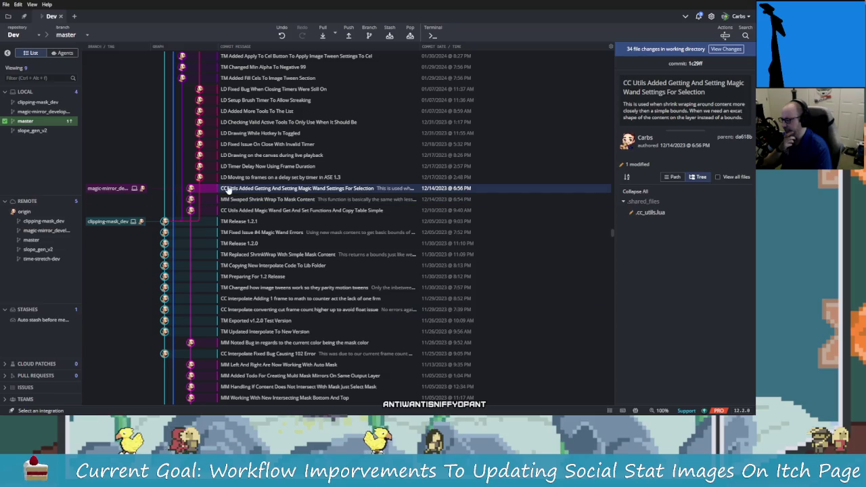
scroll(241, 278, "up", 2)
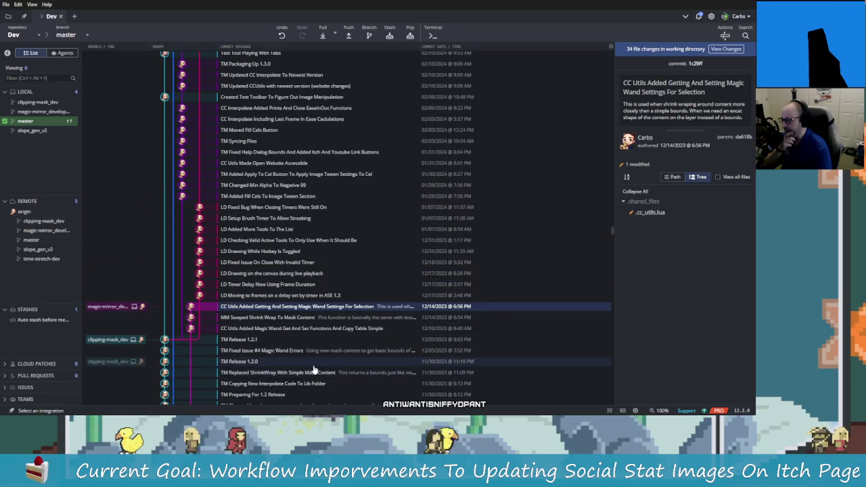
scroll(223, 306, "down", 8)
left_click(271, 168)
left_click(294, 178)
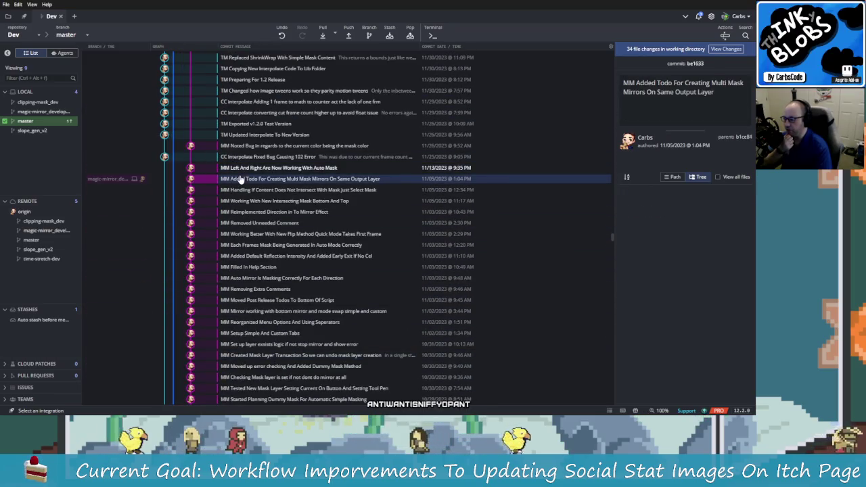
key("Up")
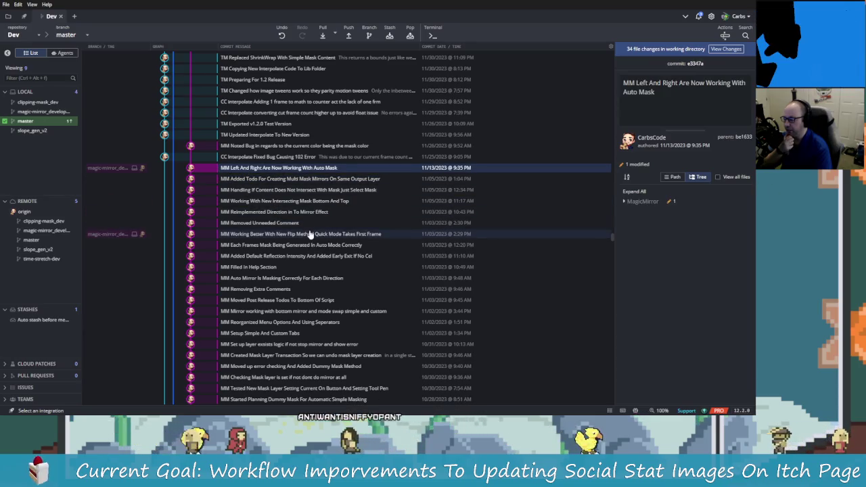
key("alt+Tab")
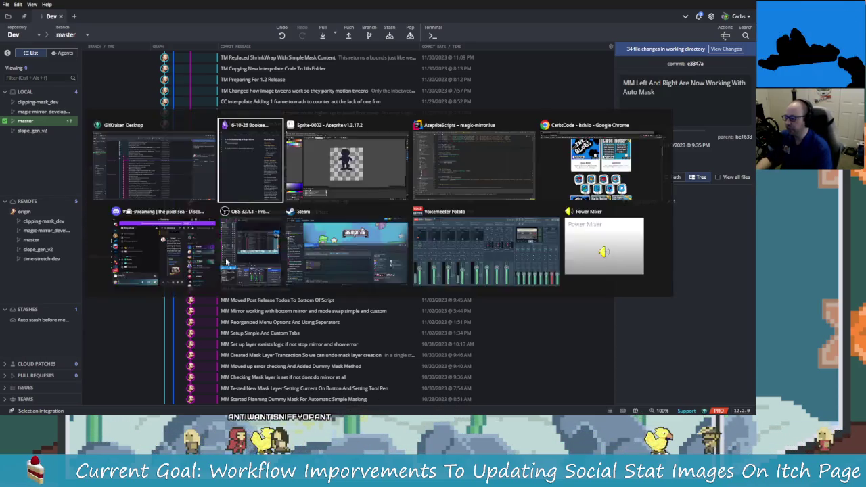
key("alt+Tab")
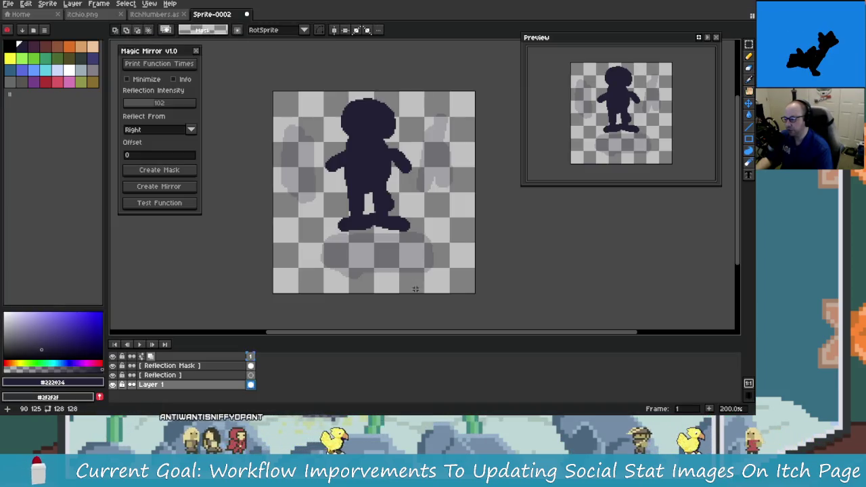
left_click_drag(149, 51, 160, 51)
key("alt+Tab")
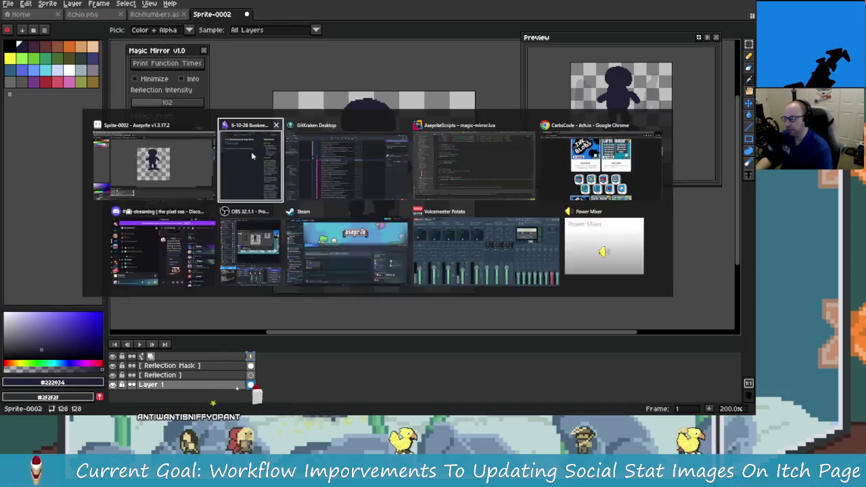
key("alt+Tab")
scroll(352, 325, "down", 4)
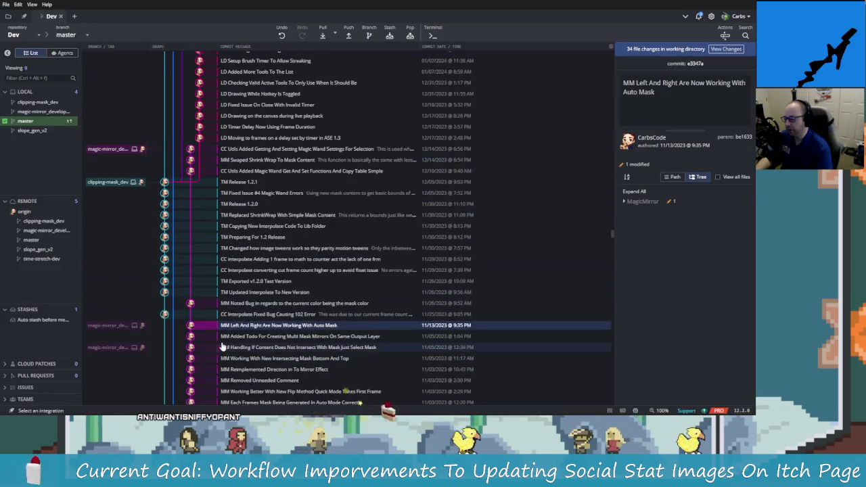
Show the details of the 'CC Utils Added Getting And Setting Magic Wand Settings For Selection' commit.
scroll(228, 330, "down", 3)
scroll(208, 267, "down", 5)
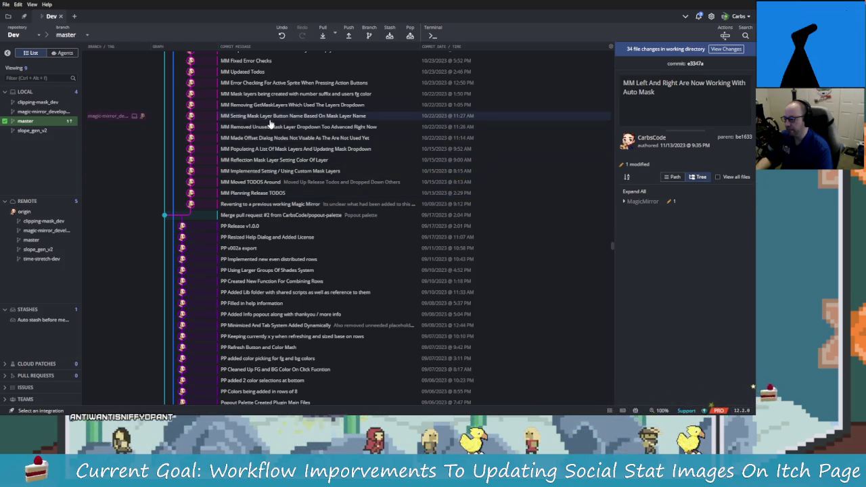
scroll(325, 223, "up", 5)
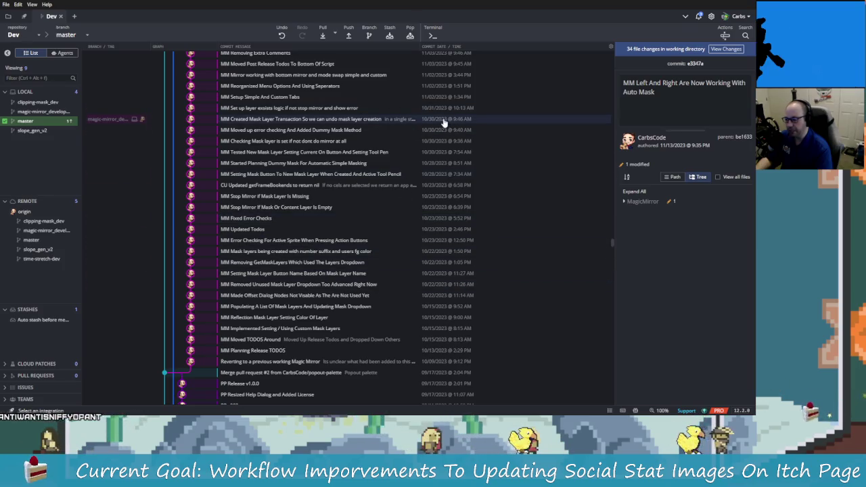
scroll(309, 301, "up", 10)
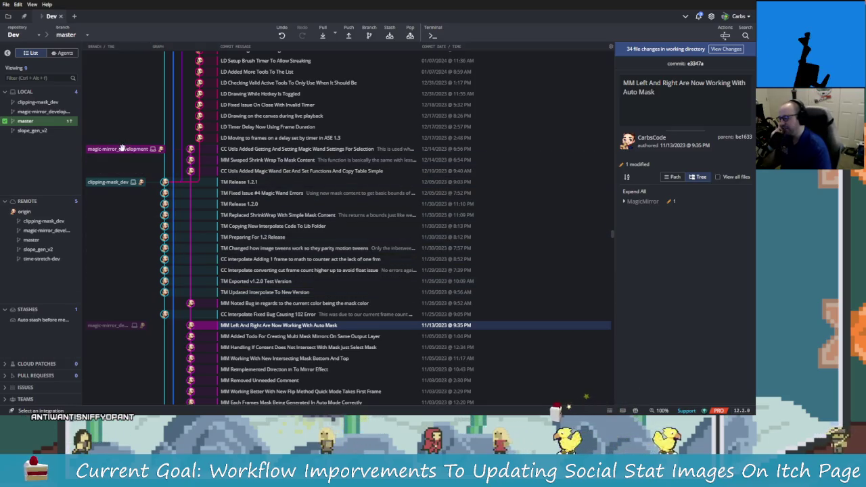
left_click(274, 150)
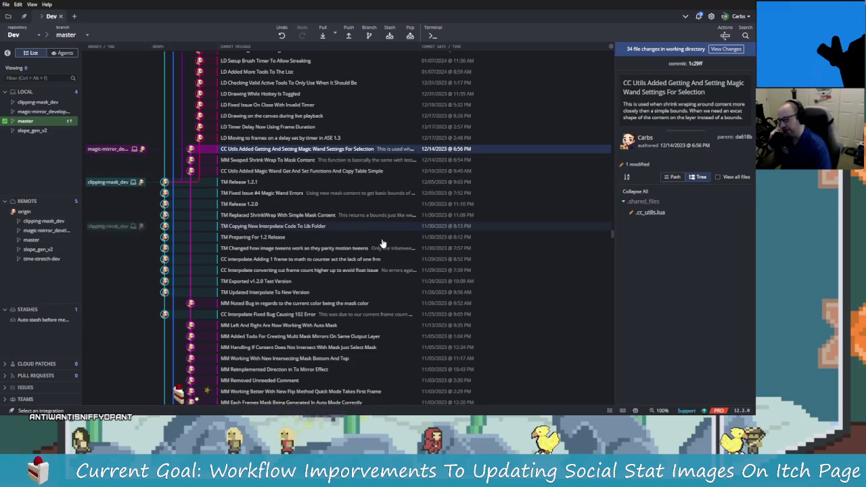
Show the uncommitted work-in-progress changes at the top of master.
scroll(565, 239, "up", 5)
scroll(596, 232, "up", 10)
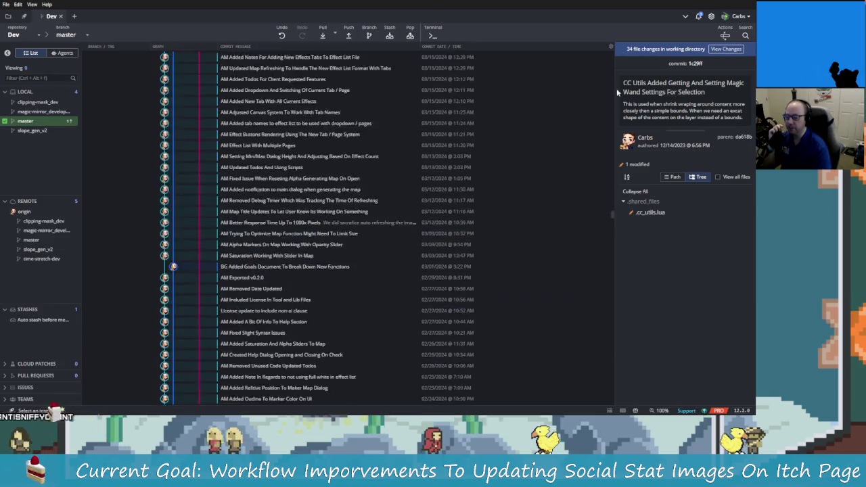
scroll(596, 233, "up", 10)
left_click(305, 67)
left_click(287, 59)
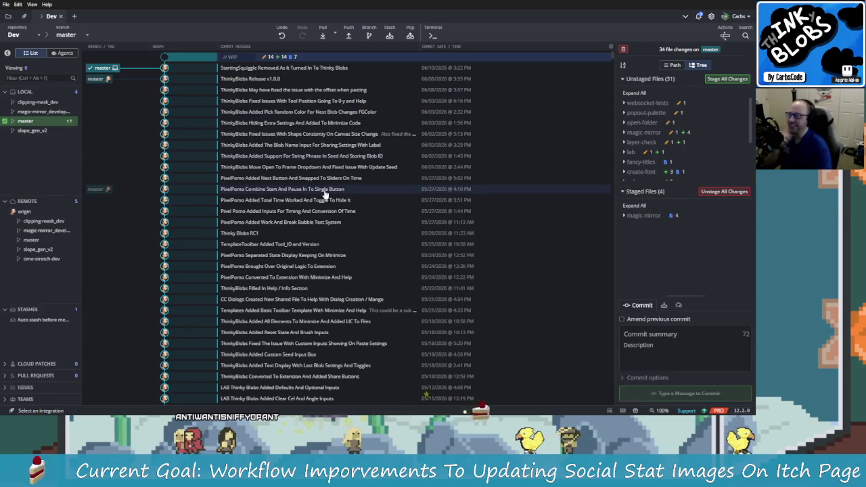
Scroll down through the commit history back to the December 2023 commits.
scroll(324, 195, "down", 2)
scroll(322, 196, "down", 4)
scroll(322, 196, "up", 3)
scroll(322, 197, "up", 3)
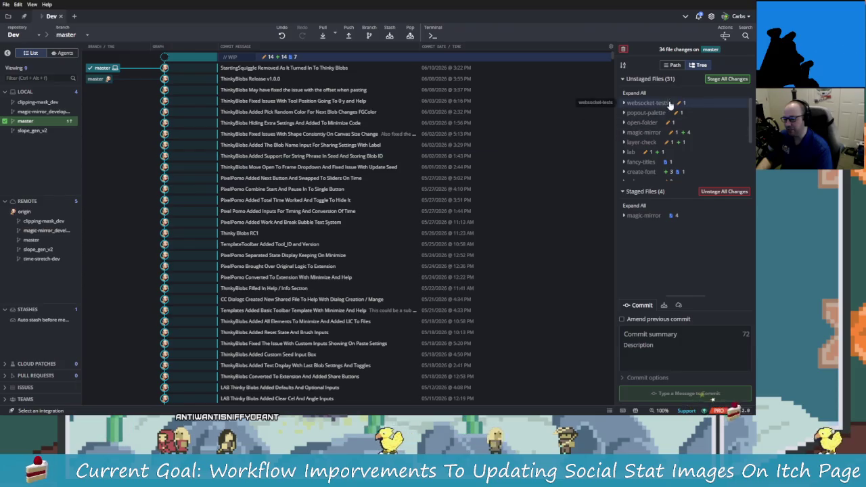
scroll(441, 217, "down", 3)
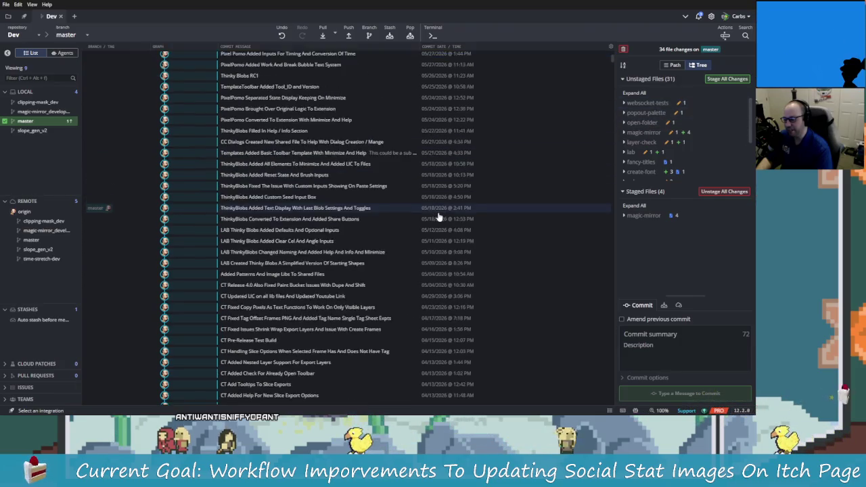
scroll(441, 217, "down", 3)
scroll(441, 218, "up", 6)
scroll(318, 195, "down", 5)
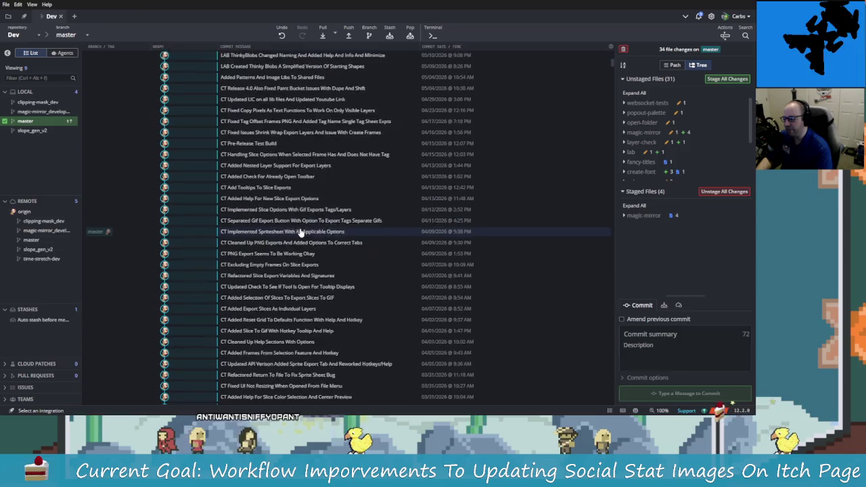
scroll(312, 209, "down", 5)
scroll(301, 225, "down", 5)
scroll(301, 223, "down", 5)
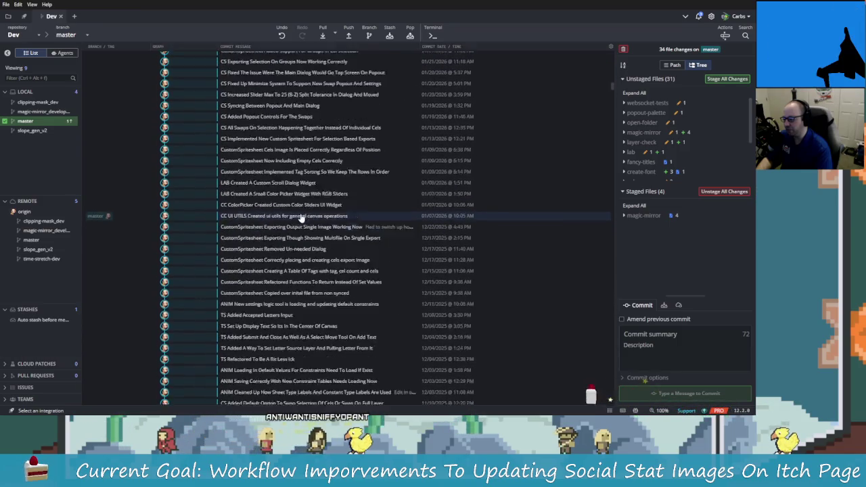
scroll(301, 218, "down", 5)
scroll(303, 212, "down", 5)
scroll(304, 208, "down", 5)
scroll(302, 207, "down", 5)
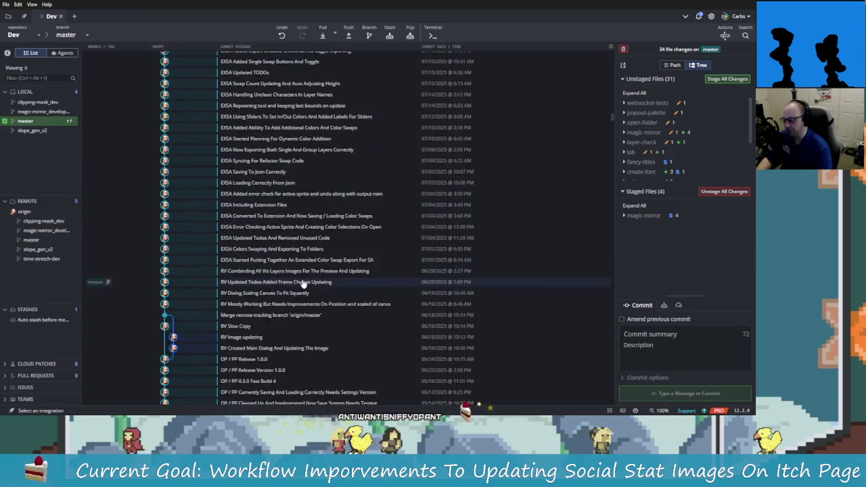
scroll(271, 224, "down", 5)
scroll(237, 206, "down", 5)
scroll(234, 204, "down", 5)
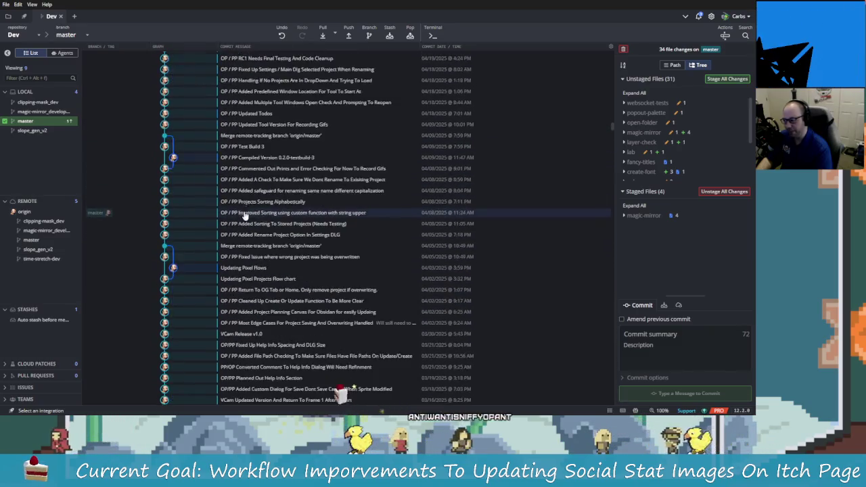
scroll(243, 210, "down", 5)
scroll(251, 205, "down", 5)
scroll(261, 207, "down", 5)
scroll(269, 203, "down", 5)
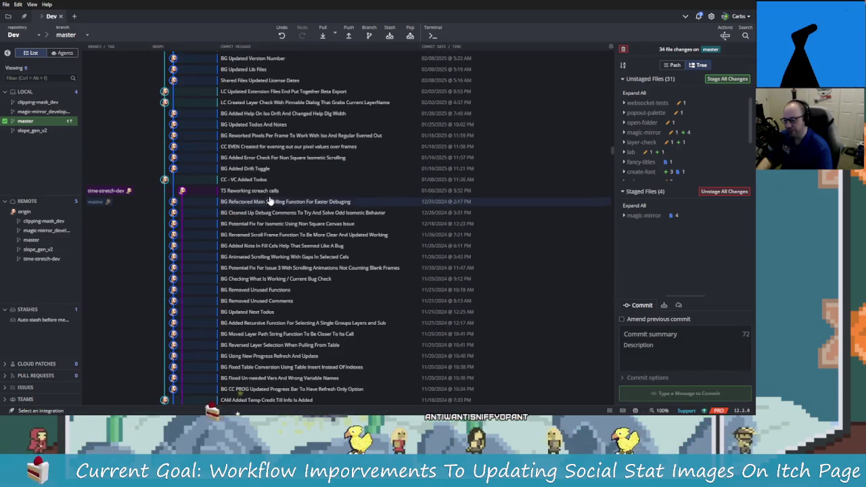
scroll(251, 198, "down", 5)
scroll(229, 196, "down", 5)
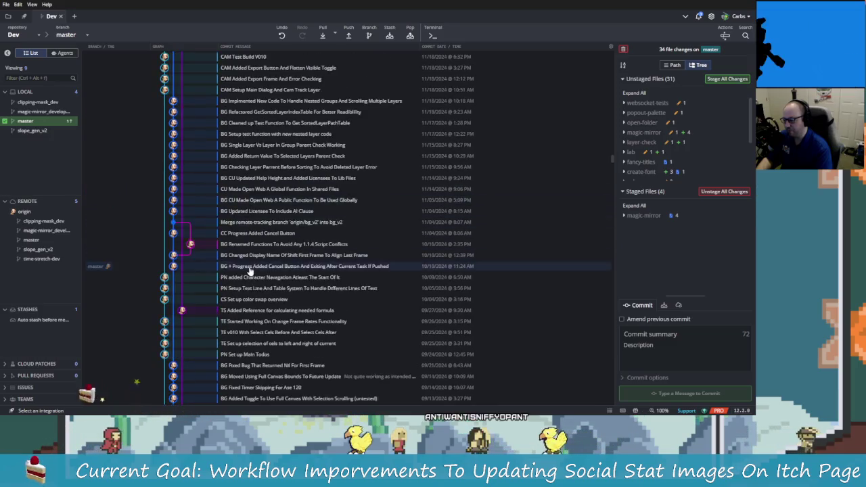
scroll(248, 266, "down", 5)
scroll(247, 238, "down", 5)
scroll(249, 142, "down", 5)
scroll(245, 115, "down", 5)
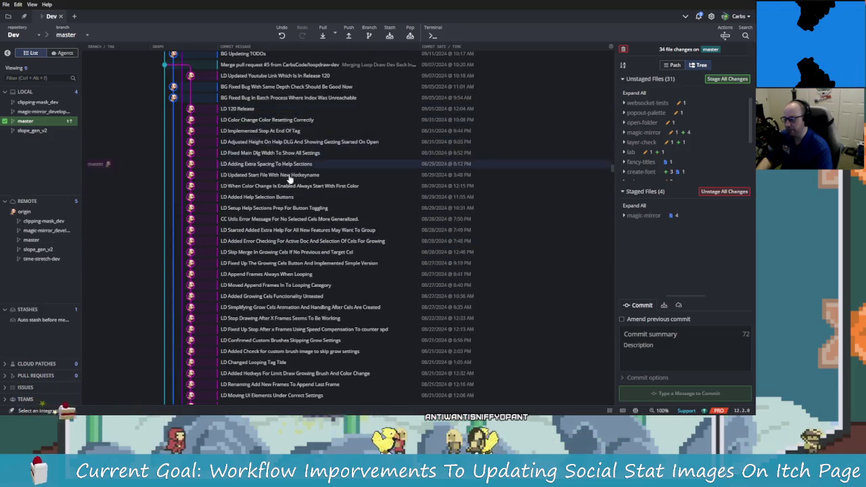
scroll(290, 176, "down", 5)
scroll(227, 219, "down", 5)
scroll(228, 226, "down", 5)
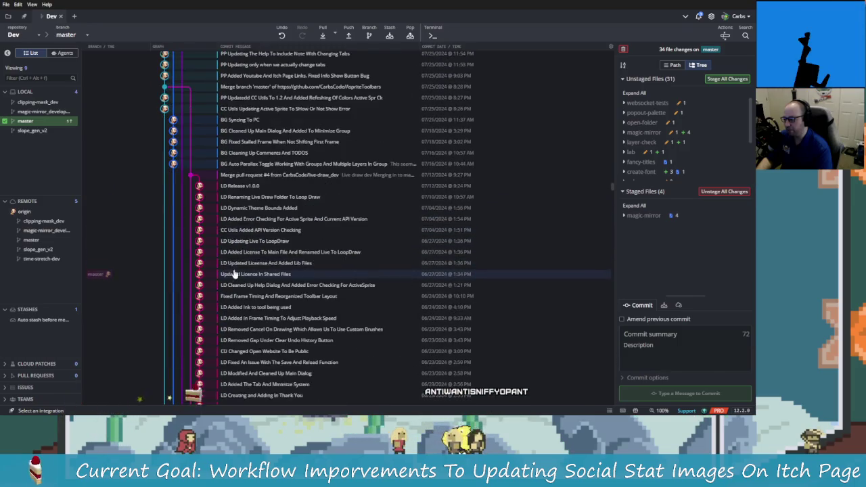
scroll(227, 190, "down", 5)
scroll(284, 271, "down", 5)
scroll(271, 248, "down", 5)
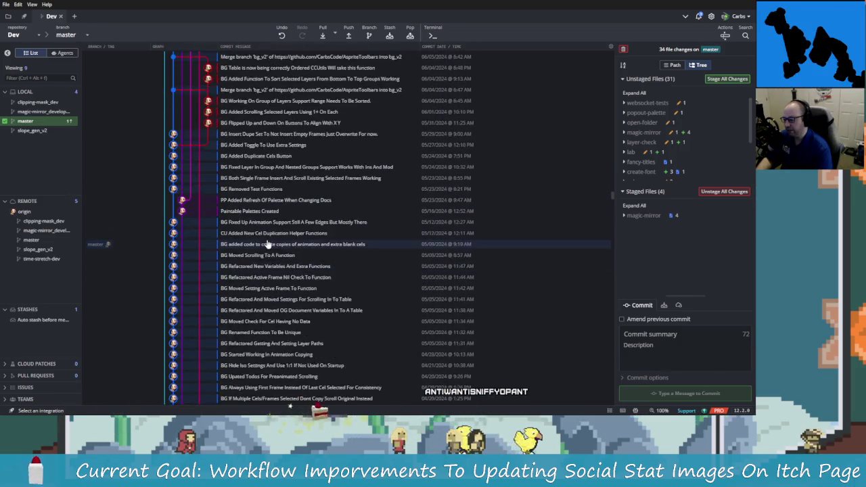
scroll(268, 251, "down", 5)
scroll(269, 250, "down", 5)
scroll(271, 245, "down", 5)
scroll(271, 244, "down", 5)
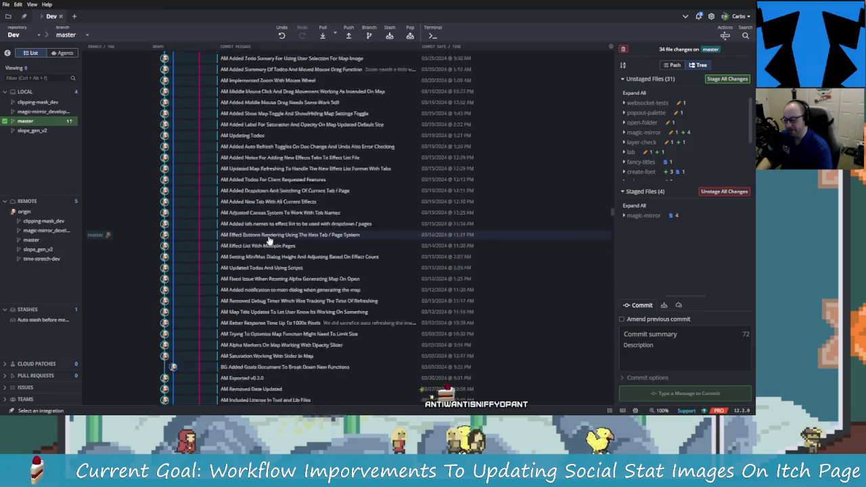
scroll(269, 244, "down", 5)
scroll(269, 245, "down", 5)
scroll(264, 247, "down", 5)
scroll(267, 215, "down", 5)
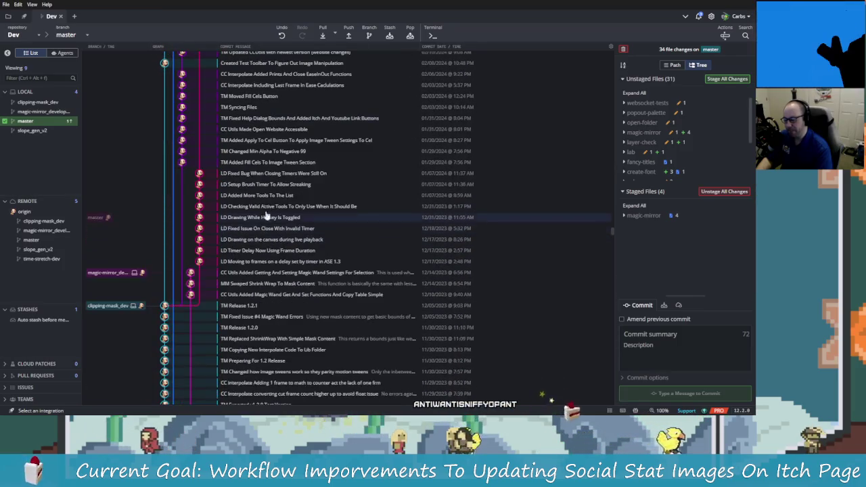
scroll(251, 197, "up", 3)
scroll(266, 214, "down", 10)
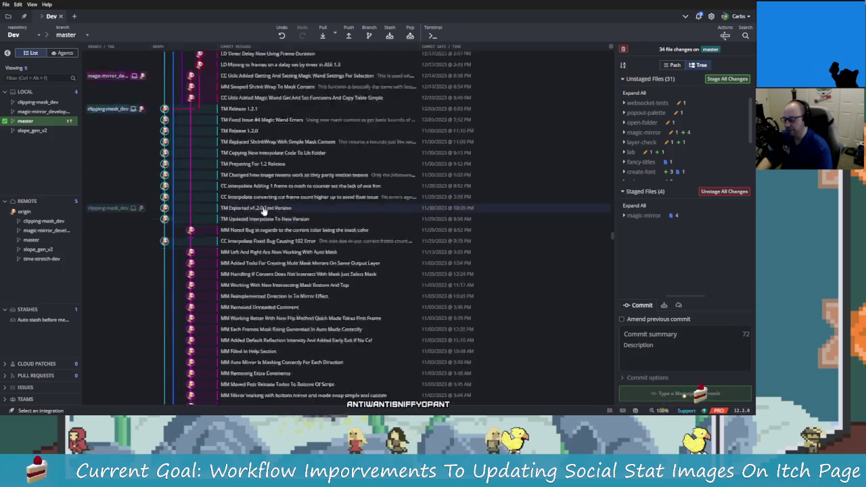
scroll(261, 205, "up", 5)
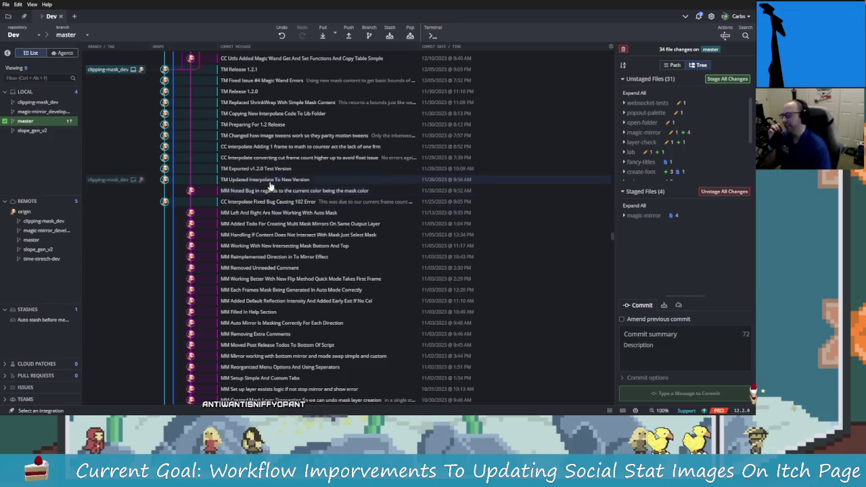
scroll(243, 193, "up", 4)
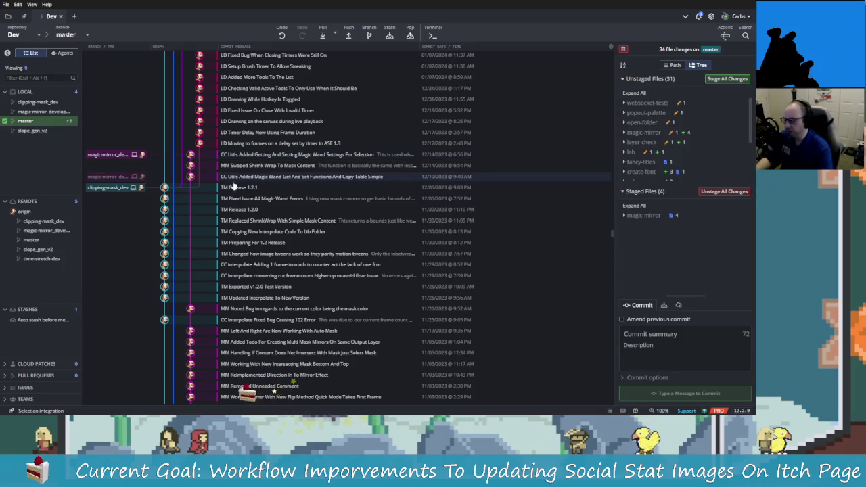
key("alt+Tab")
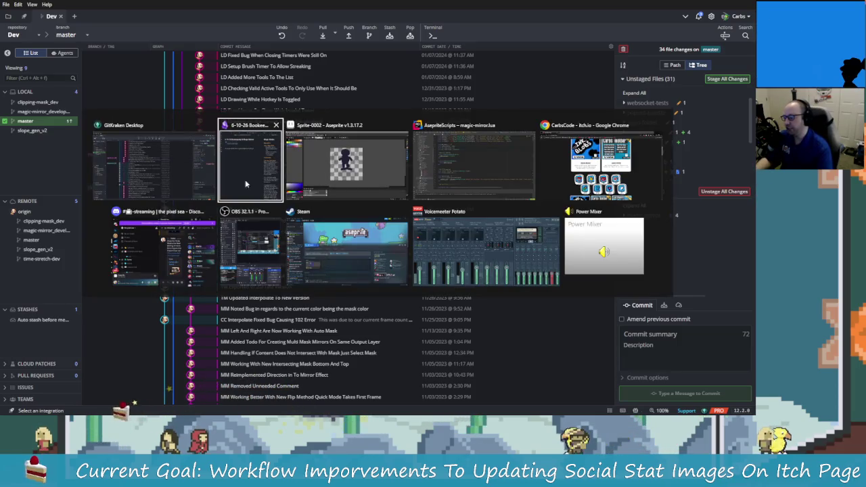
Stay in GitKraken and reselect the CC Utils magic wand commit, showing its modified .cc_utils.lua.
left_click(101, 153)
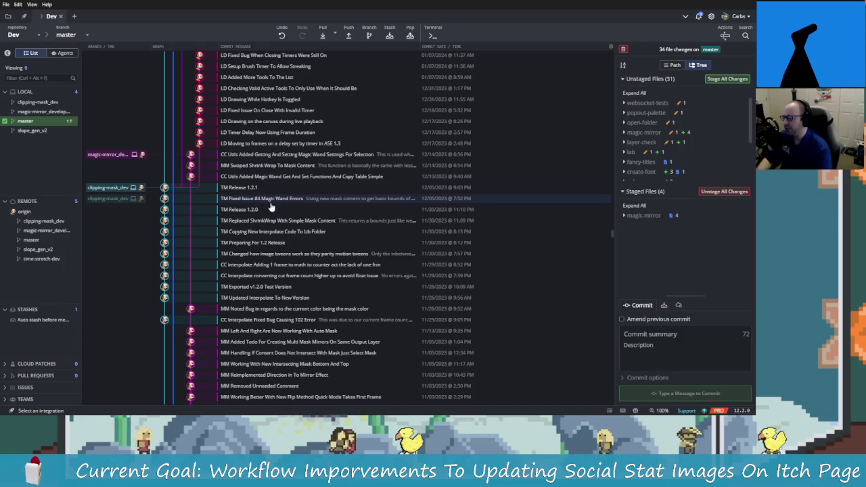
key("alt+Tab")
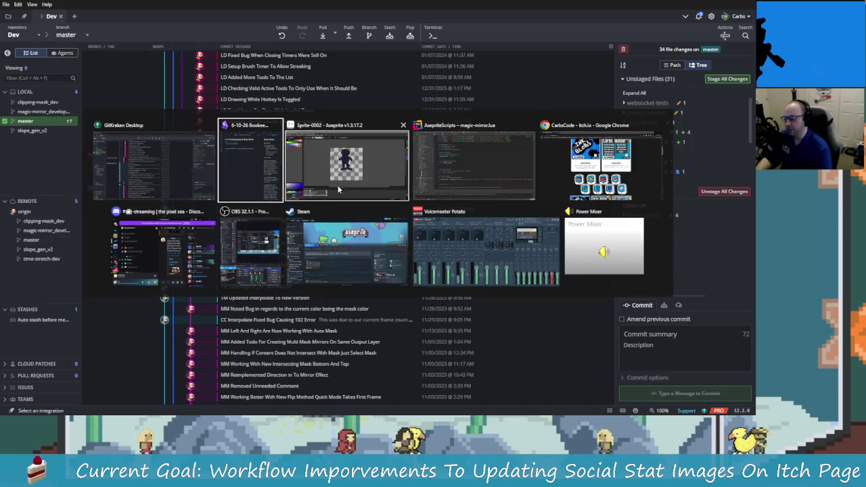
left_click(195, 171)
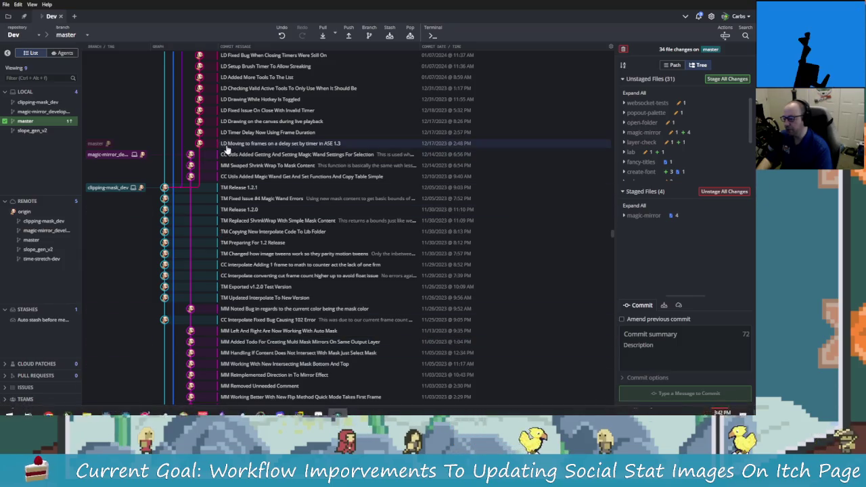
left_click(306, 155)
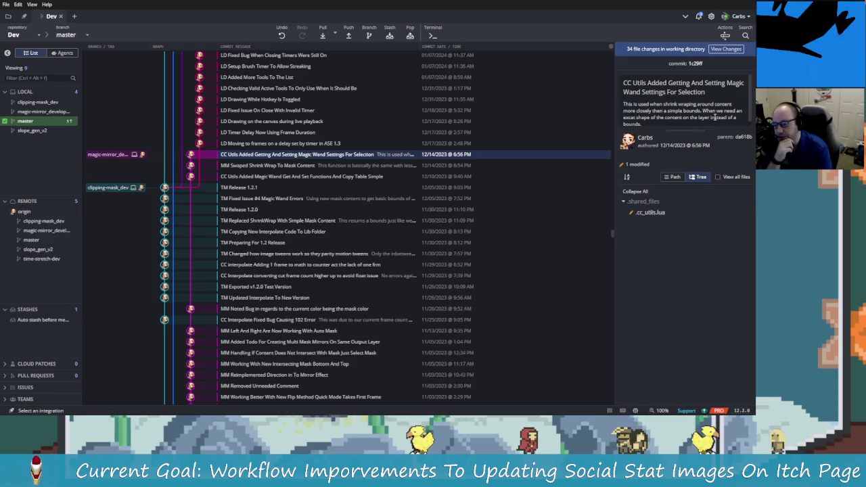
Compare the 'MM Swaped Shrink Wrap' and 'magic wand get and set' commits, viewing the latter's cc_utils.lua diff.
scroll(715, 117, "down", 1)
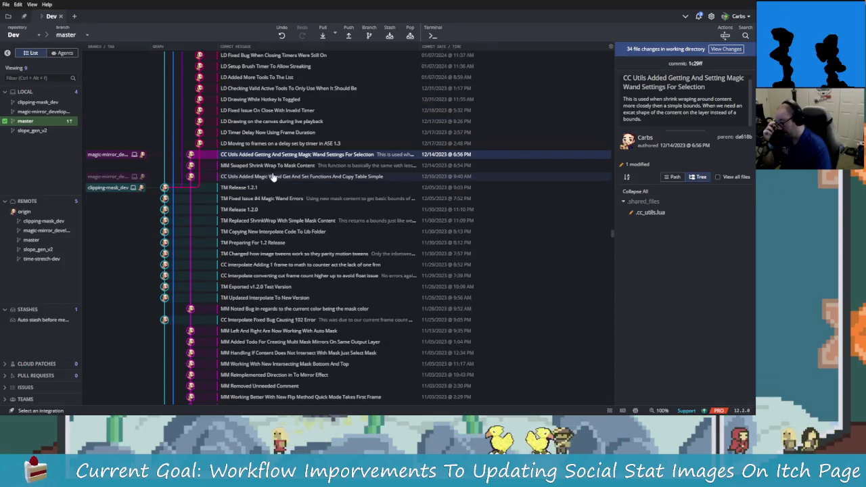
left_click(273, 177)
left_click(276, 166)
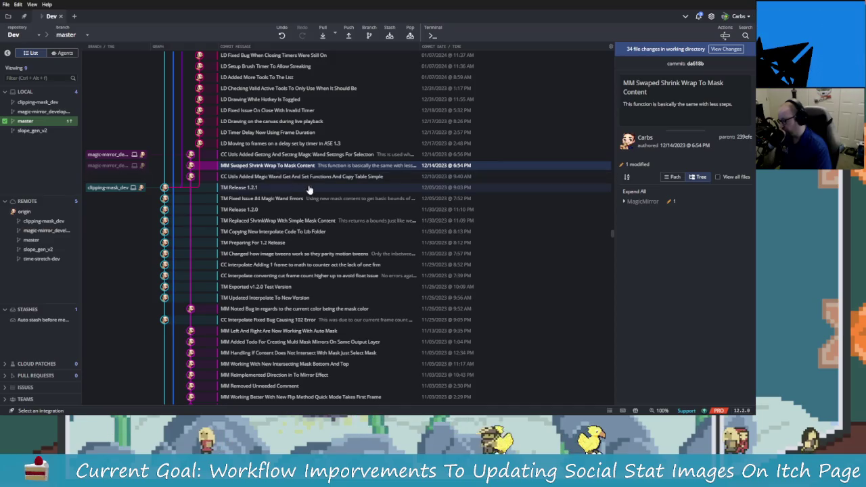
left_click(268, 178)
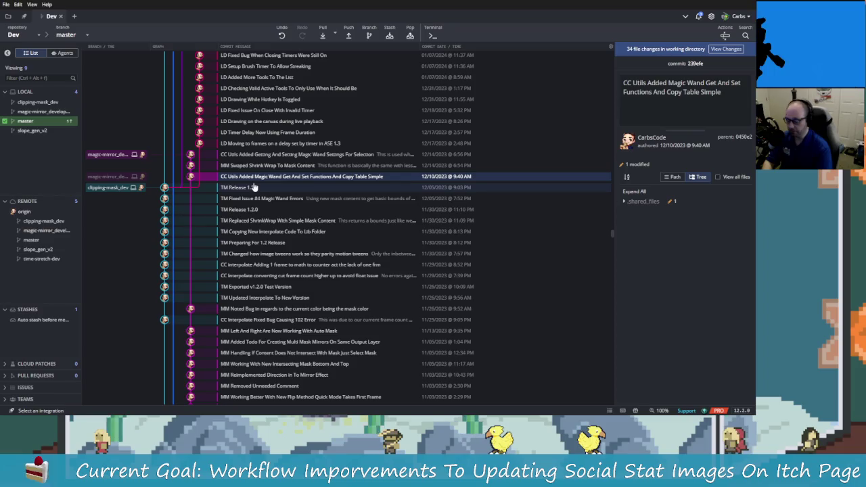
key("Down")
key("Up")
key("Up")
key("Up")
key("Down")
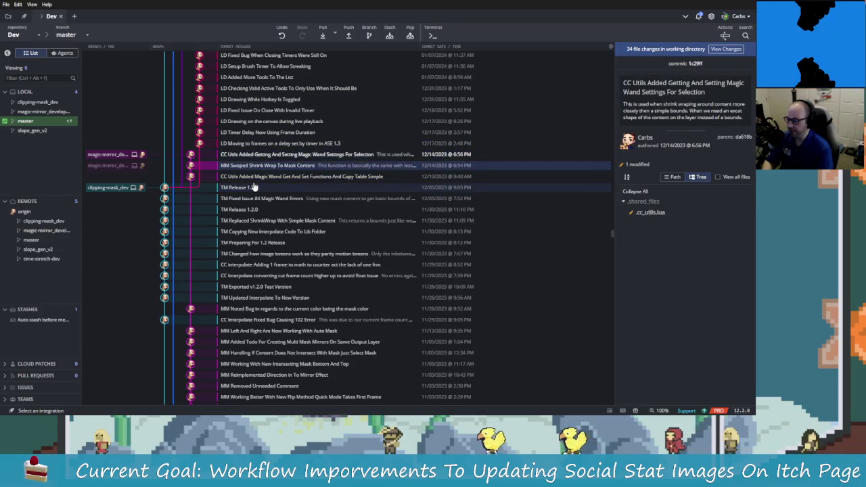
key("Down")
left_click(650, 212)
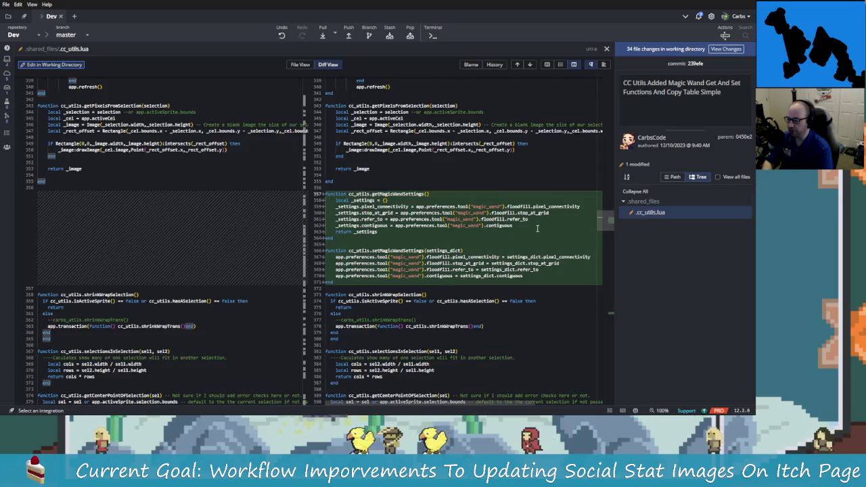
left_click(607, 48)
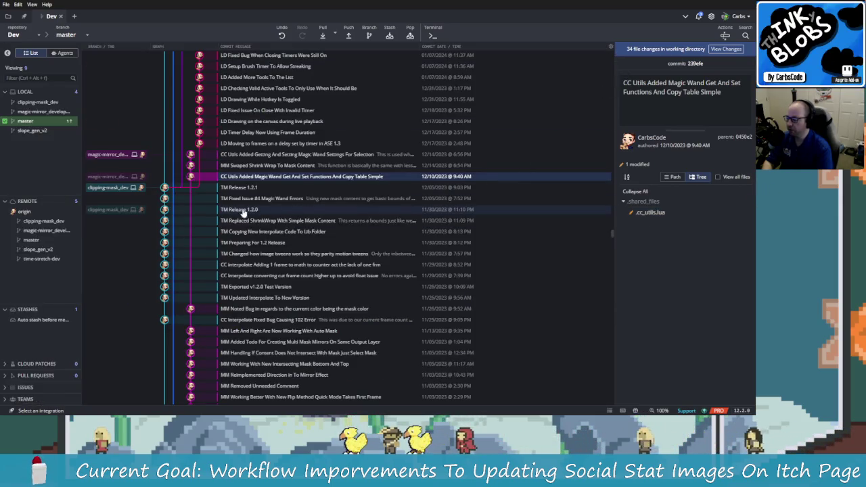
Step back through older commits to select the 'MM Noted Bug' commit.
key("Down")
key("Down")
key("Up")
key("Up")
key("Down")
key("Down")
key("Down")
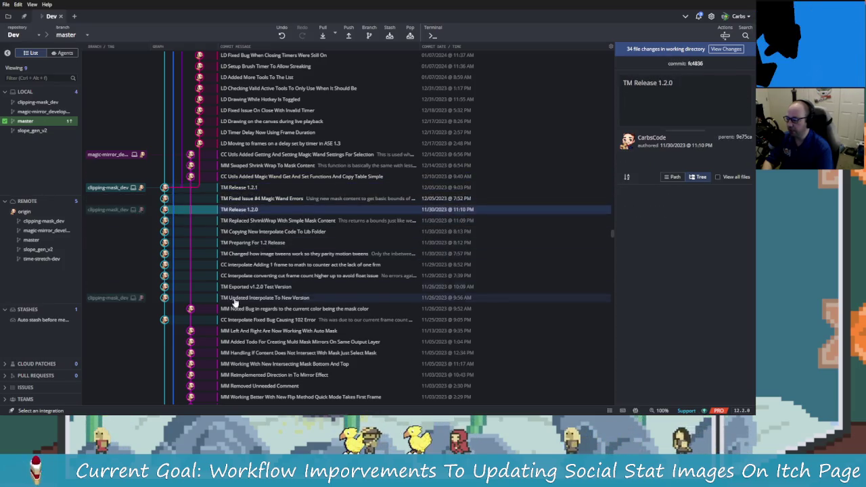
key("Down")
scroll(251, 224, "down", 3)
left_click(254, 192)
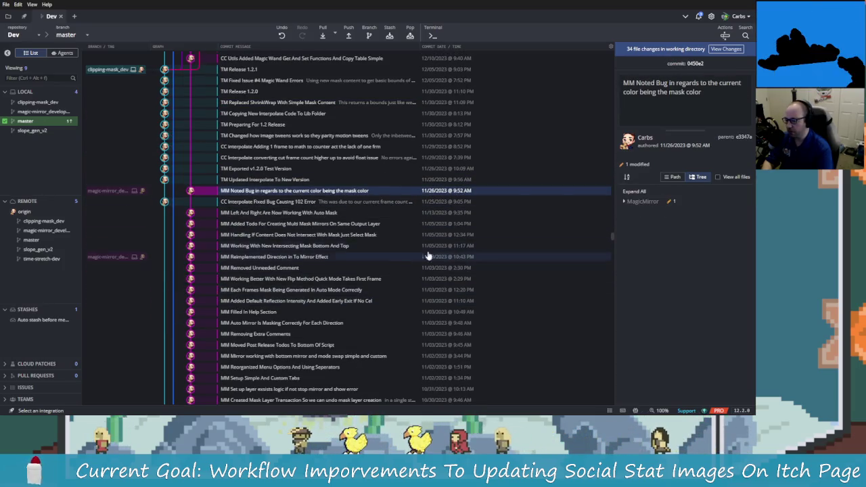
Continue past 'CC Interpolate Fixed Bug' and the mask layer commit to 'CU Updated getFrameBookends to return nil'.
key("Down")
key("Down")
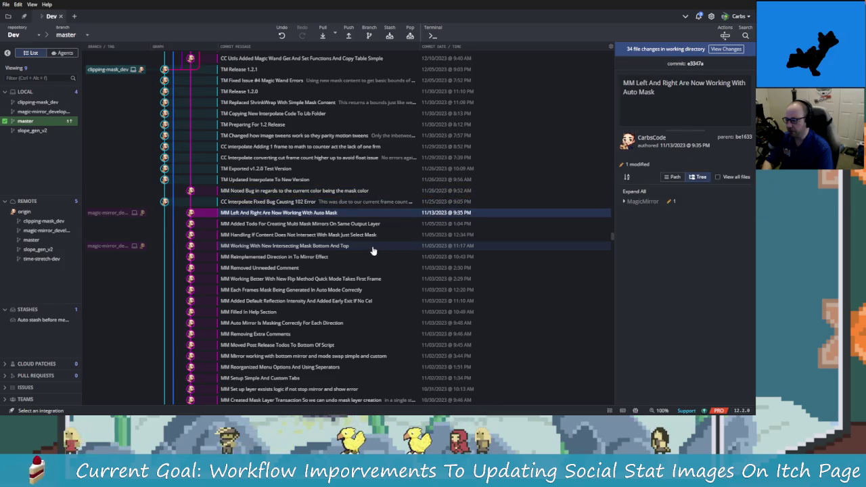
key("Down")
key("Down")
key("Down")
key("Down")
key("Down")
key("Down")
key("Down")
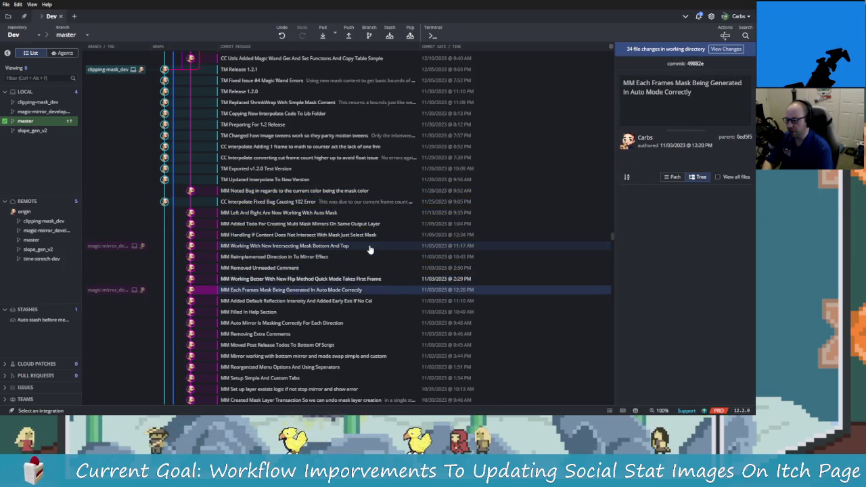
key("Down")
key("Down")
key("Down")
key("Down")
key("Down")
key("Down")
scroll(390, 281, "down", 2)
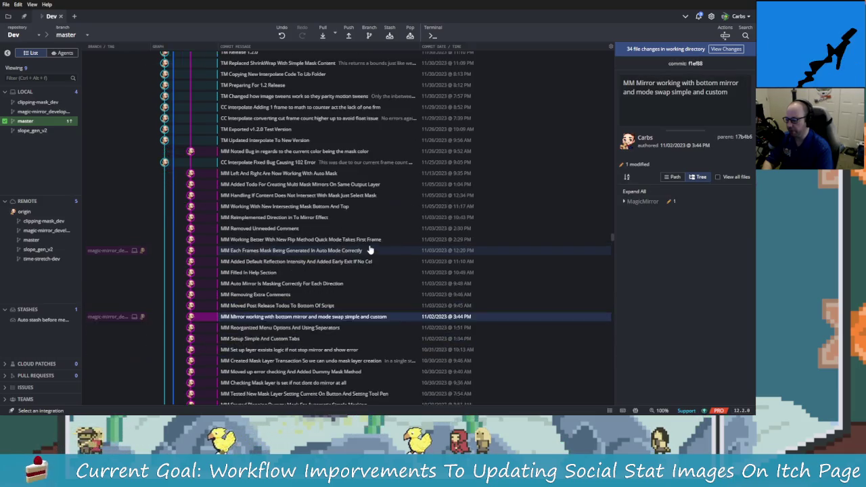
key("Down")
key("Down")
key("Down")
key("Down")
key("Down")
key("Down")
key("Down")
key("Down")
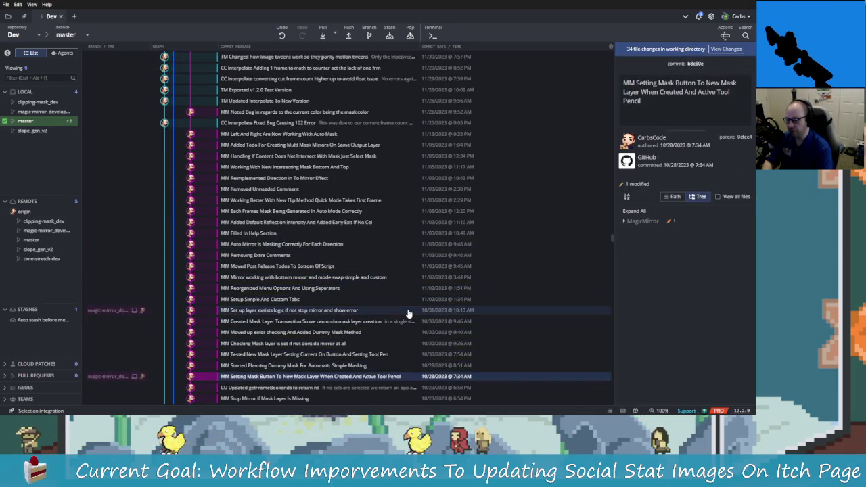
key("Down")
scroll(409, 313, "down", 2)
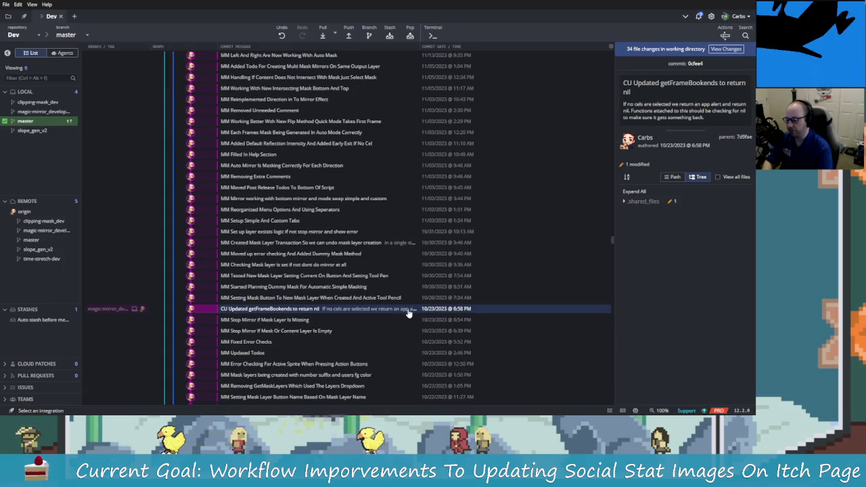
Review the .shared_files/.cc_utils.lua diff where getFrameBookends now alerts and returns nil, nil, nil.
left_click(648, 202)
left_click(654, 213)
scroll(473, 282, "down", 2)
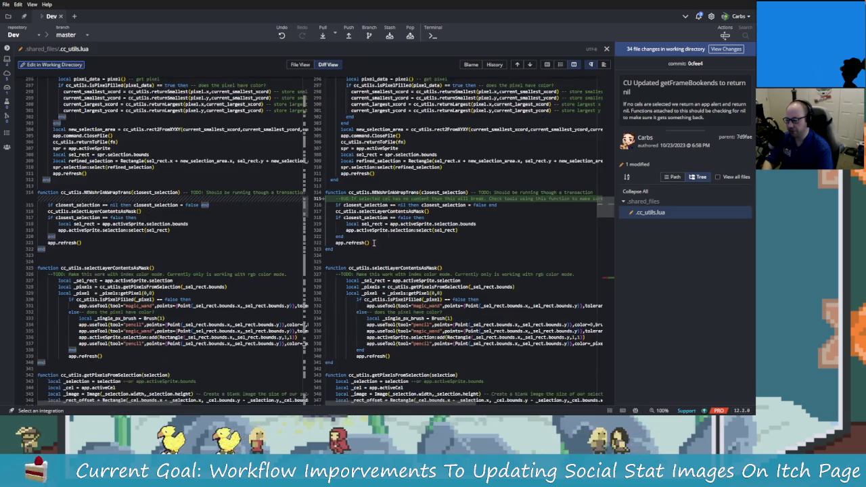
scroll(473, 281, "down", 6)
scroll(472, 282, "down", 8)
scroll(473, 282, "down", 8)
scroll(473, 282, "down", 8)
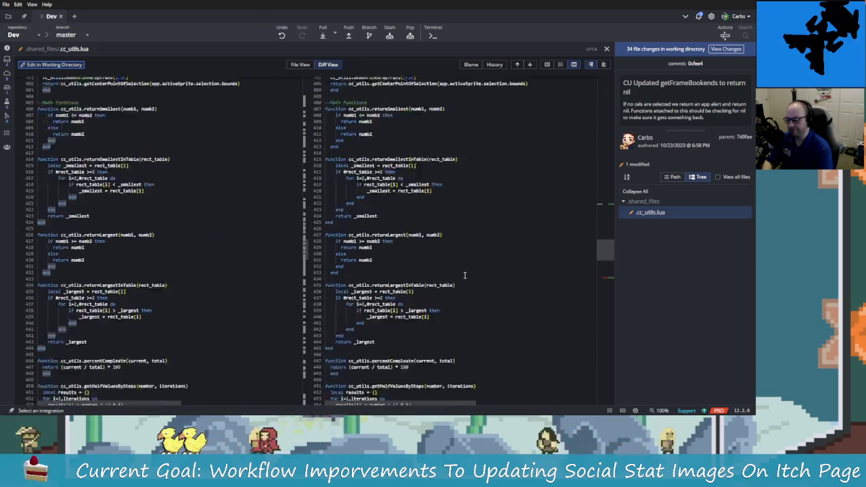
scroll(472, 282, "down", 8)
scroll(467, 278, "down", 8)
scroll(461, 274, "down", 6)
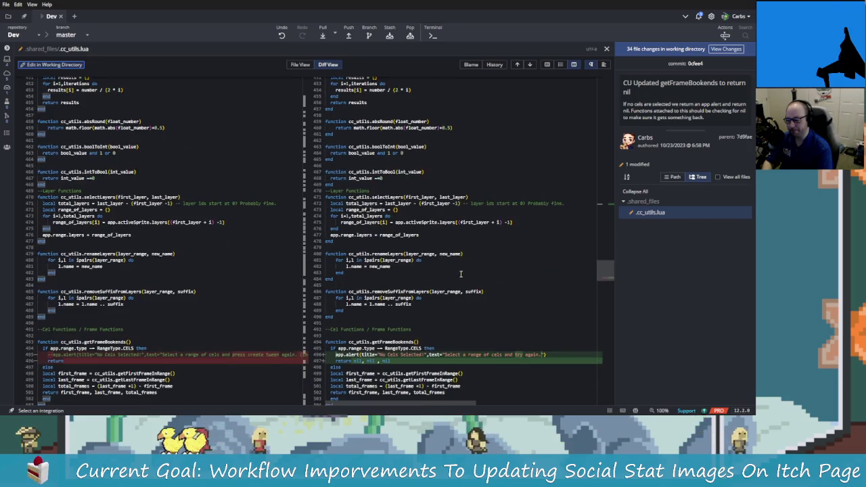
scroll(461, 274, "up", 5)
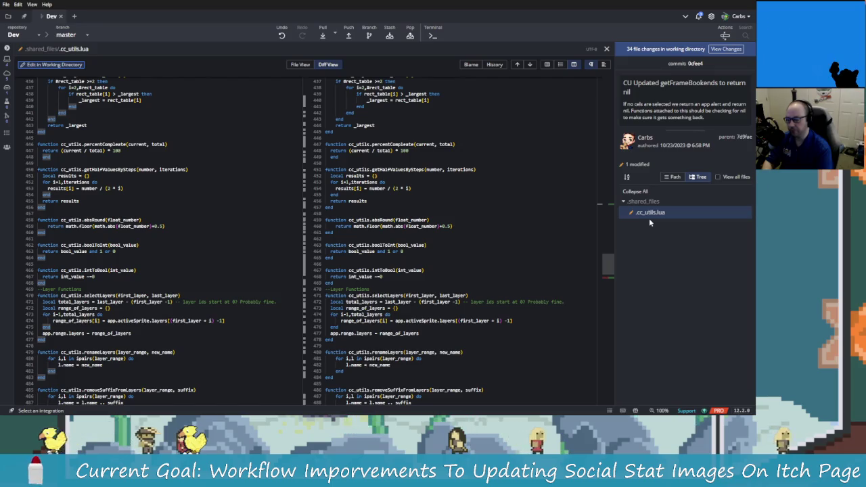
left_click(606, 49)
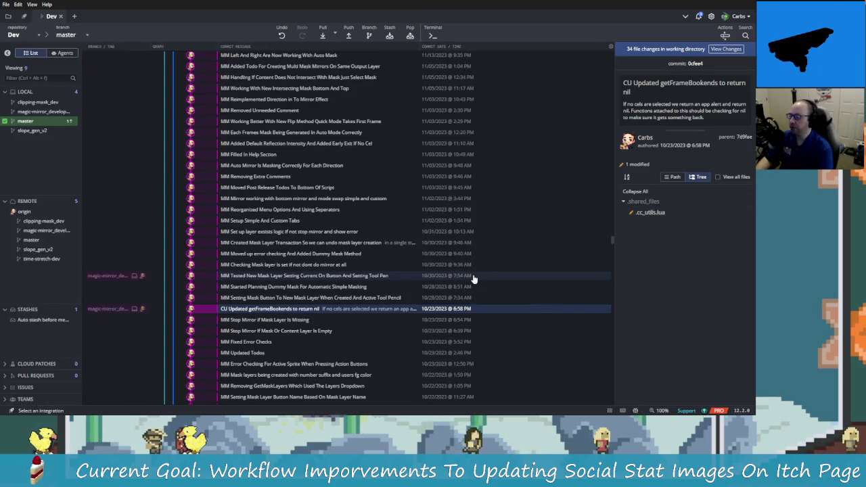
Scroll the commit graph back to the top to show the WIP/master row and June 2026 commits.
scroll(379, 284, "down", 2)
scroll(332, 302, "down", 5)
scroll(318, 300, "up", 5)
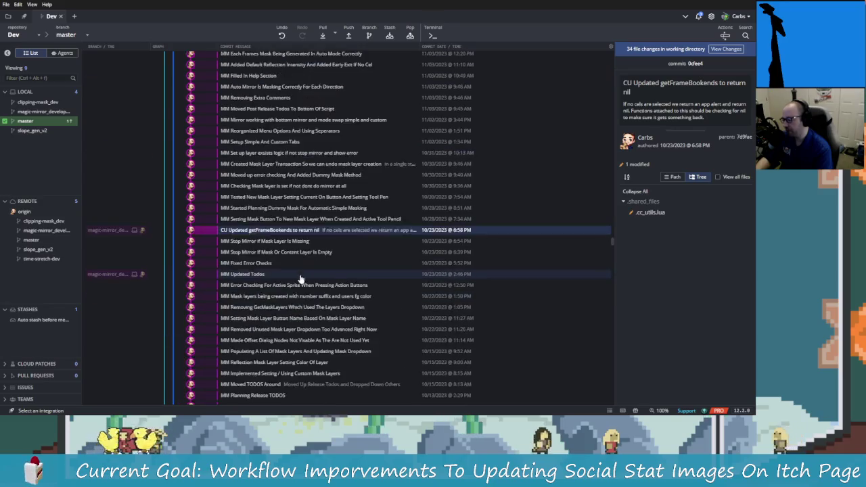
scroll(304, 291, "up", 12)
scroll(284, 287, "up", 4)
scroll(271, 287, "up", 4)
scroll(278, 277, "up", 3)
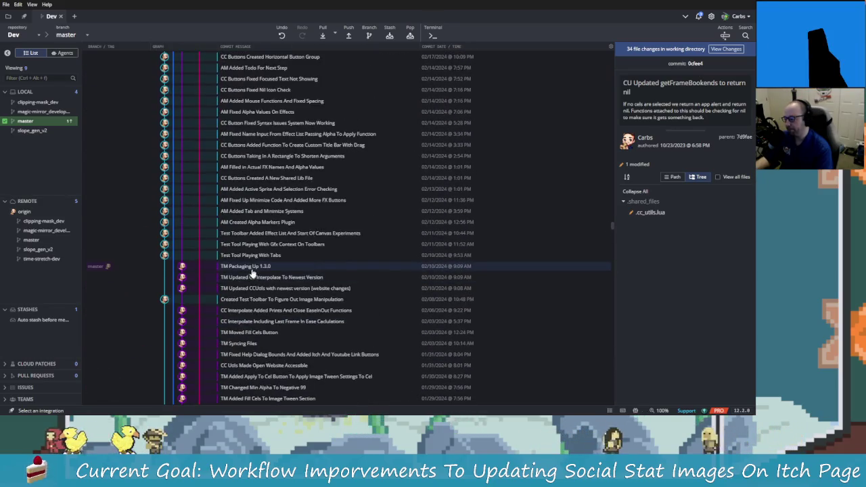
scroll(243, 273, "up", 1)
scroll(240, 271, "up", 3)
scroll(240, 271, "up", 3)
scroll(240, 271, "up", 3)
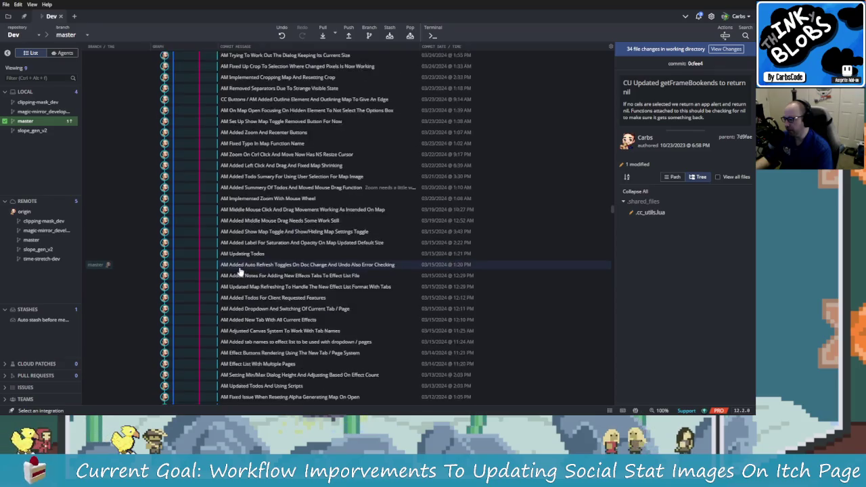
scroll(241, 271, "up", 3)
scroll(241, 271, "down", 3)
scroll(239, 267, "down", 3)
scroll(237, 262, "down", 3)
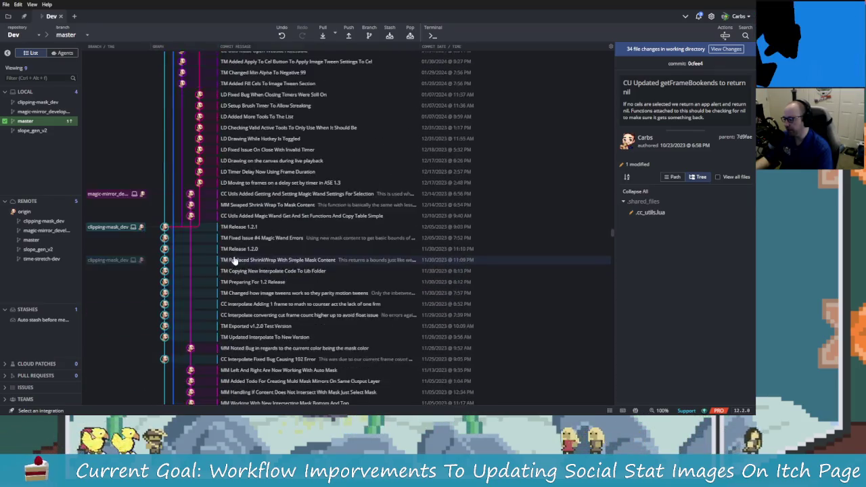
scroll(235, 256, "down", 3)
scroll(234, 255, "up", 6)
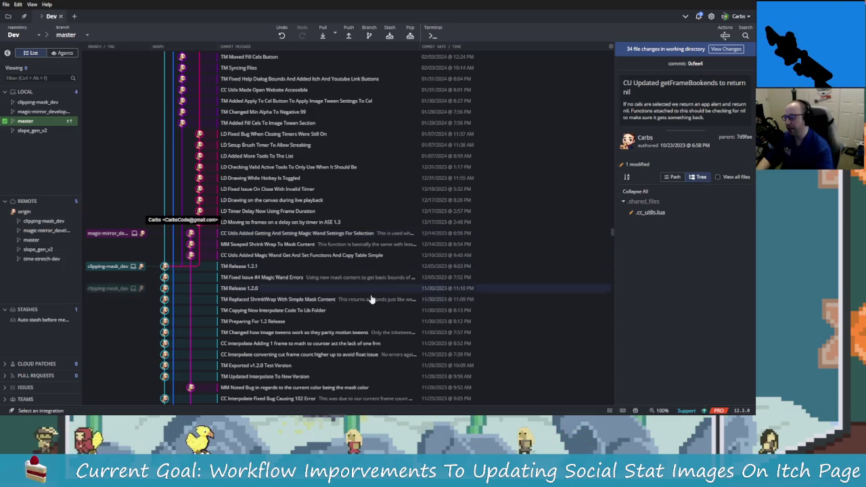
scroll(596, 88, "up", 10)
scroll(595, 89, "up", 10)
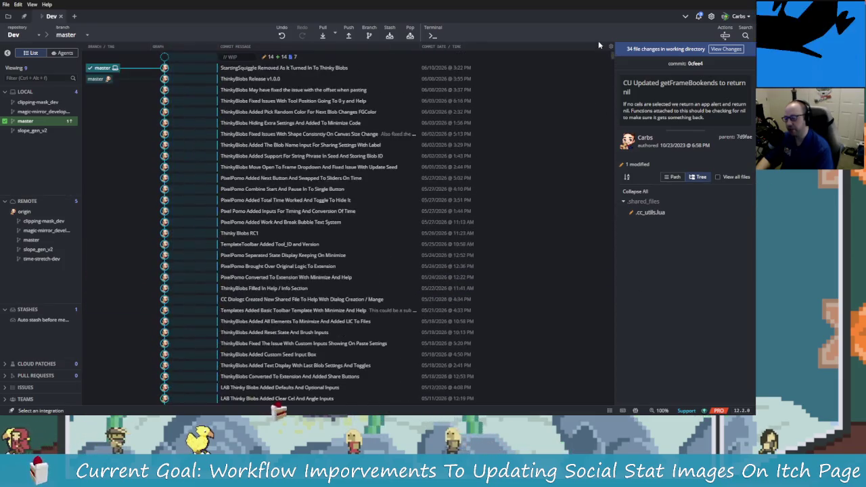
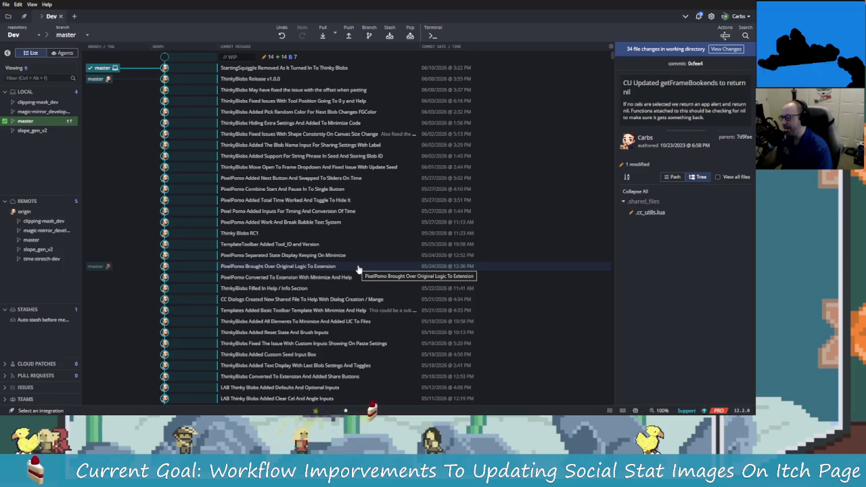
Glance at the magic-mirror.lua code in Rider, then return to GitKraken's commit history.
scroll(349, 264, "down", 5)
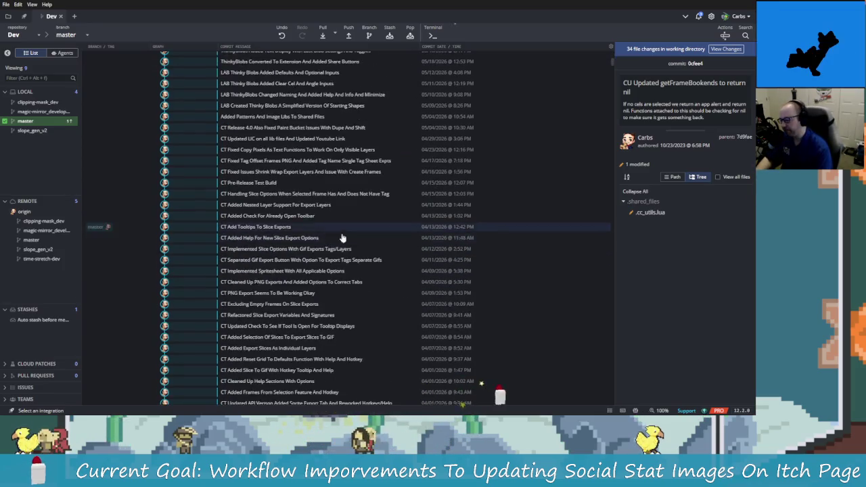
scroll(342, 237, "up", 5)
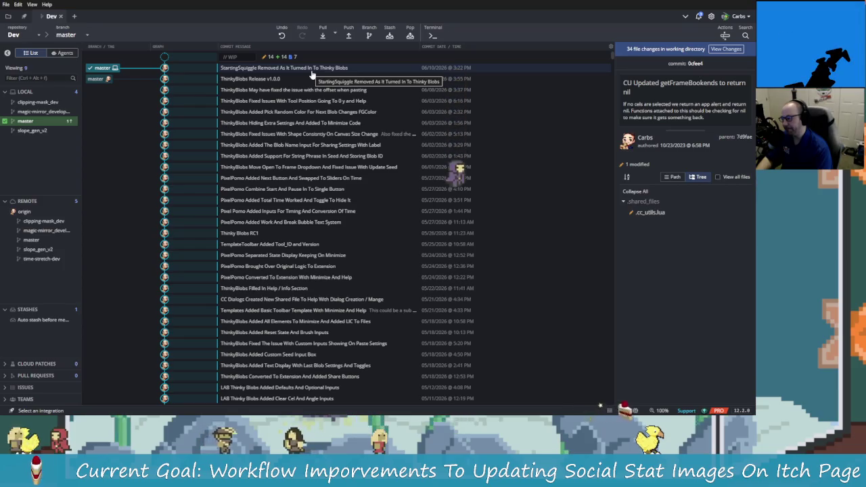
key("alt+Tab")
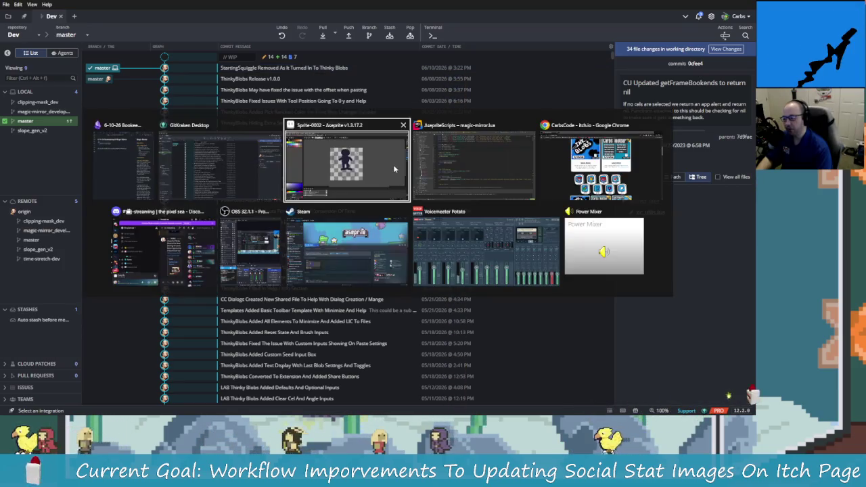
left_click(420, 179)
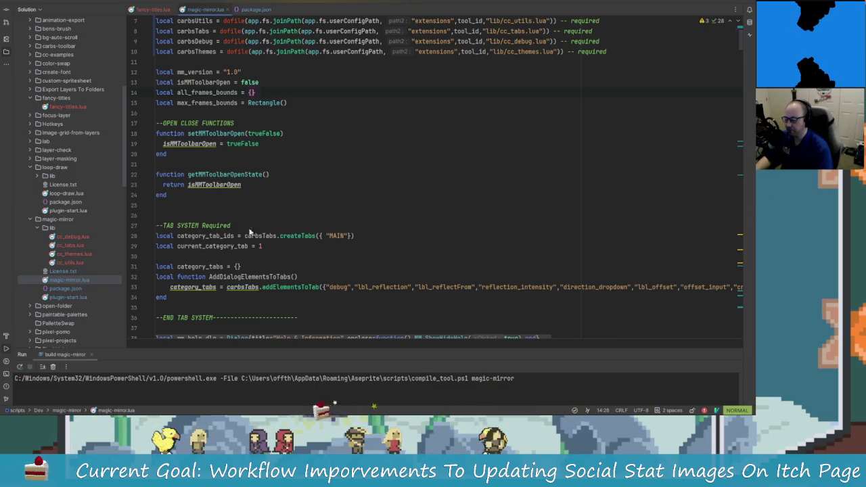
key("alt+Tab")
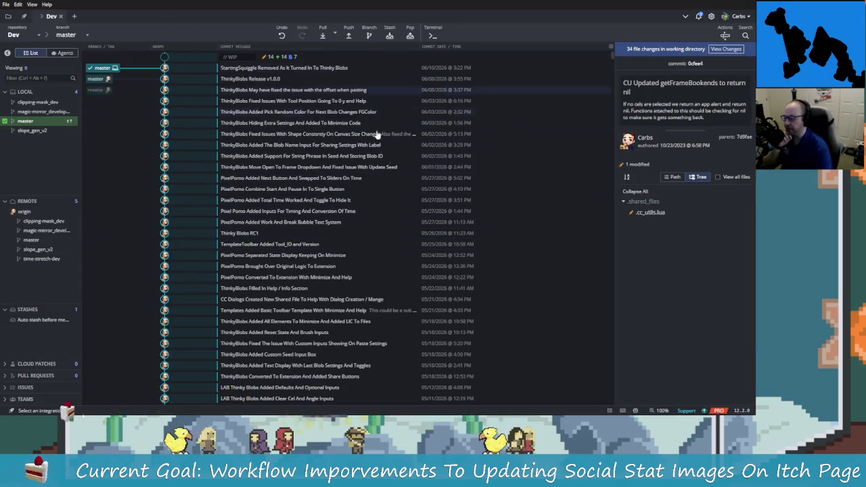
Scroll down through GitKraken's commit history and back up to the top.
scroll(310, 240, "down", 4)
scroll(310, 239, "down", 5)
scroll(312, 230, "down", 5)
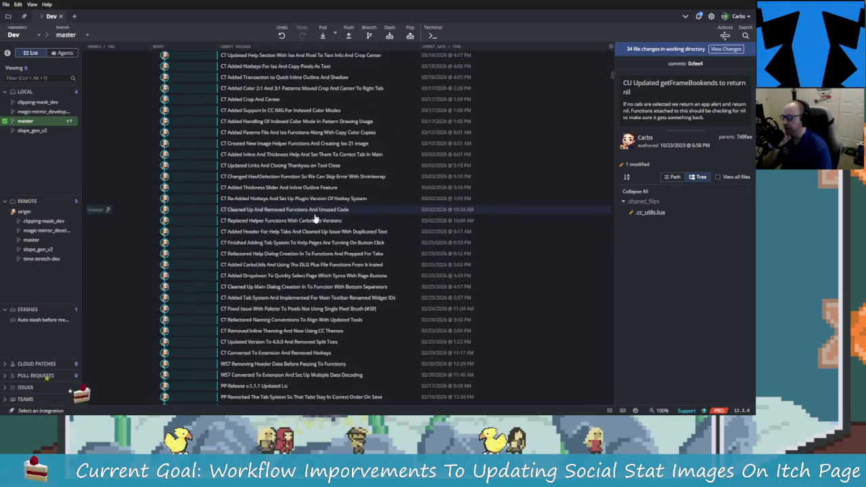
scroll(313, 224, "down", 5)
scroll(315, 216, "down", 5)
scroll(312, 211, "down", 5)
scroll(304, 209, "down", 5)
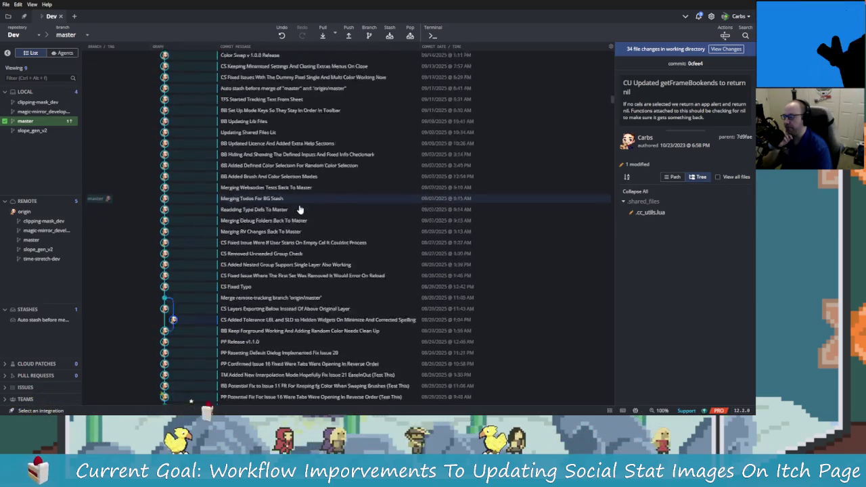
scroll(295, 202, "down", 5)
scroll(281, 230, "down", 4)
scroll(273, 237, "down", 5)
scroll(272, 230, "down", 5)
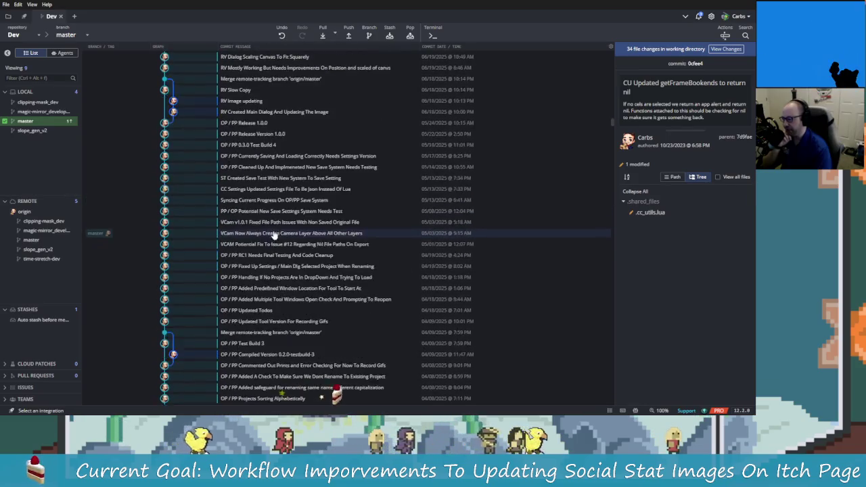
scroll(277, 230, "down", 5)
scroll(402, 241, "down", 5)
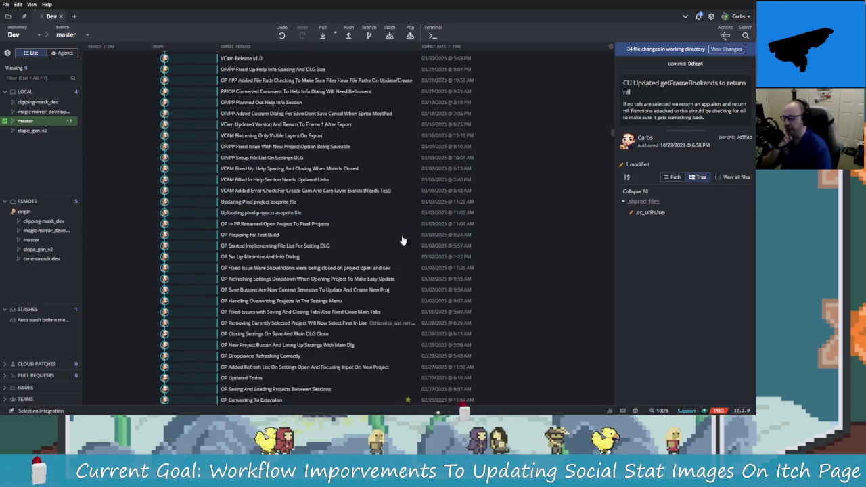
scroll(430, 264, "down", 5)
scroll(553, 223, "down", 5)
left_click_drag(614, 145, 617, 174)
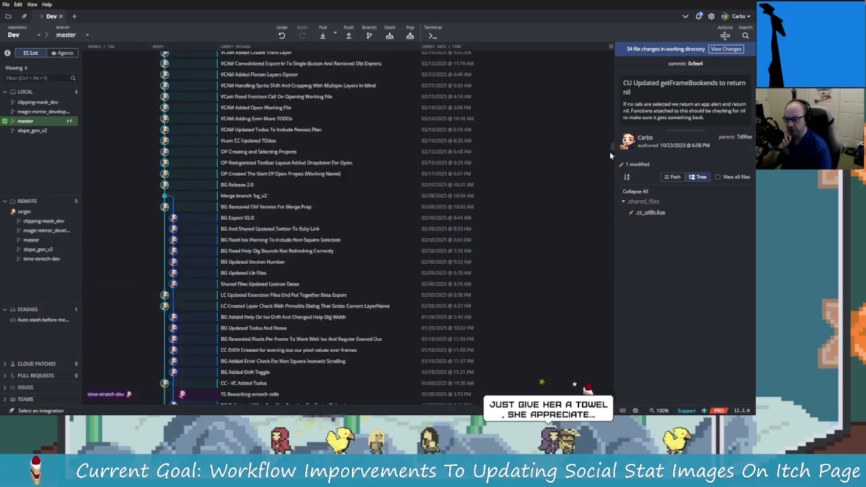
scroll(618, 174, "up", 5)
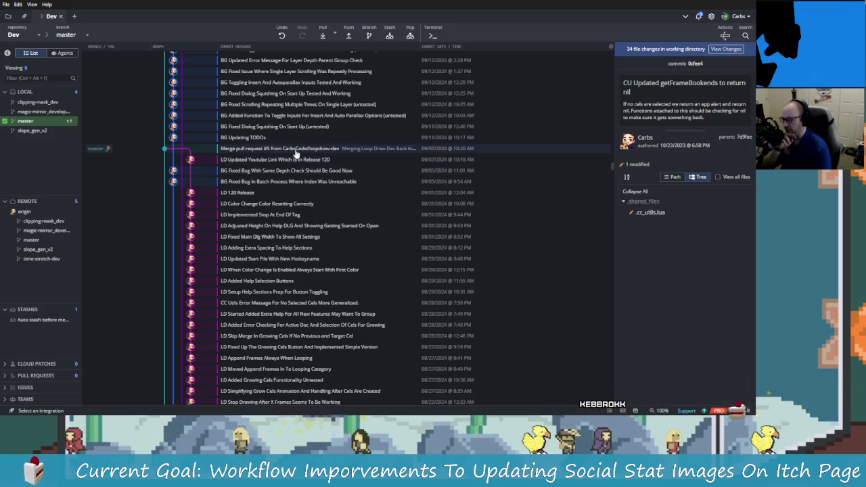
scroll(474, 250, "up", 3)
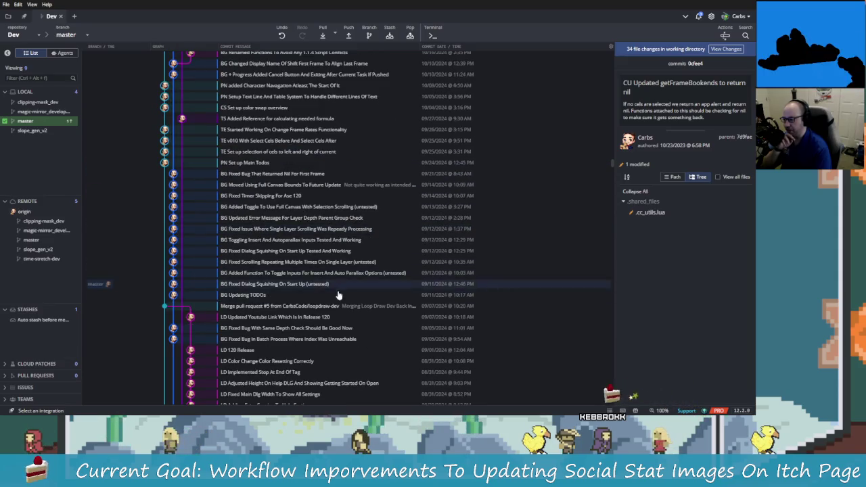
scroll(339, 296, "up", 3)
scroll(252, 318, "up", 2)
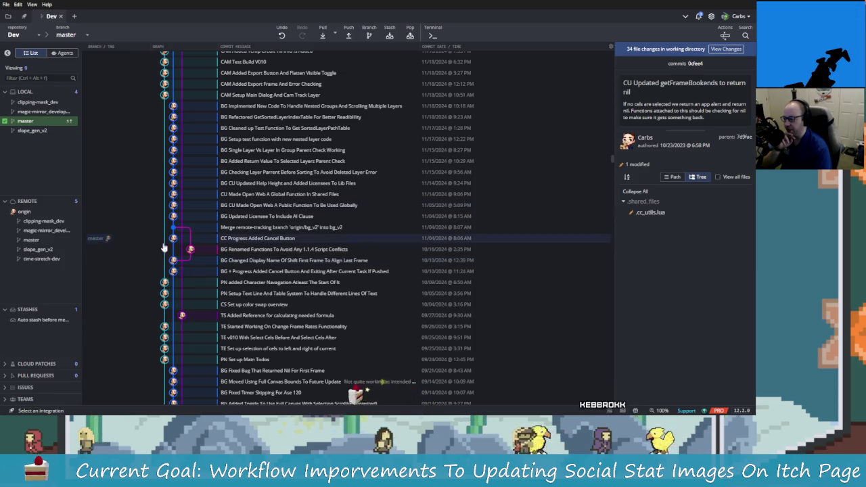
scroll(270, 237, "up", 5)
scroll(334, 317, "up", 3)
scroll(335, 317, "up", 5)
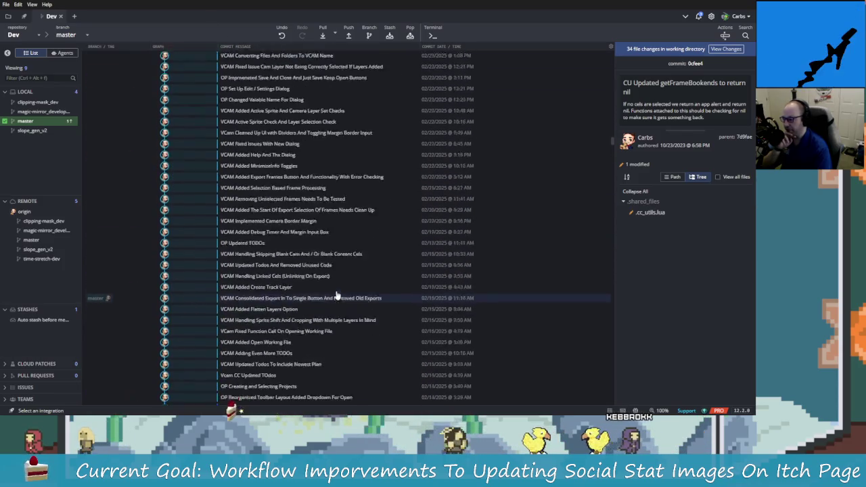
scroll(335, 317, "up", 5)
scroll(406, 285, "up", 5)
left_click_drag(614, 130, 611, 34)
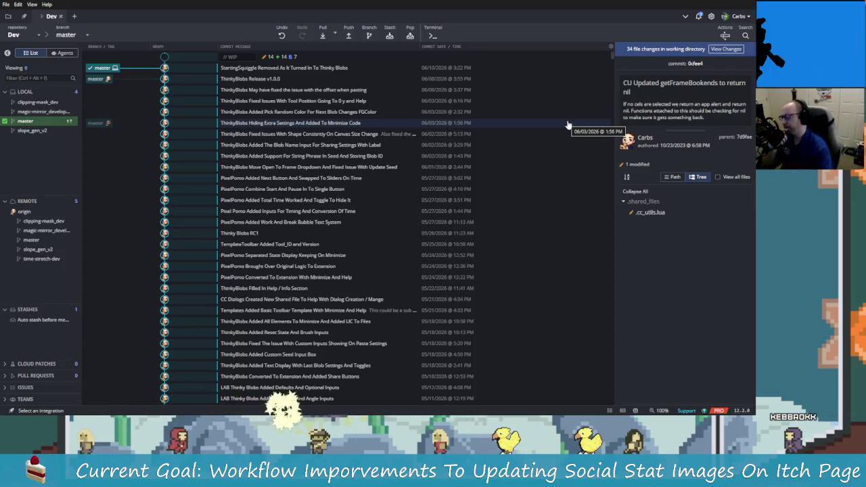
scroll(84, 110, "down", 2)
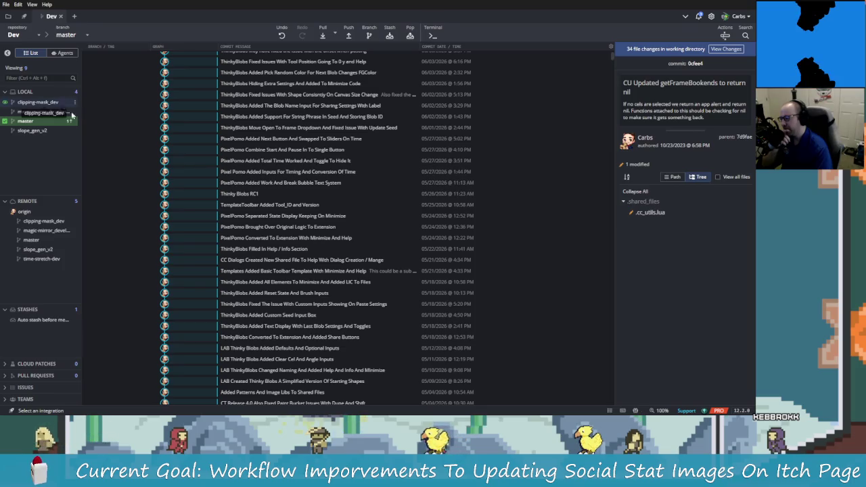
scroll(203, 102, "up", 2)
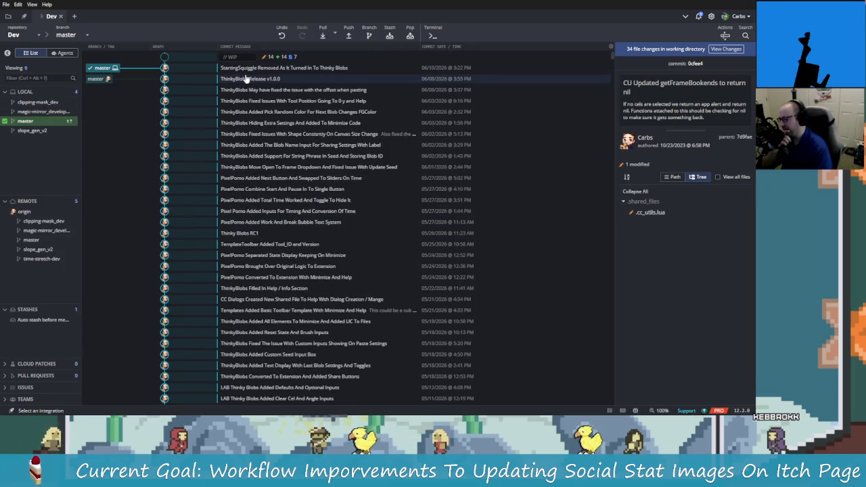
Select local master, then jump to magic-mirror-develop's latest commit.
left_click(36, 124)
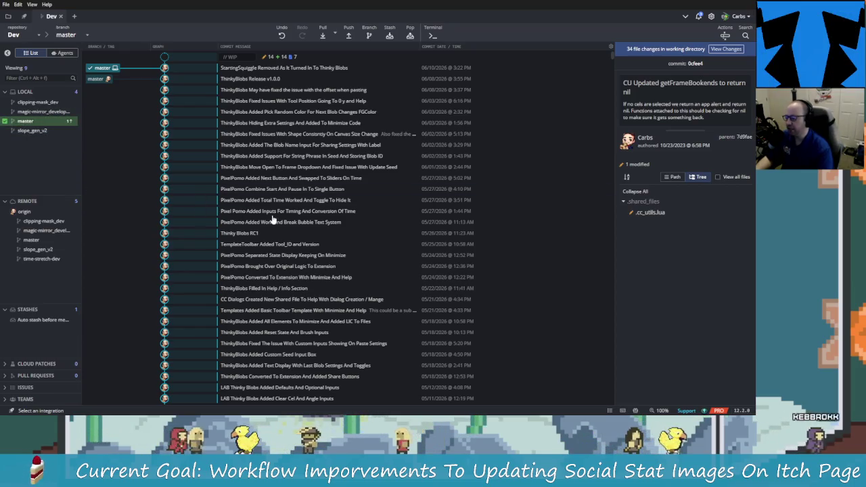
left_click(44, 112)
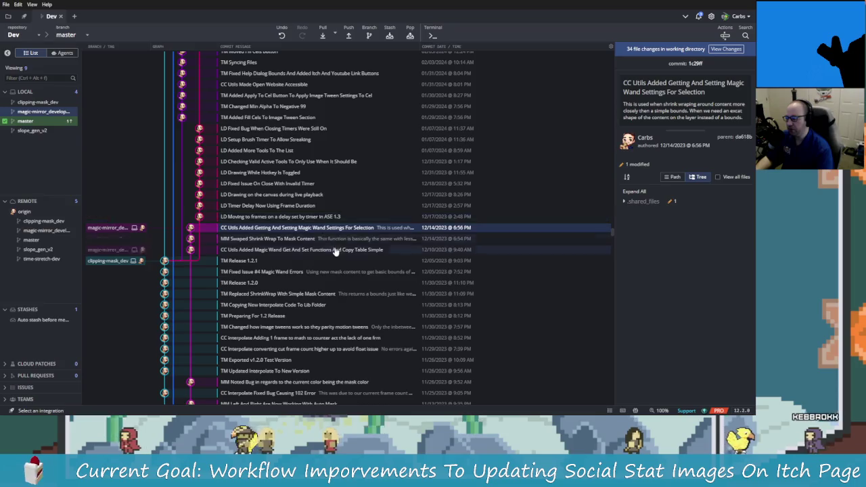
scroll(339, 248, "up", 3)
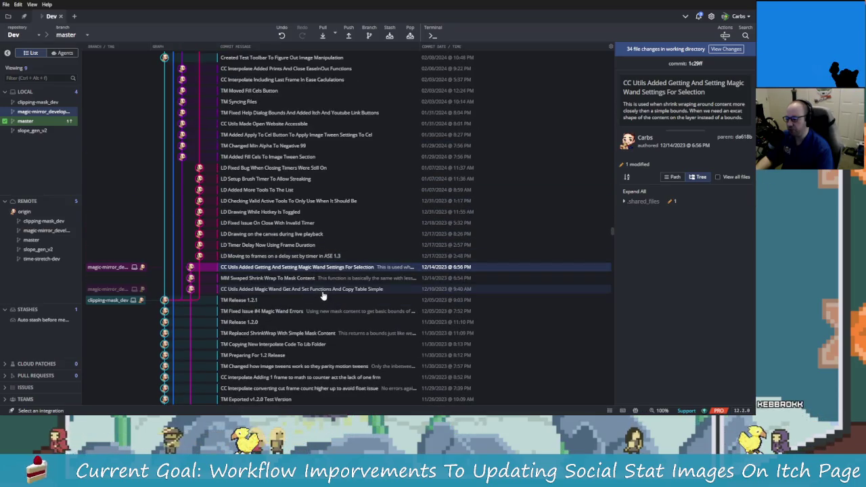
scroll(277, 300, "down", 5)
Recheck the magic-mirror.lua code in Rider, then open a new Chrome tab.
key("alt+Tab")
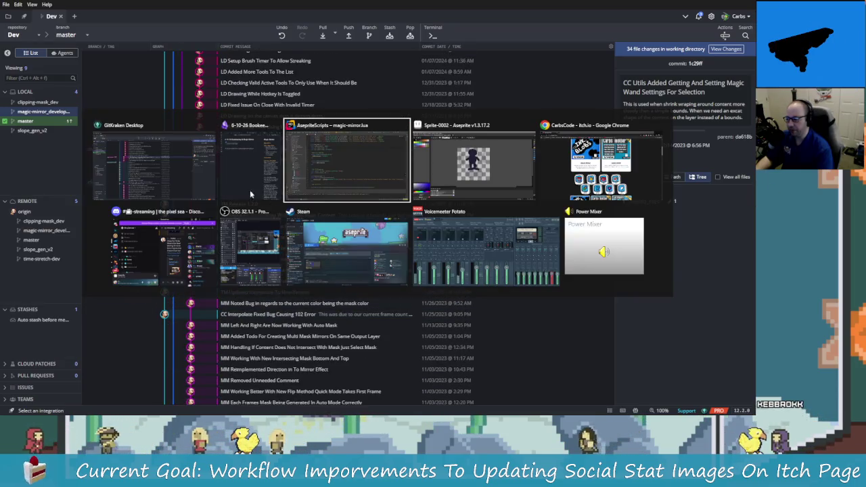
left_click(160, 170)
scroll(298, 252, "up", 3)
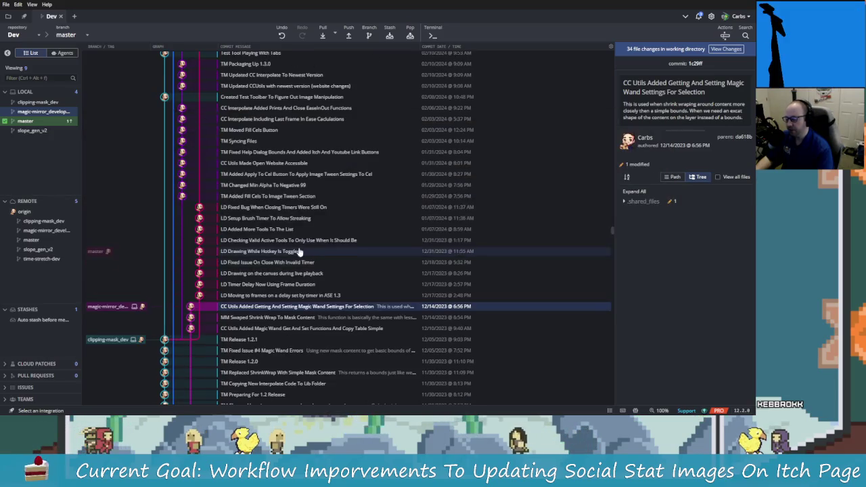
key("alt+Tab")
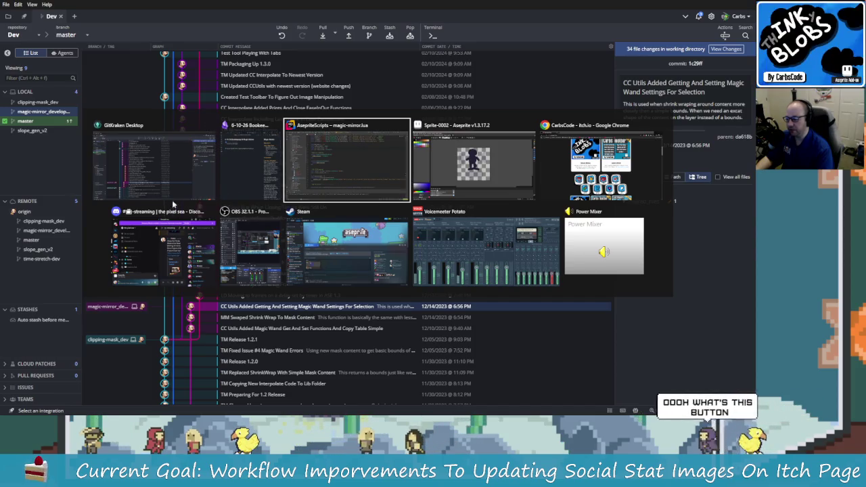
left_click(311, 182)
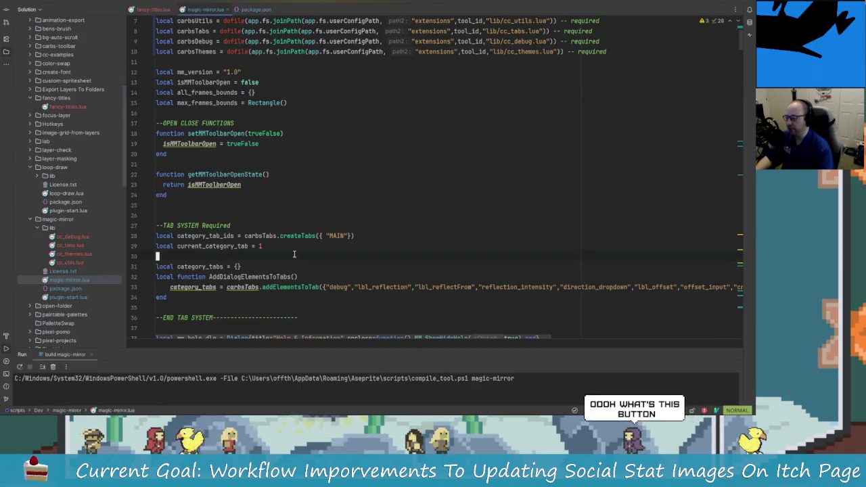
key("alt+Tab")
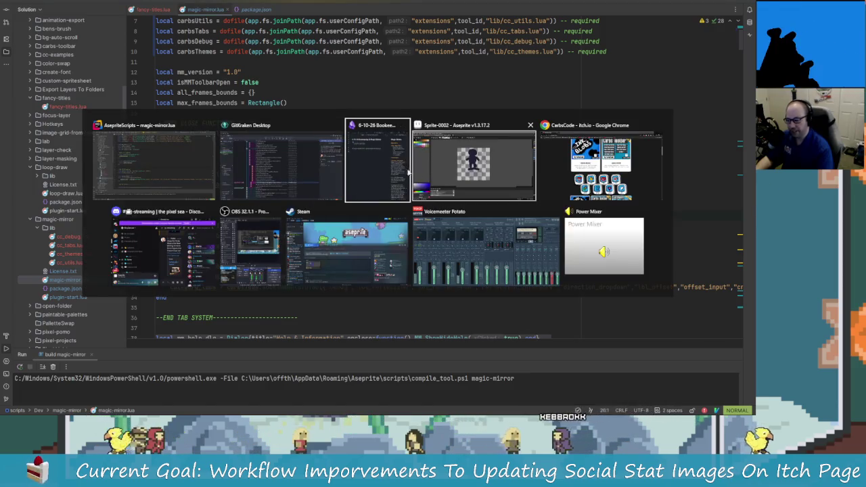
key("Tab")
key("Tab")
left_click(113, 2)
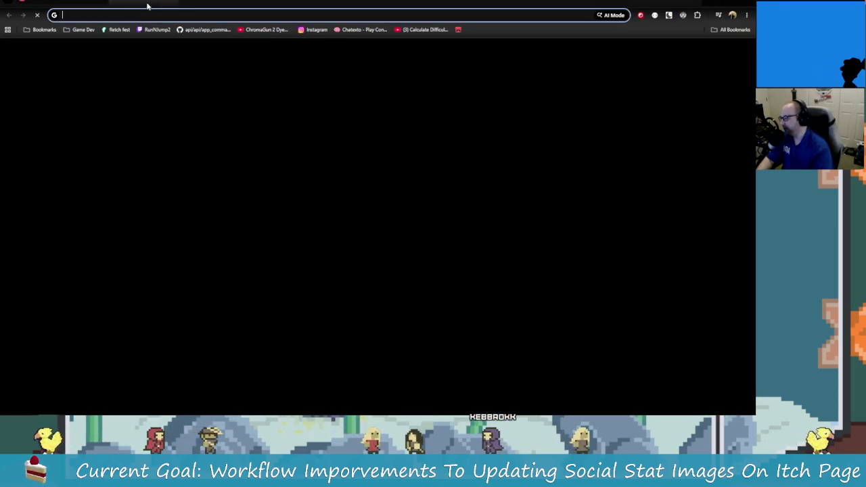
Load github.com and open the AspriteToolbars repository.
type("github.com")
key("Return")
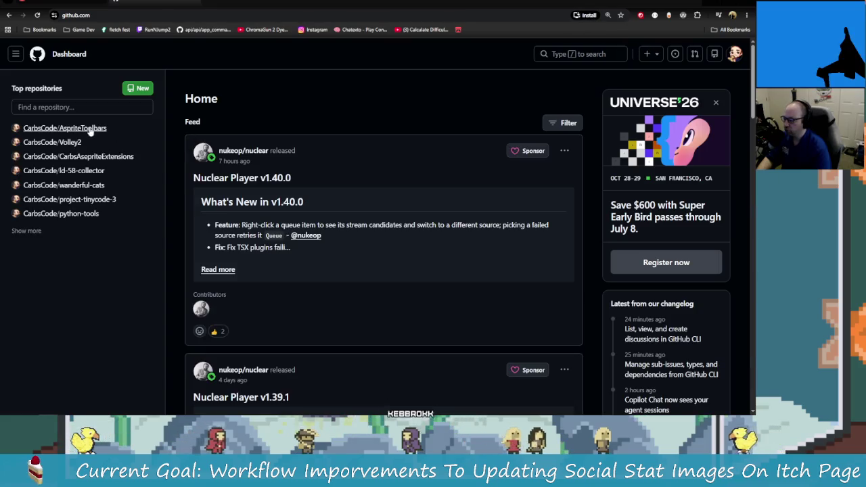
left_click(91, 129)
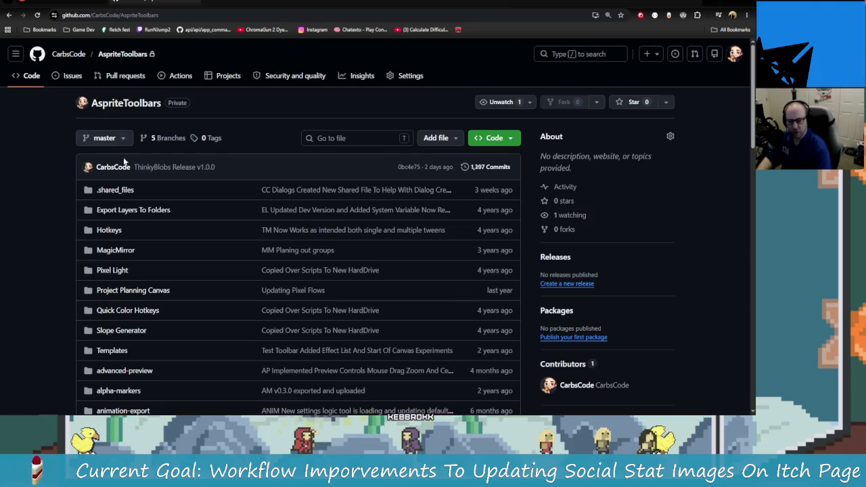
Browse the master file list, then switch to the magic-mirror_development branch.
scroll(185, 227, "down", 3)
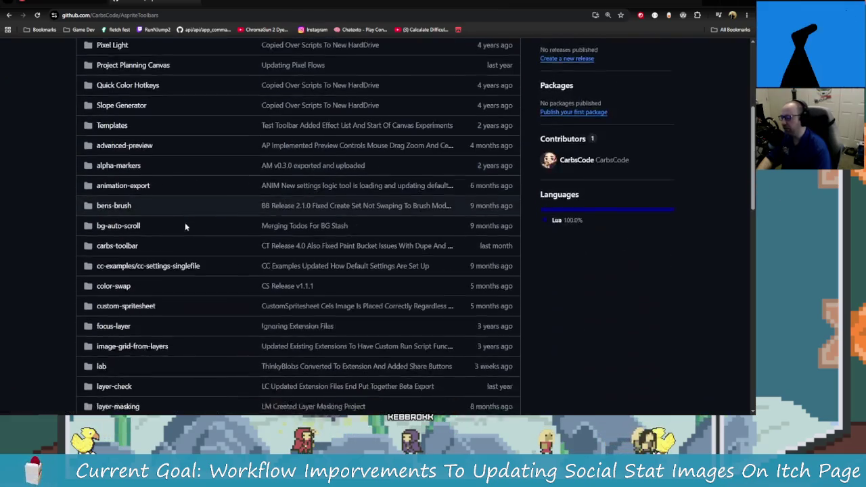
scroll(186, 224, "down", 3)
scroll(181, 211, "up", 4)
scroll(162, 142, "up", 2)
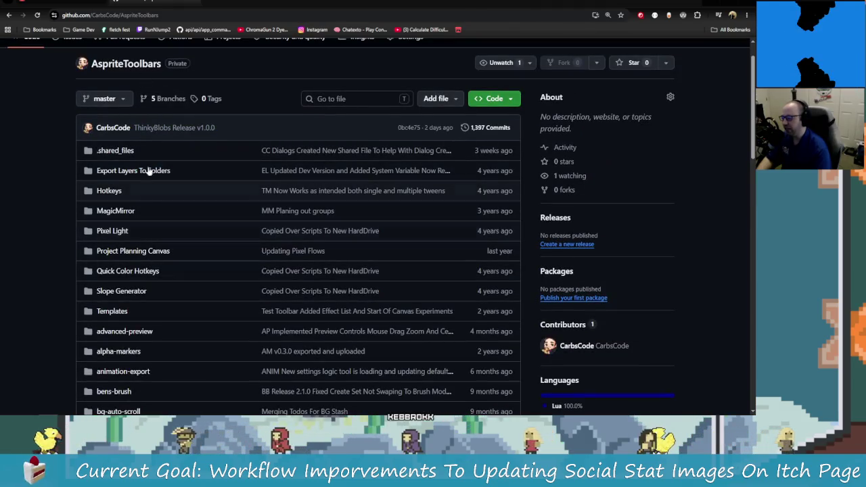
scroll(155, 176, "up", 1)
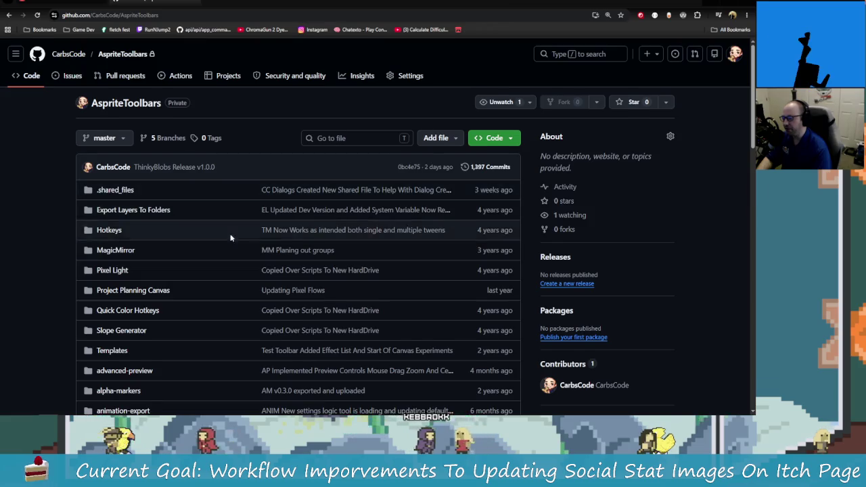
scroll(219, 224, "down", 2)
scroll(217, 225, "up", 1)
scroll(213, 226, "down", 2)
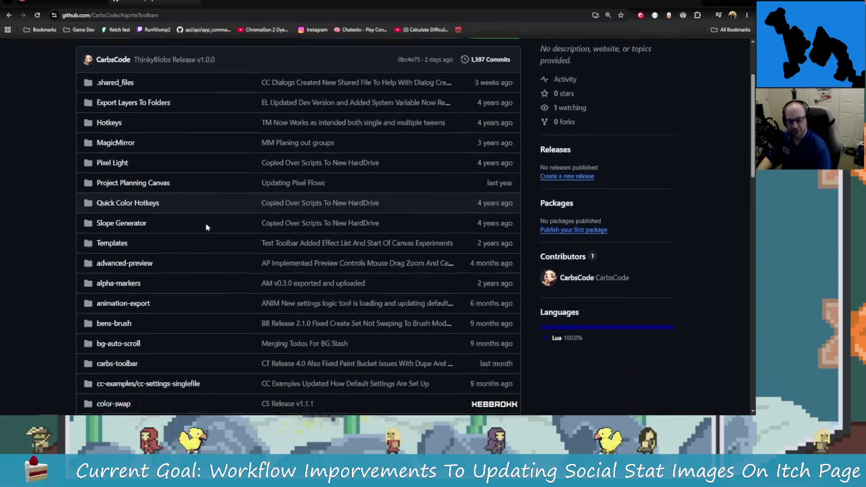
scroll(211, 228, "down", 1)
scroll(203, 231, "down", 2)
scroll(149, 251, "down", 1)
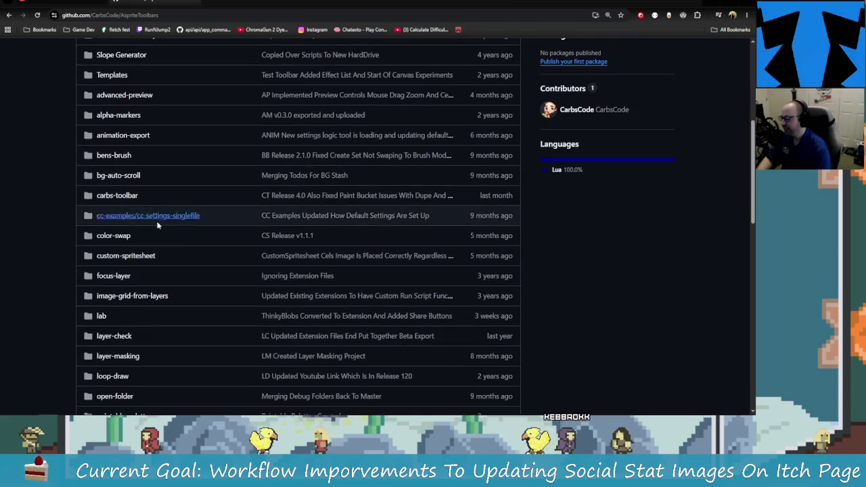
scroll(173, 236, "up", 6)
scroll(162, 203, "up", 2)
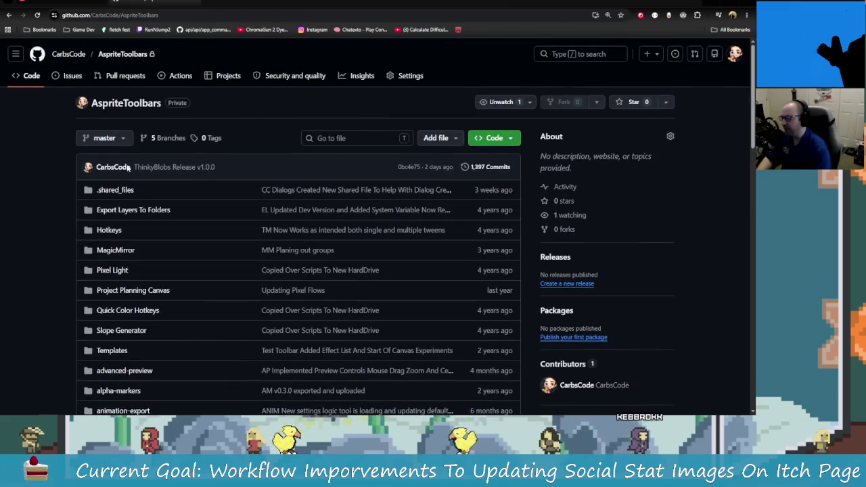
left_click(129, 141)
left_click(139, 256)
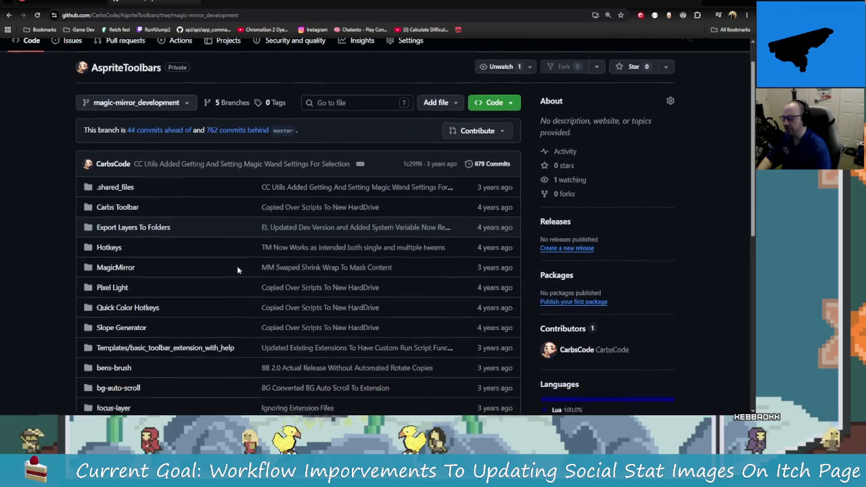
Open magic-mirror.lua inside the MagicMirror folder.
scroll(217, 243, "down", 1)
scroll(209, 230, "up", 1)
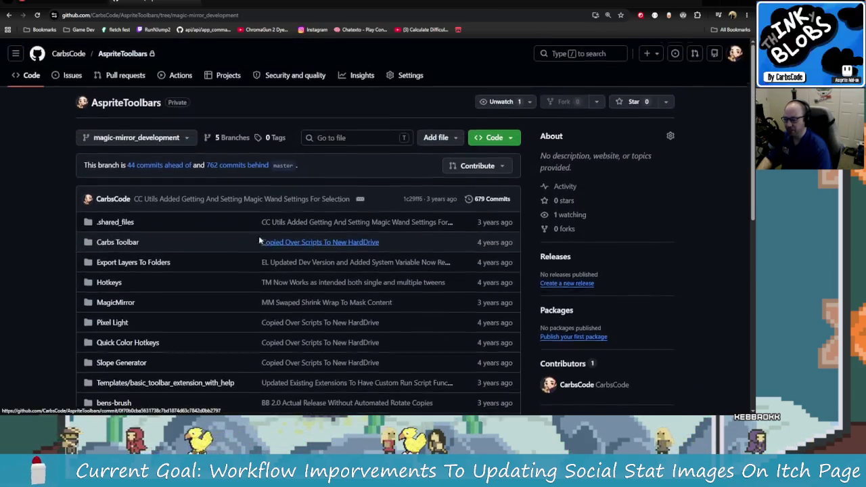
scroll(250, 250, "down", 1)
scroll(223, 257, "down", 5)
scroll(201, 261, "up", 2)
scroll(202, 261, "up", 3)
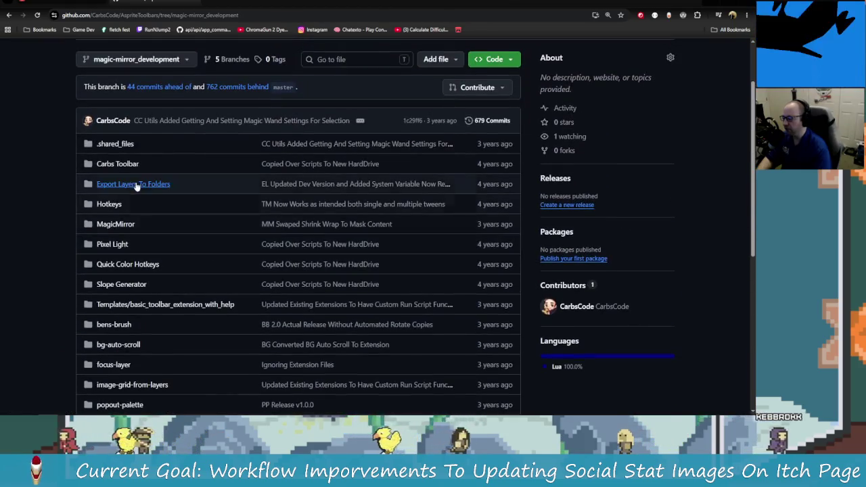
left_click(127, 227)
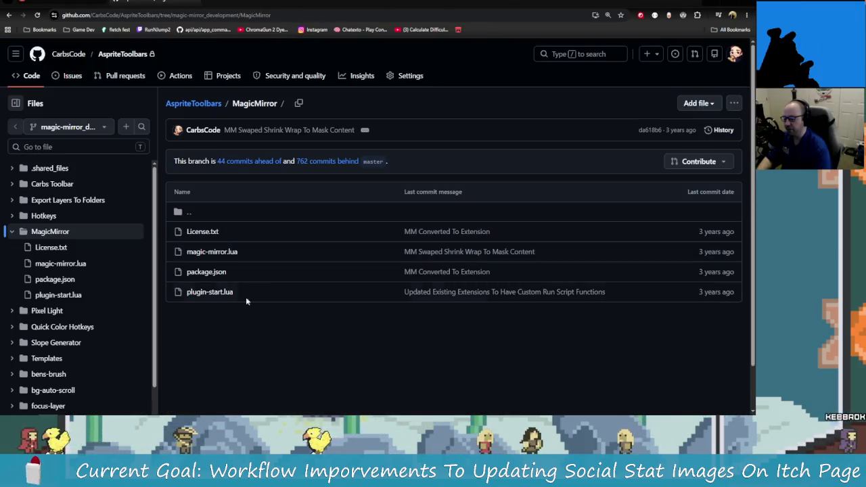
left_click(213, 253)
Read through the magic-mirror.lua code, trying a few partial line selections.
scroll(339, 304, "down", 1)
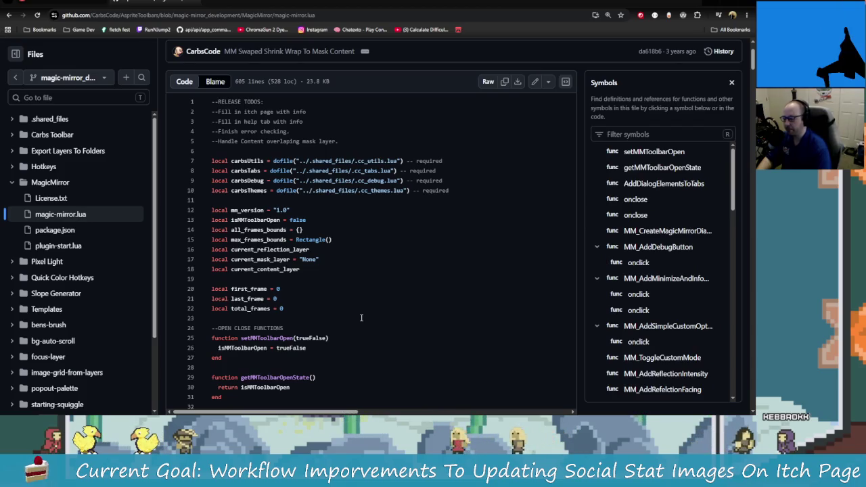
scroll(361, 318, "down", 1)
scroll(308, 217, "up", 2)
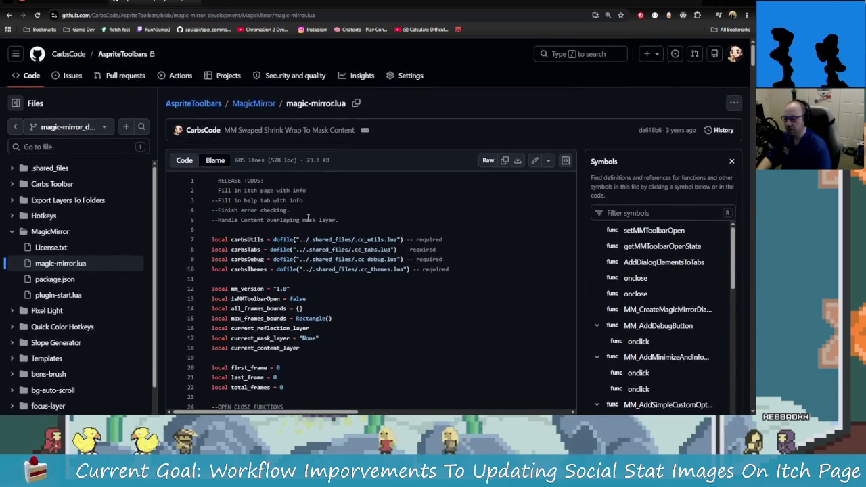
scroll(301, 234, "down", 2)
scroll(311, 271, "down", 3)
scroll(321, 298, "up", 2)
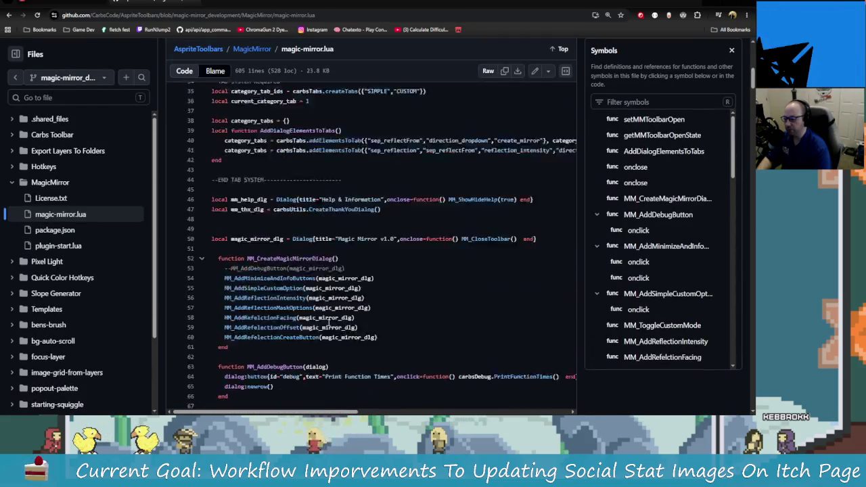
scroll(329, 324, "up", 3)
scroll(285, 264, "up", 1)
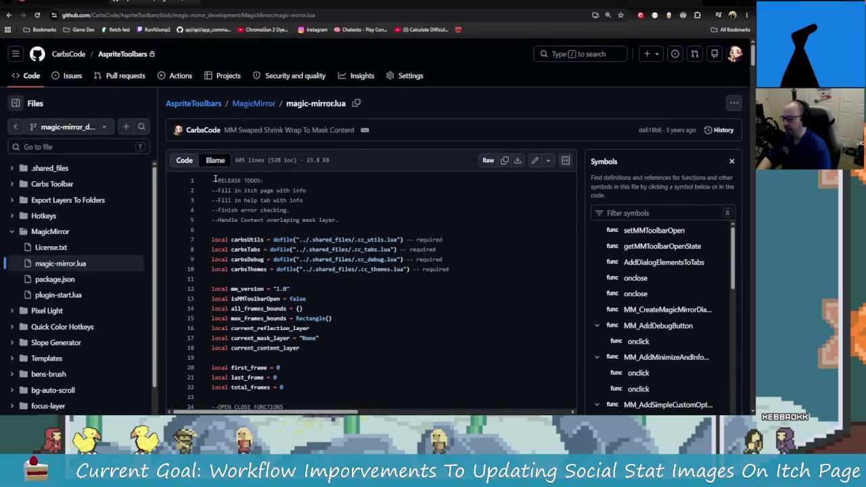
left_click_drag(214, 179, 301, 386)
left_click(303, 283)
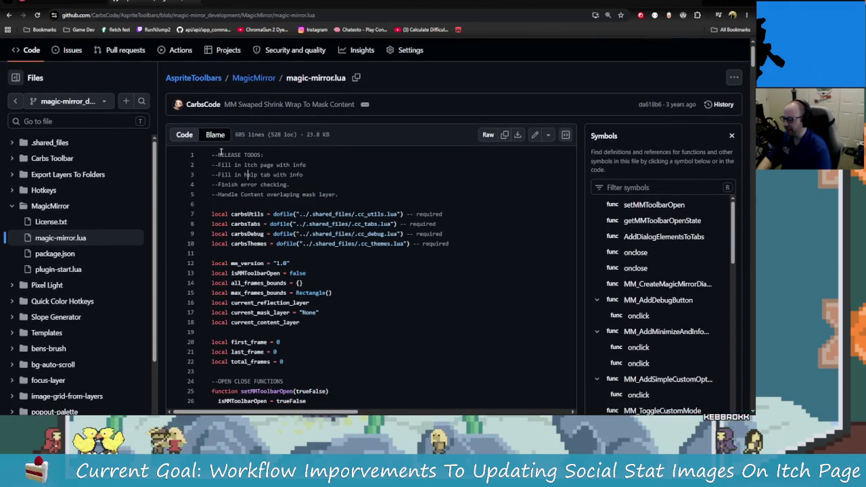
left_click_drag(212, 154, 301, 332)
scroll(465, 296, "down", 4)
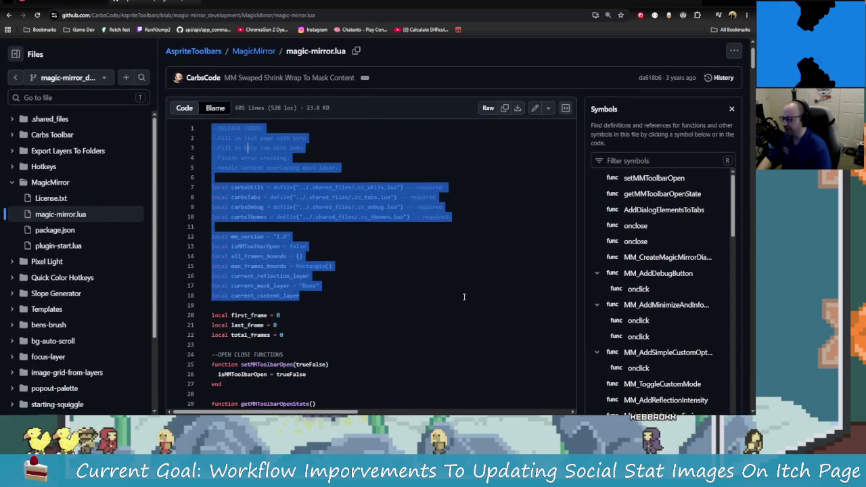
scroll(464, 296, "down", 4)
scroll(465, 296, "down", 5)
scroll(463, 294, "down", 4)
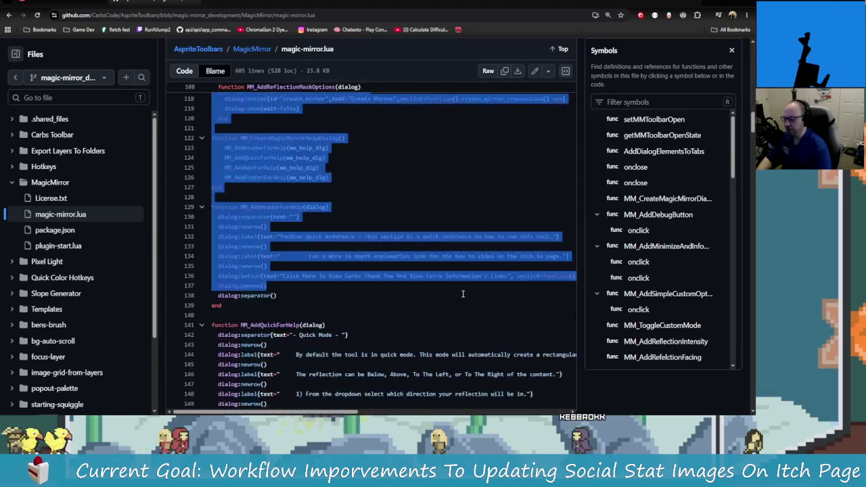
scroll(463, 292, "down", 4)
scroll(462, 289, "down", 4)
scroll(457, 283, "down", 4)
scroll(454, 273, "down", 4)
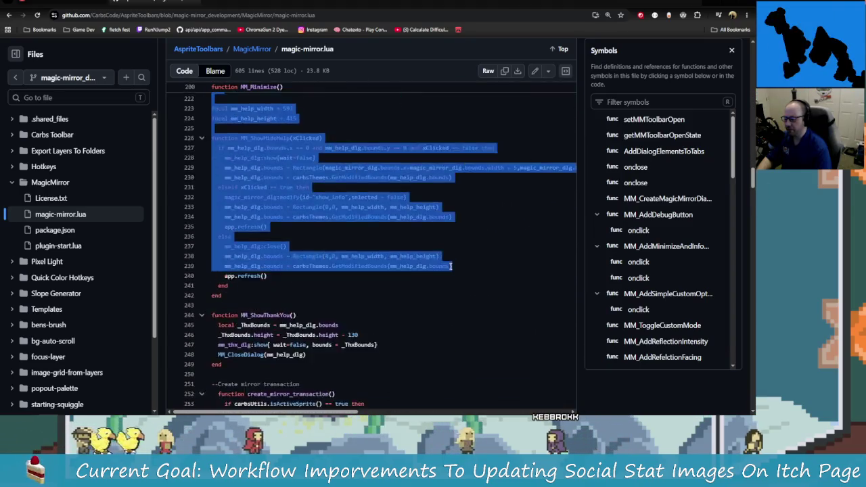
scroll(450, 264, "down", 4)
scroll(447, 257, "down", 5)
scroll(467, 271, "down", 5)
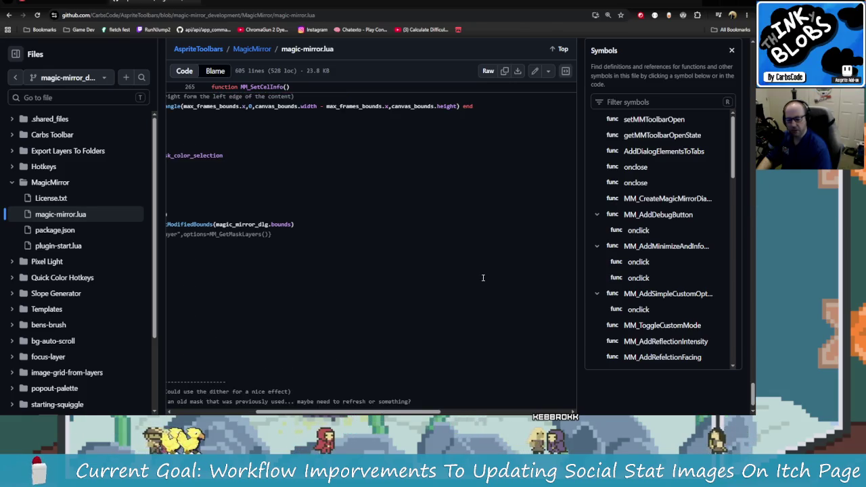
scroll(333, 327, "left", 3)
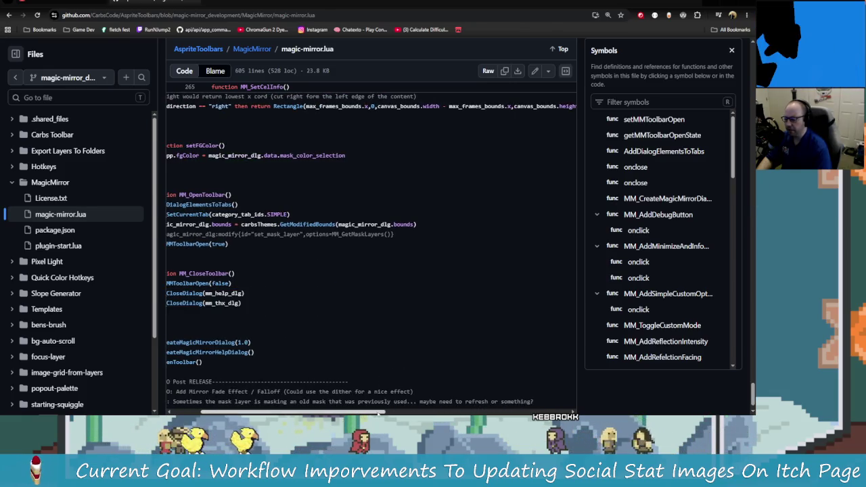
scroll(379, 407, "left", 3)
scroll(338, 270, "up", 5)
scroll(318, 203, "up", 5)
scroll(299, 139, "up", 5)
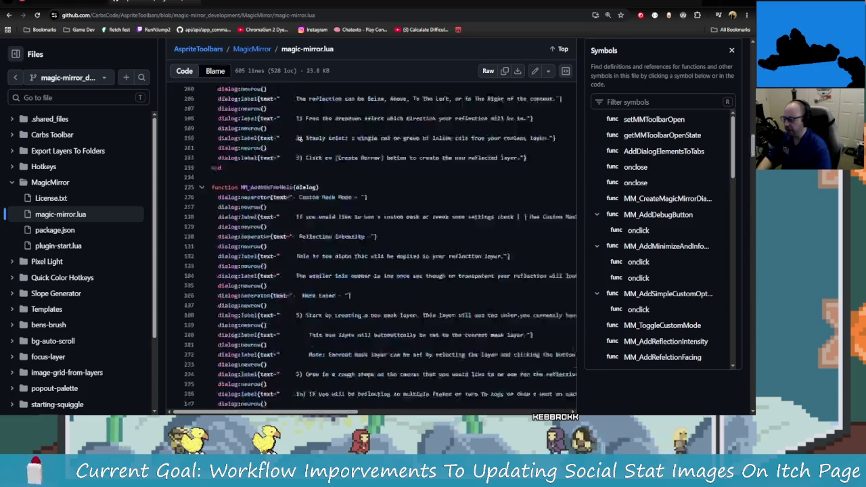
scroll(299, 138, "up", 10)
left_click_drag(395, 352, 435, 367)
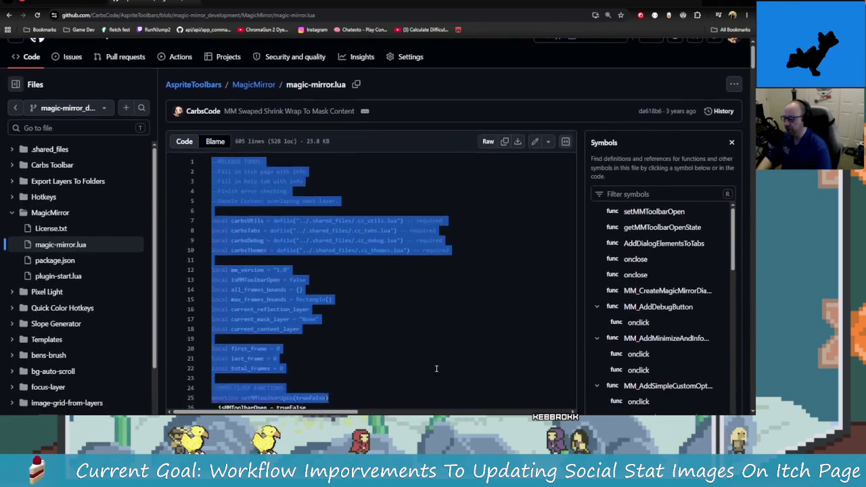
Scroll to the end of the 605-line file and select all its code.
scroll(414, 358, "down", 1)
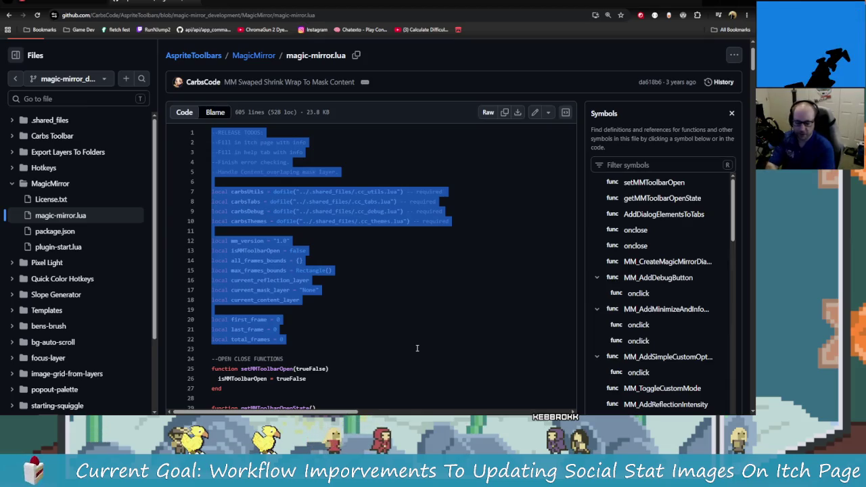
scroll(417, 348, "down", 2)
scroll(417, 348, "down", 2)
scroll(417, 348, "down", 3)
scroll(417, 348, "down", 3)
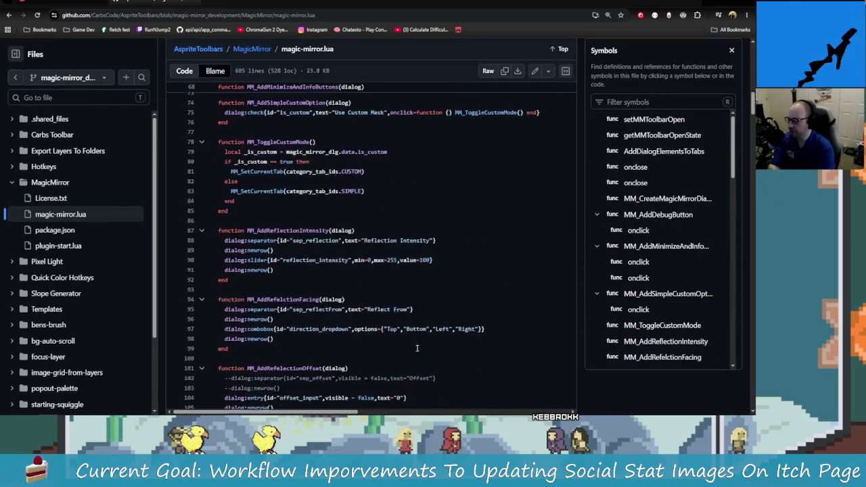
scroll(417, 348, "down", 3)
scroll(417, 348, "down", 3)
scroll(420, 373, "down", 3)
scroll(423, 404, "down", 2)
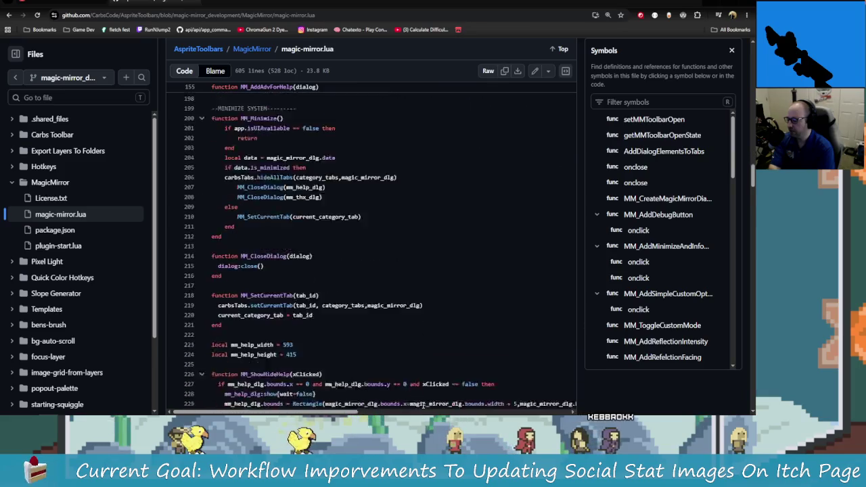
scroll(423, 404, "down", 4)
scroll(423, 405, "down", 3)
scroll(424, 404, "down", 3)
scroll(424, 405, "down", 2)
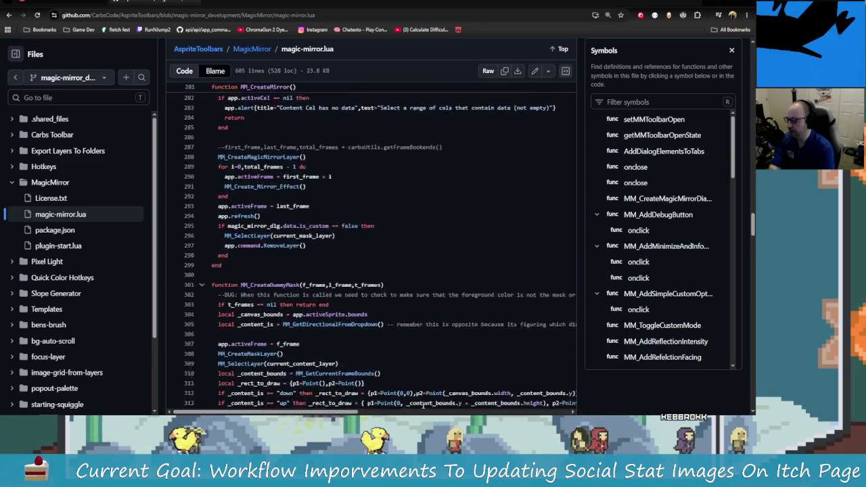
scroll(424, 405, "down", 4)
scroll(424, 404, "down", 3)
scroll(425, 399, "down", 4)
scroll(425, 394, "down", 3)
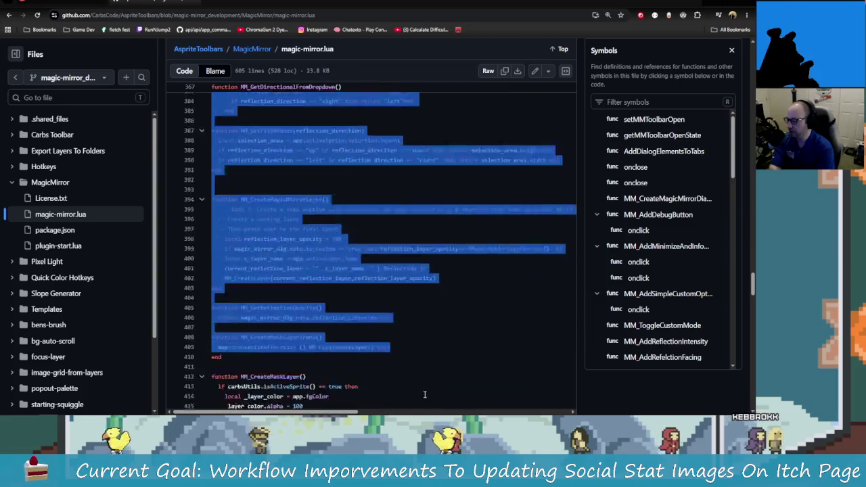
scroll(425, 395, "down", 4)
scroll(425, 395, "down", 4)
scroll(425, 395, "down", 4)
scroll(424, 396, "down", 4)
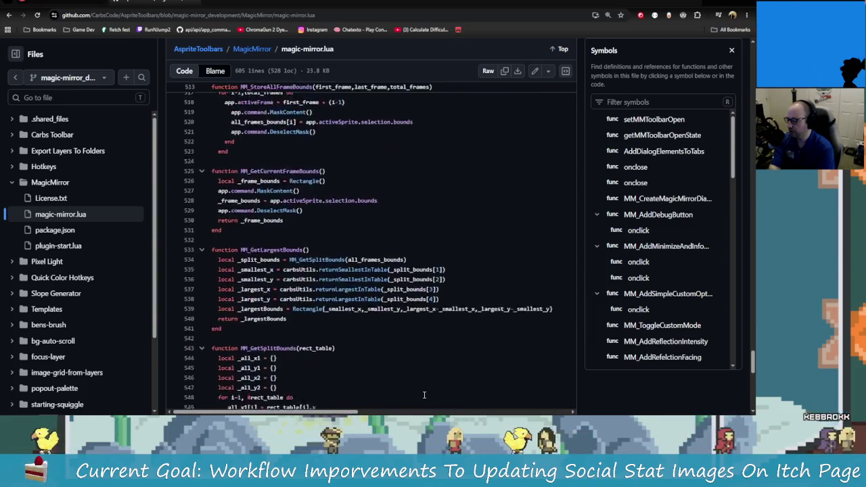
scroll(425, 395, "down", 1)
right_click(422, 392)
left_click(422, 392)
scroll(422, 392, "down", 3)
scroll(413, 389, "down", 4)
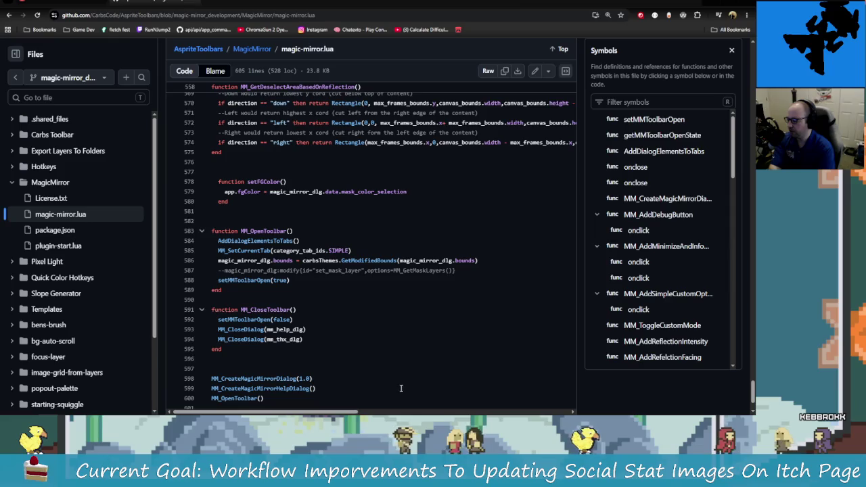
scroll(401, 388, "down", 3)
key("ctrl+a")
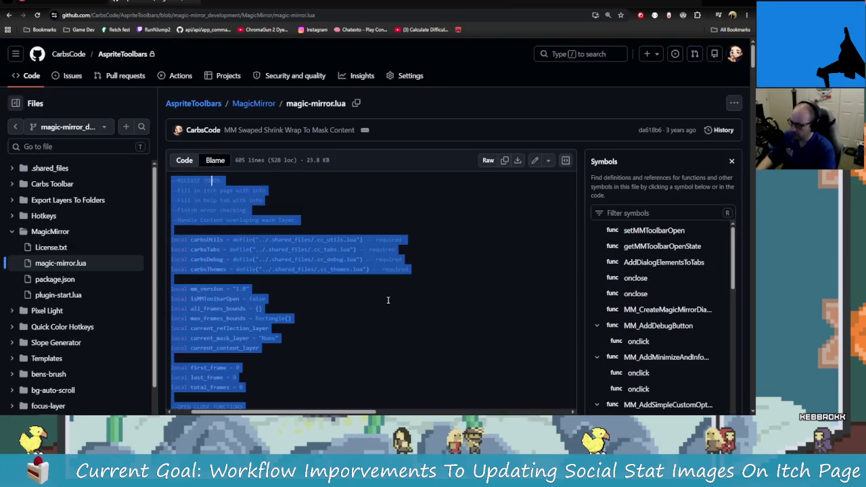
Return to Rider's magic-mirror.lua editor and dismiss the right-click editing menu.
key("alt+Tab")
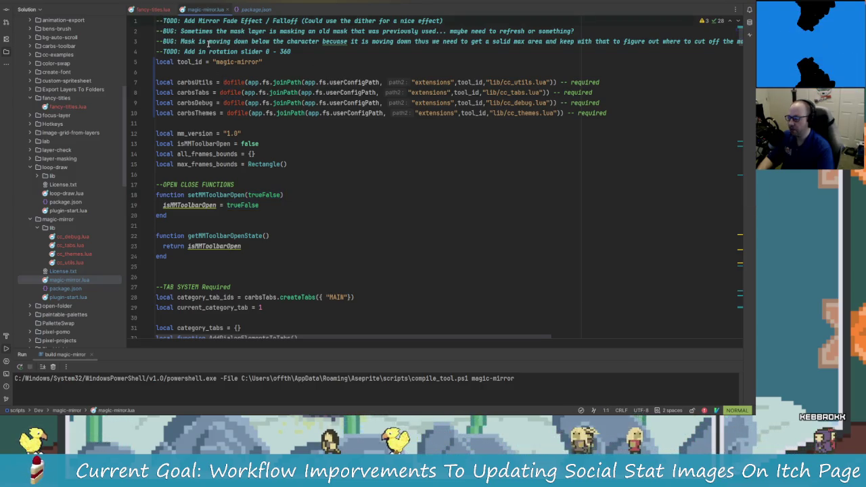
key("alt+Tab")
key("alt+Tab")
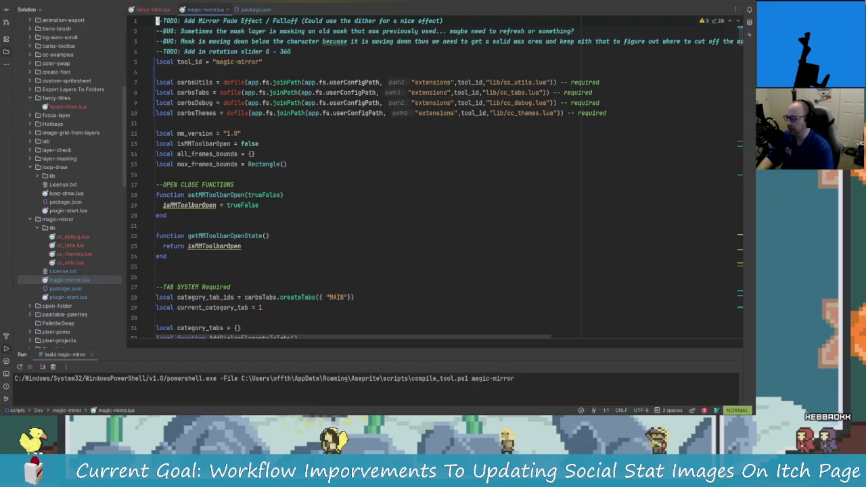
right_click(157, 20)
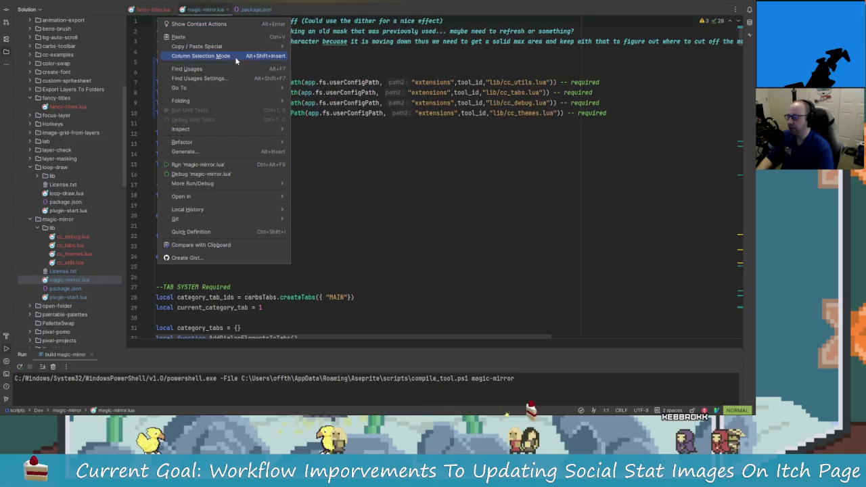
left_click(365, 93)
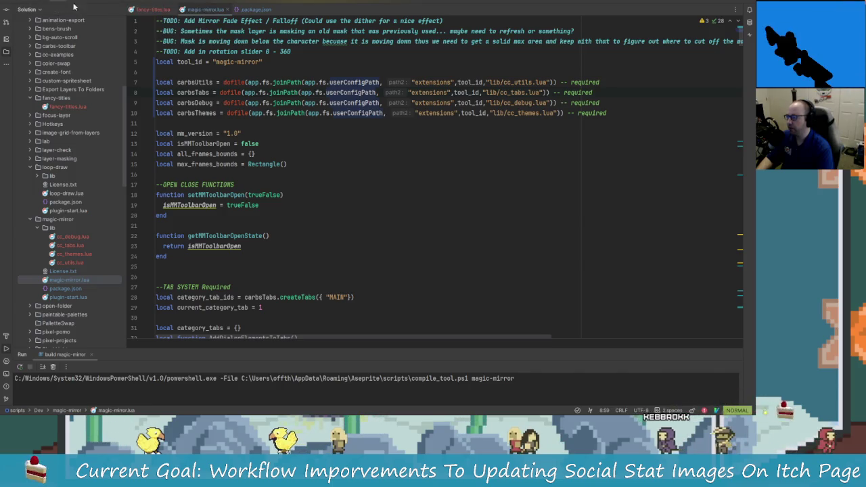
Place the caret in the code and turn IdeaVim off from the status bar.
left_click(267, 51)
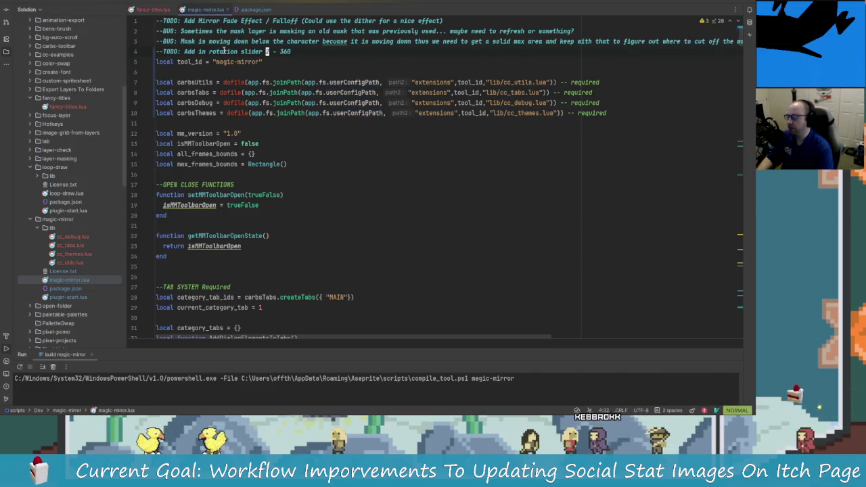
left_click(288, 120)
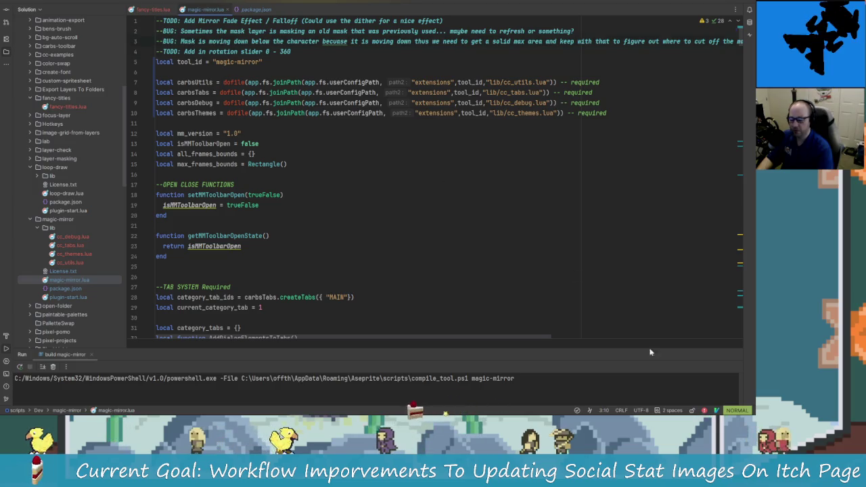
left_click(717, 410)
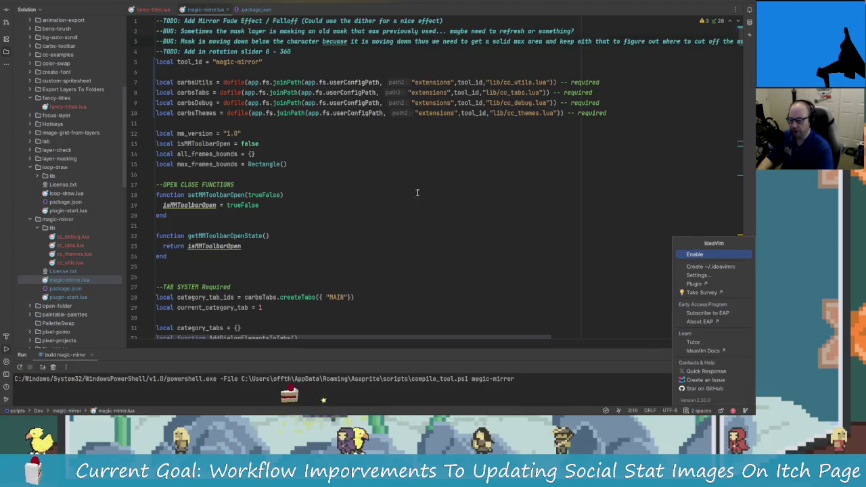
left_click(697, 254)
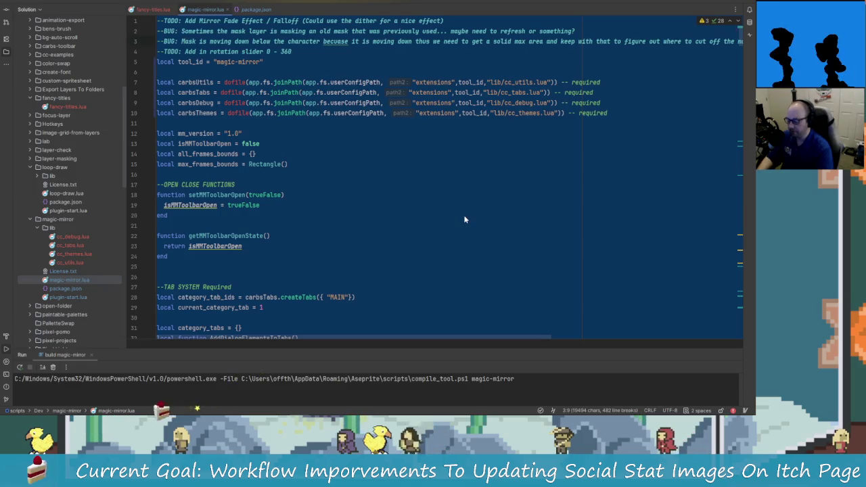
Paste the other version of magic-mirror.lua over the file and scroll back to its top.
key("ctrl+x")
key("ctrl+End")
key("ctrl+v")
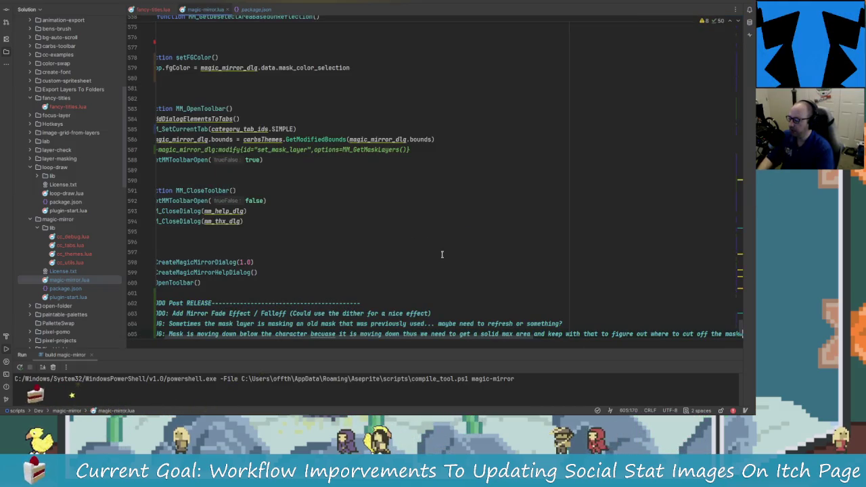
scroll(385, 337, "left", 2)
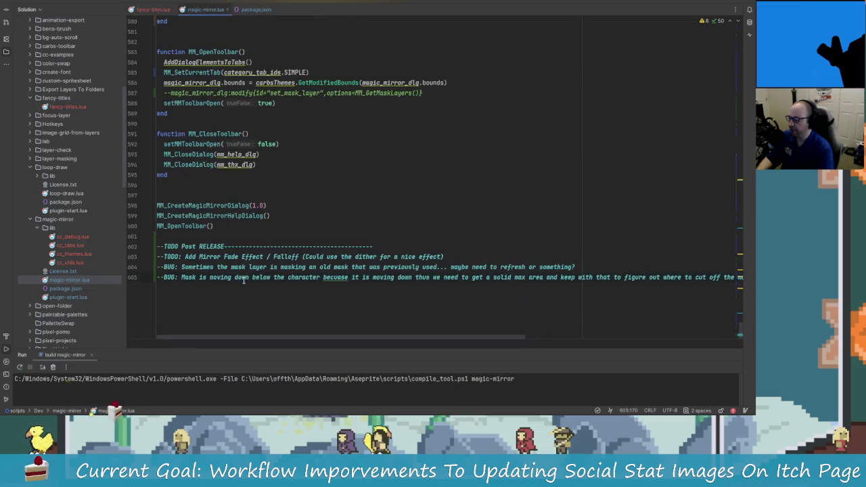
scroll(238, 275, "up", 2)
scroll(251, 277, "up", 6)
scroll(264, 283, "up", 6)
scroll(271, 287, "up", 6)
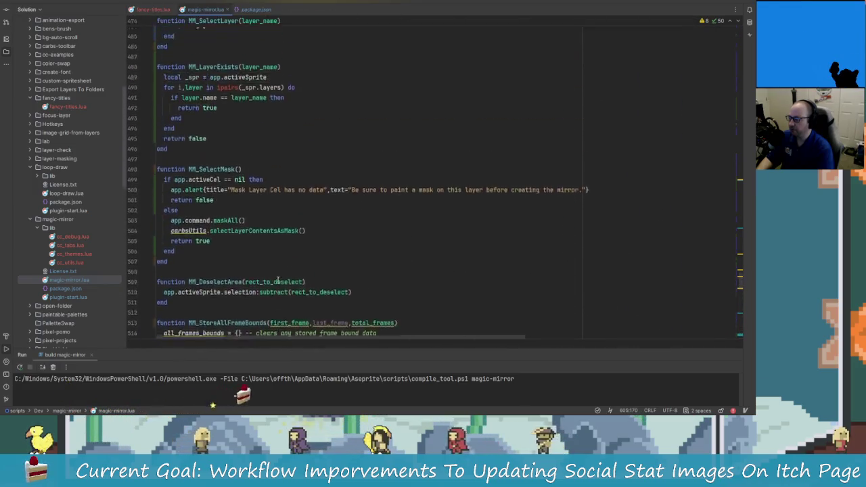
scroll(283, 286, "up", 6)
scroll(296, 286, "up", 7)
scroll(308, 285, "up", 7)
scroll(310, 284, "up", 6)
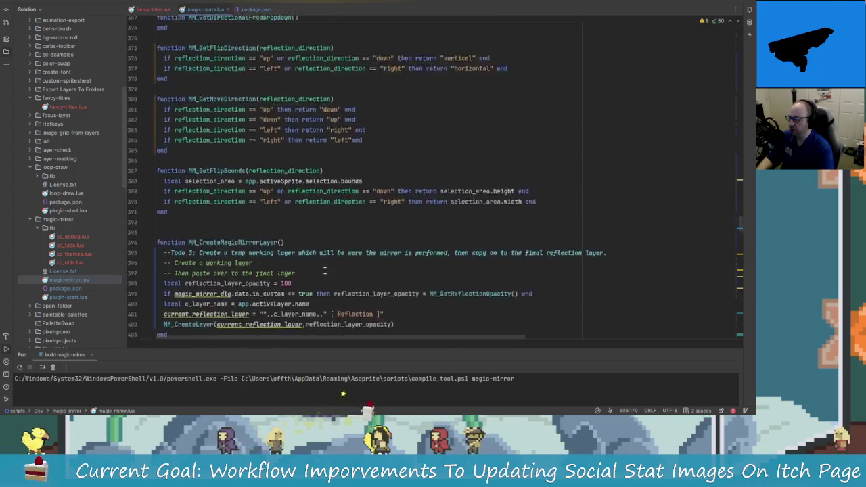
scroll(745, 190, "up", 4)
left_click_drag(745, 190, 731, 30)
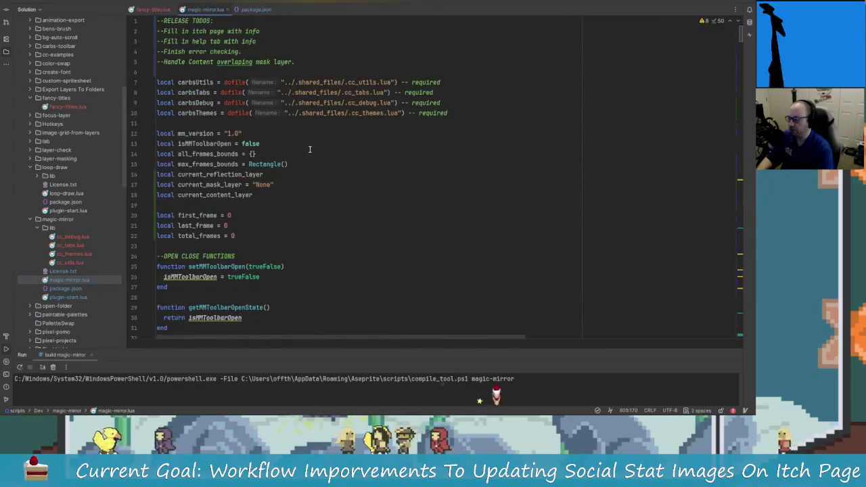
Check the cc_debug require, dofile and carbsThemes lines near the top, then switch to GitKraken.
left_click(347, 103)
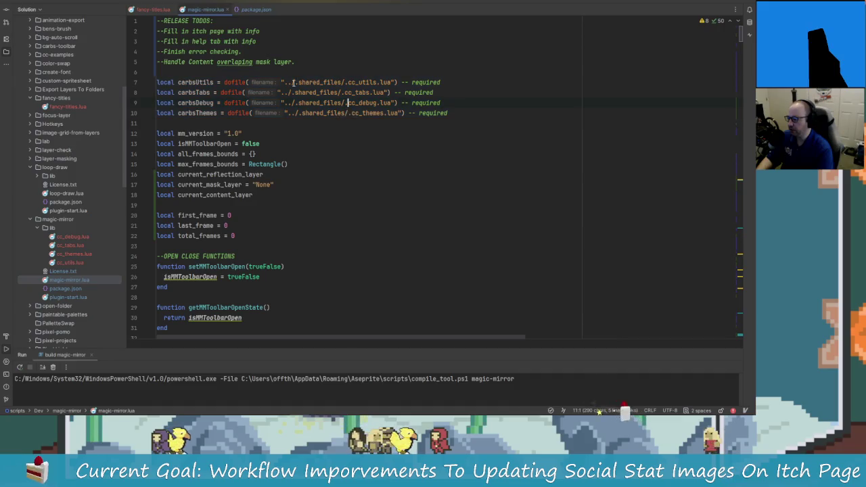
left_click(224, 102)
left_click(217, 113)
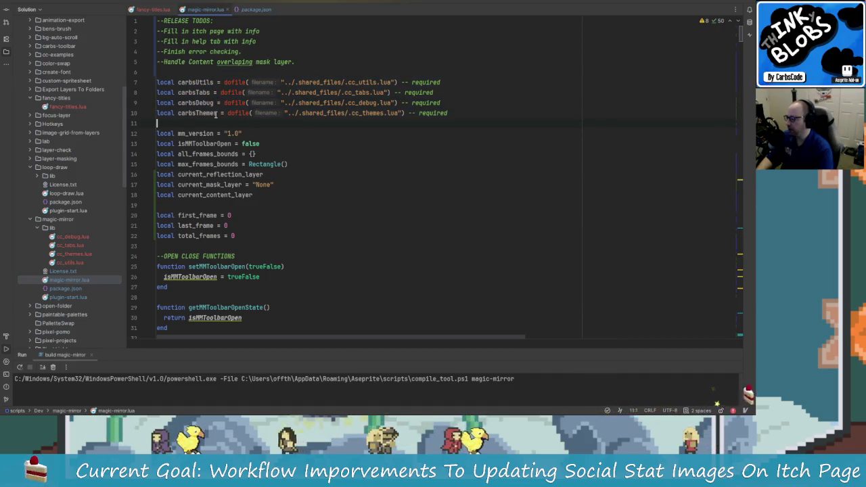
scroll(295, 100, "down", 2)
scroll(295, 101, "up", 2)
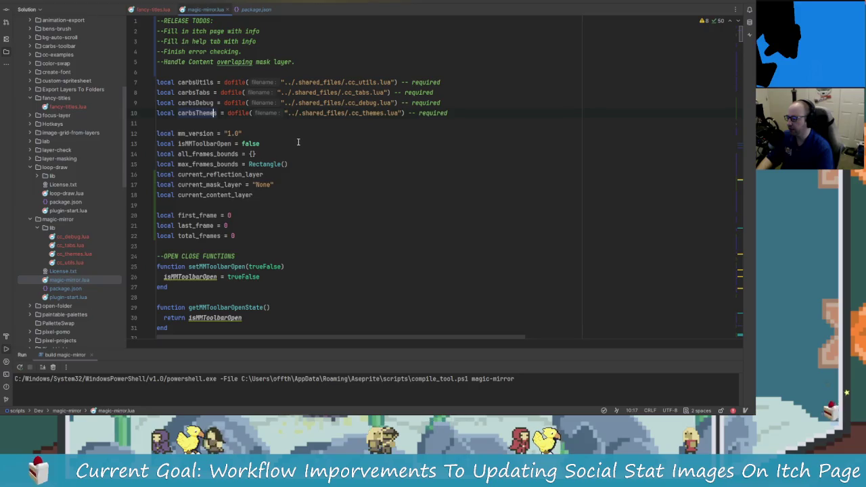
key("alt+Tab")
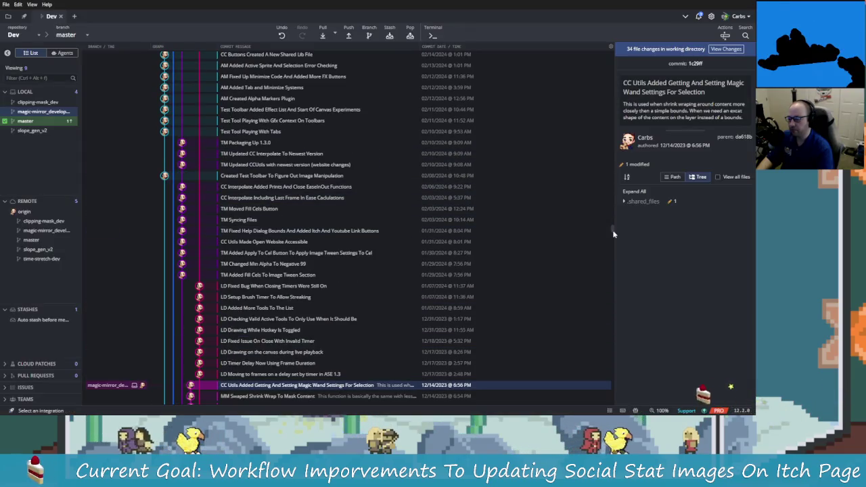
Open the diff of the unstaged magic-mirror.lua from the WIP changes.
scroll(406, 203, "up", 10)
scroll(339, 136, "up", 10)
left_click(305, 59)
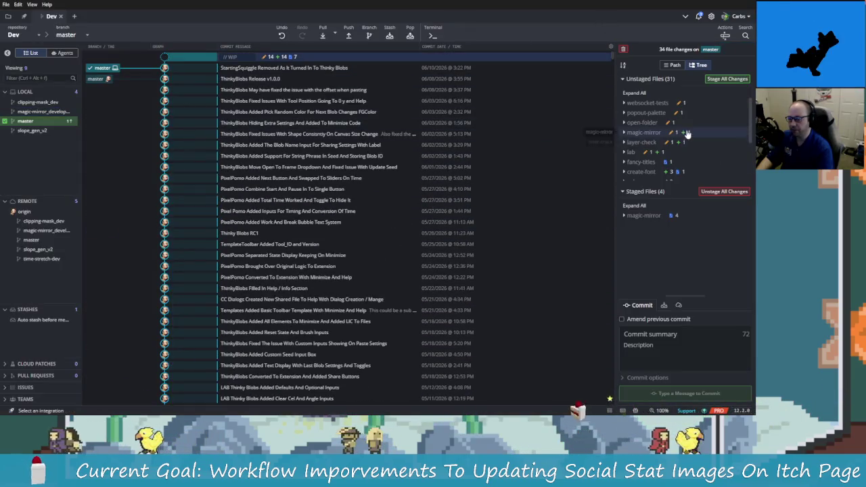
left_click(646, 132)
left_click(660, 155)
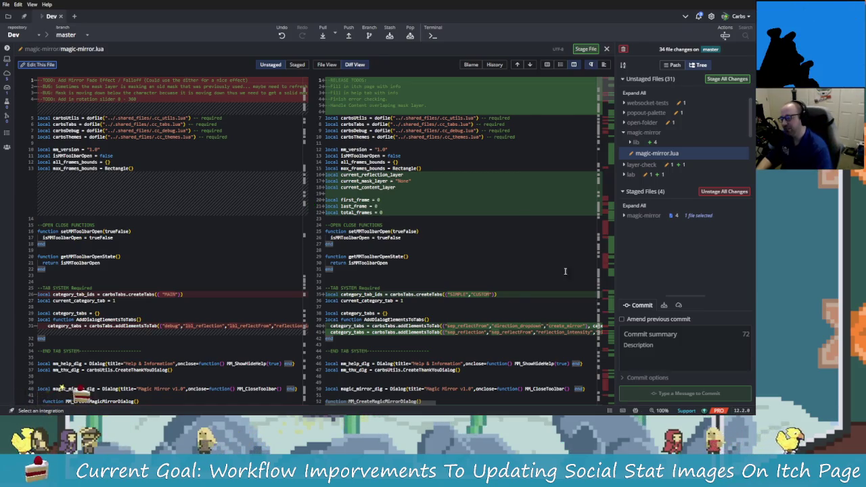
Scroll through the side-by-side magic-mirror.lua diff, then return to Rider.
scroll(543, 273, "down", 5)
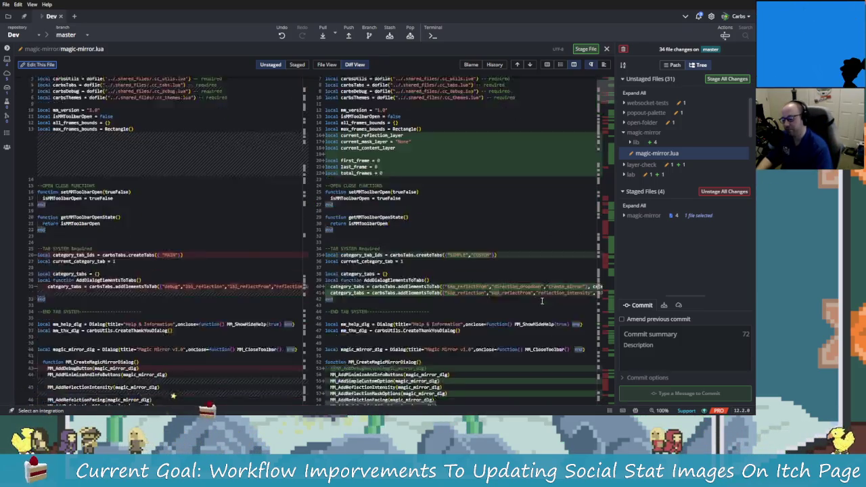
scroll(543, 274, "down", 5)
scroll(543, 274, "down", 5)
scroll(543, 273, "down", 5)
scroll(543, 273, "up", 5)
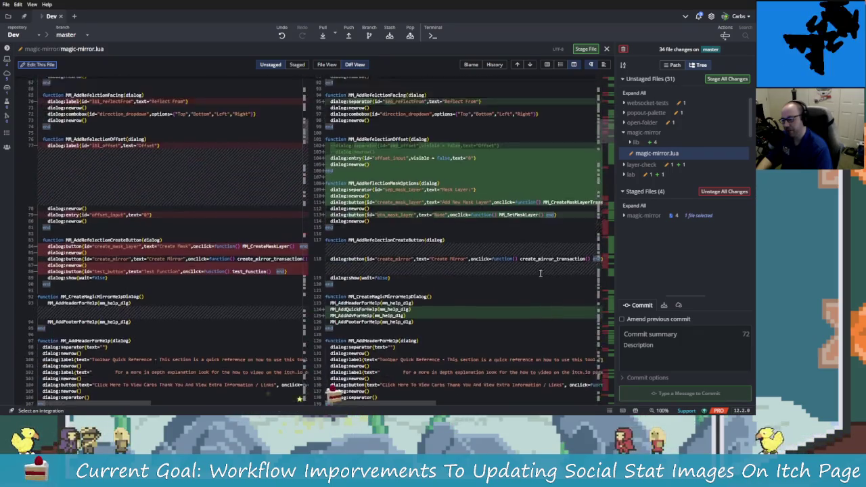
scroll(542, 272, "up", 5)
scroll(539, 270, "up", 5)
scroll(536, 268, "up", 5)
scroll(535, 267, "up", 3)
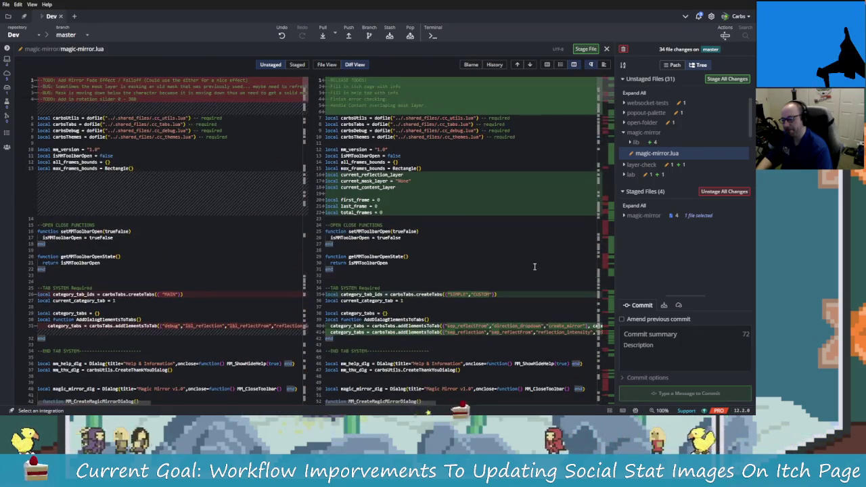
key("alt+Tab")
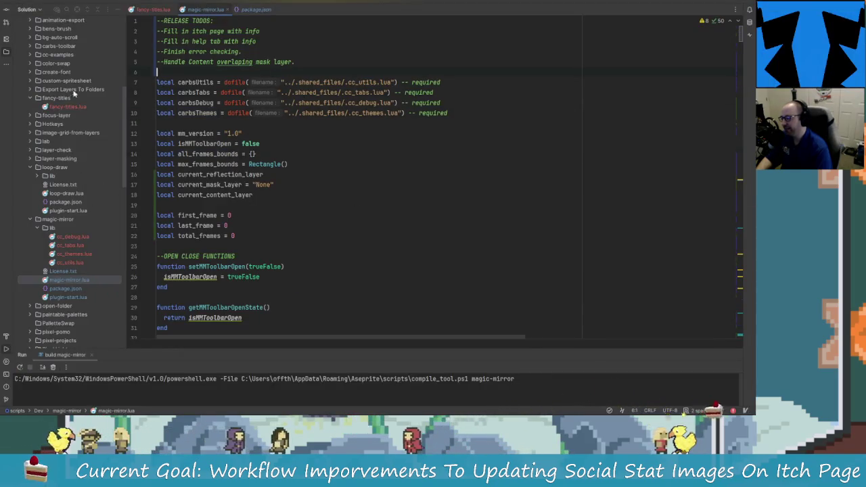
Put the caret on line 6, browse the Solution folder tree, and return to GitKraken.
left_click(166, 72)
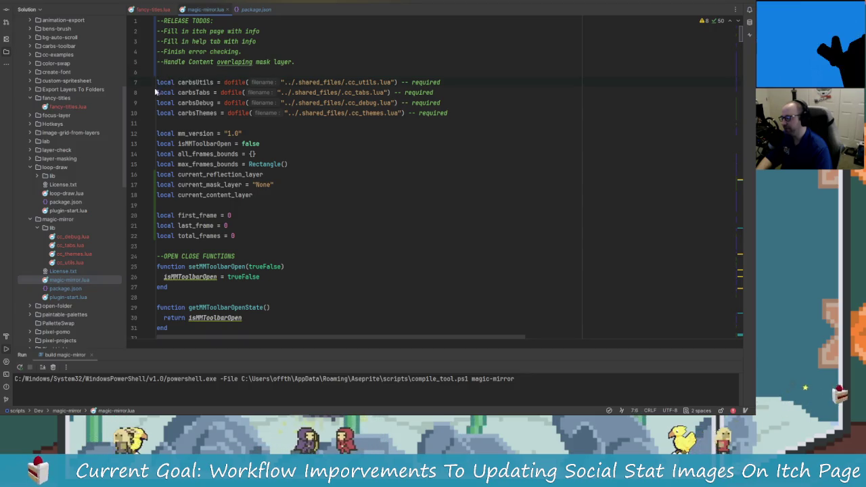
mouse_move(104, 150)
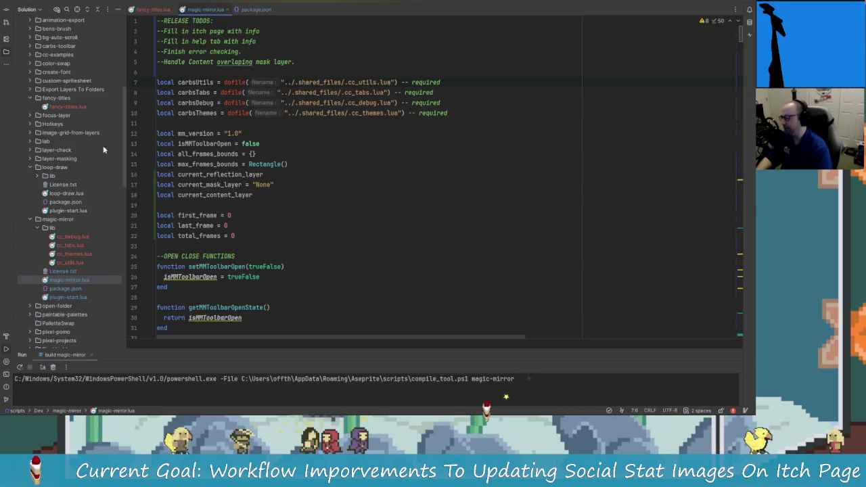
scroll(71, 255, "up", 3)
scroll(75, 246, "up", 4)
scroll(75, 247, "up", 3)
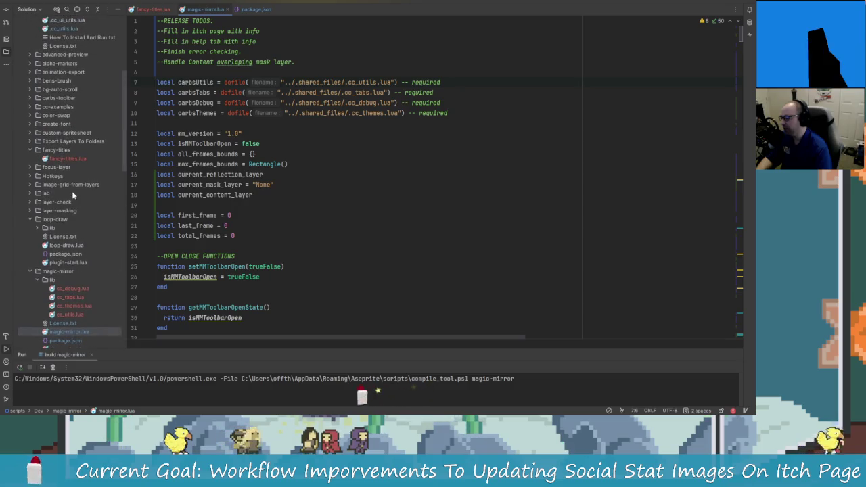
scroll(88, 209, "down", 3)
scroll(89, 210, "down", 3)
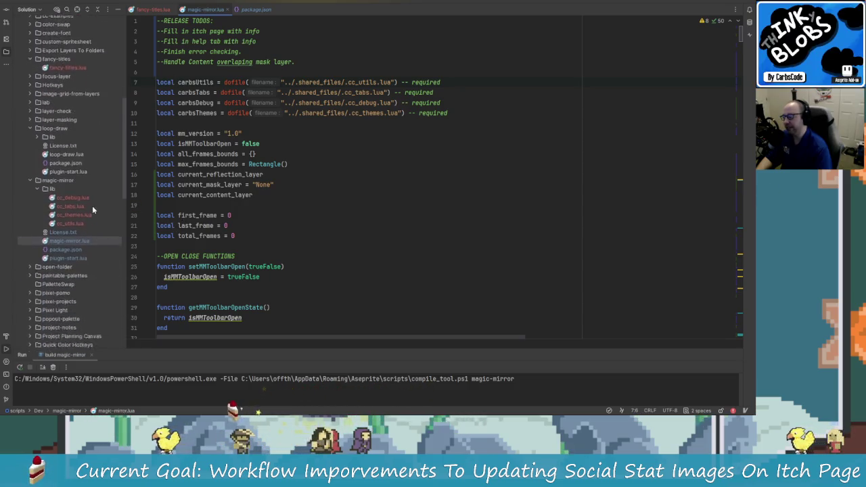
scroll(93, 205, "down", 4)
key("alt+Tab")
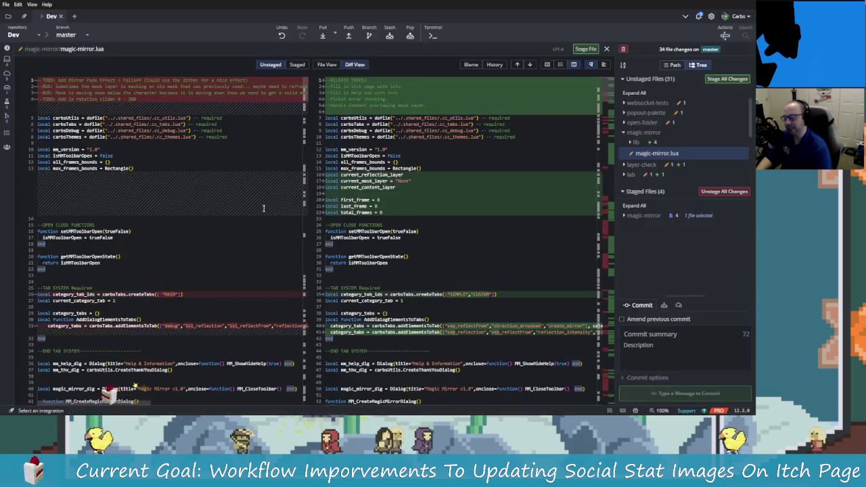
Scroll the magic-mirror.lua diff to the end, peek at the staged magic-mirror files, and return to Rider.
scroll(447, 240, "down", 3)
scroll(460, 245, "down", 3)
scroll(460, 245, "down", 3)
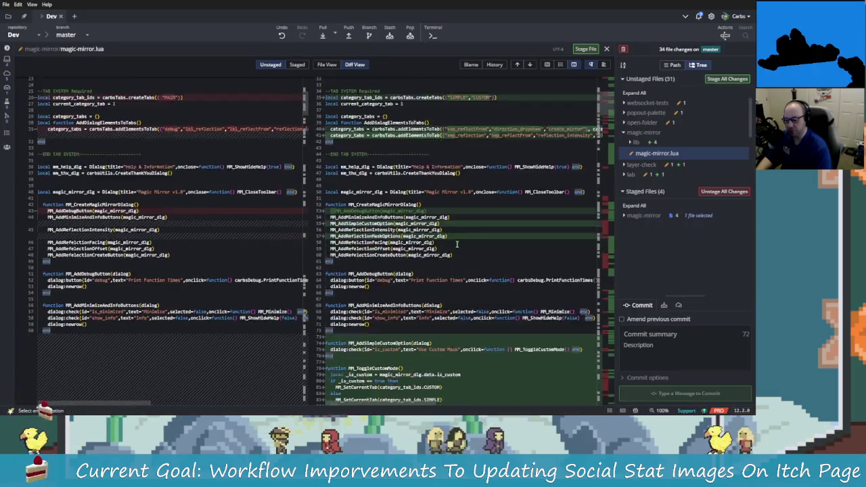
scroll(459, 245, "down", 3)
scroll(459, 245, "down", 3)
mouse_move(605, 124)
left_mouse_down()
mouse_move(600, 410)
mouse_move(607, 82)
left_mouse_up()
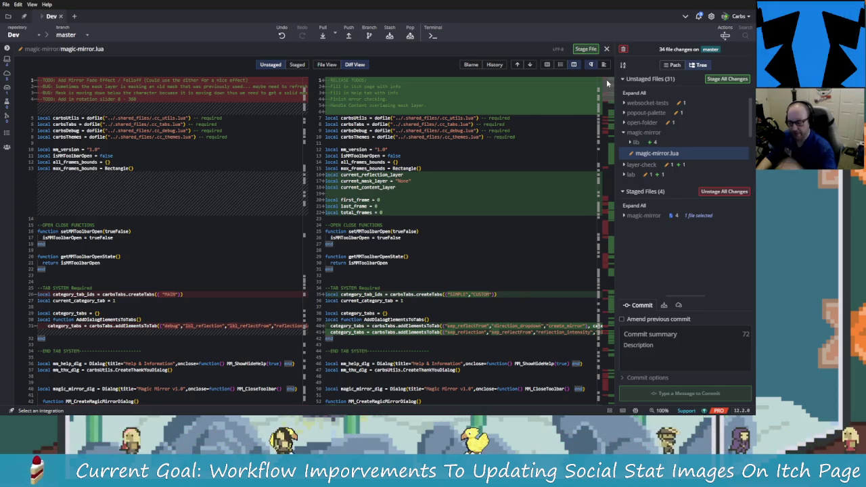
mouse_move(656, 153)
left_click(650, 207)
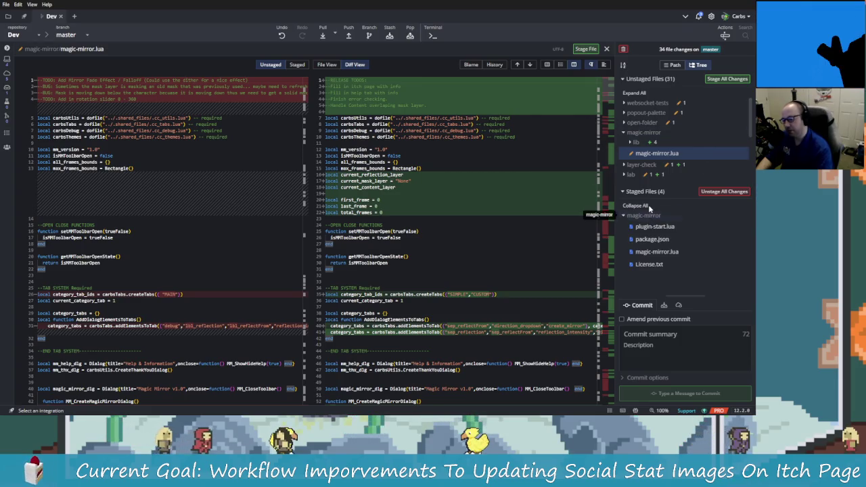
left_click(649, 204)
key("alt+Tab")
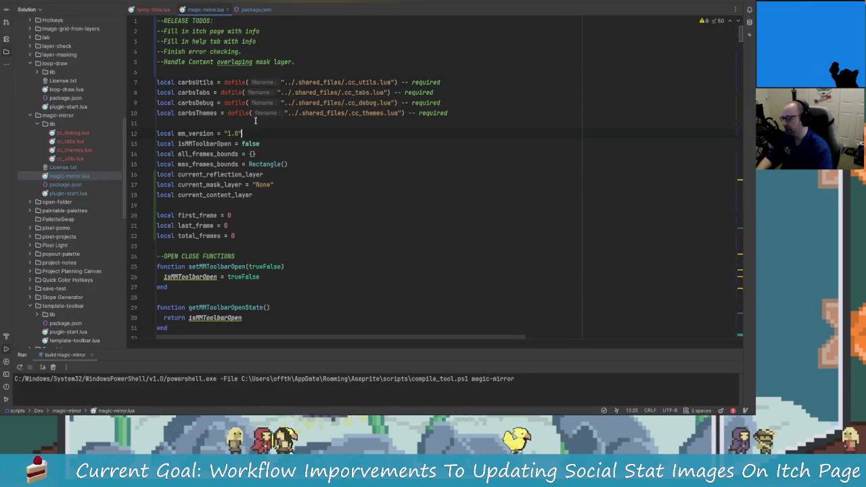
left_click(212, 82)
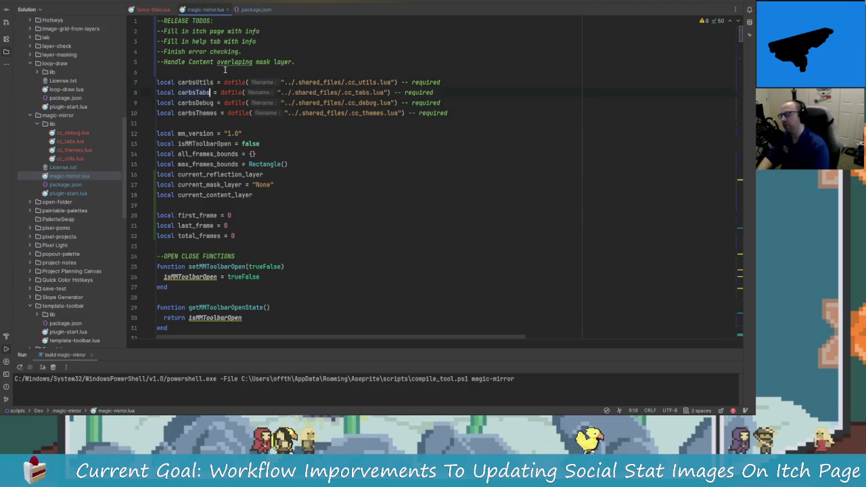
mouse_move(61, 145)
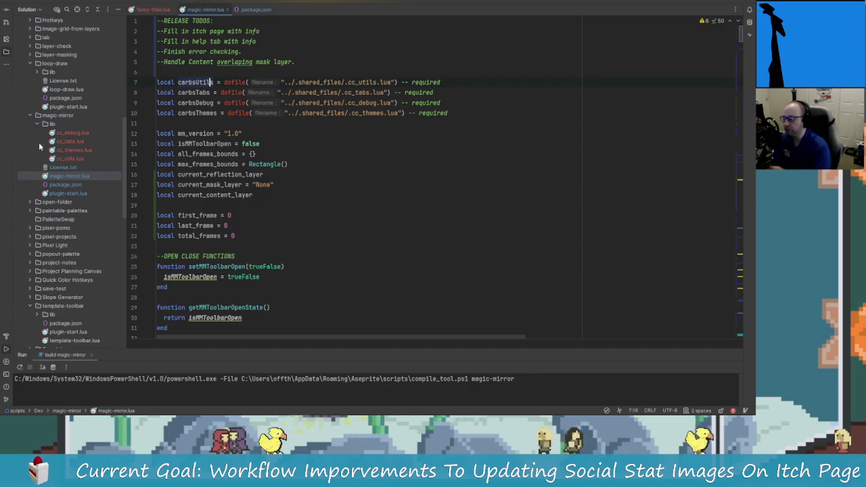
left_click(51, 116)
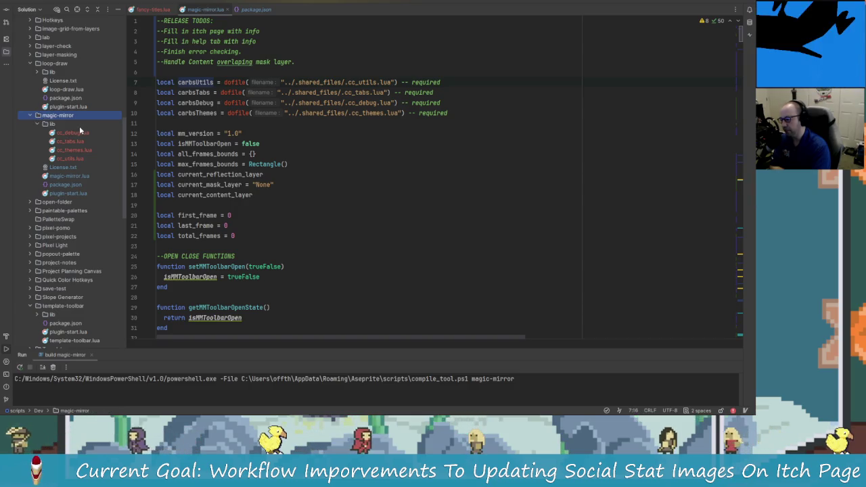
left_click(37, 125)
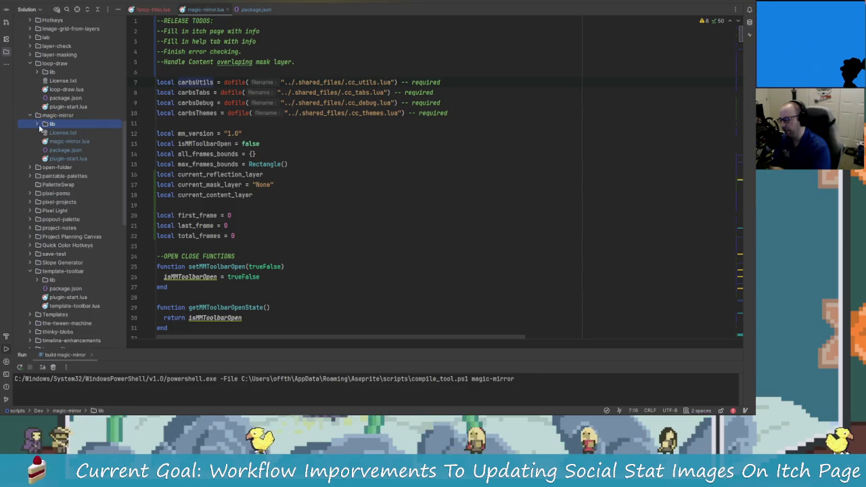
left_click(38, 124)
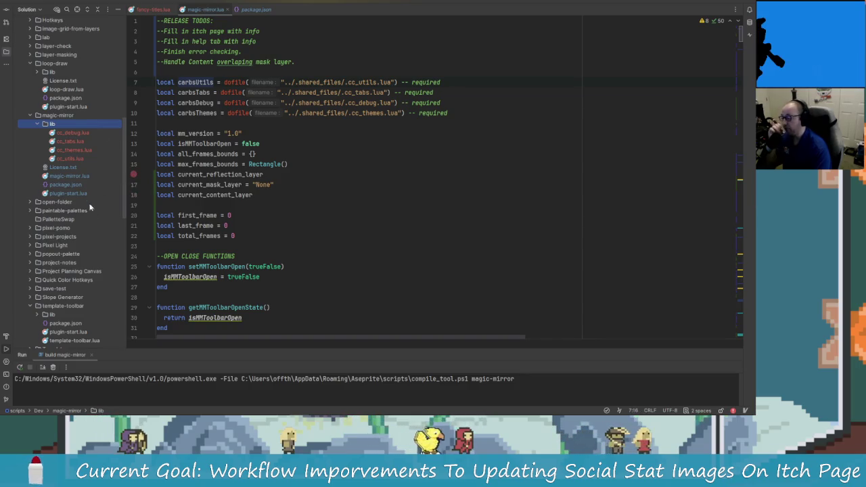
Scroll the Solution Explorer back to the top and switch to GitKraken's magic-mirror.lua diff.
scroll(82, 220, "down", 3)
scroll(104, 272, "up", 1)
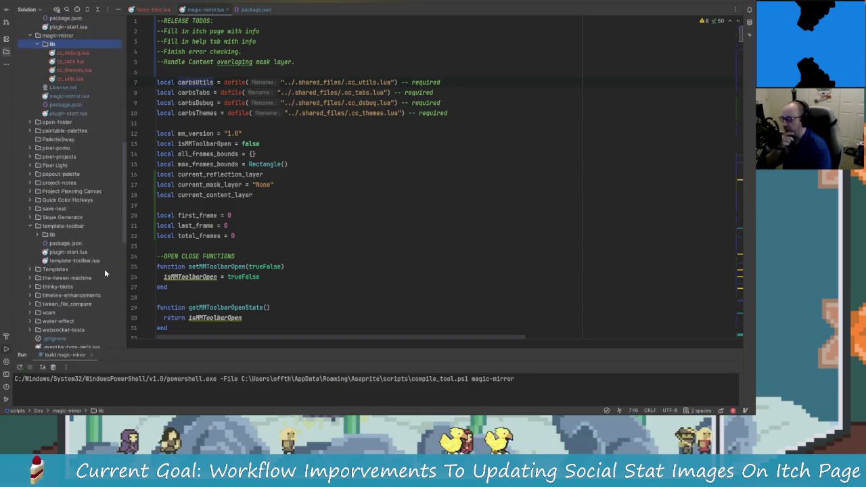
scroll(104, 269, "up", 5)
scroll(105, 269, "up", 3)
scroll(104, 269, "up", 3)
scroll(88, 237, "up", 3)
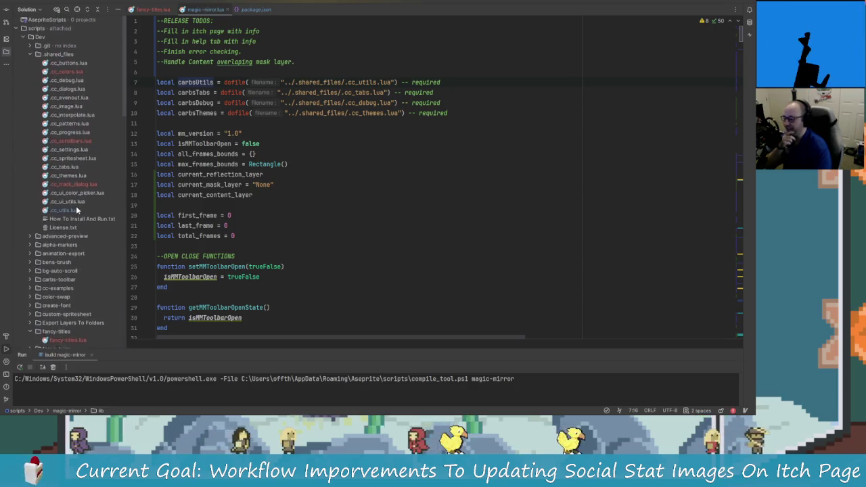
key("alt+Tab")
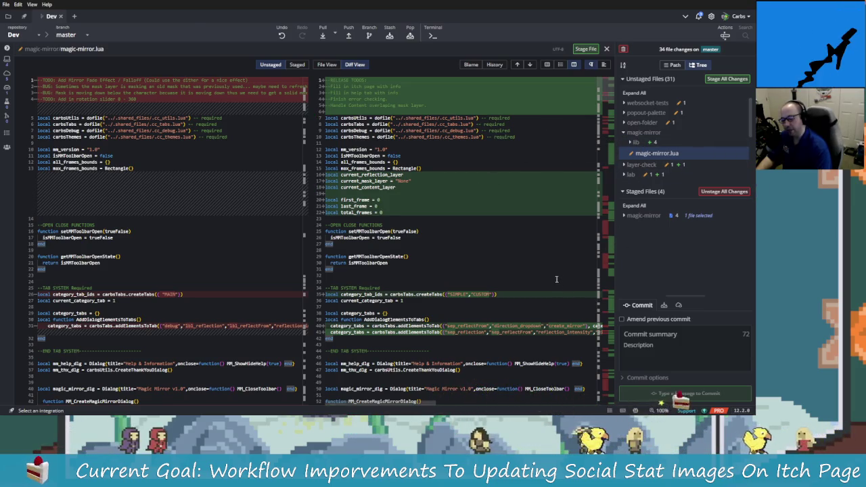
key("alt+Tab")
left_click(222, 221)
scroll(203, 223, "down", 2)
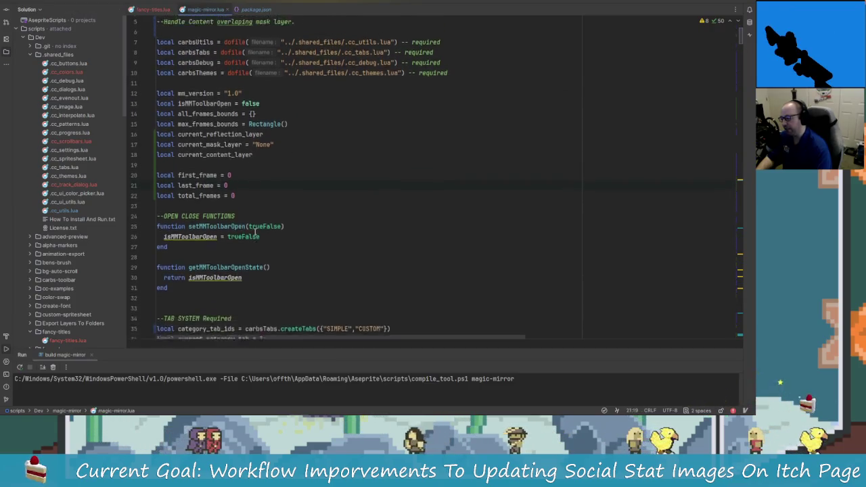
scroll(203, 224, "up", 2)
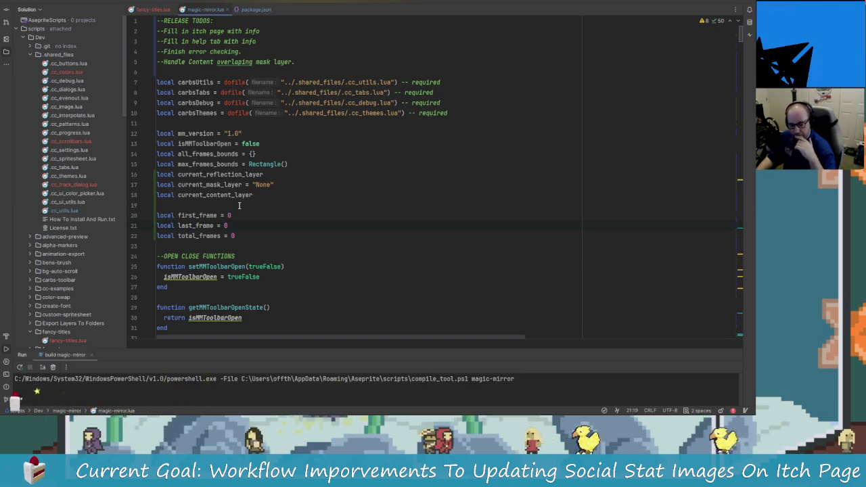
key("alt+Tab")
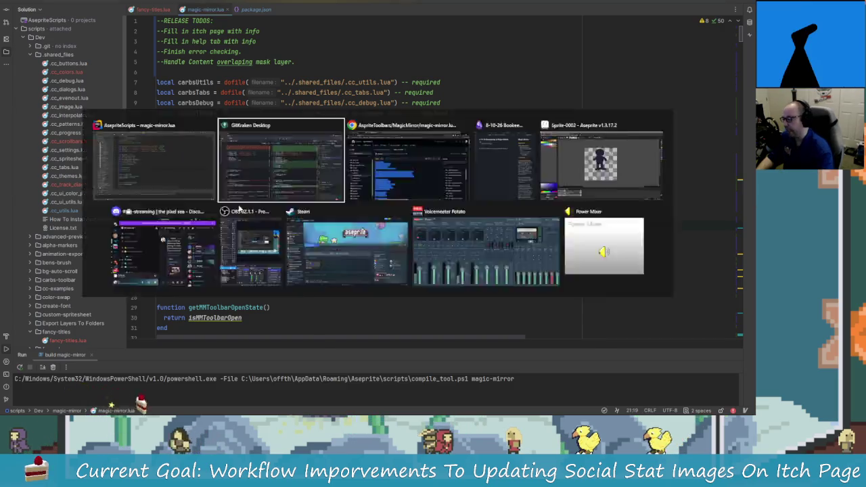
scroll(513, 277, "down", 10)
scroll(514, 271, "up", 2)
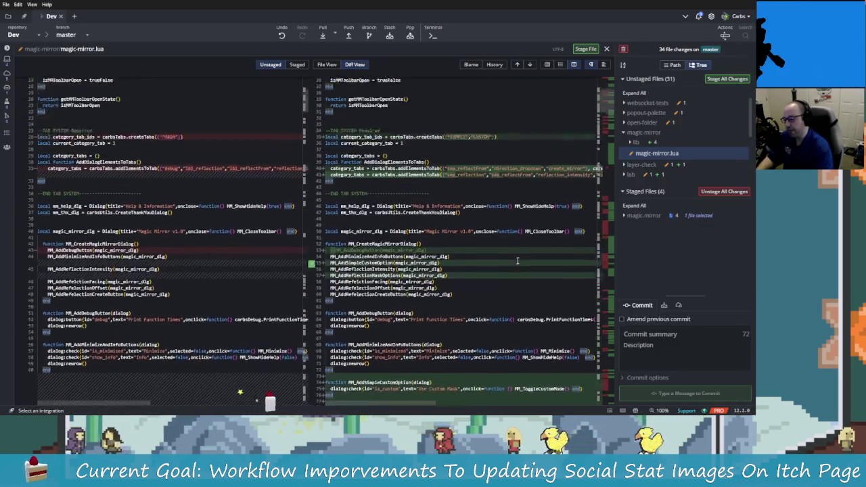
Drag the diff minimap through the magic-mirror.lua changes, glancing briefly at Rider.
scroll(516, 264, "up", 6)
scroll(517, 256, "up", 2)
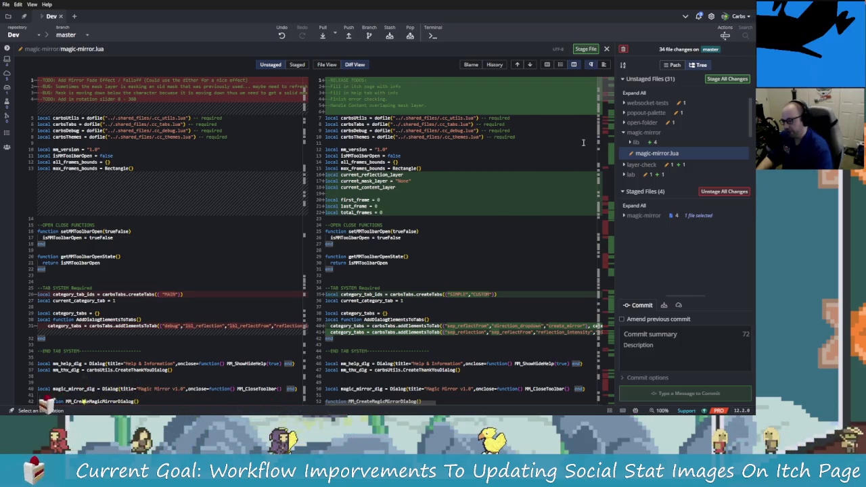
left_click(607, 109)
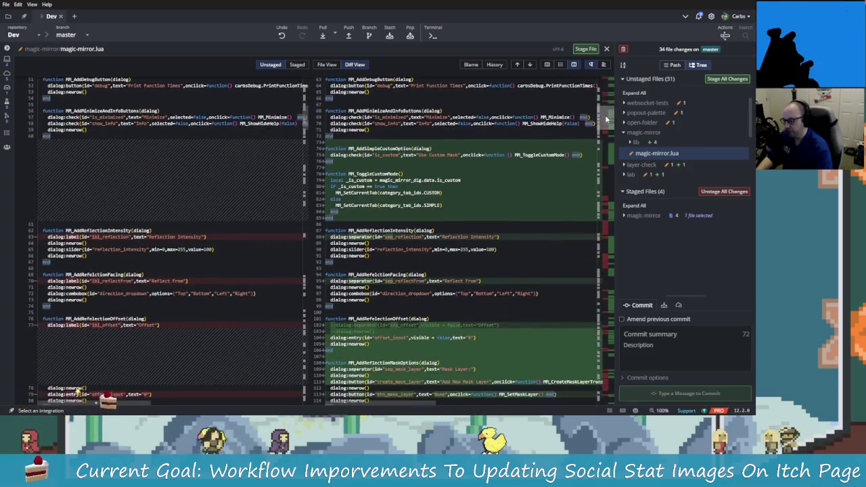
left_click_drag(608, 109, 613, 238)
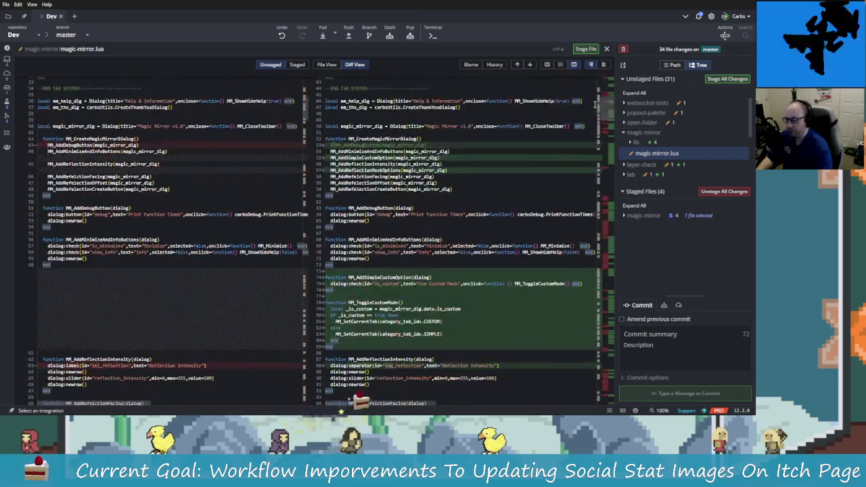
key("alt+Tab")
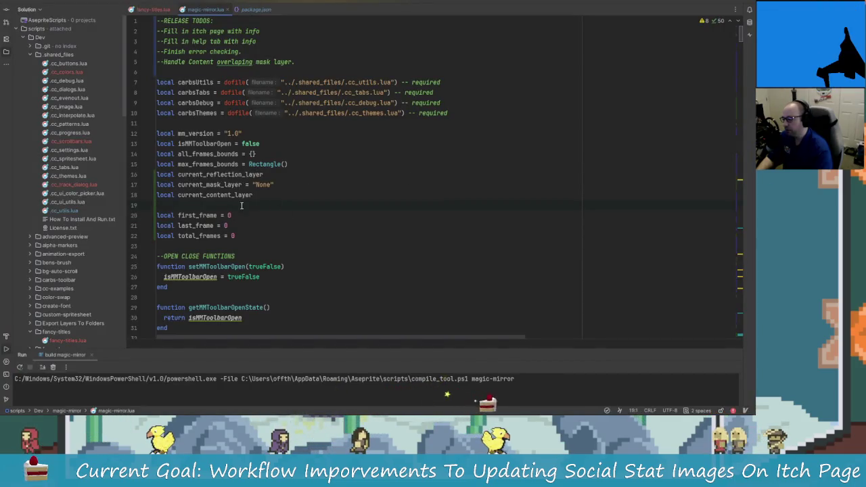
key("alt+Tab")
Scan the rest of the diff, bring GitKraken back from the window switcher, and close the diff.
left_click_drag(612, 116, 611, 257)
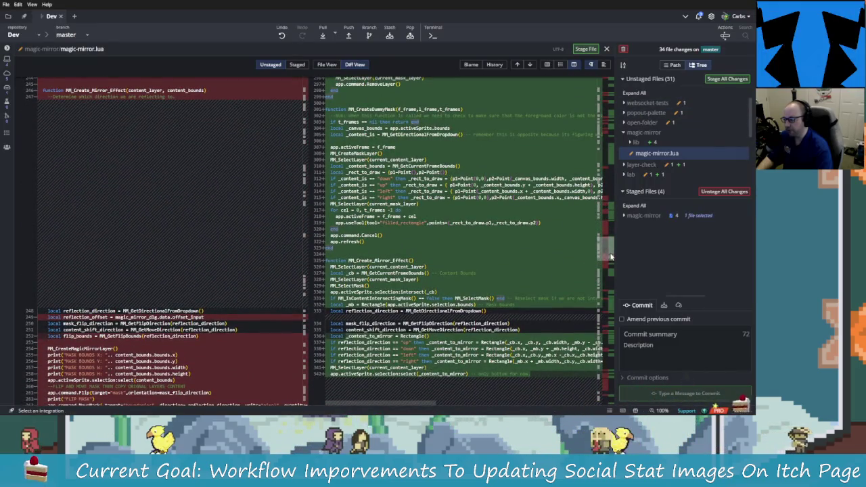
mouse_move(611, 256)
left_mouse_down()
mouse_move(610, 400)
mouse_move(619, 83)
left_mouse_up()
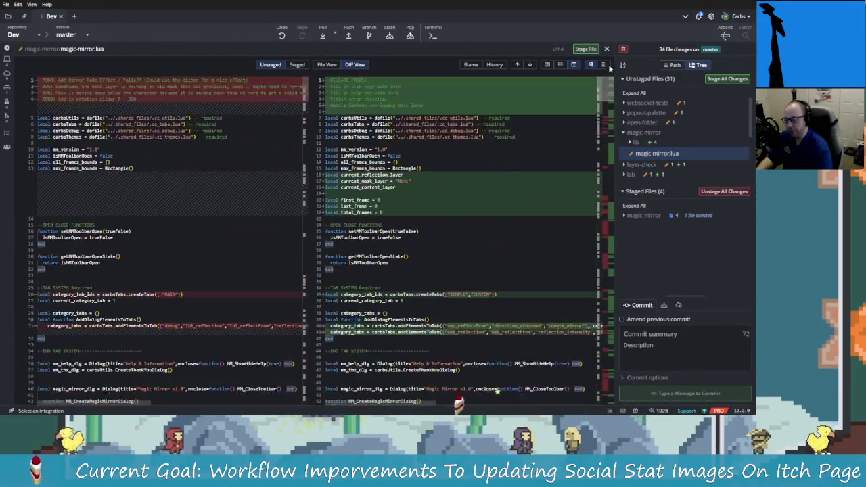
scroll(599, 243, "down", 5)
scroll(601, 227, "up", 5)
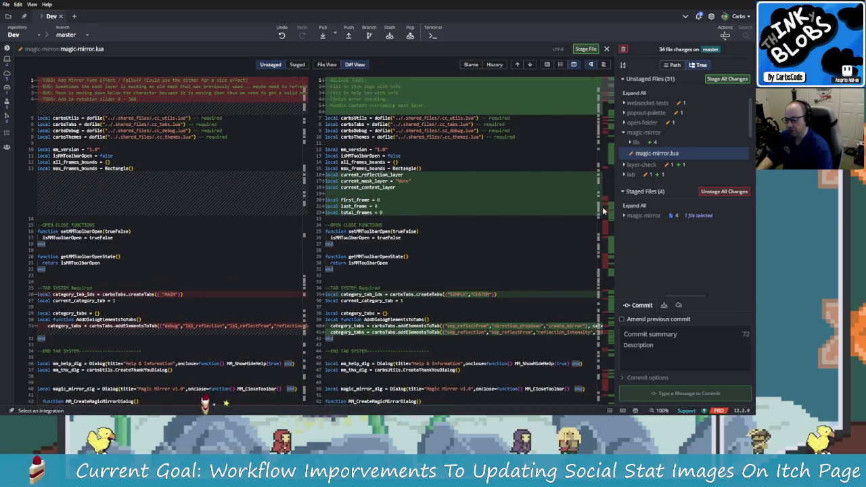
key("alt+Tab")
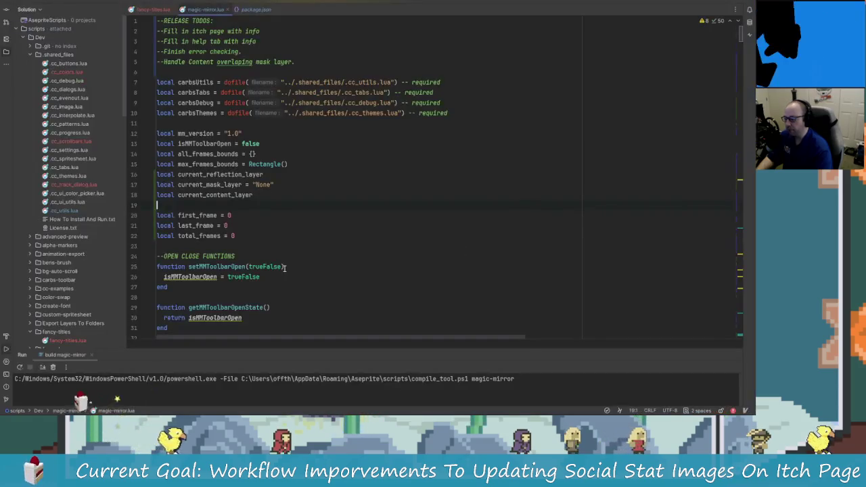
key("alt+Tab")
key("Tab")
left_click(337, 171)
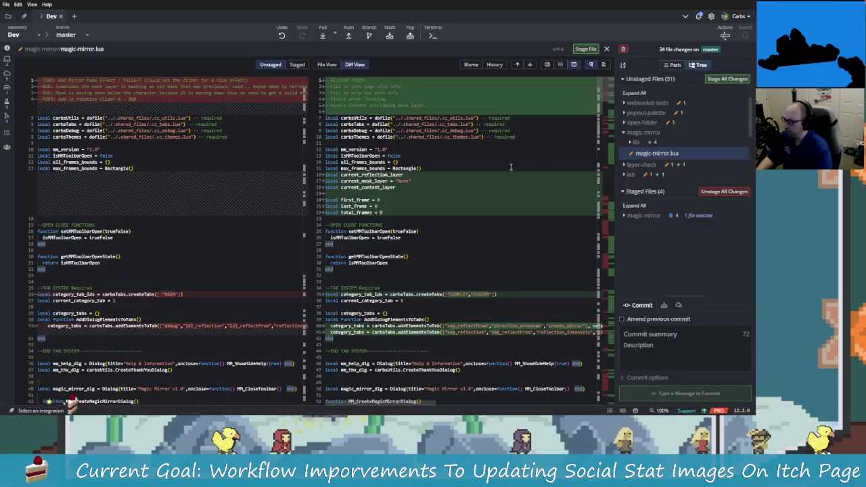
left_click(607, 54)
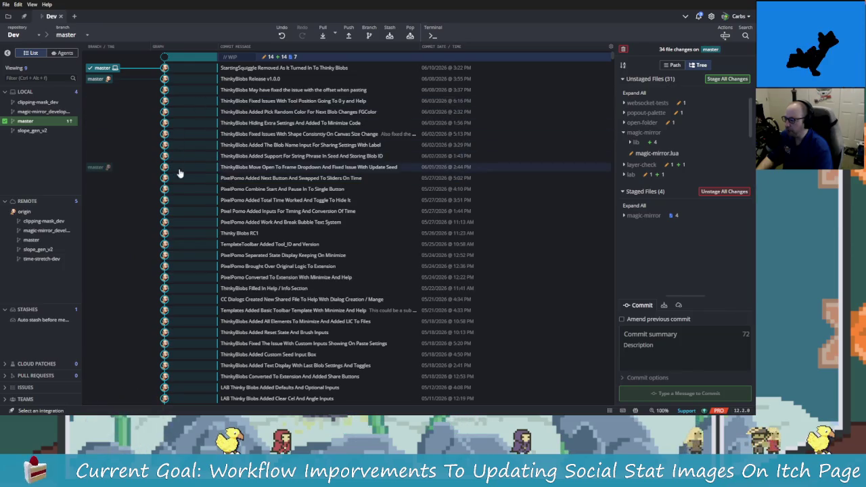
Scroll down the commit graph to look over older commits.
scroll(187, 174, "down", 5)
scroll(195, 170, "down", 5)
scroll(210, 175, "down", 5)
scroll(216, 176, "down", 3)
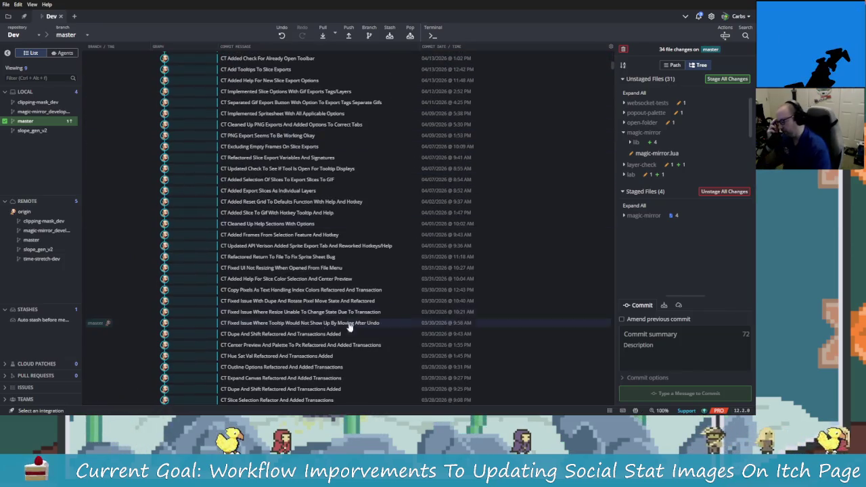
scroll(309, 233, "down", 3)
scroll(312, 230, "down", 5)
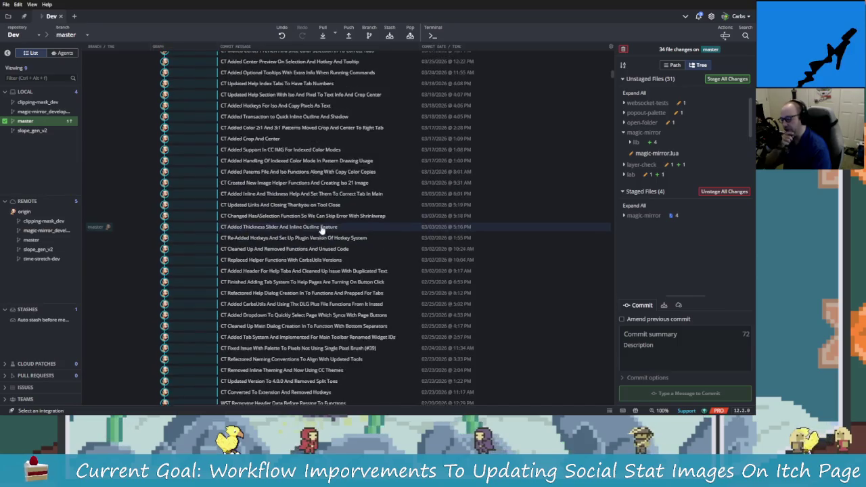
scroll(314, 226, "down", 5)
scroll(309, 224, "down", 5)
scroll(305, 223, "down", 5)
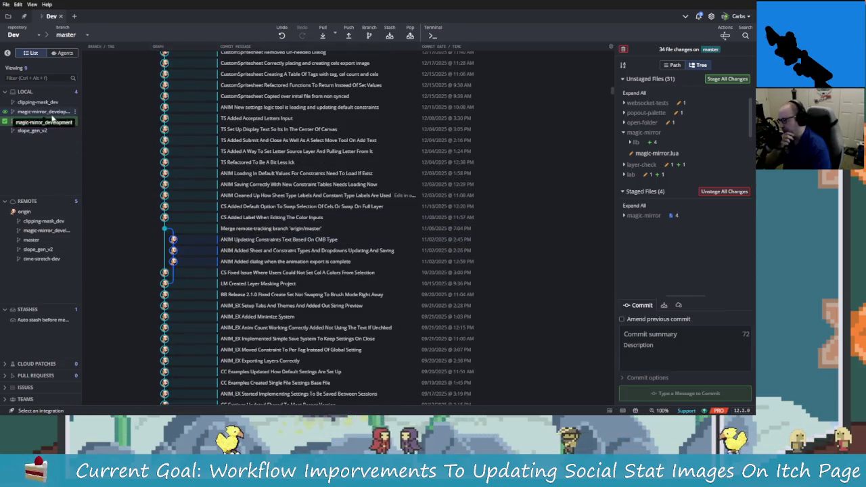
Bring forward the Chrome window showing magic-mirror.lua on GitHub.
key("alt+Tab")
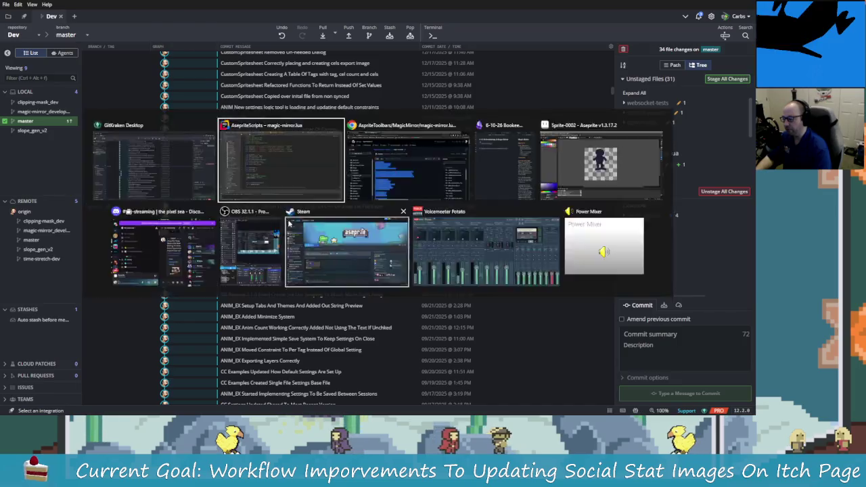
key("alt+Tab")
left_click(370, 183)
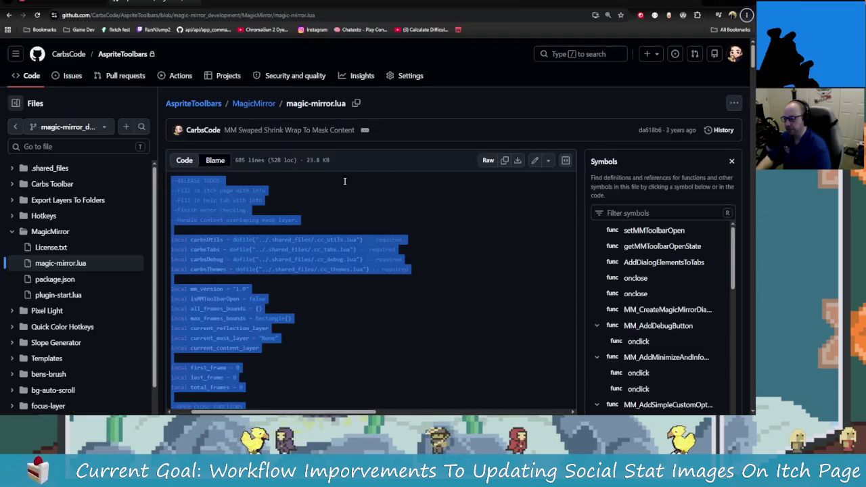
Go from the MagicMirror folder back to the magic-mirror_development commit history.
left_click(254, 103)
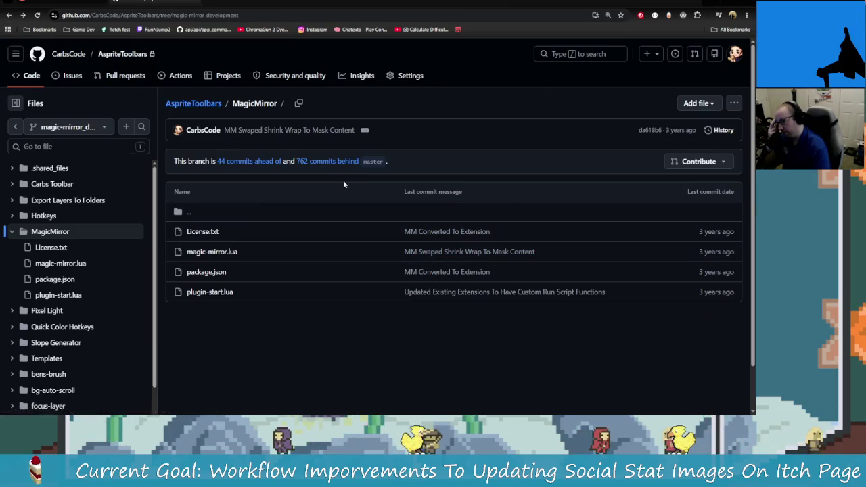
key("alt+Left")
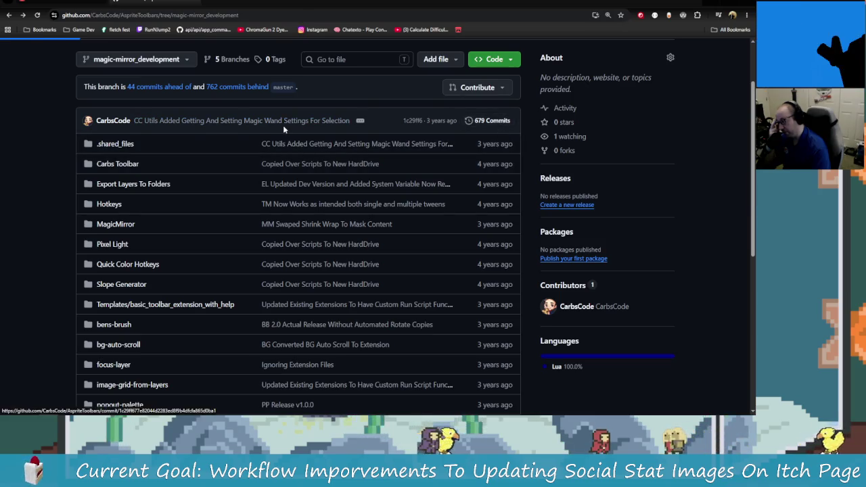
key("alt+Left")
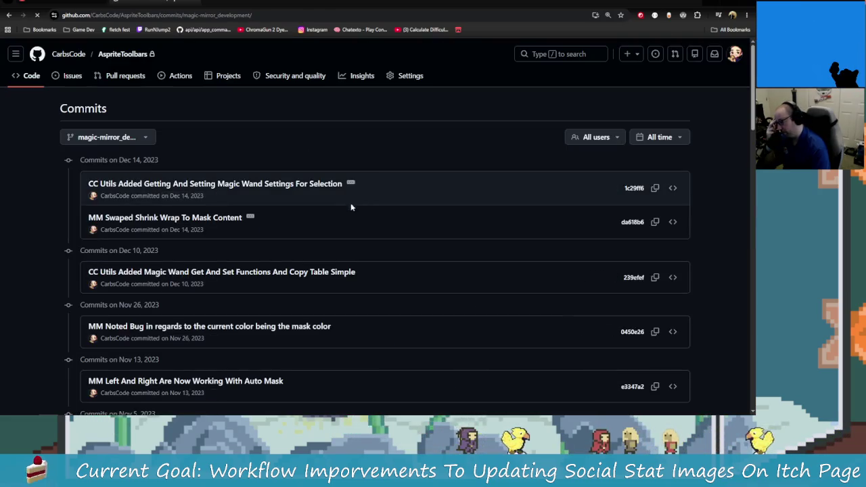
Scroll through the newest commits and load the next, older page.
scroll(258, 225, "down", 2)
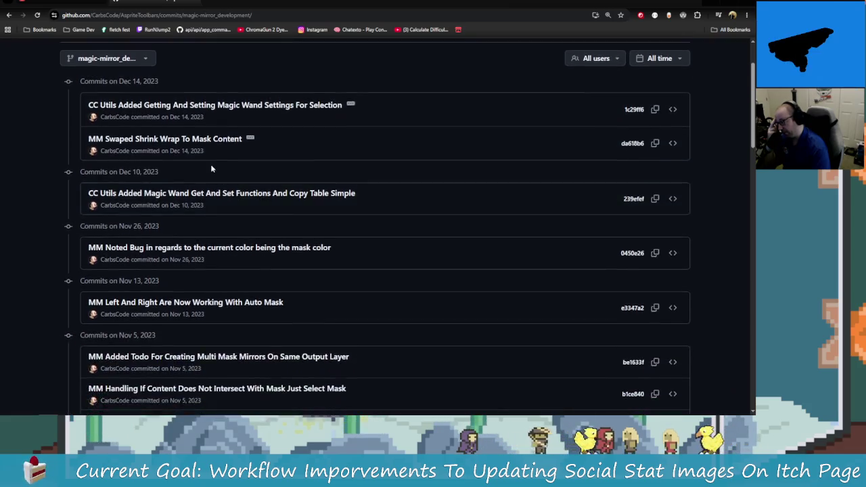
scroll(211, 168, "down", 2)
scroll(249, 188, "down", 2)
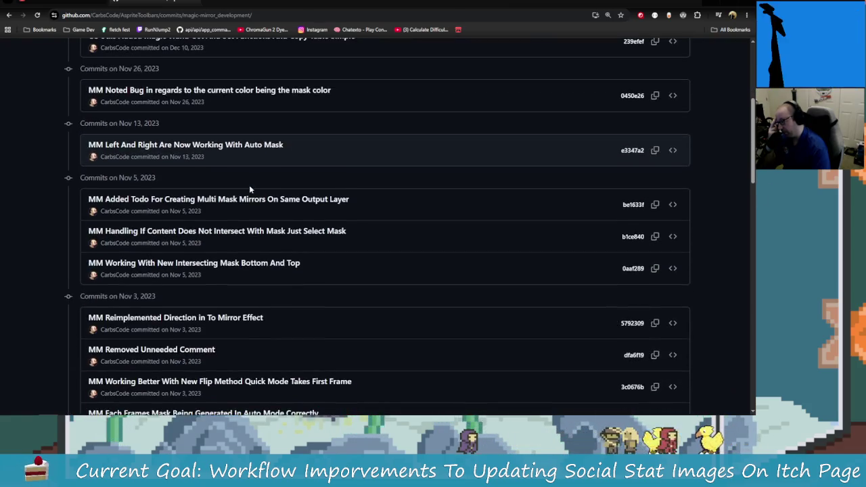
scroll(249, 188, "down", 2)
scroll(239, 267, "down", 4)
scroll(203, 291, "down", 3)
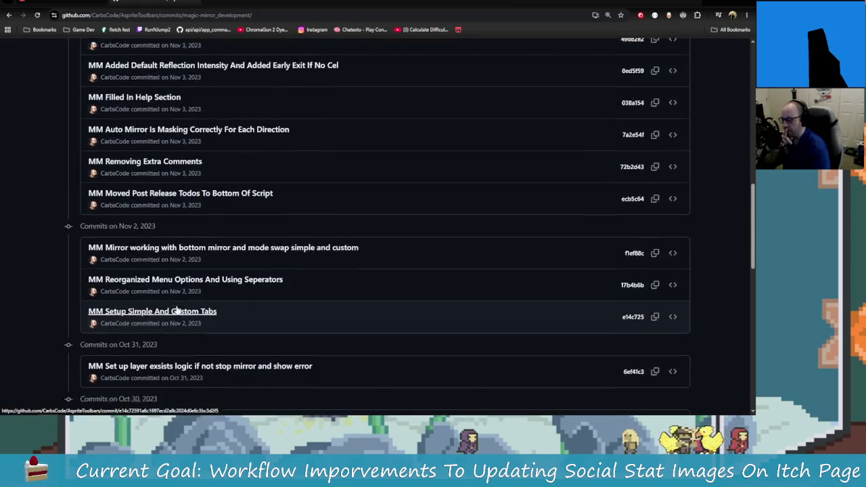
scroll(177, 310, "down", 2)
scroll(180, 291, "down", 2)
scroll(182, 276, "down", 3)
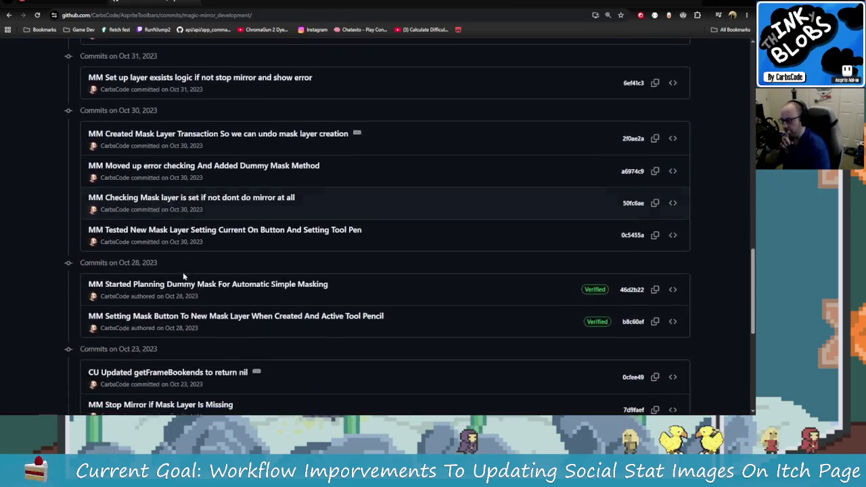
scroll(183, 271, "down", 3)
scroll(180, 232, "down", 3)
scroll(156, 169, "down", 2)
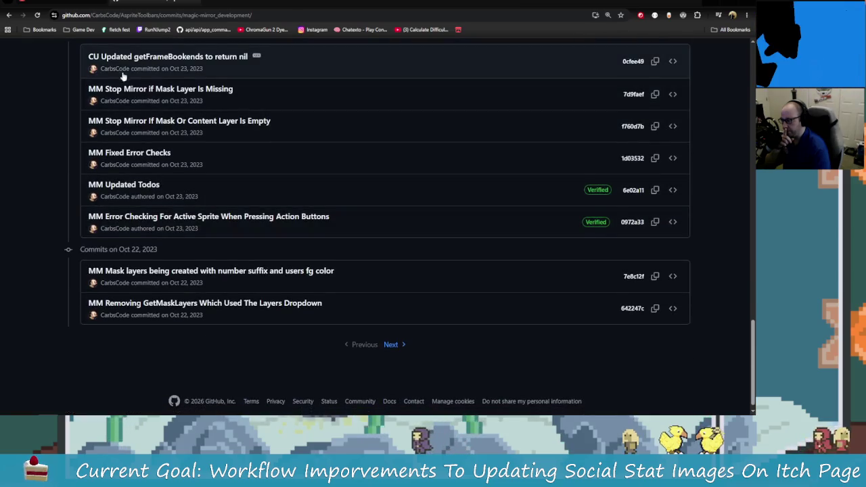
scroll(123, 76, "up", 1)
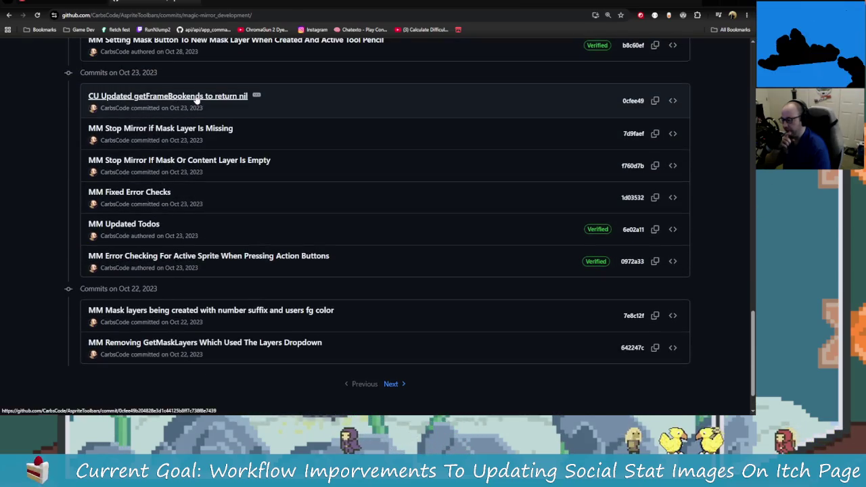
scroll(294, 338, "down", 1)
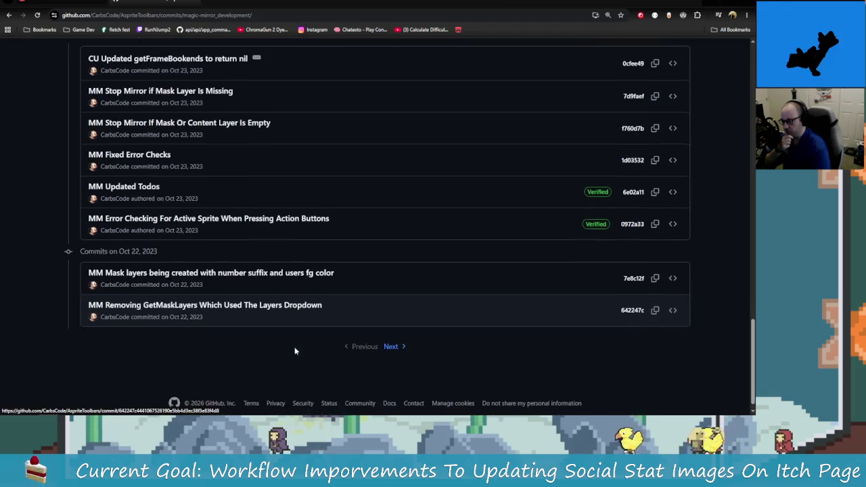
left_click(391, 344)
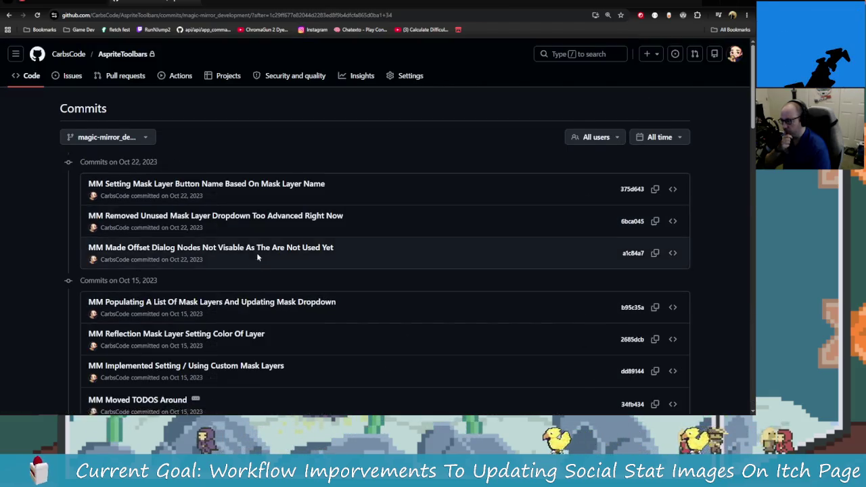
Browse the second page of commits, then open and close the branch list without switching.
scroll(244, 244, "down", 3)
scroll(216, 226, "down", 3)
scroll(216, 226, "down", 3)
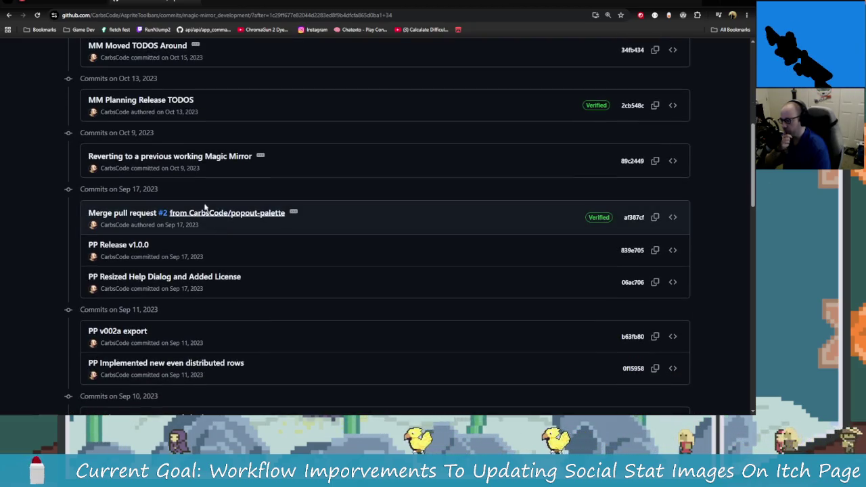
scroll(213, 163, "down", 1)
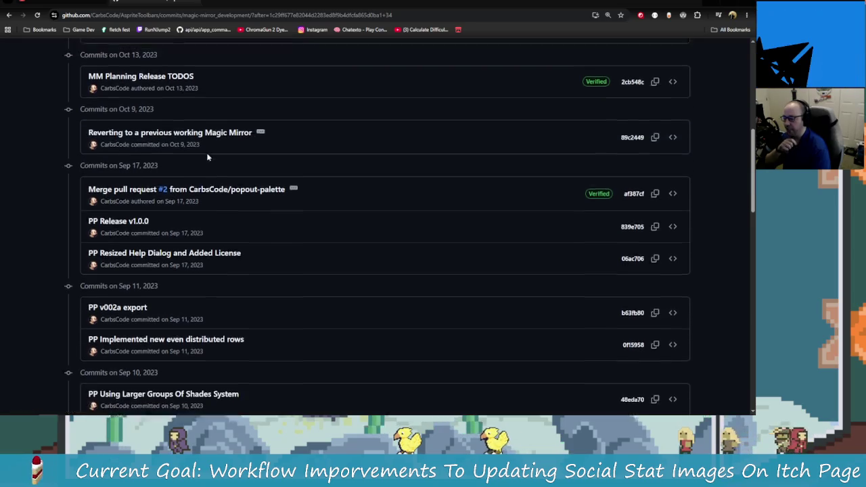
scroll(207, 188, "up", 1)
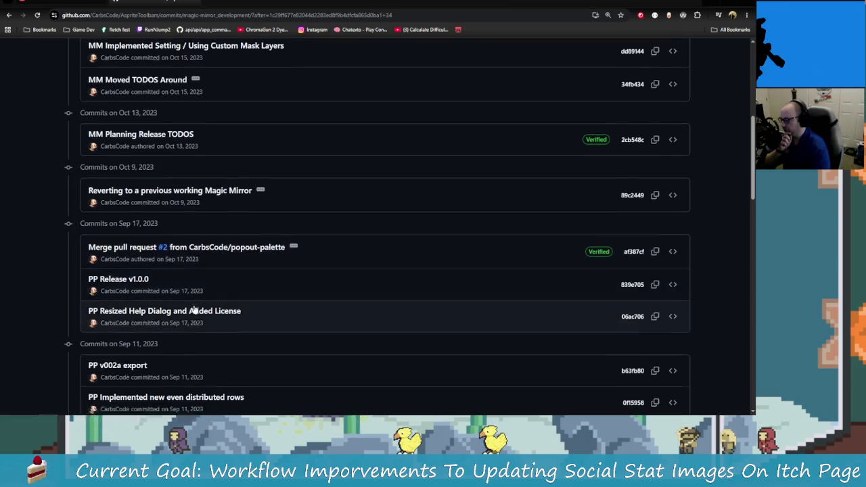
scroll(200, 304, "down", 2)
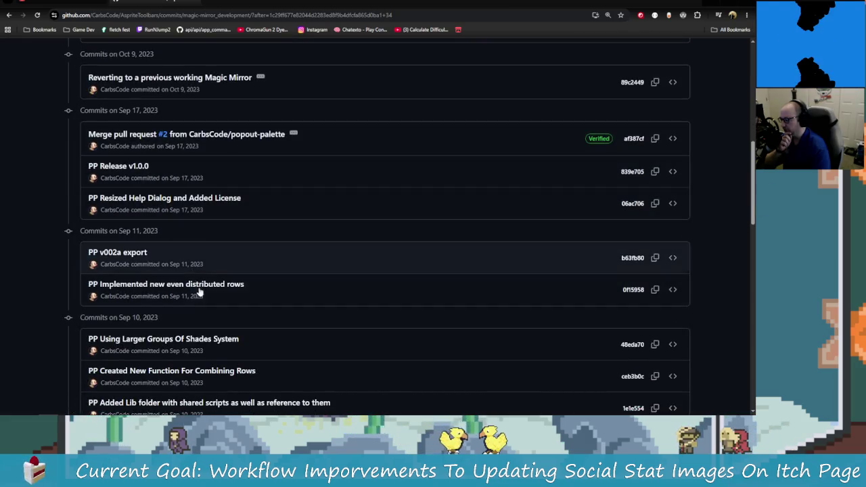
scroll(209, 306, "up", 2)
scroll(228, 354, "down", 1)
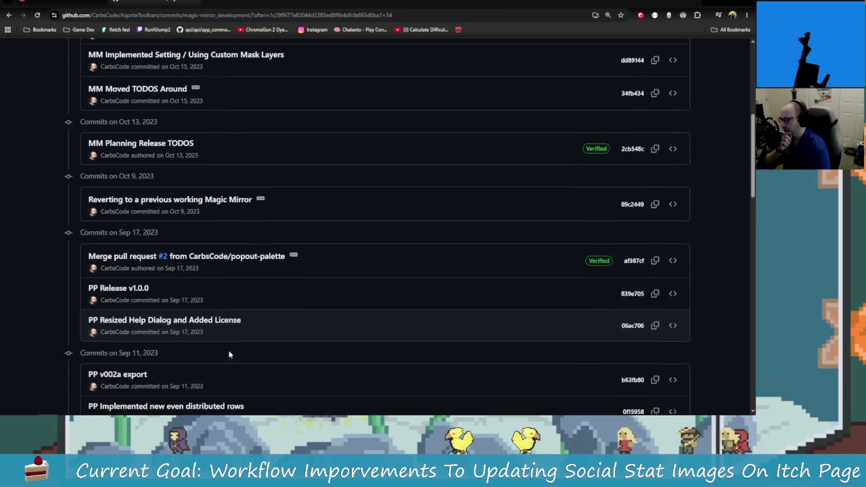
scroll(229, 355, "down", 1)
scroll(144, 194, "down", 2)
scroll(159, 226, "down", 3)
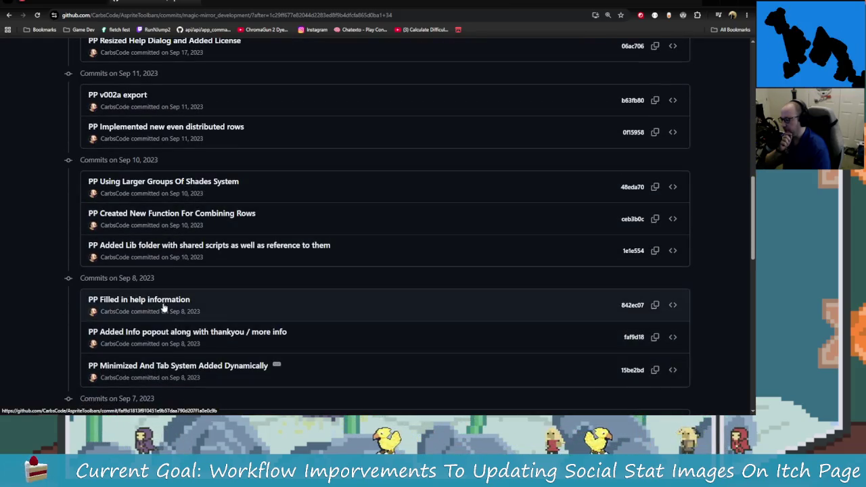
scroll(166, 311, "down", 1)
scroll(176, 318, "down", 1)
scroll(203, 325, "down", 2)
scroll(209, 312, "down", 1)
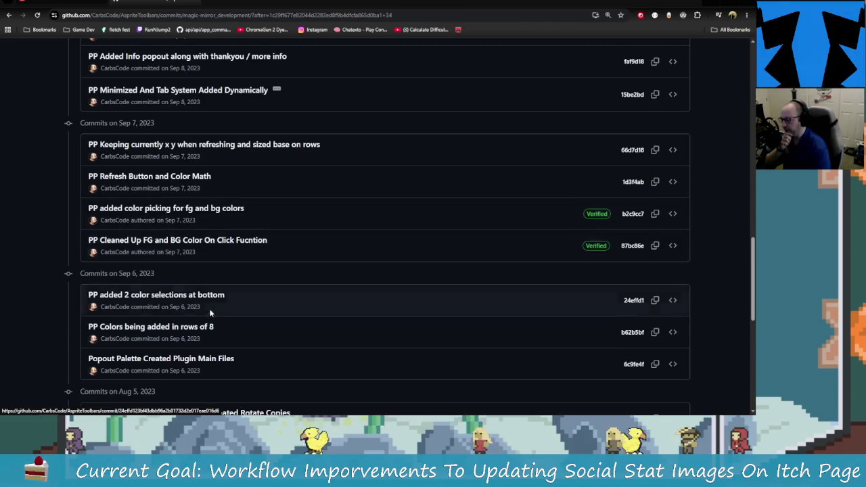
scroll(206, 313, "down", 2)
scroll(183, 301, "down", 2)
scroll(162, 305, "down", 2)
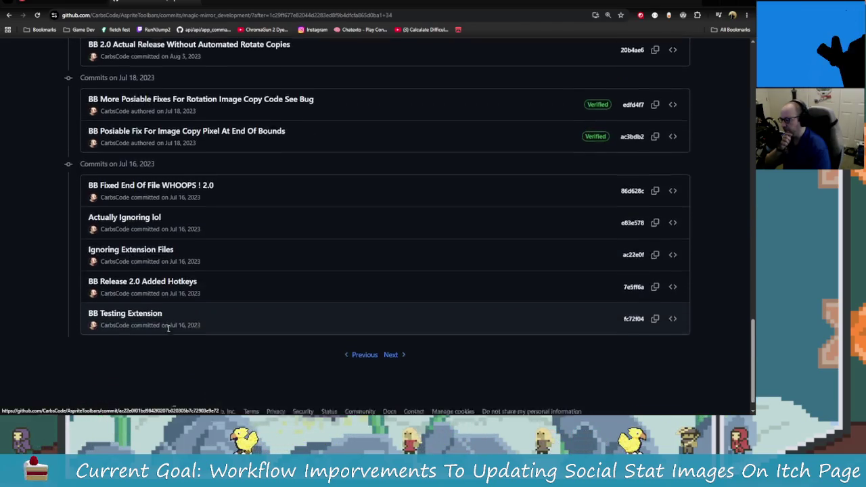
scroll(167, 328, "down", 1)
scroll(231, 305, "up", 10)
scroll(169, 204, "up", 10)
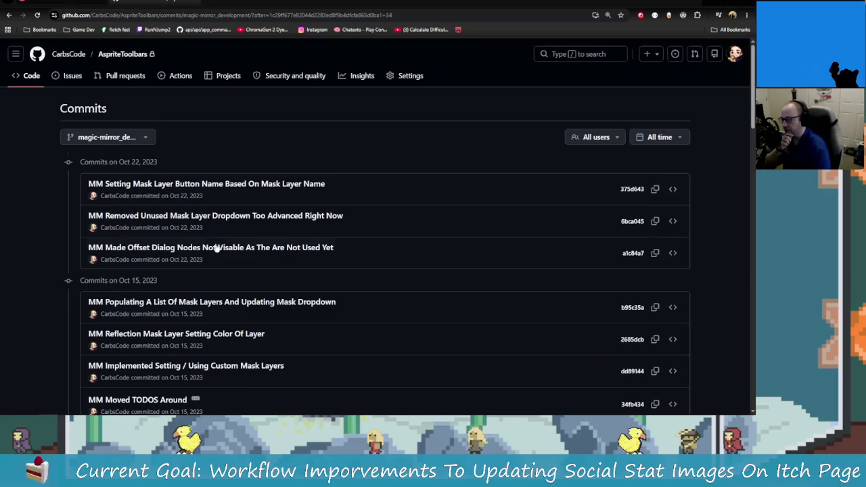
left_click(140, 140)
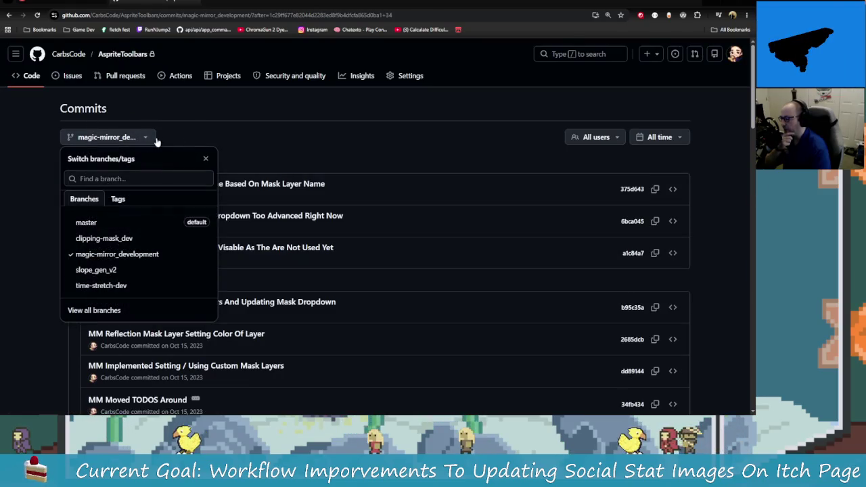
left_click(191, 131)
Page further back to older commits from October 2023 and scroll through them.
scroll(245, 286, "down", 3)
scroll(251, 298, "down", 4)
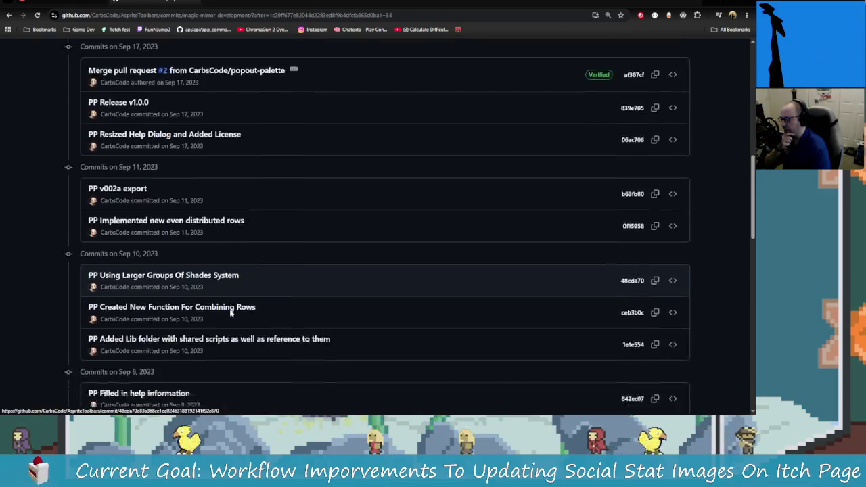
scroll(256, 317, "down", 4)
scroll(255, 317, "down", 3)
scroll(275, 264, "down", 2)
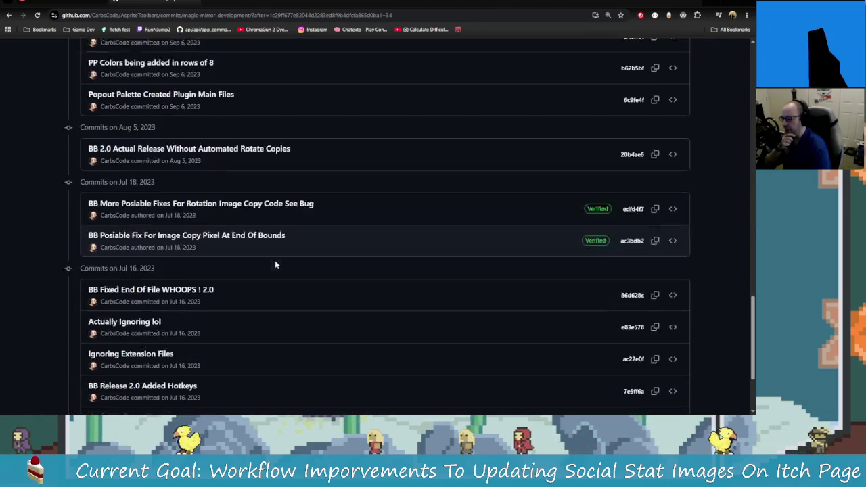
scroll(283, 287, "down", 2)
left_click(396, 332)
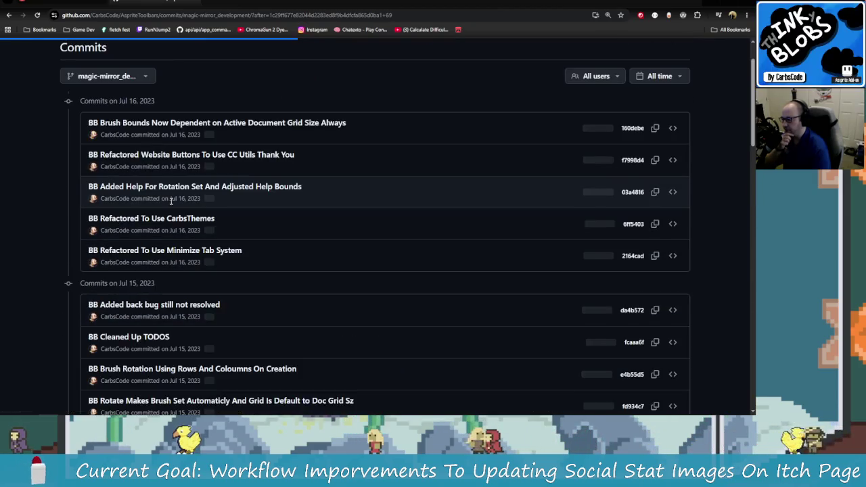
scroll(189, 241, "down", 2)
scroll(189, 234, "down", 3)
scroll(190, 233, "down", 2)
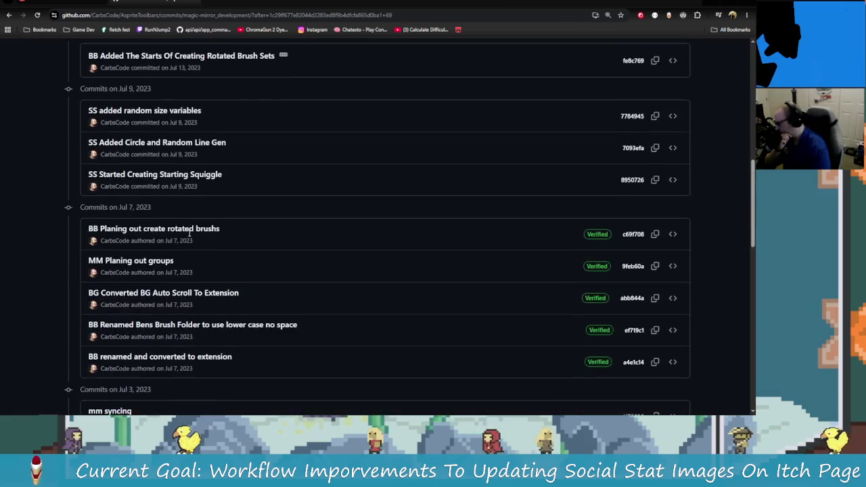
scroll(190, 233, "down", 2)
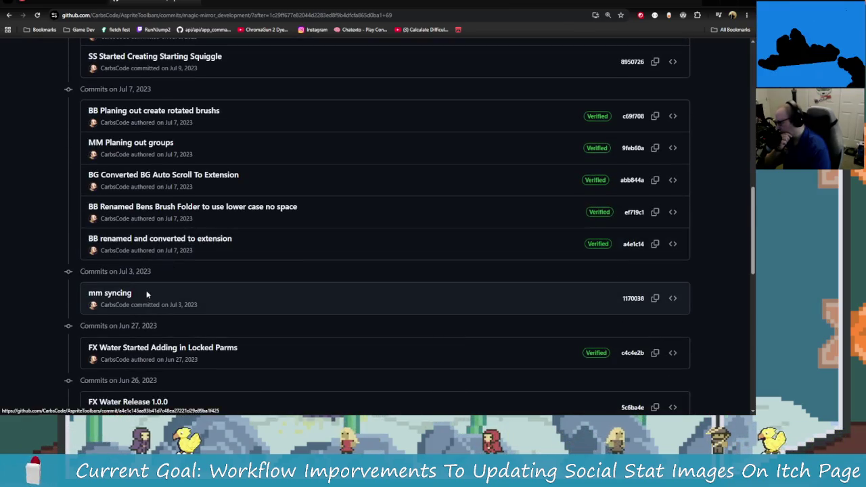
scroll(199, 309, "down", 2)
scroll(230, 291, "down", 2)
scroll(243, 284, "down", 3)
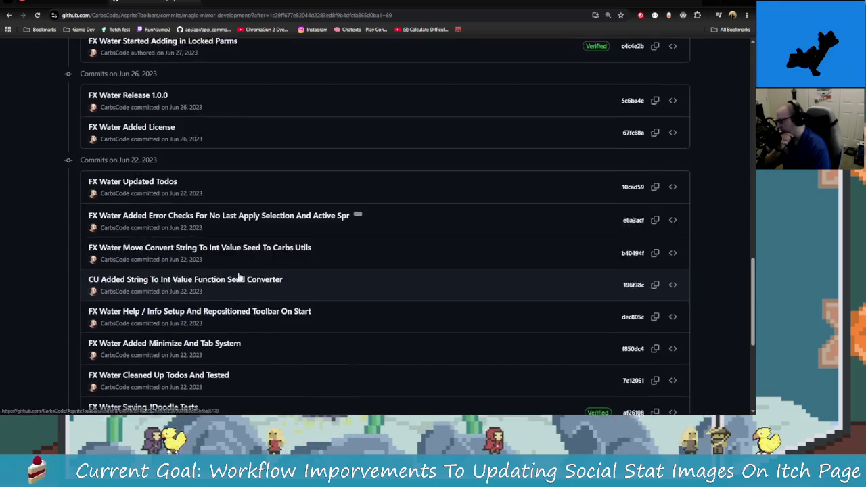
scroll(257, 311, "down", 2)
scroll(257, 309, "down", 2)
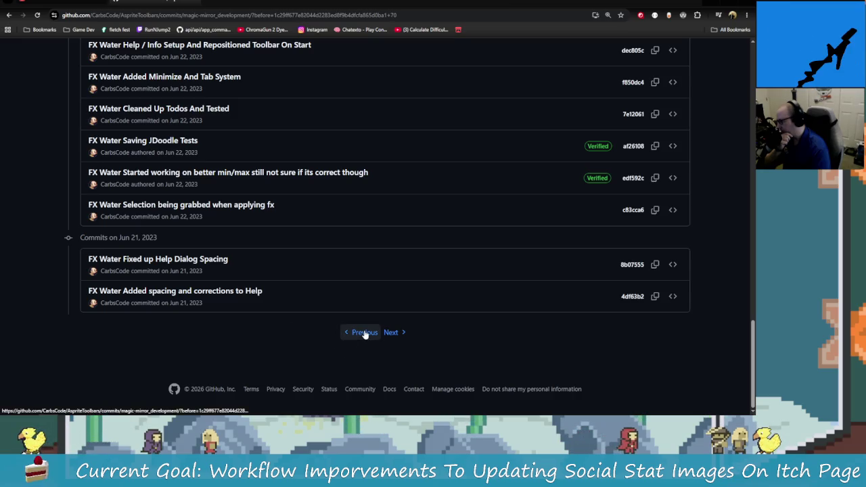
Page back to the newest commits, then return to Rider's magic-mirror.lua editor.
left_click(364, 333)
scroll(344, 363, "down", 3)
scroll(338, 352, "down", 5)
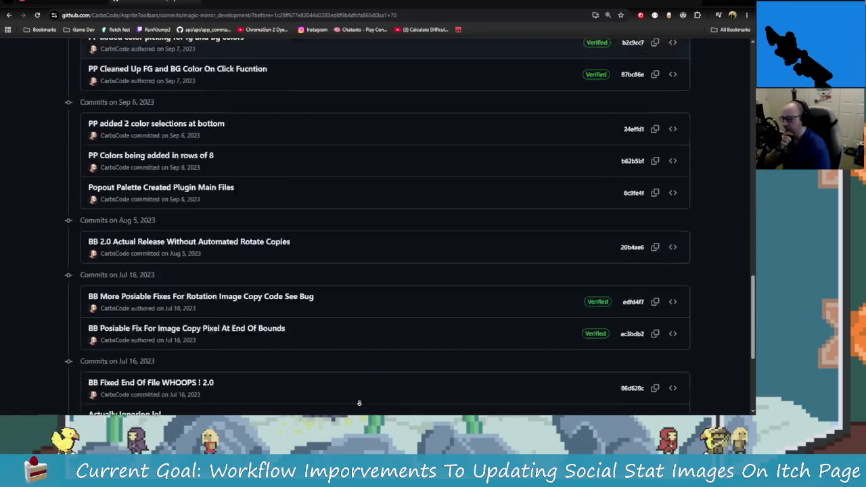
scroll(362, 382, "down", 3)
left_click(372, 332)
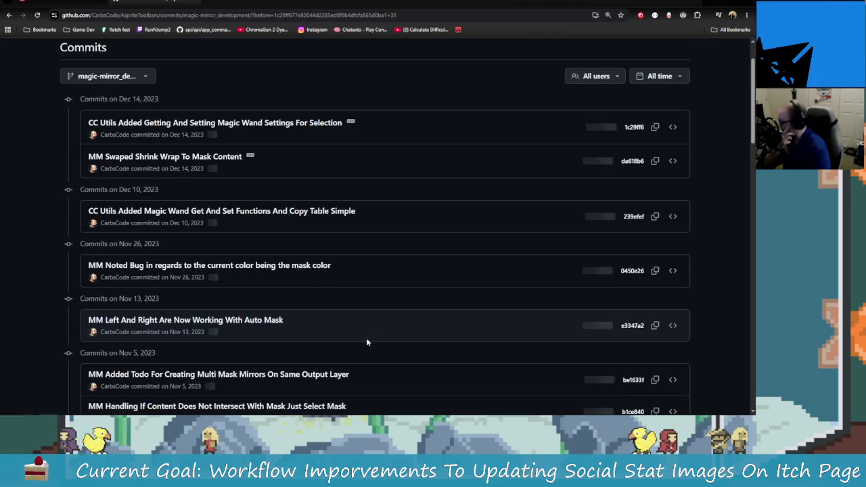
scroll(356, 346, "down", 2)
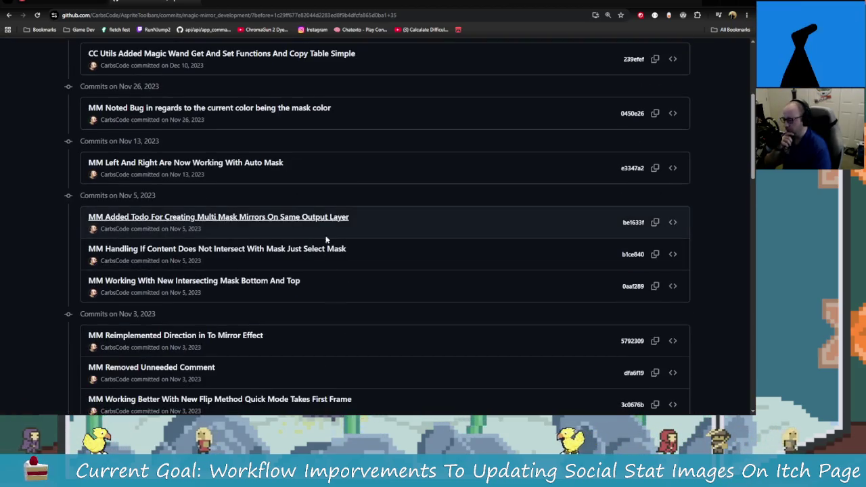
scroll(325, 389, "down", 1)
scroll(311, 385, "down", 3)
scroll(325, 400, "down", 5)
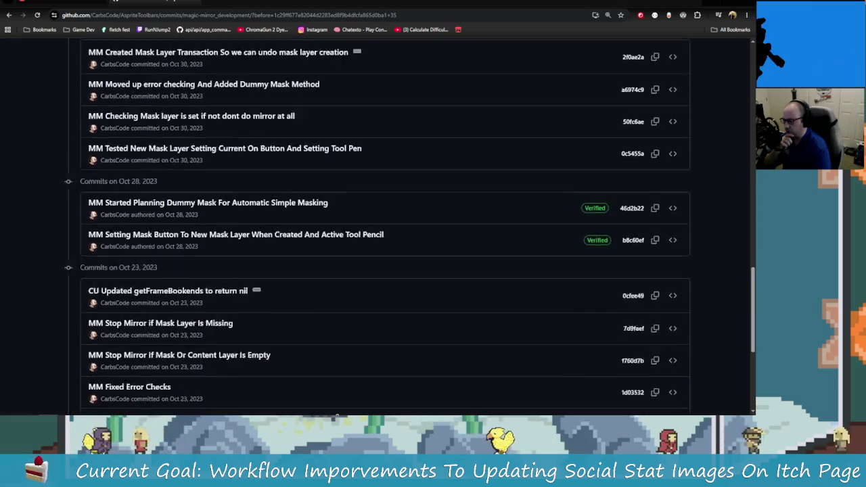
scroll(337, 415, "down", 4)
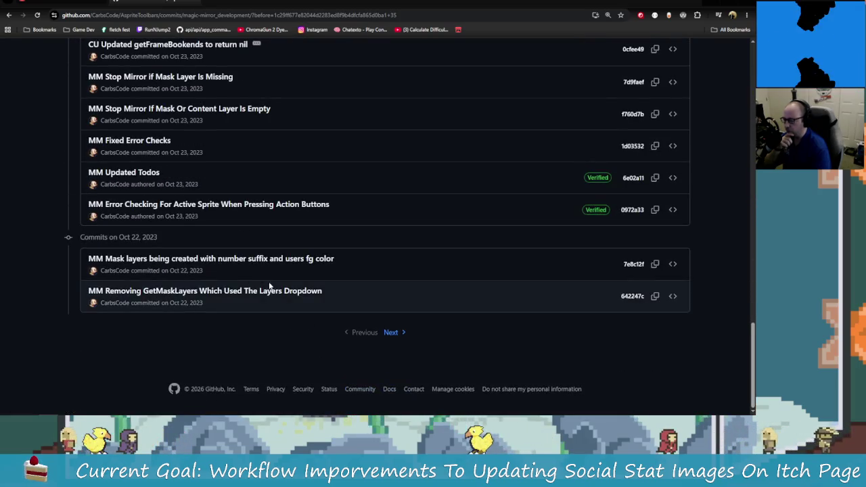
key("alt+Tab")
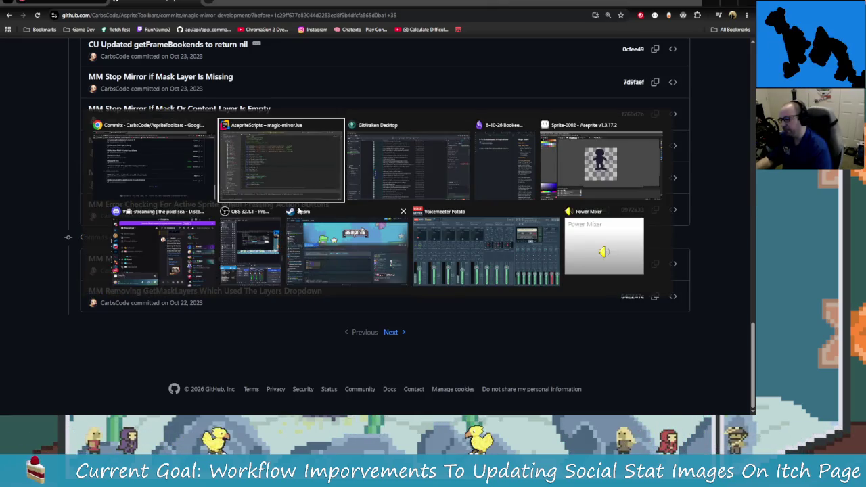
left_click(307, 183)
key("ctrl+End")
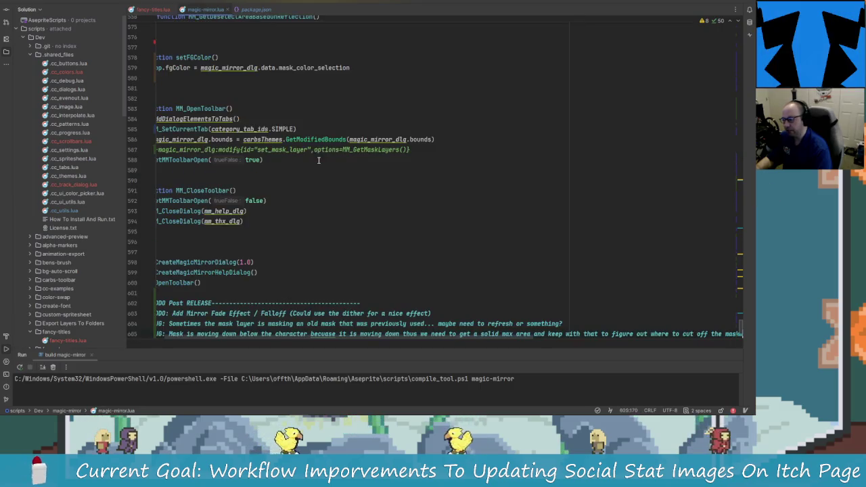
scroll(270, 201, "left", 2)
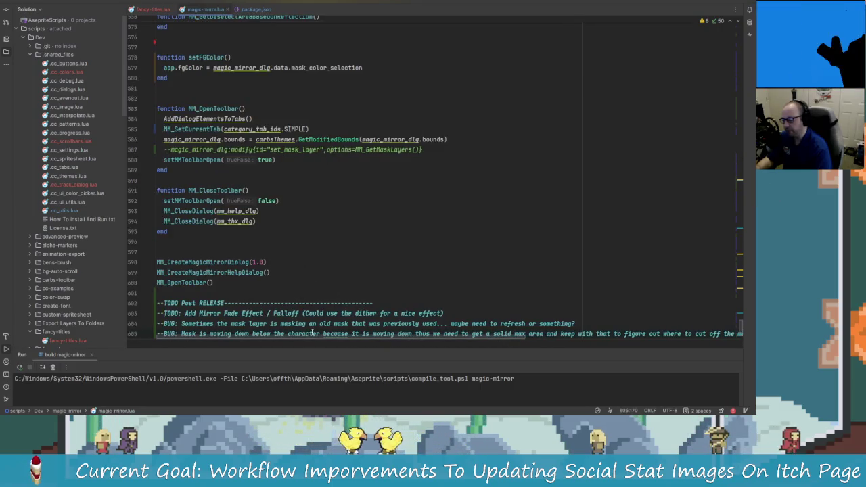
scroll(270, 200, "up", 5)
scroll(274, 207, "up", 5)
scroll(279, 212, "up", 5)
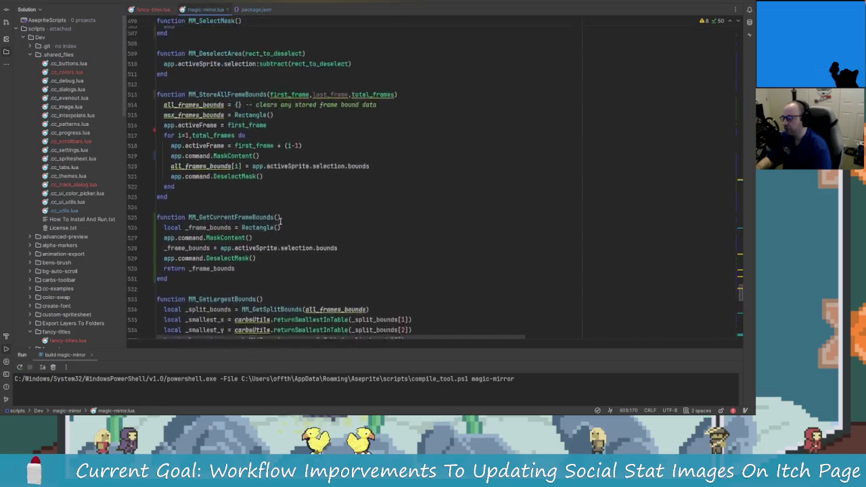
scroll(284, 219, "up", 5)
scroll(283, 219, "up", 5)
scroll(283, 218, "up", 5)
scroll(284, 219, "up", 5)
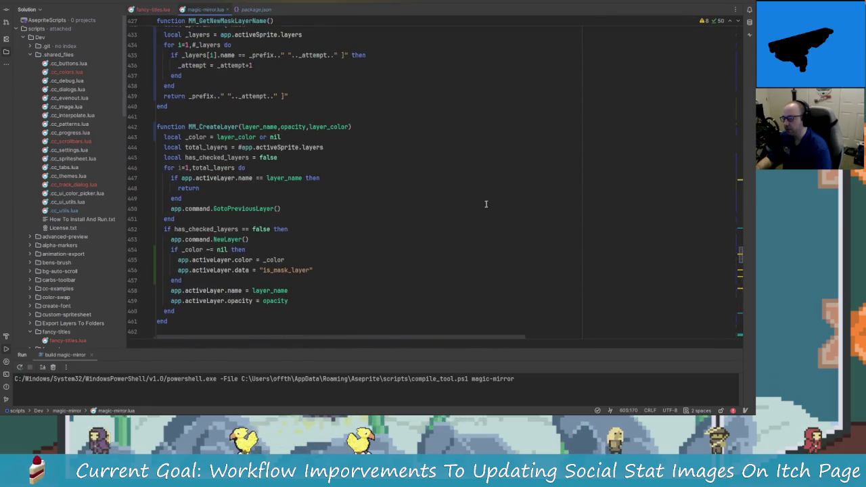
key("ctrl+a")
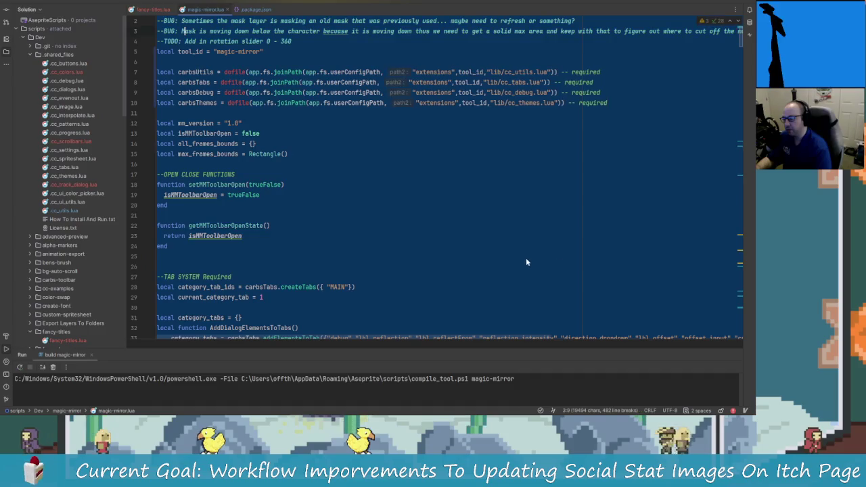
left_click(371, 195)
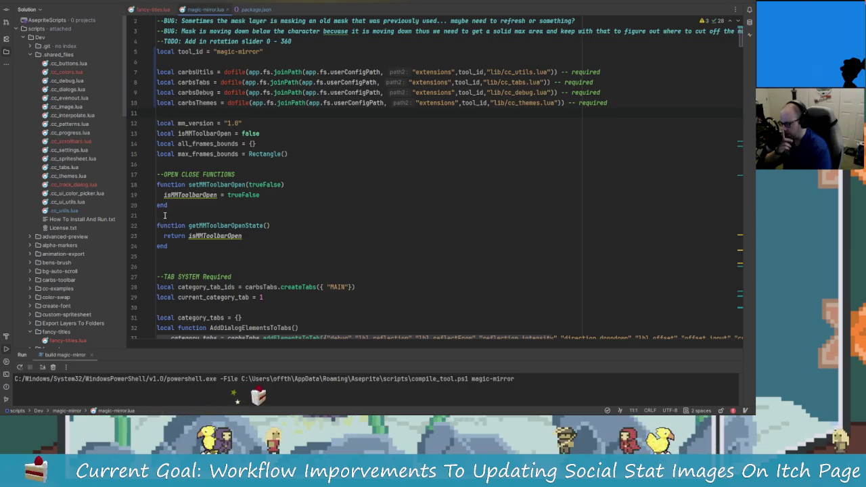
scroll(165, 215, "down", 3)
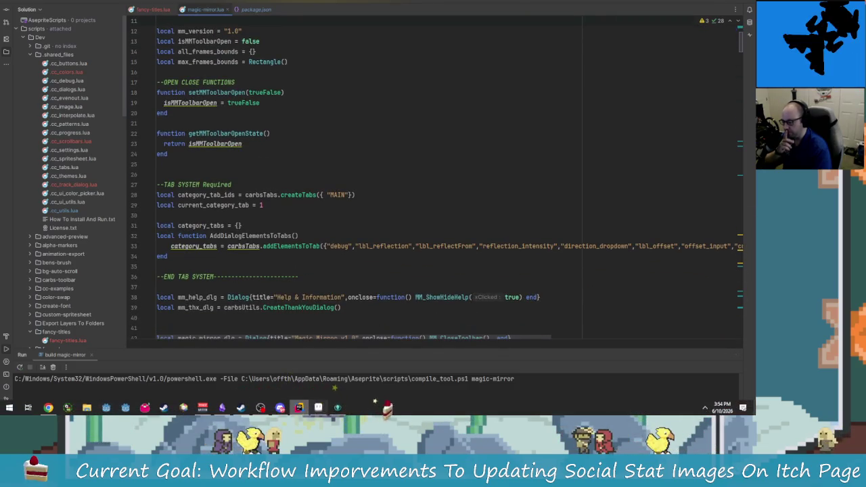
mouse_move(299, 408)
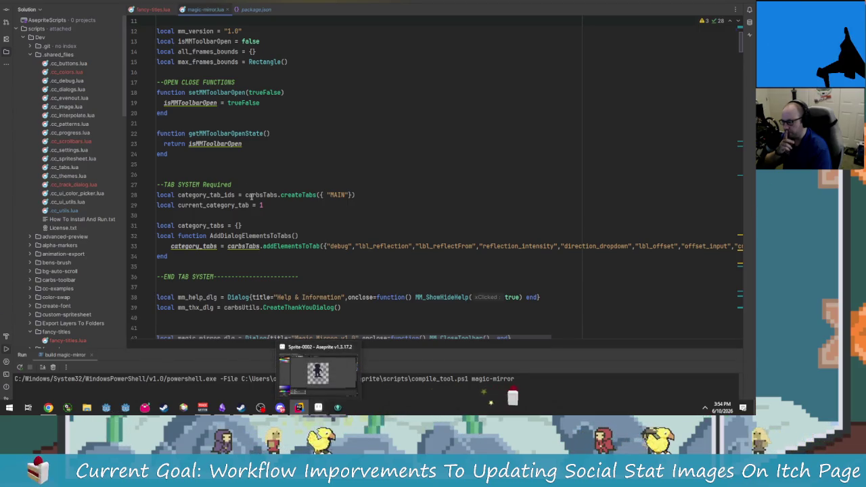
left_click(253, 165)
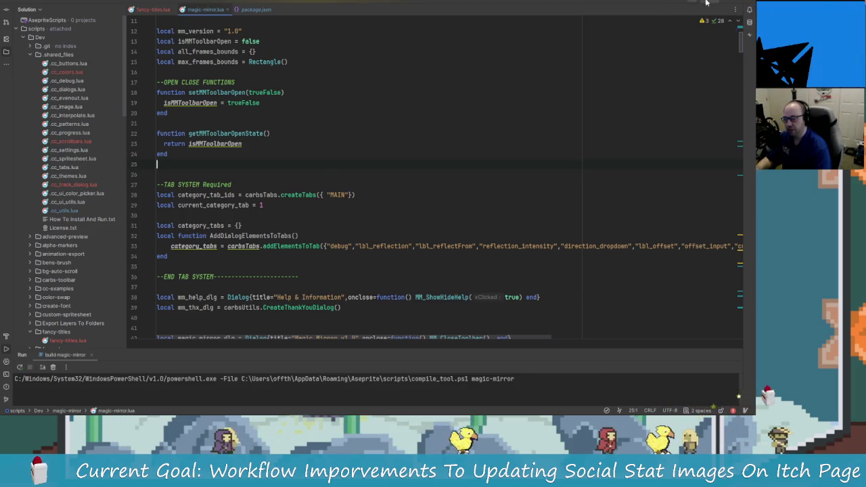
key("alt+Tab")
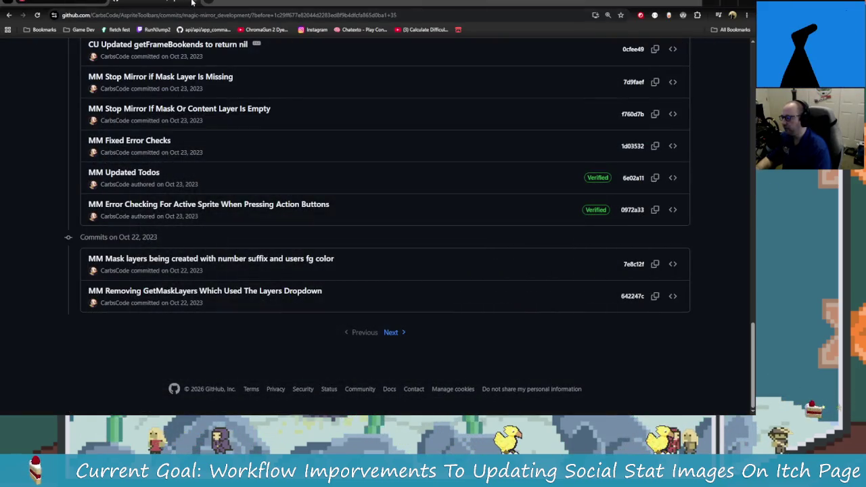
Show the CarbsCode itch.io page with Thinky Blobs as the Newest Release.
left_click(192, 3)
scroll(155, 186, "up", 5)
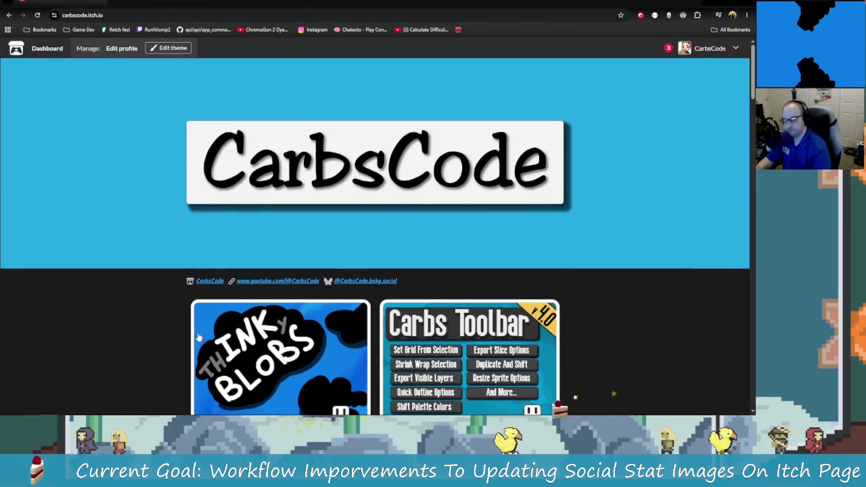
scroll(221, 301, "down", 3)
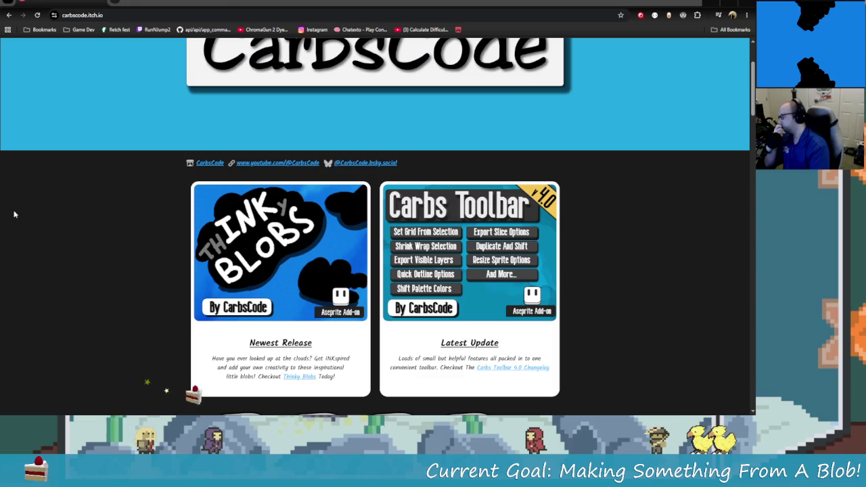
Leave the browser, cycling through Steam's library toward the Aseprite window.
key("alt+Tab")
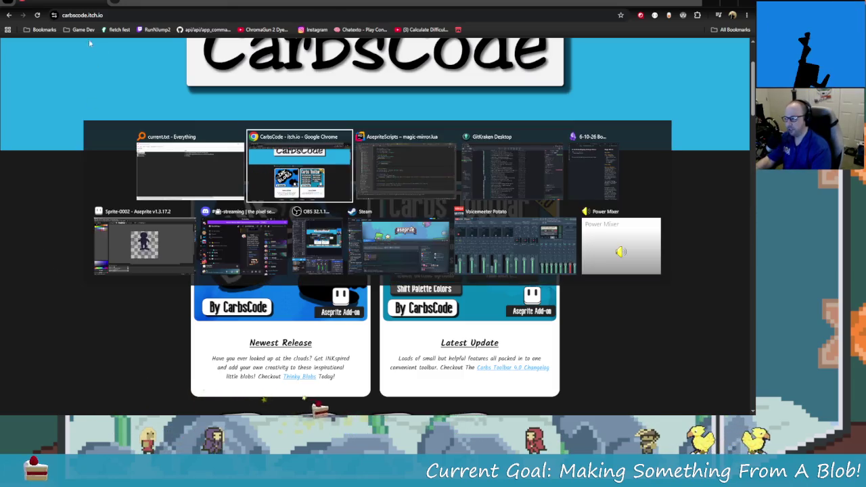
key("Tab")
key("Tab")
key("Tab")
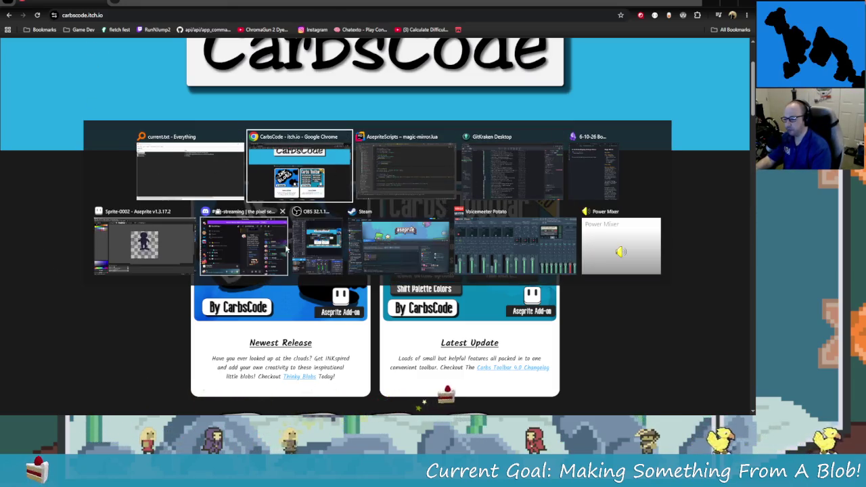
key("alt+Tab")
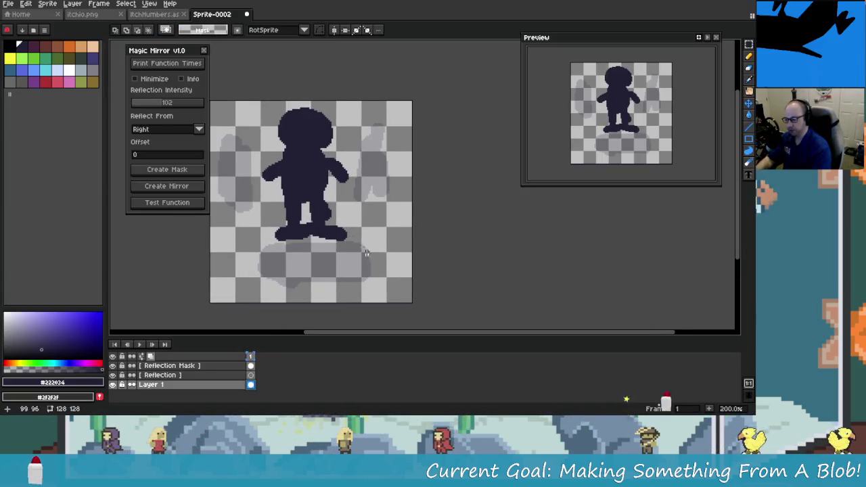
Erase the dark figure from the whole Sprite-0002 canvas.
left_click_drag(413, 262, 397, 270)
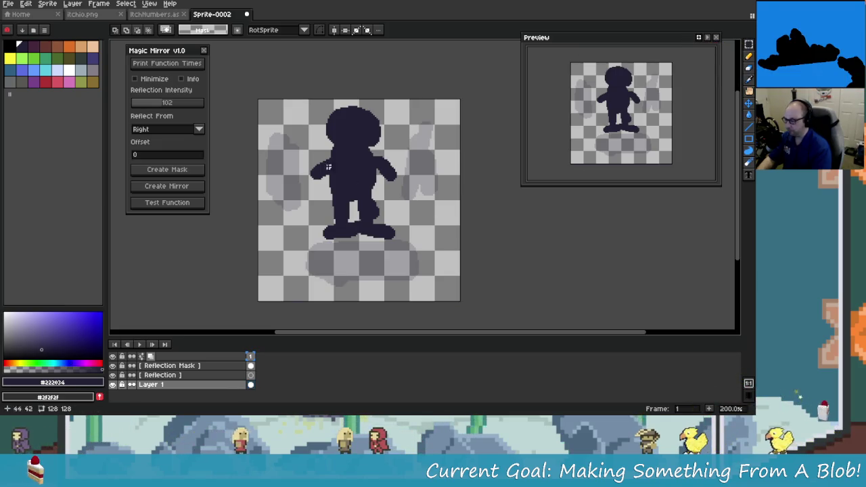
key("ctrl+a")
key("Delete")
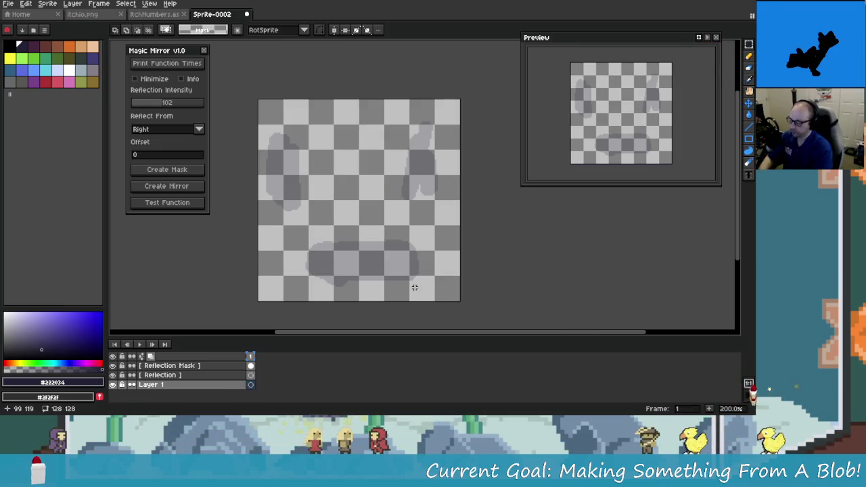
Close Sprite-0002 without saving, plus the ItchNumbers and itchio.png files.
left_click(248, 15)
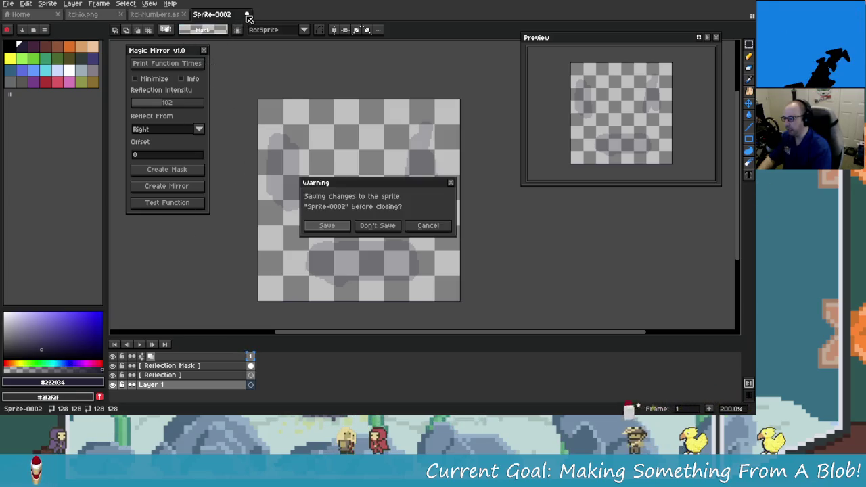
left_click(377, 226)
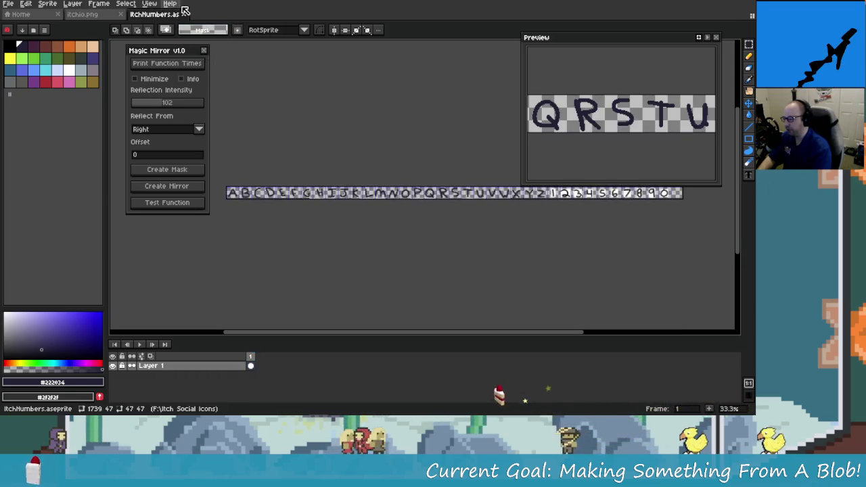
left_click(185, 15)
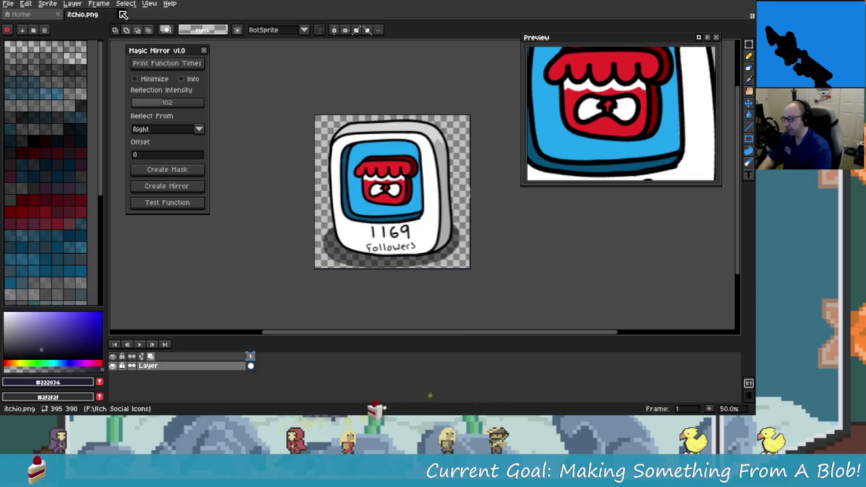
key("ctrl+w")
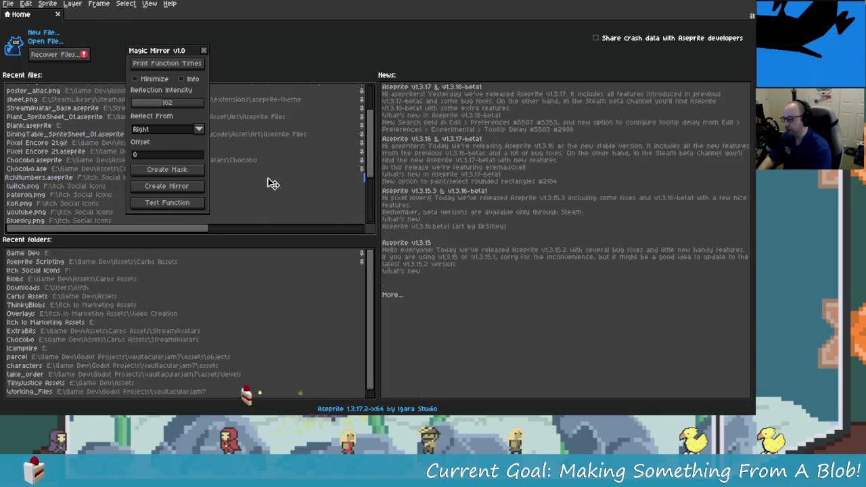
Create a new blank 128×128 sprite.
key("ctrl+n")
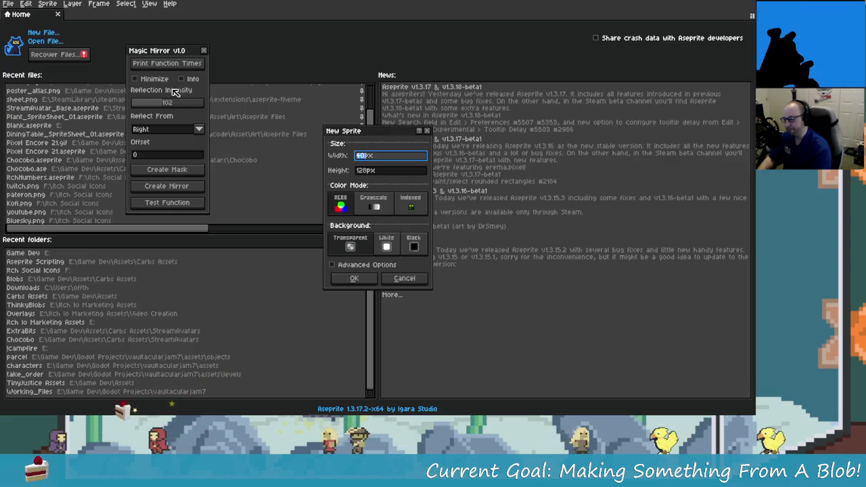
type("128")
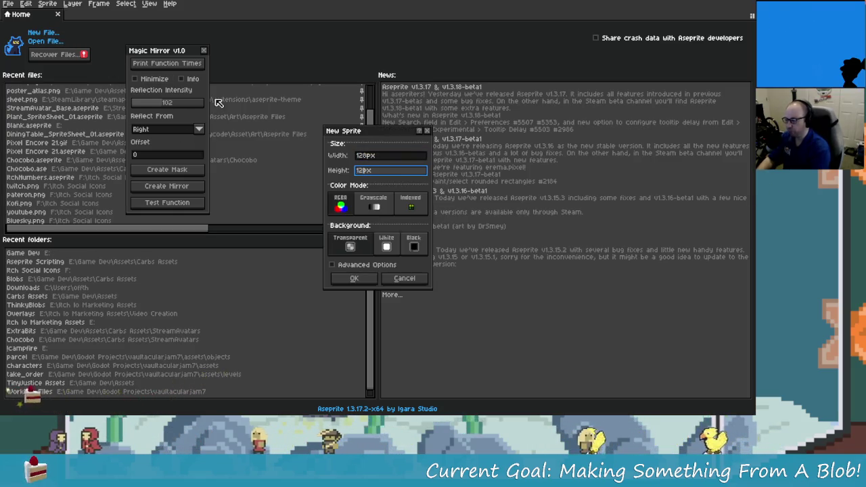
key("Return")
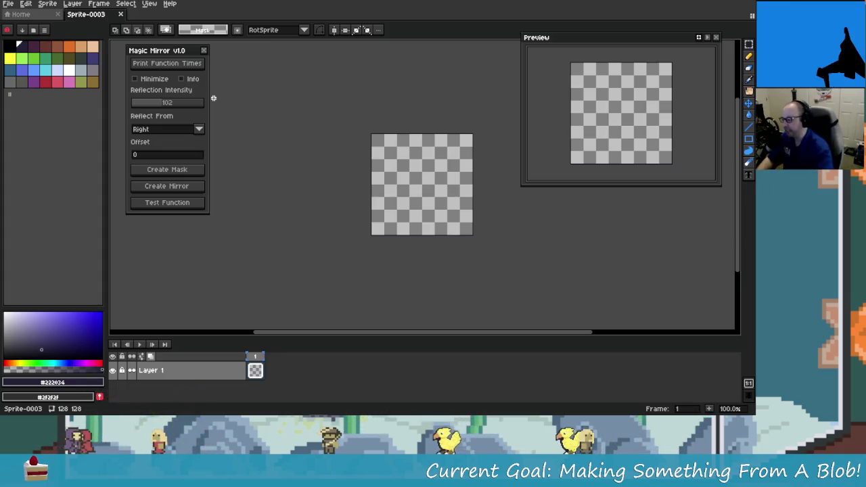
left_click(204, 50)
scroll(284, 208, "right", 2)
key("ctrl+shift+t")
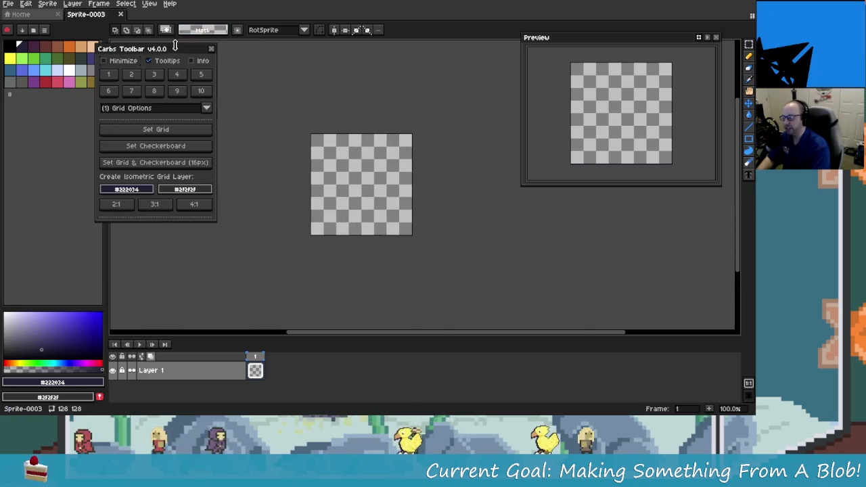
left_click(211, 55)
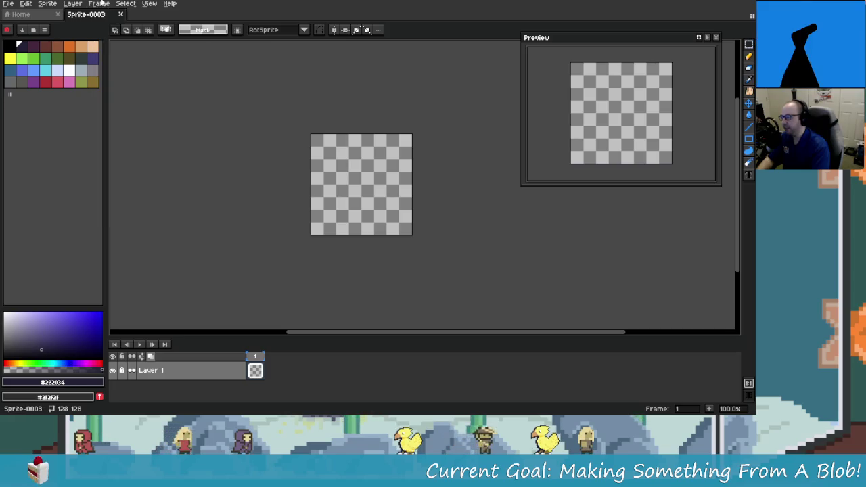
left_click(99, 4)
left_click(145, 32)
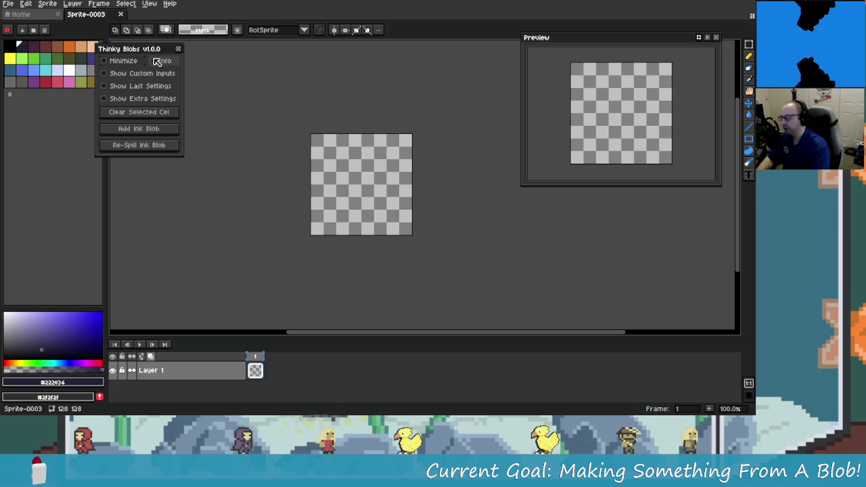
left_click_drag(158, 60, 182, 67)
scroll(354, 232, "up", 1)
scroll(325, 183, "up", 1)
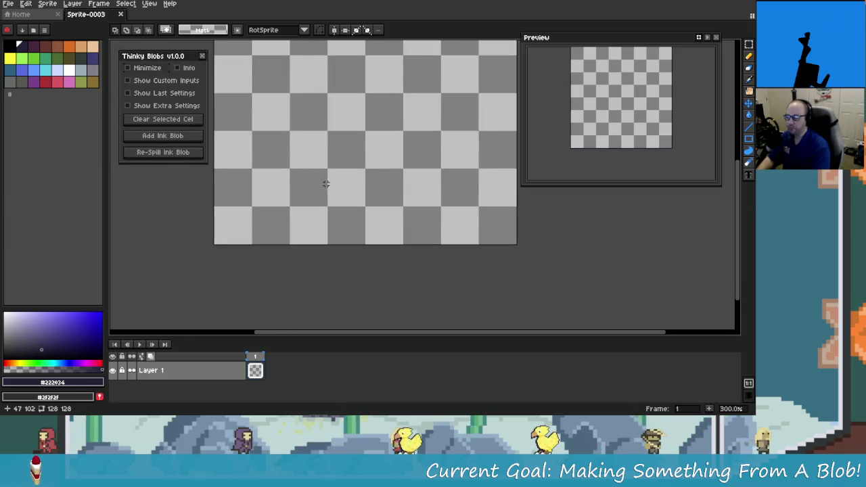
scroll(329, 194, "down", 1)
scroll(362, 194, "right", 1)
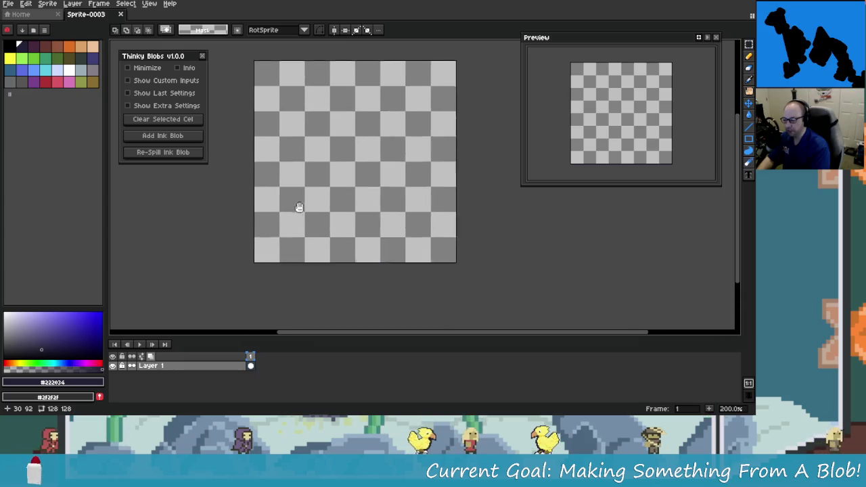
scroll(298, 207, "up", 1)
scroll(335, 219, "down", 1)
scroll(284, 176, "right", 2)
scroll(203, 136, "left", 1)
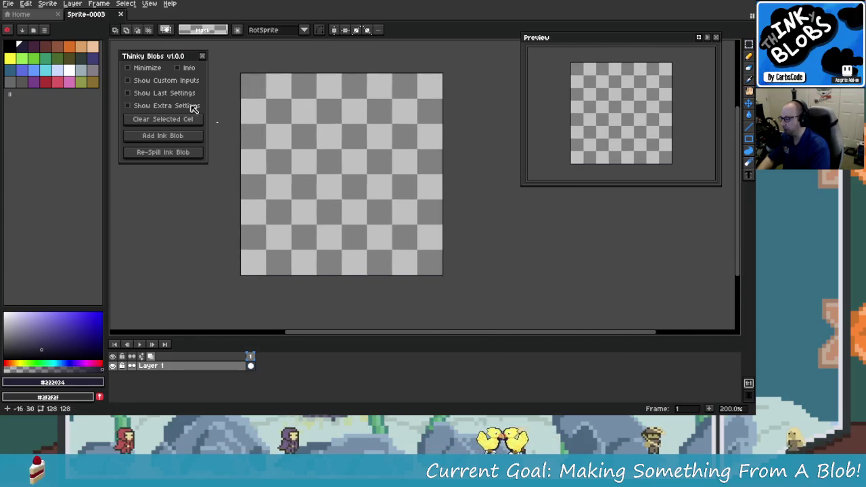
scroll(373, 185, "left", 1)
scroll(338, 169, "right", 2)
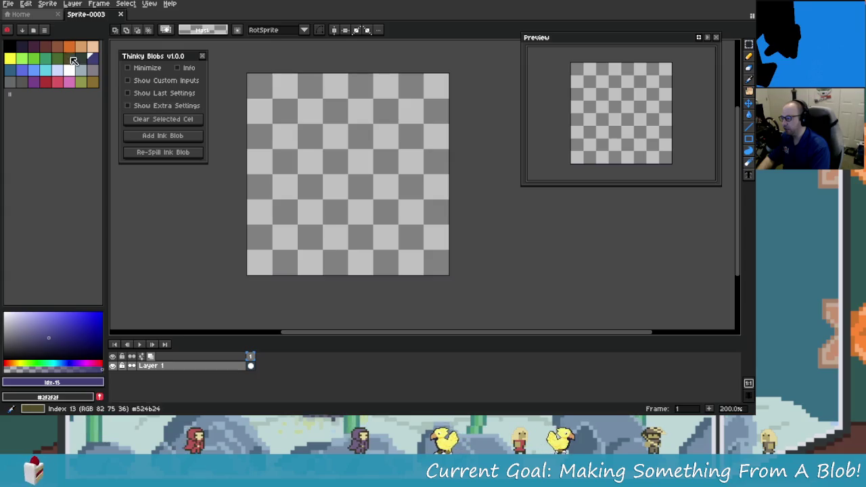
scroll(321, 155, "up", 1)
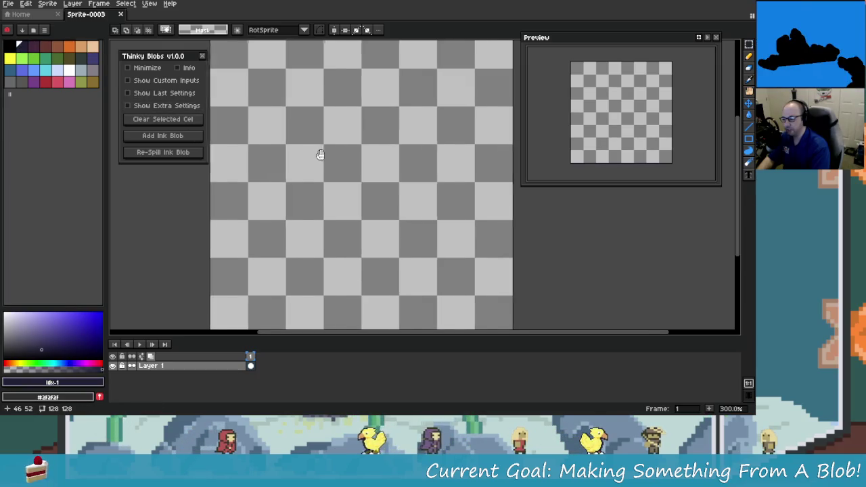
scroll(312, 155, "right", 1)
scroll(223, 152, "down", 1)
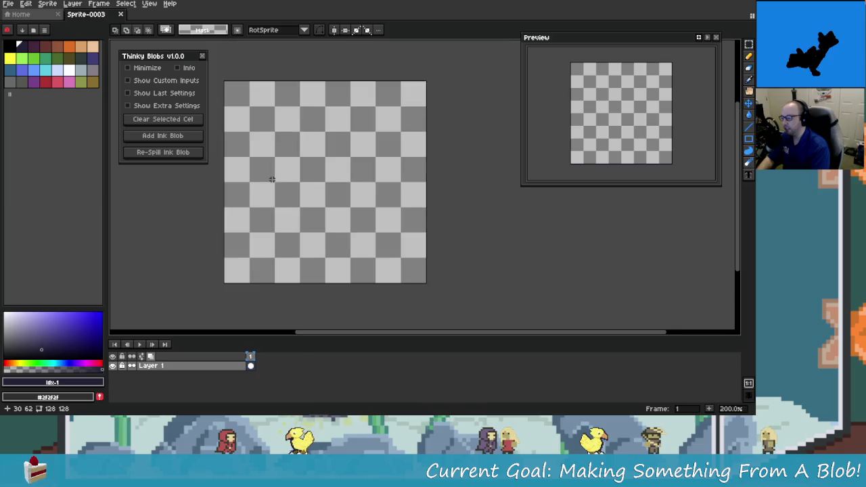
scroll(280, 174, "up", 1)
scroll(271, 173, "down", 1)
scroll(257, 156, "down", 1)
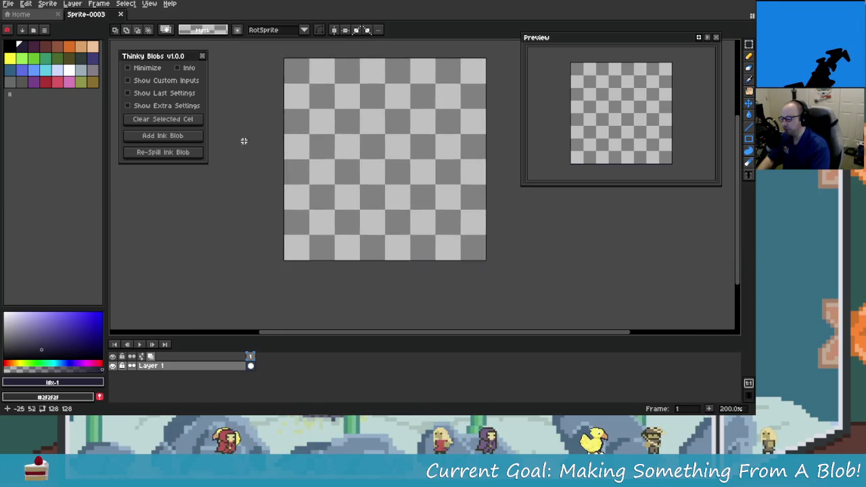
scroll(290, 162, "right", 1)
scroll(285, 193, "up", 1)
scroll(283, 198, "up", 1)
scroll(283, 198, "down", 1)
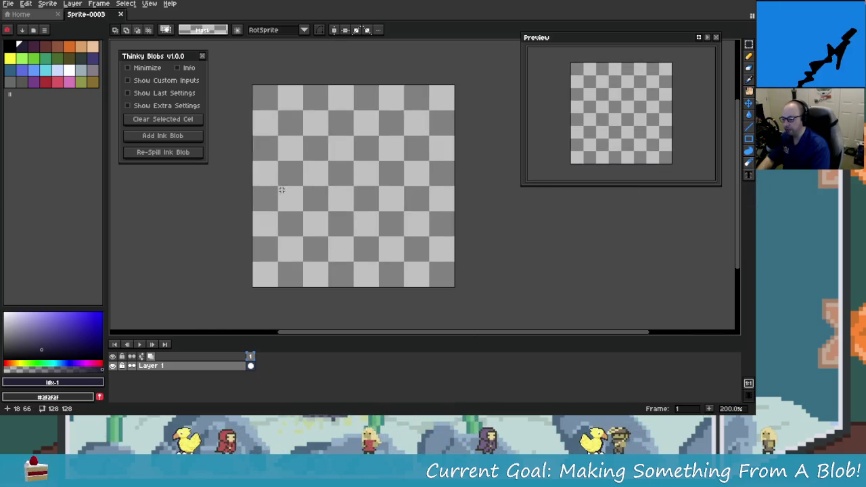
scroll(337, 190, "up", 1)
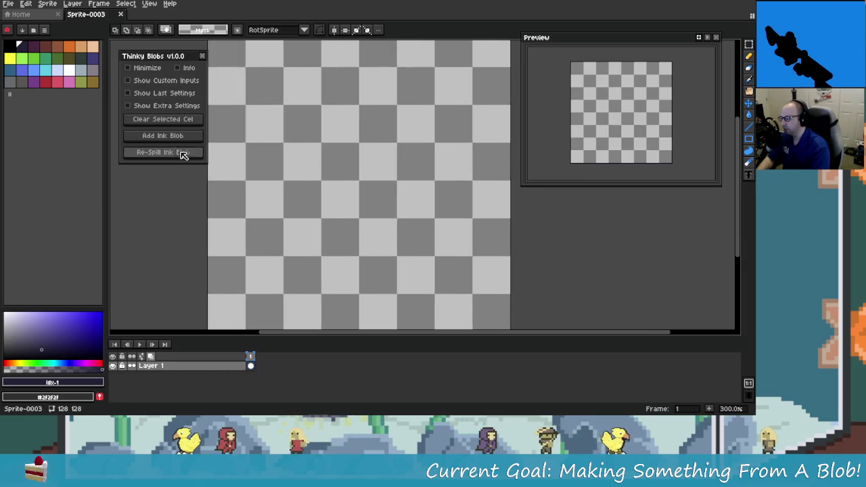
left_click(166, 81)
Replace the Thinky Blobs seed with Kebbrokk and hide the custom inputs.
left_click(168, 118)
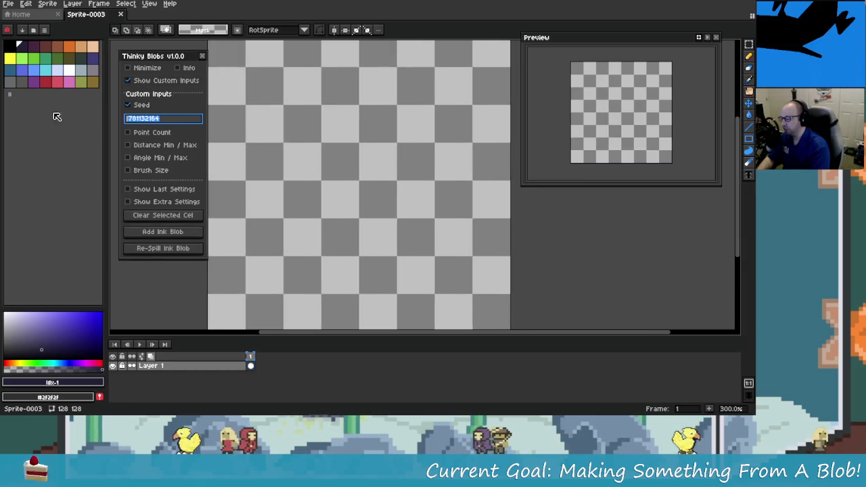
key("BackSpace")
type("Ke")
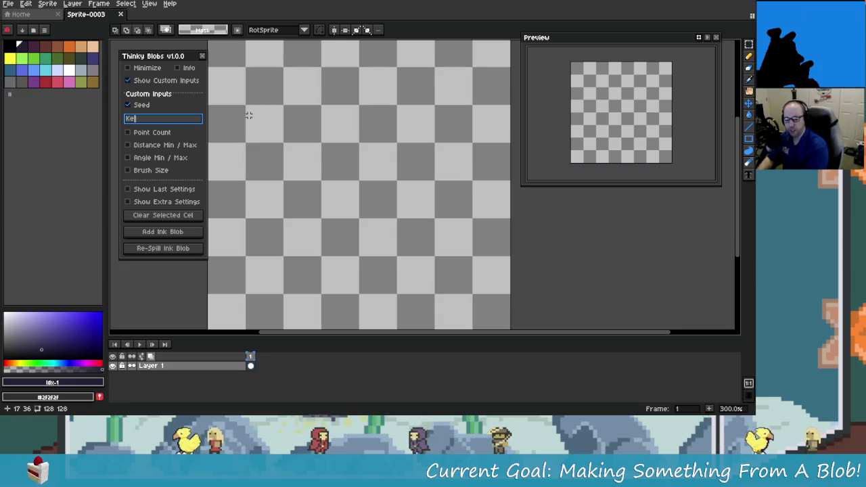
type("bbrokk")
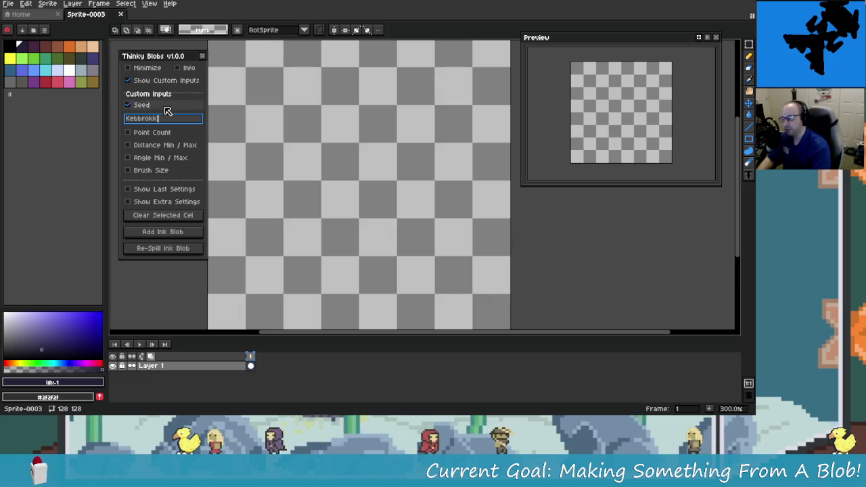
left_click(162, 80)
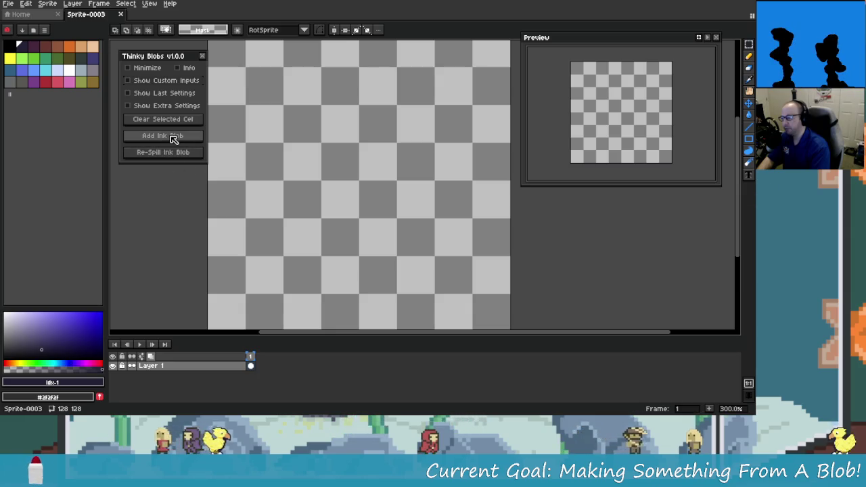
Add an ink blob to Sprite-0003 and re-spill it into new shapes repeatedly.
left_click(174, 136)
scroll(361, 230, "down", 1)
left_click(198, 156)
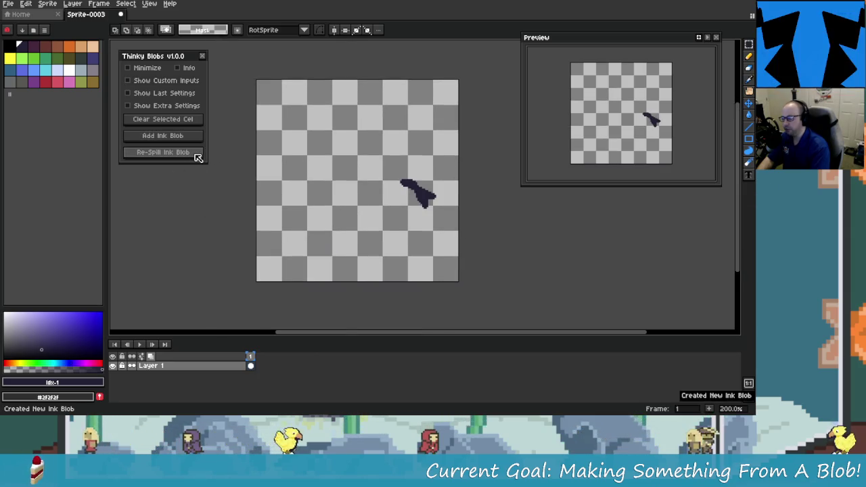
left_click(198, 157)
left_click(197, 157)
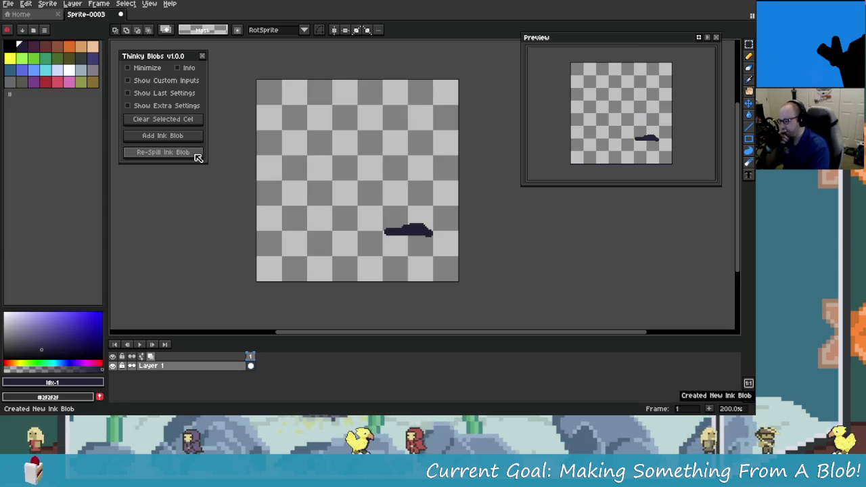
left_click(198, 157)
left_click(198, 157)
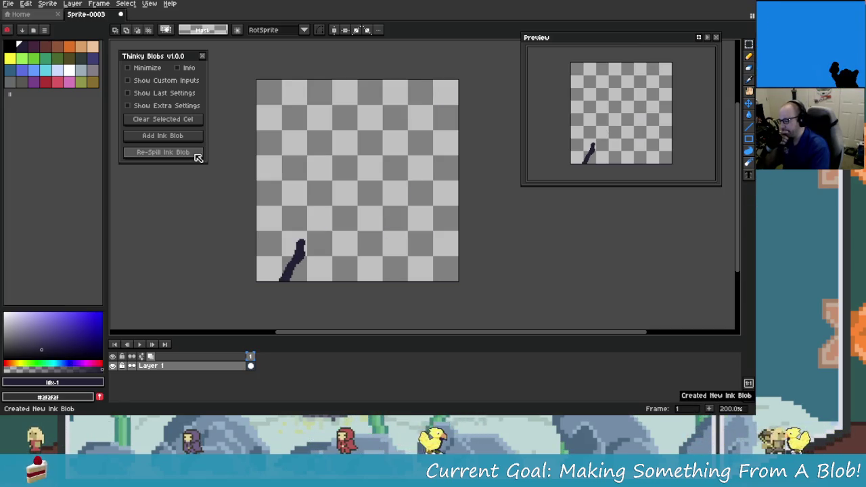
left_click(197, 157)
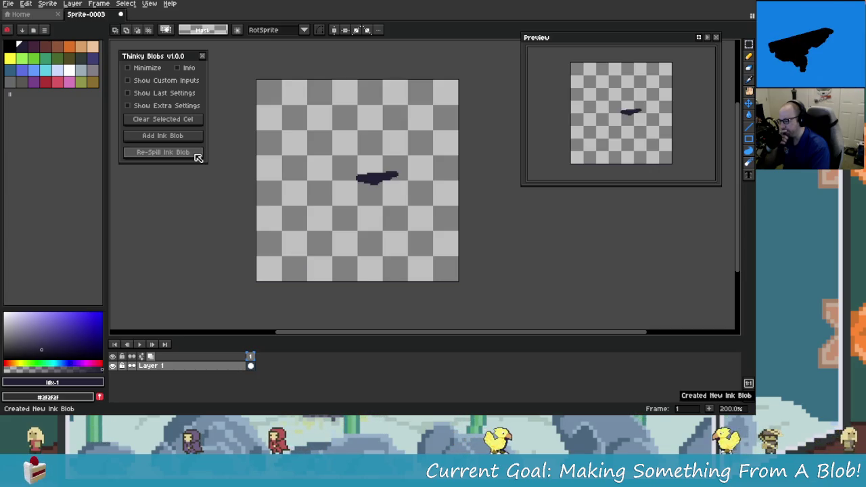
left_click(198, 157)
left_click(198, 157)
left_click(198, 157)
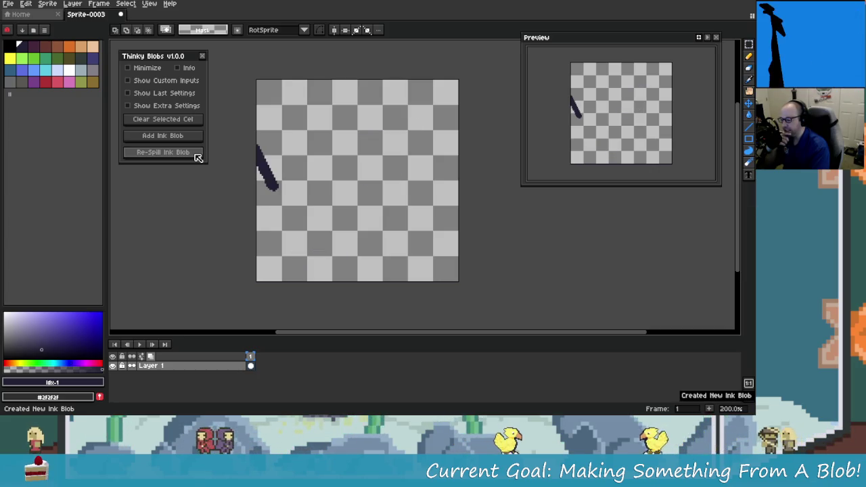
left_click(198, 157)
left_click(198, 157)
left_click(198, 157)
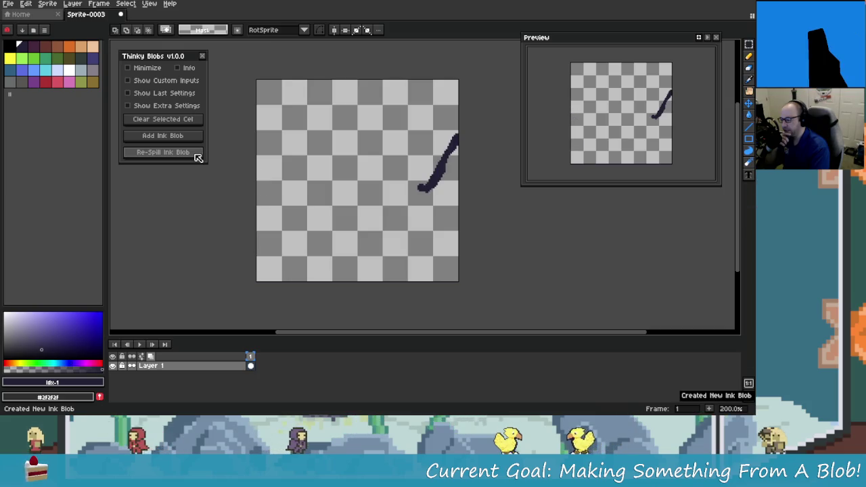
left_click(198, 157)
left_click(198, 157)
left_click(197, 157)
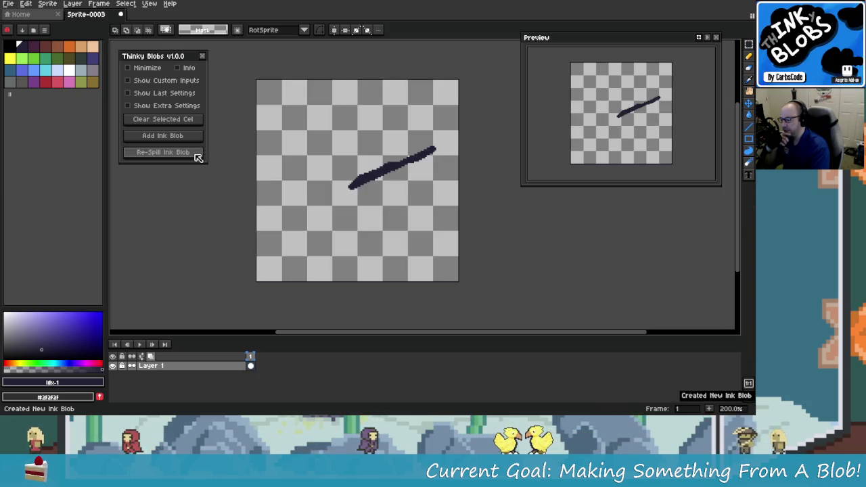
left_click(198, 157)
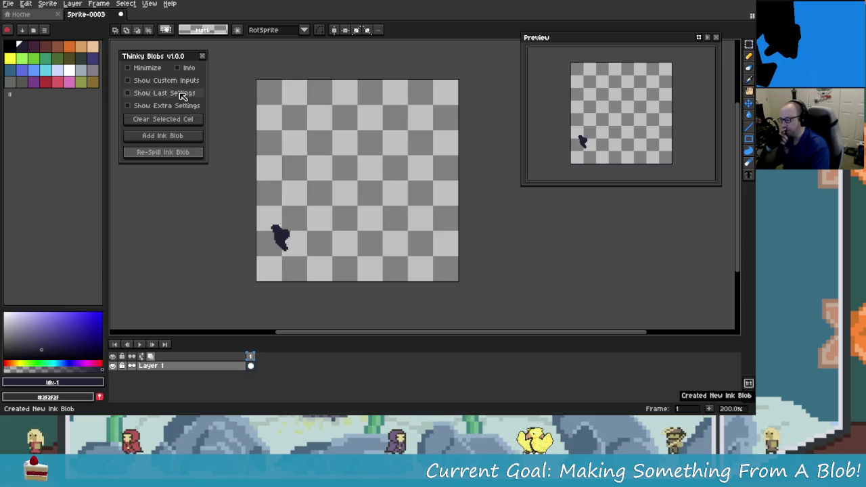
Check the seed, then keep re-spilling until the blob is a small top-left smear.
left_click(183, 82)
left_click(184, 86)
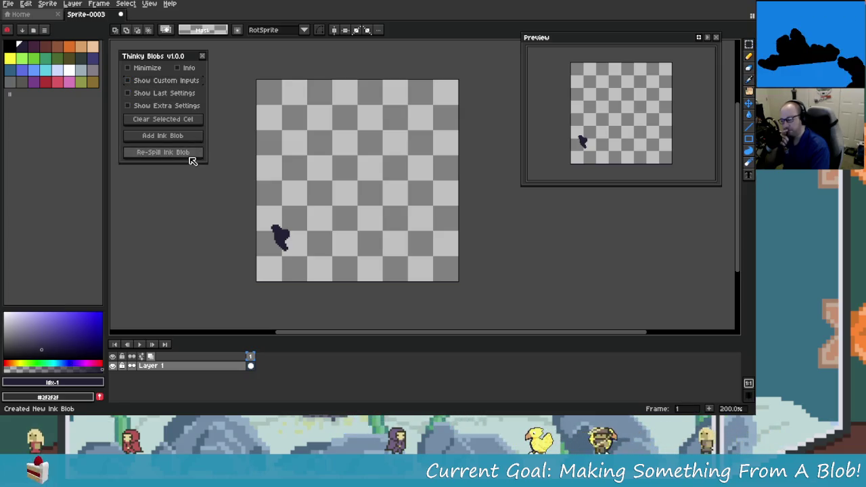
left_click(192, 156)
left_click(192, 155)
left_click(190, 157)
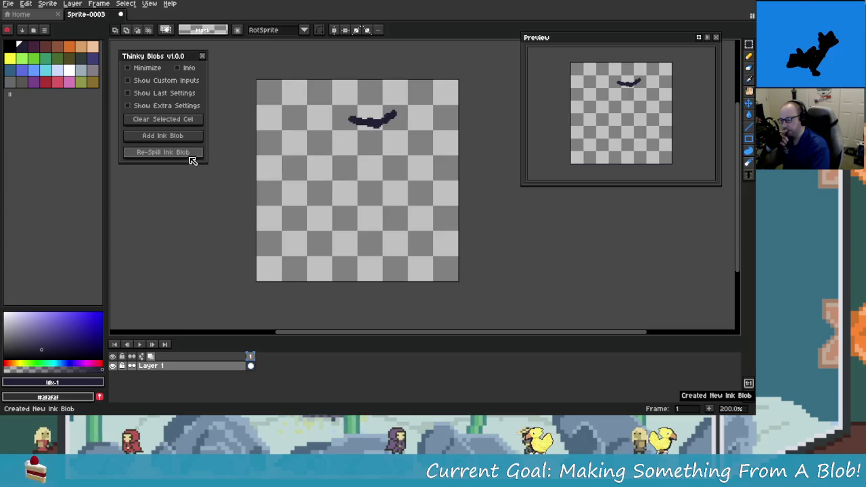
left_click(190, 157)
left_click(189, 157)
left_click(191, 158)
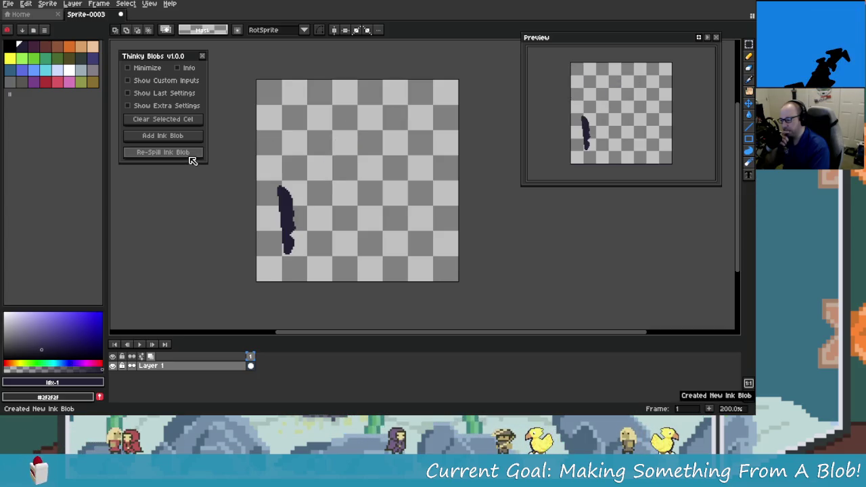
left_click(190, 157)
left_click(190, 157)
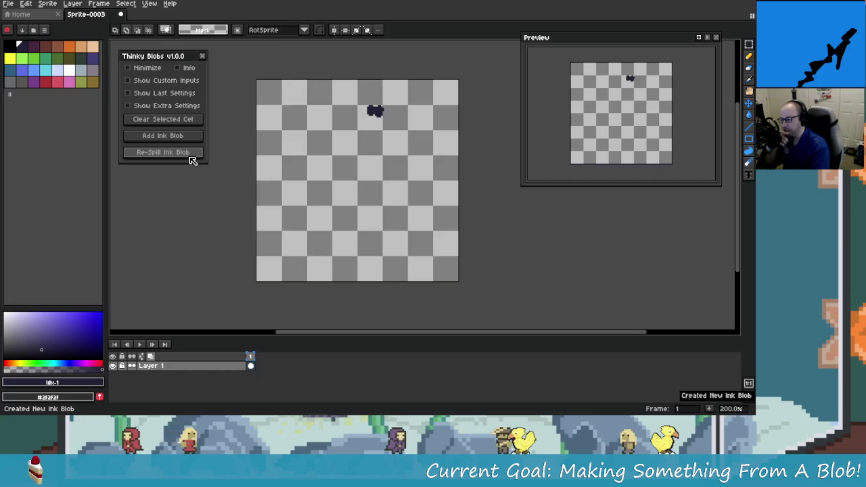
left_click(190, 157)
left_click(190, 157)
left_click(190, 157)
left_click(190, 157)
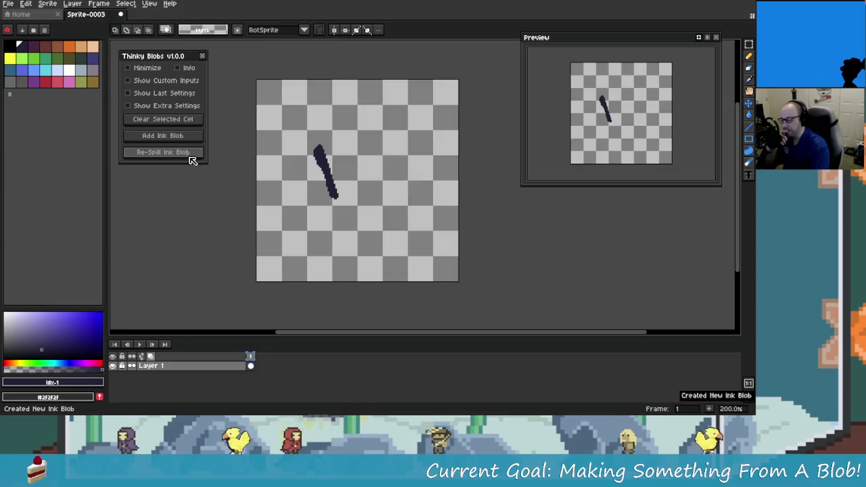
left_click(190, 158)
left_click(190, 157)
left_click(190, 157)
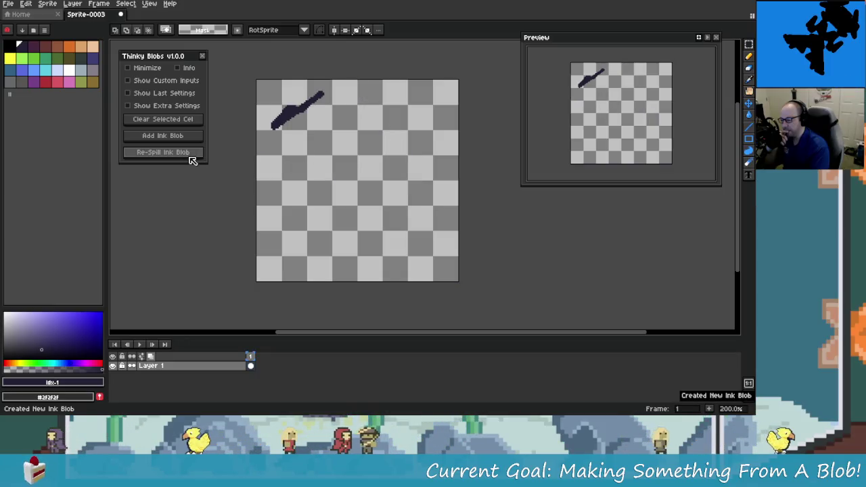
left_click(190, 157)
left_click(190, 157)
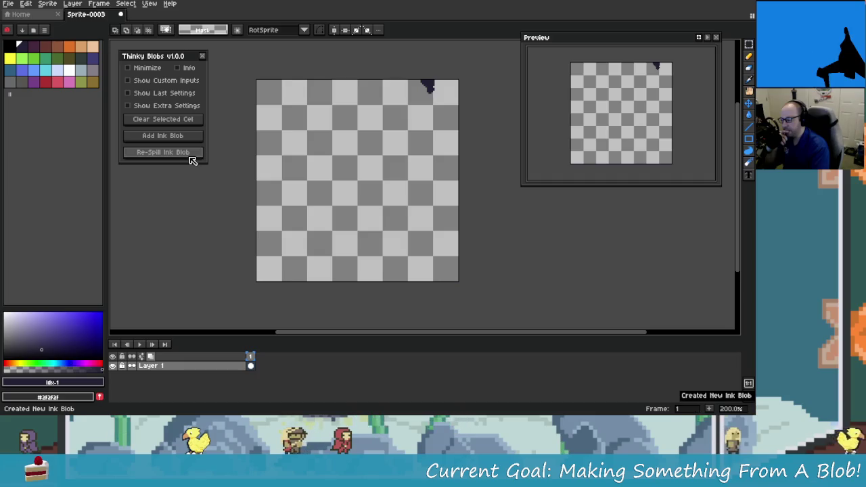
left_click(190, 157)
left_click(190, 157)
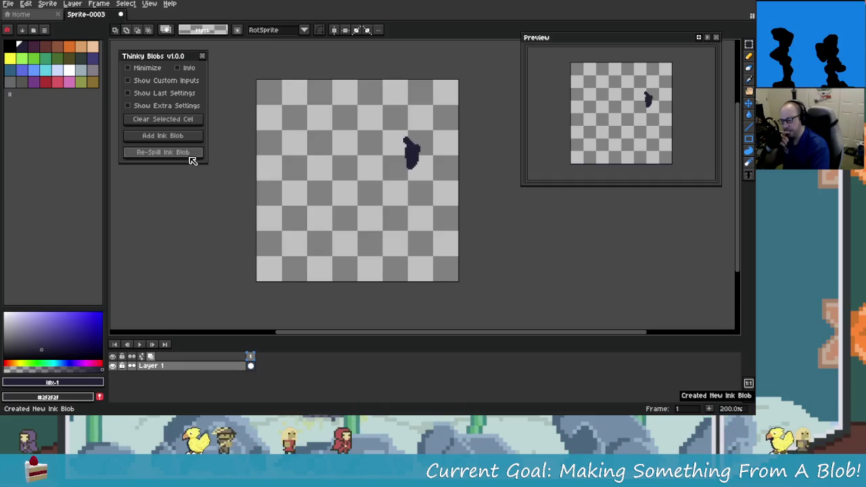
left_click(190, 157)
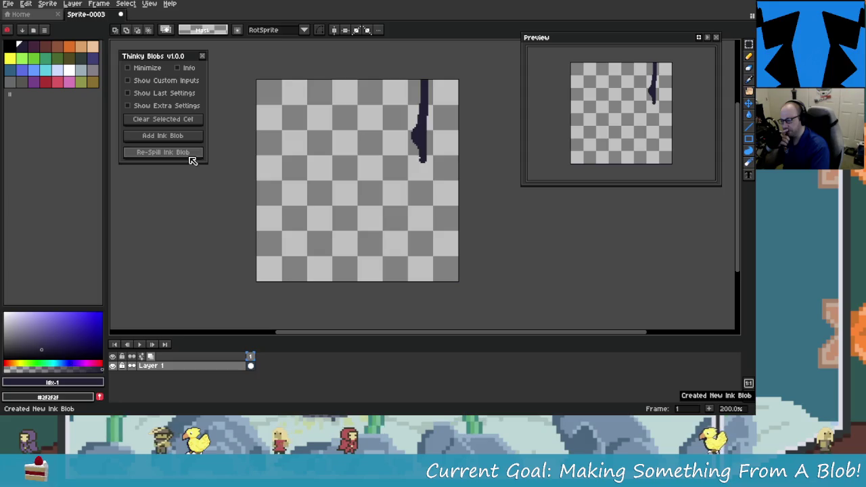
left_click(190, 157)
left_click(190, 157)
left_click(190, 157)
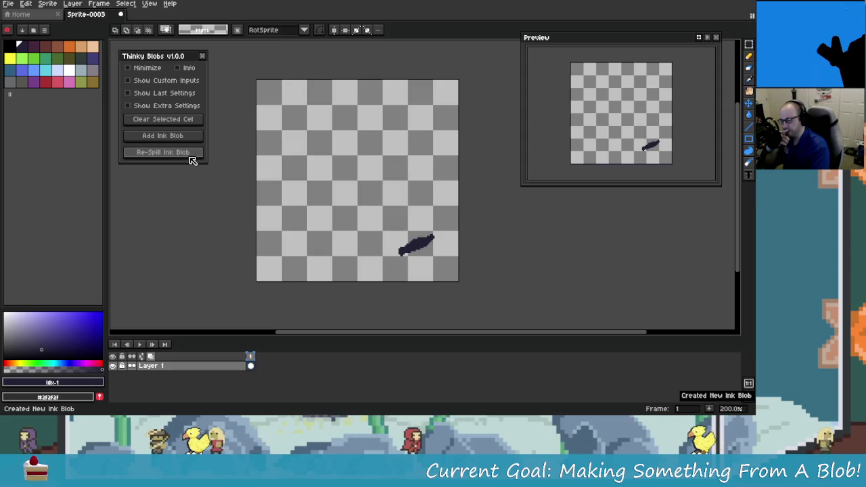
left_click(190, 157)
left_click(190, 157)
left_click(191, 157)
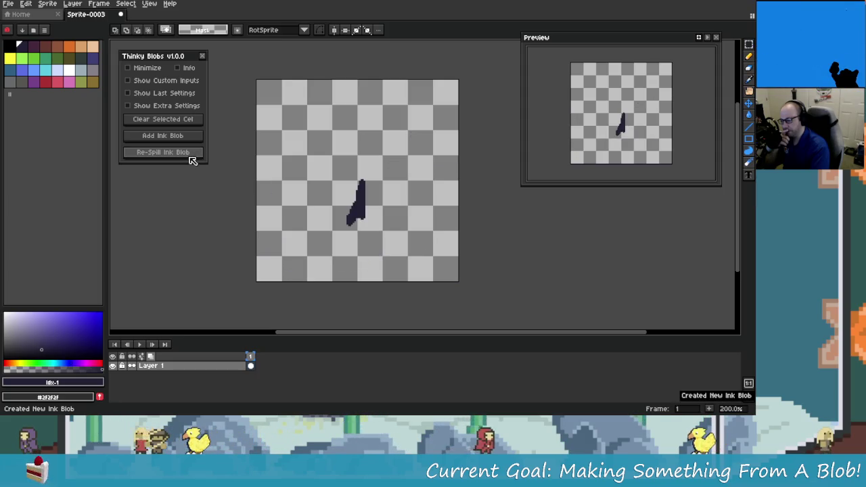
left_click(190, 158)
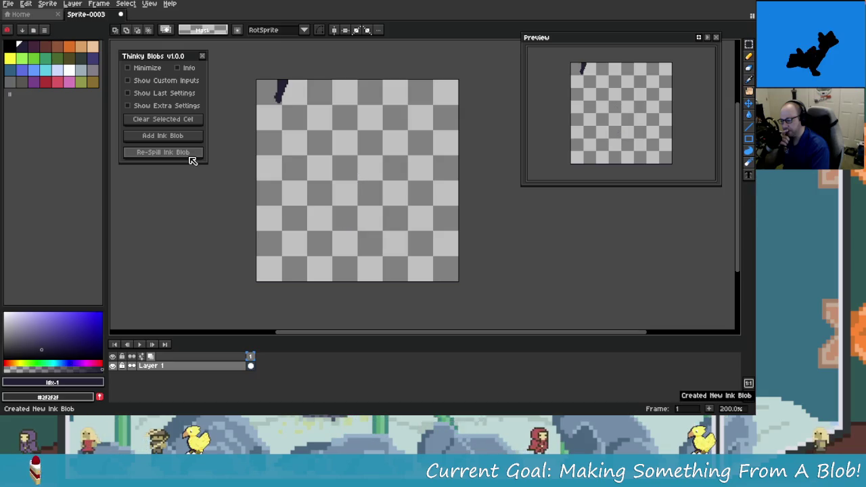
left_click(169, 81)
Change the Thinky Blobs seed to 'brokkisGreatAtDrifting'.
left_click(174, 119)
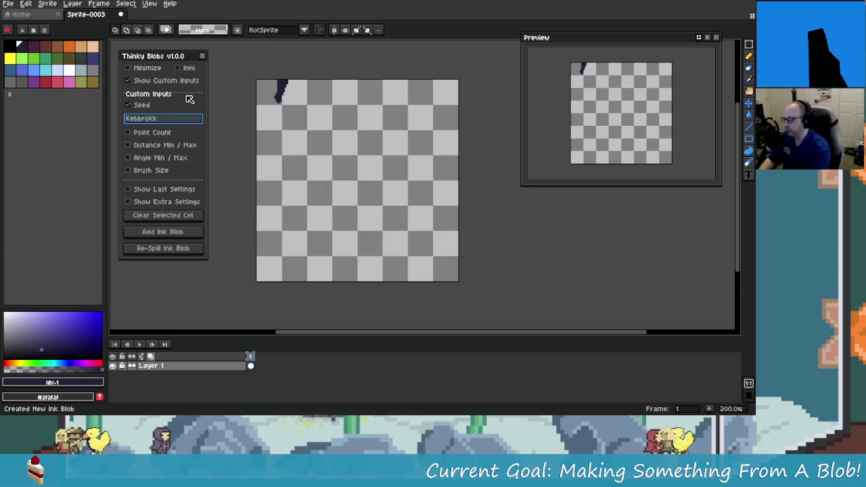
type("is8")
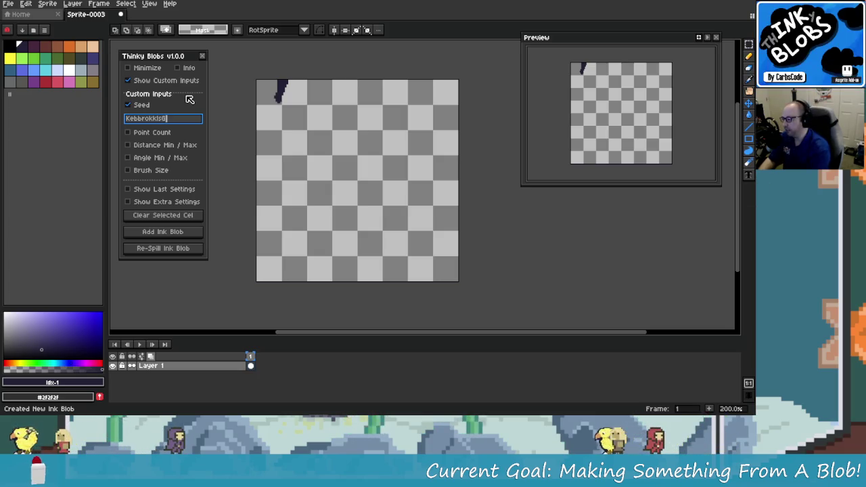
type("reatAt")
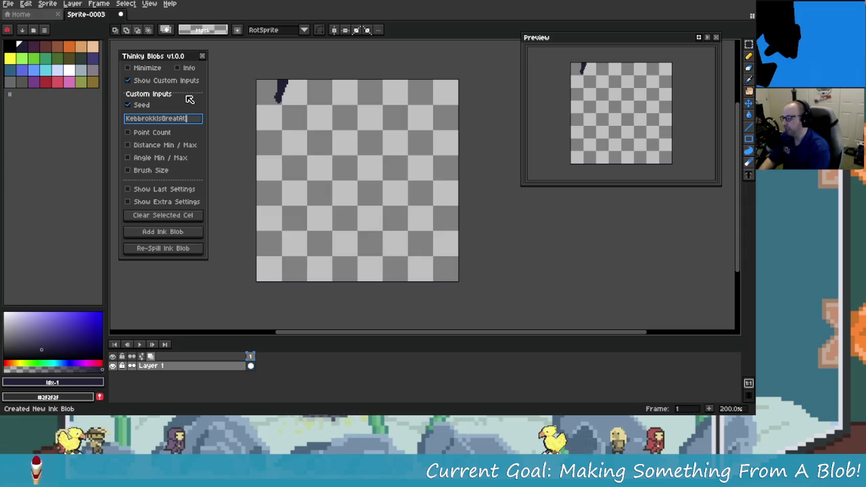
type("Drifting")
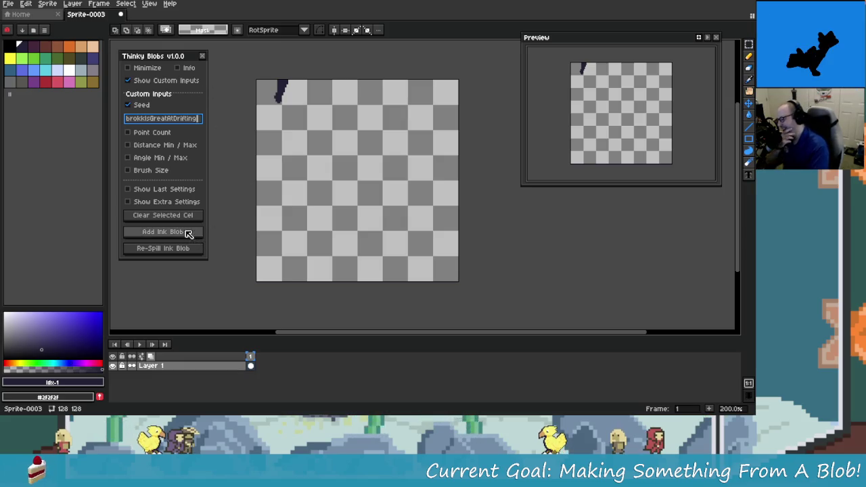
key("Return")
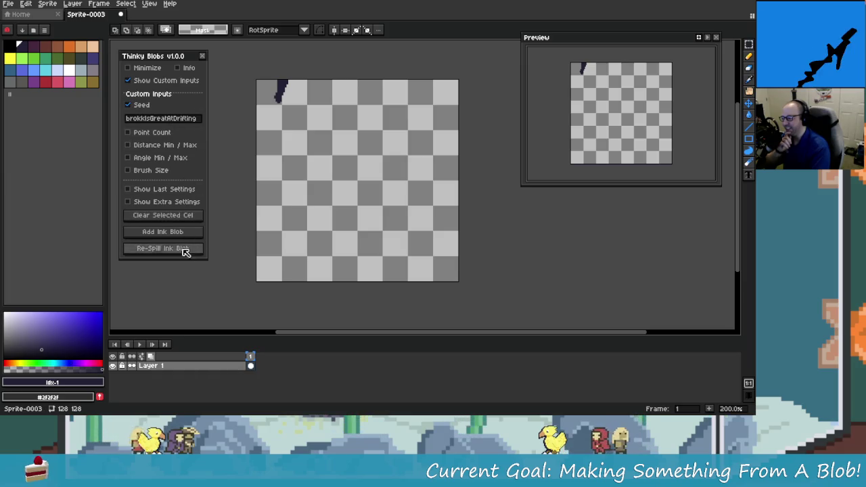
Clear the cel, reveal the placement settings, and add a fresh ink blob to the sprite.
left_click(187, 214)
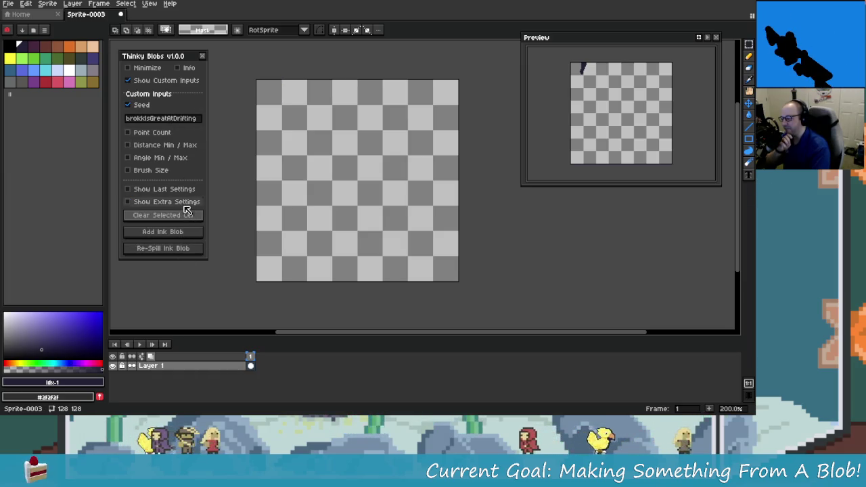
left_click(184, 203)
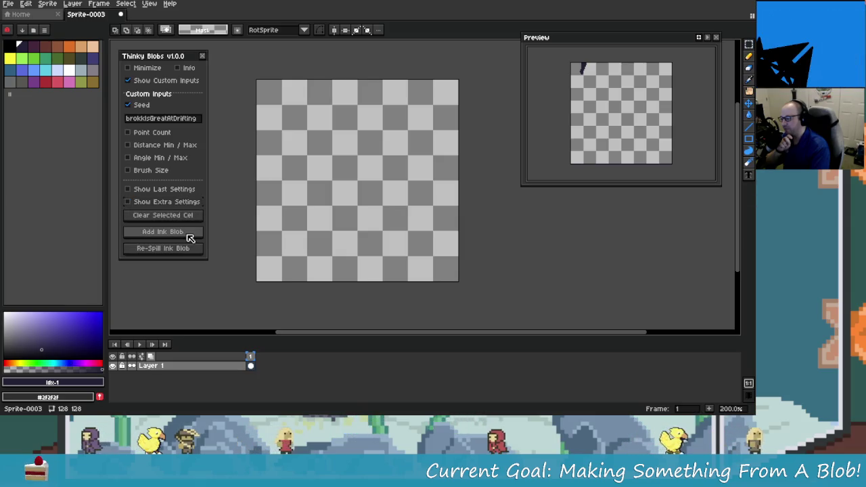
left_click(181, 232)
left_click(179, 250)
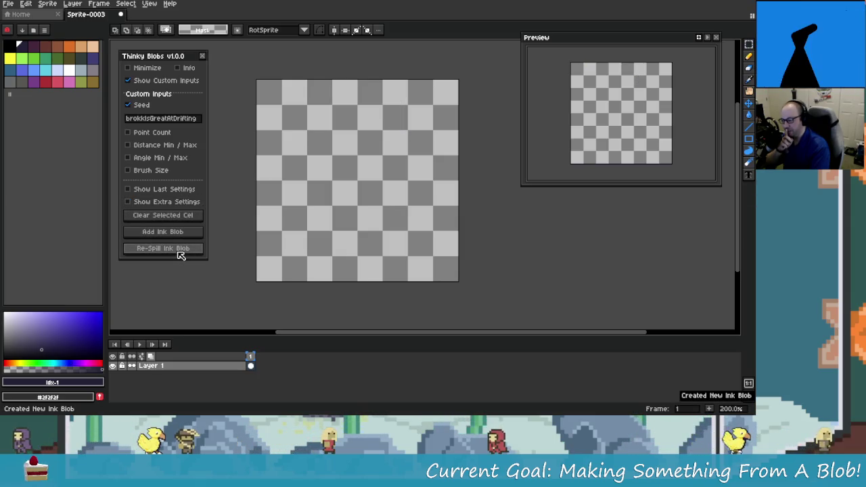
Re-spill the ink blob dozens of times until a small blob lands right of centre, then uncheck Seed.
left_click(180, 250)
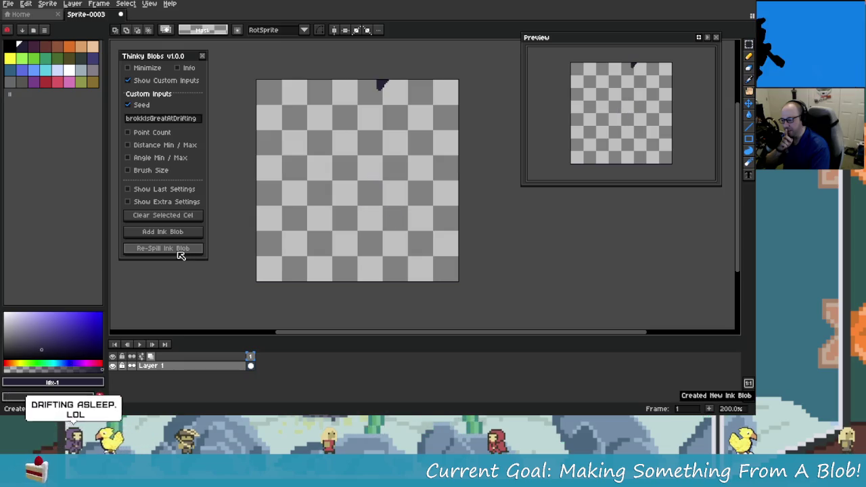
left_click(180, 252)
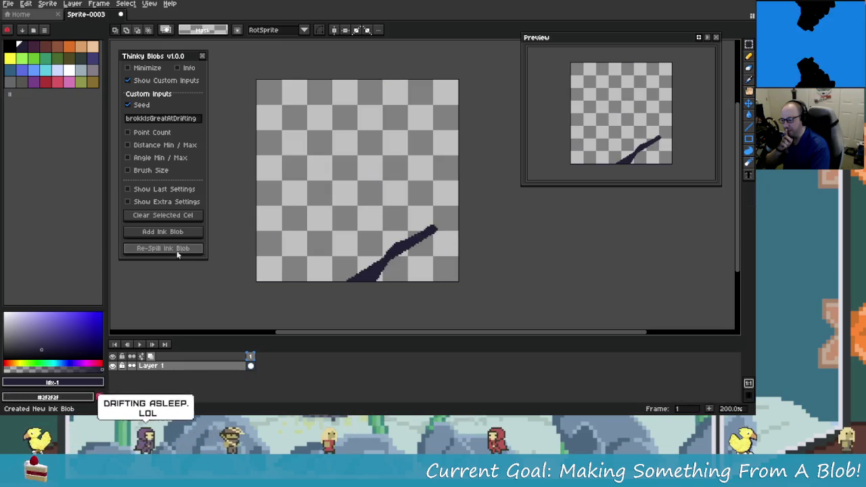
left_click(180, 251)
left_click(179, 252)
left_click(179, 252)
left_click(179, 252)
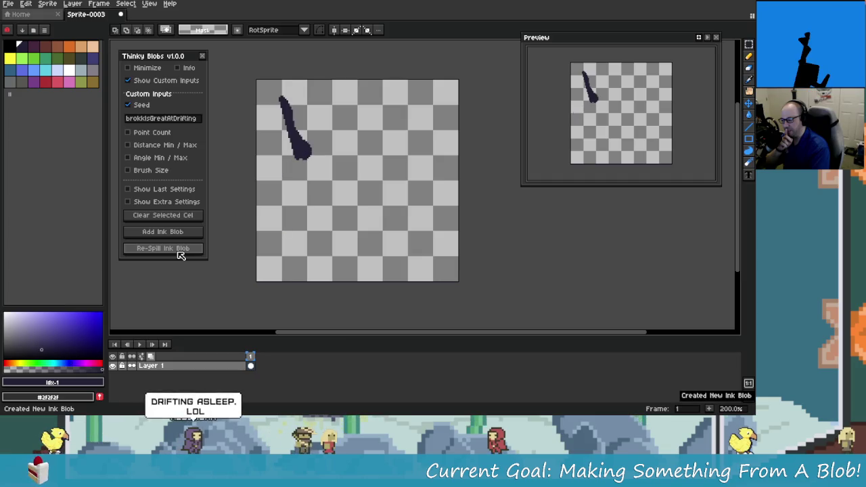
left_click(179, 252)
left_click(179, 252)
left_click(179, 251)
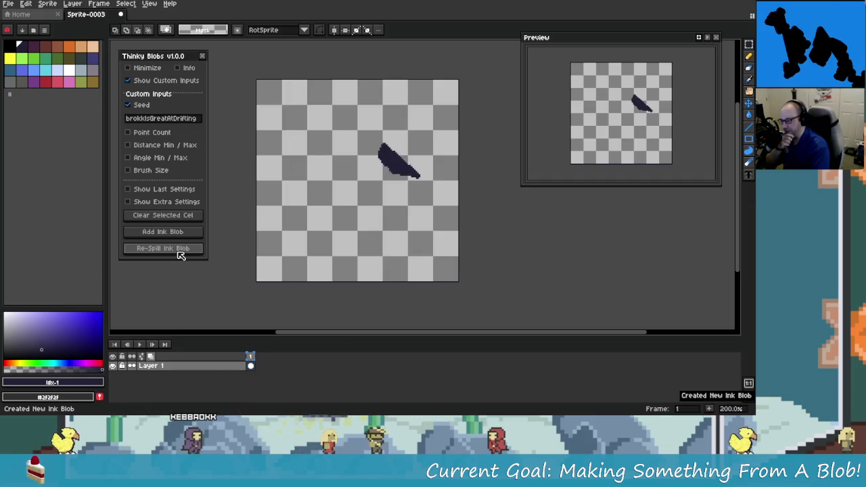
left_click(180, 251)
left_click(179, 252)
left_click(180, 252)
left_click(180, 253)
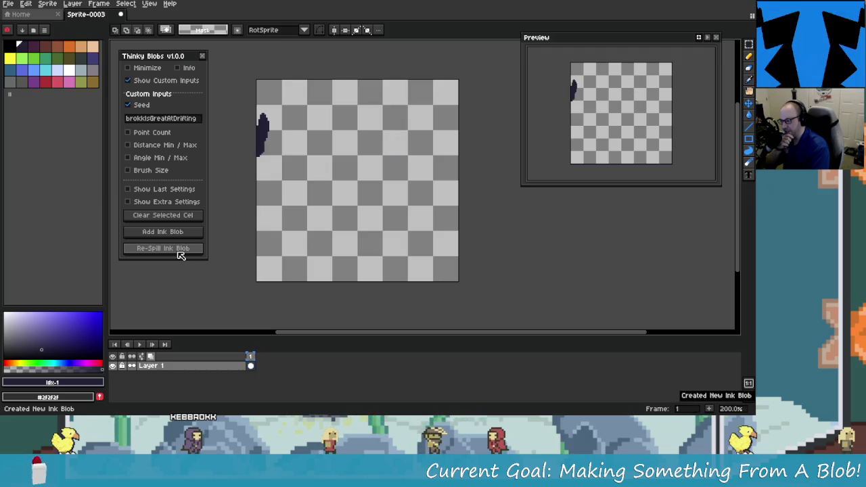
left_click(179, 253)
left_click(178, 254)
left_click(179, 254)
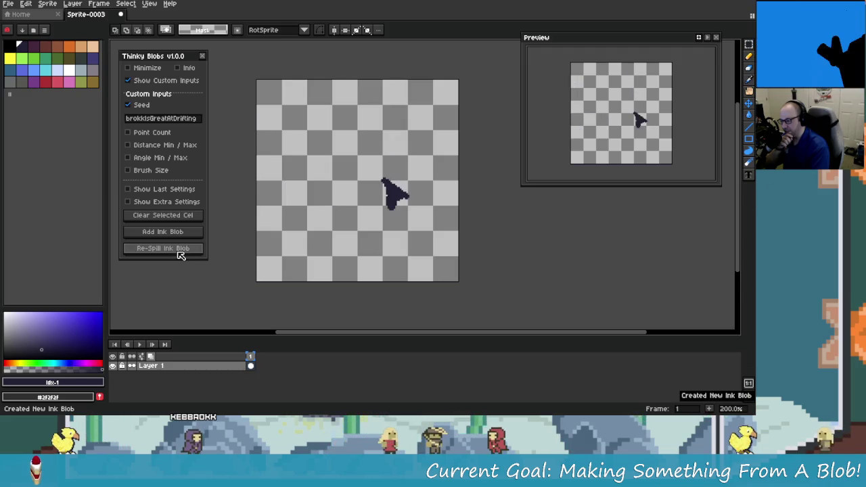
left_click(180, 255)
left_click(179, 255)
left_click(180, 255)
left_click(180, 255)
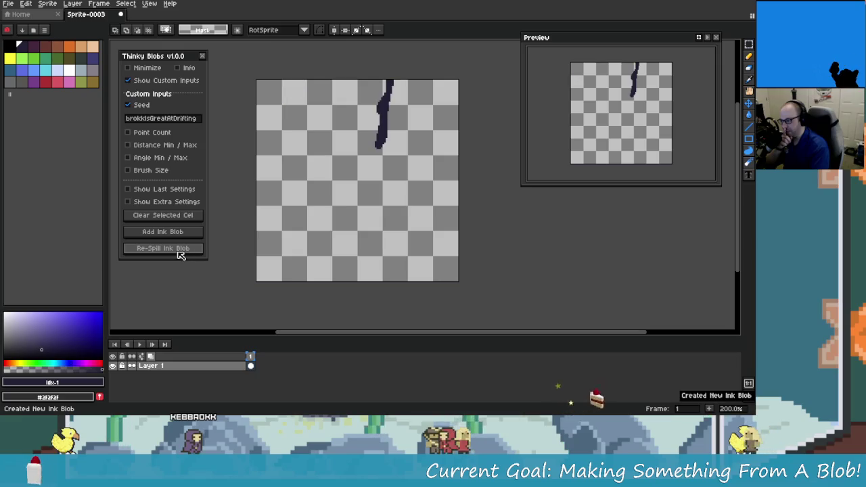
left_click(180, 255)
left_click(180, 255)
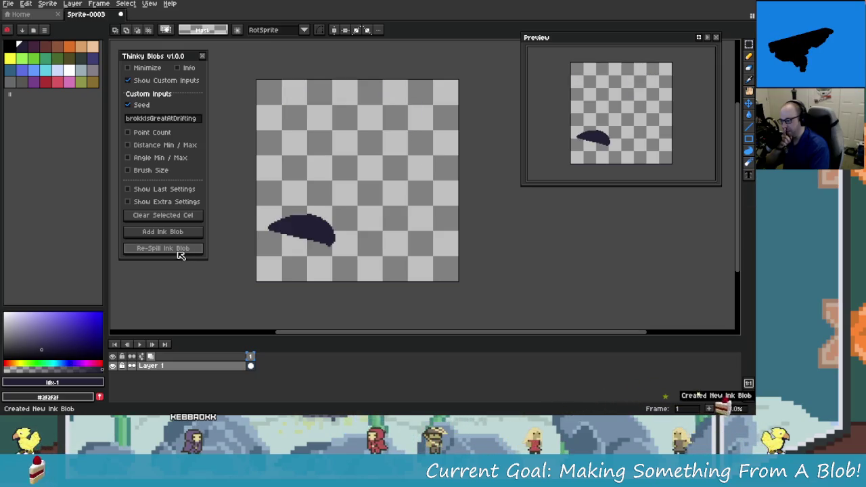
left_click(180, 256)
left_click(180, 255)
left_click(180, 255)
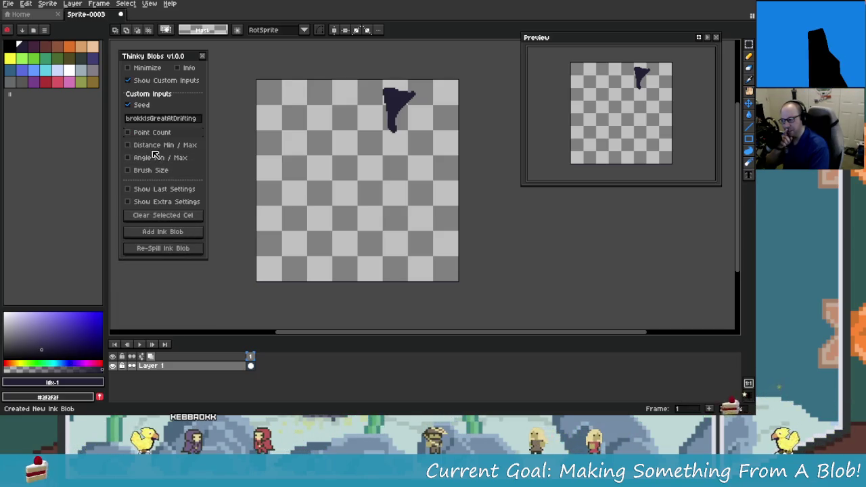
left_click(177, 251)
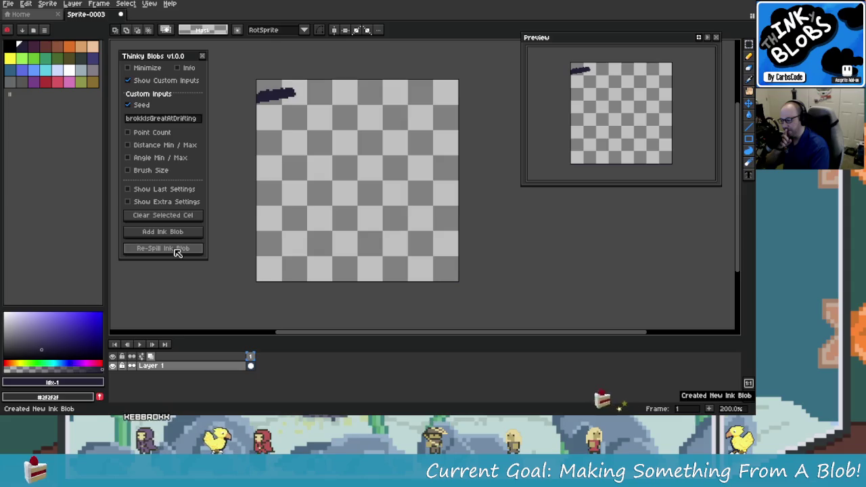
left_click(177, 251)
left_click(177, 251)
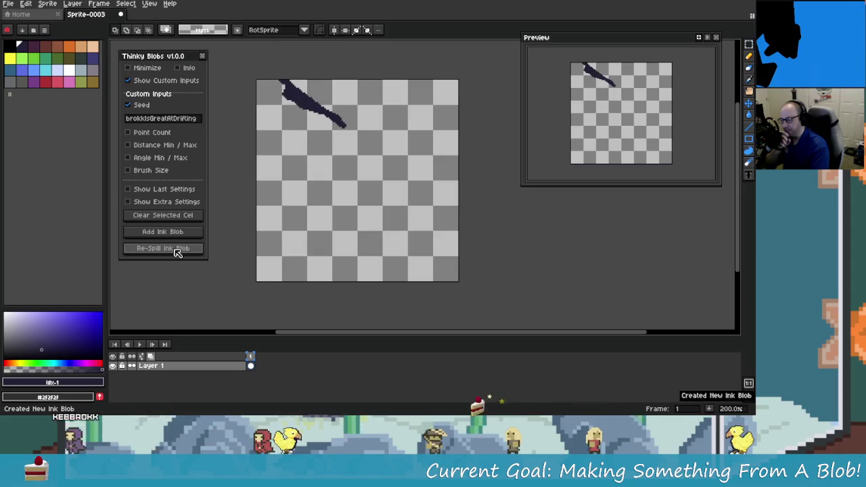
left_click(177, 252)
left_click(177, 252)
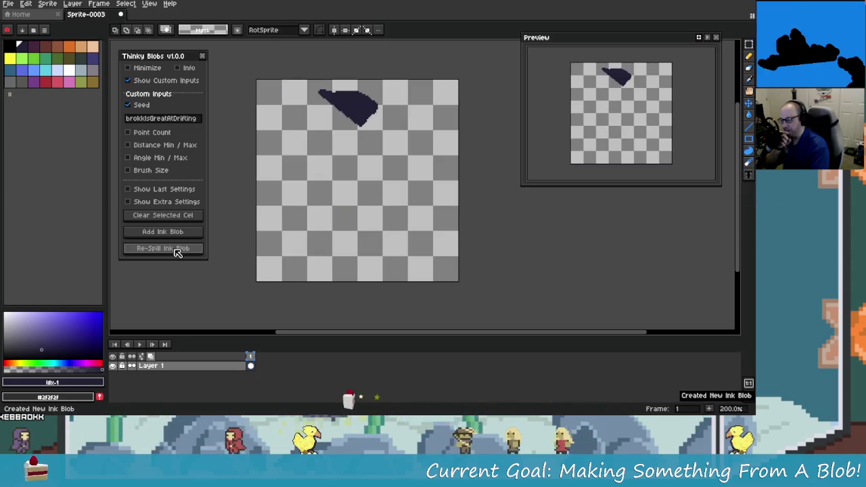
left_click(178, 251)
left_click(177, 251)
left_click(177, 251)
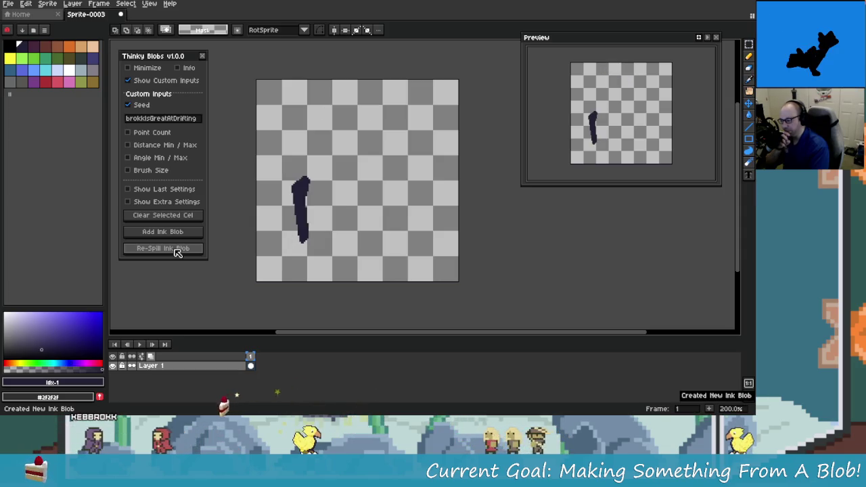
left_click(177, 251)
left_click(177, 251)
left_click(177, 251)
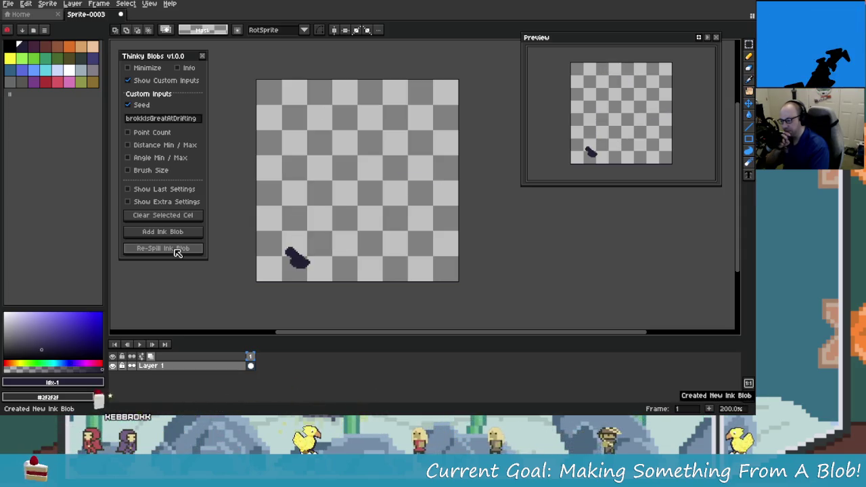
left_click(177, 251)
left_click(177, 251)
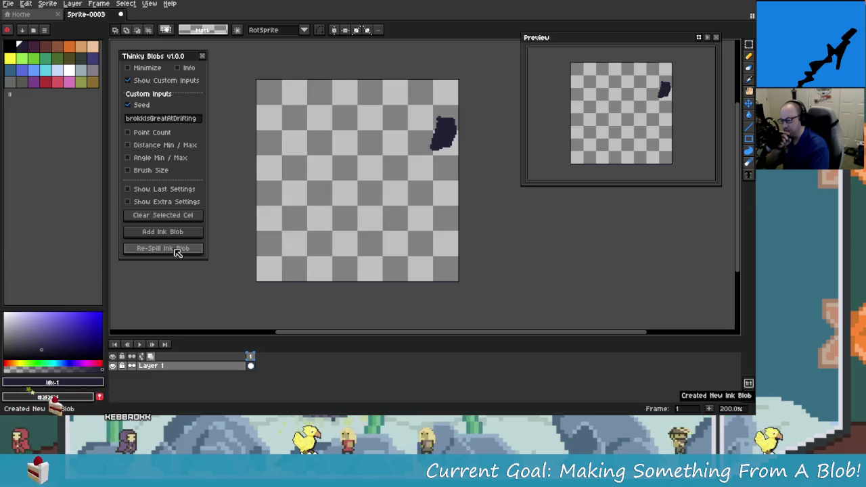
left_click(177, 251)
left_click(177, 251)
left_click(177, 252)
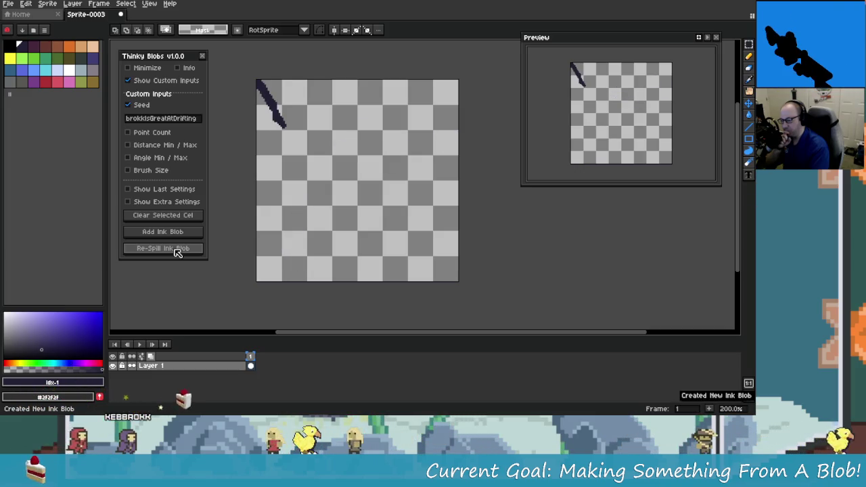
left_click(177, 251)
left_click(177, 251)
left_click(177, 251)
left_click(178, 251)
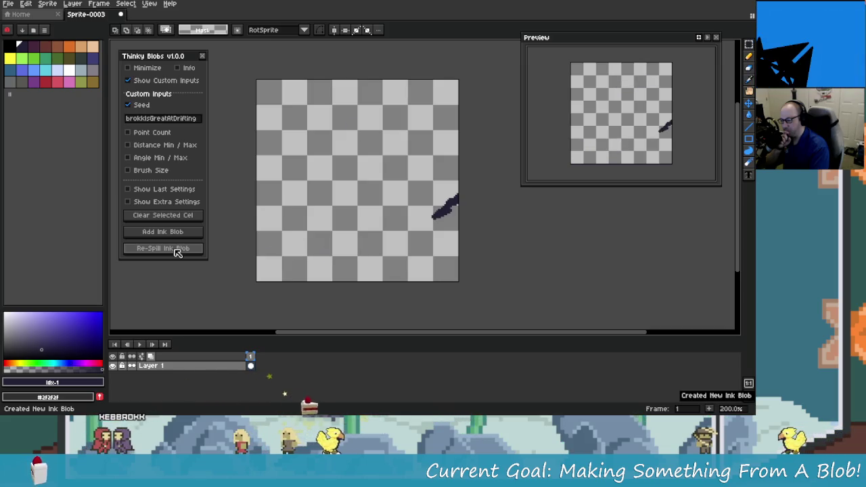
left_click(177, 251)
left_click(177, 252)
left_click(178, 251)
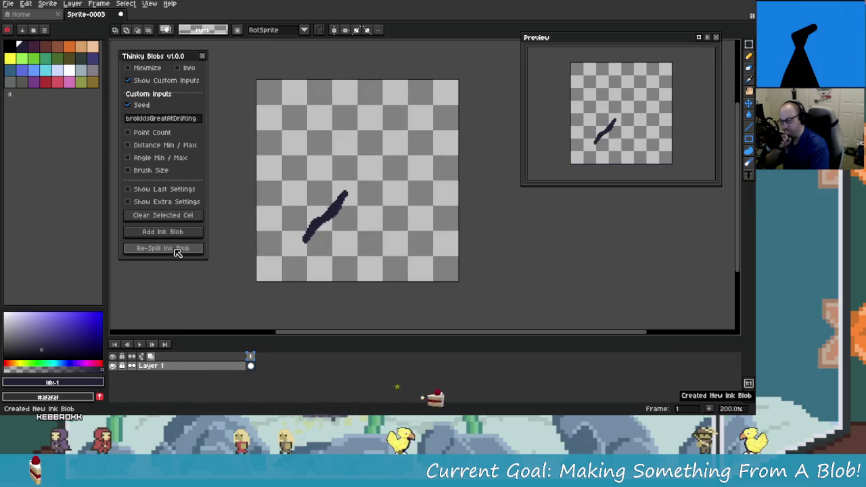
left_click(177, 252)
left_click(177, 251)
left_click(177, 251)
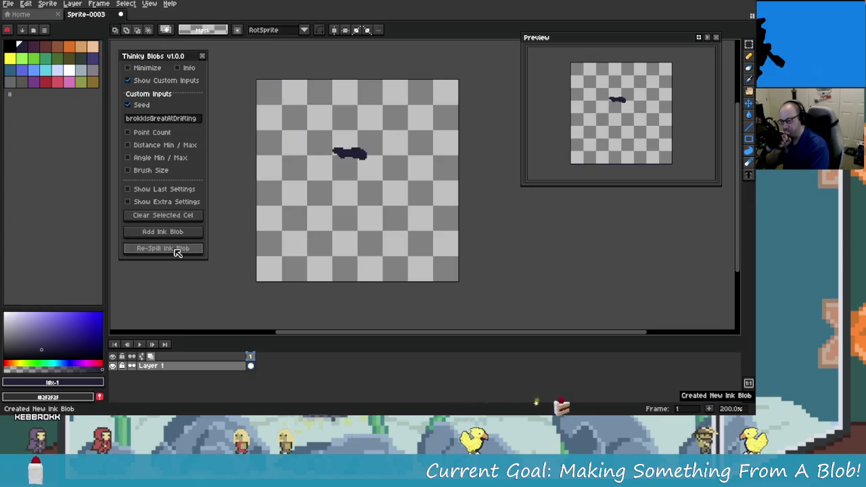
left_click(178, 251)
left_click(178, 251)
left_click(177, 251)
left_click(177, 251)
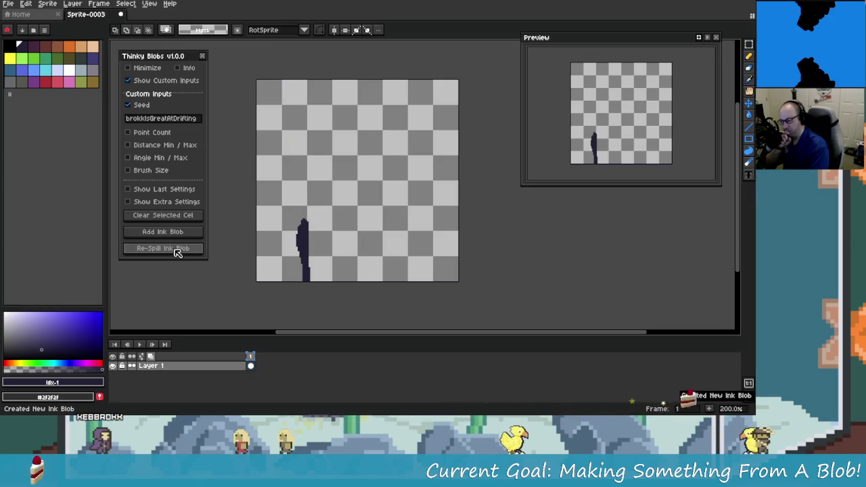
left_click(177, 251)
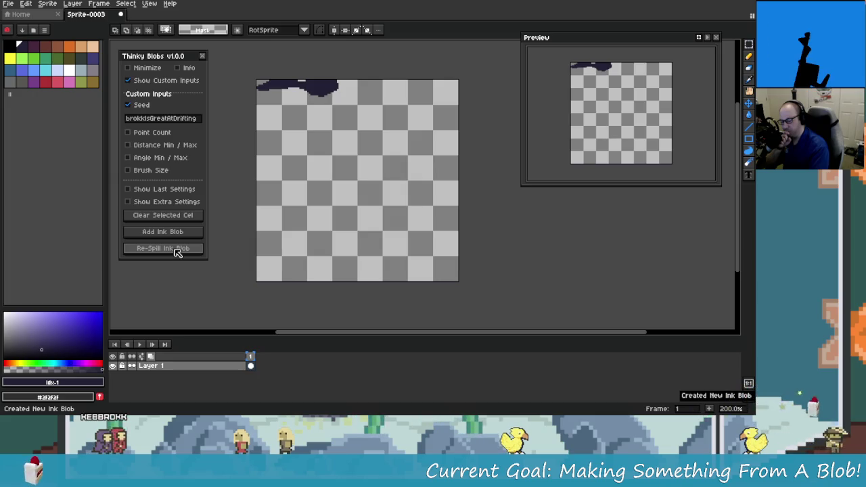
left_click(178, 251)
left_click(178, 251)
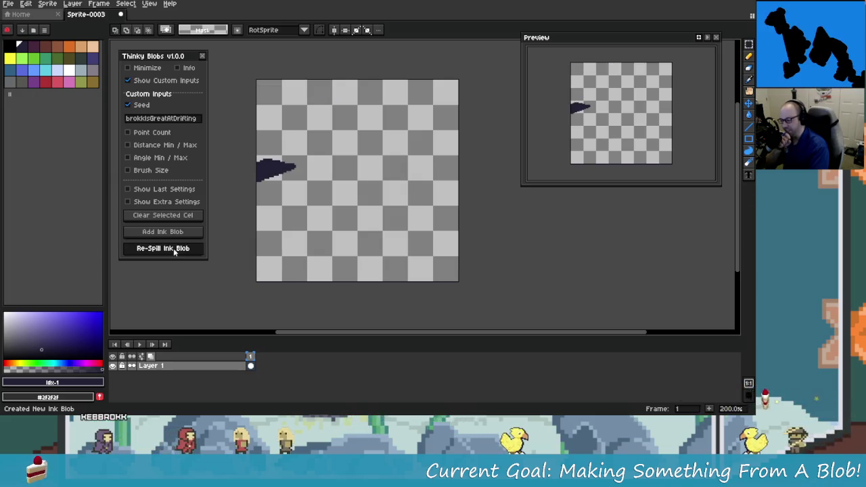
left_click(178, 251)
left_click(177, 251)
left_click(178, 251)
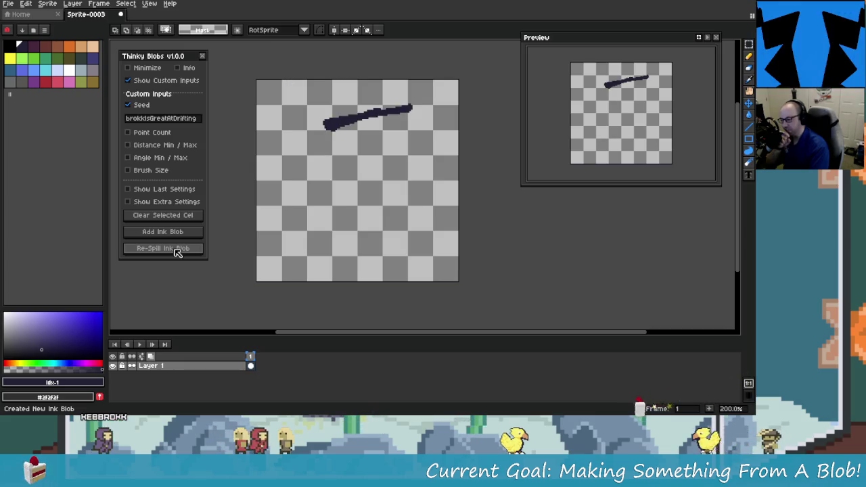
left_click(178, 252)
left_click(178, 251)
left_click(177, 251)
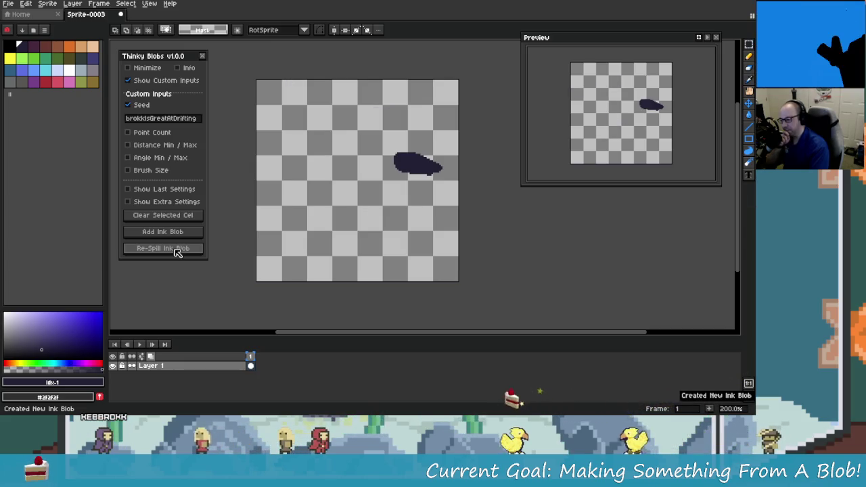
left_click(177, 251)
left_click(177, 251)
left_click(178, 252)
left_click(178, 251)
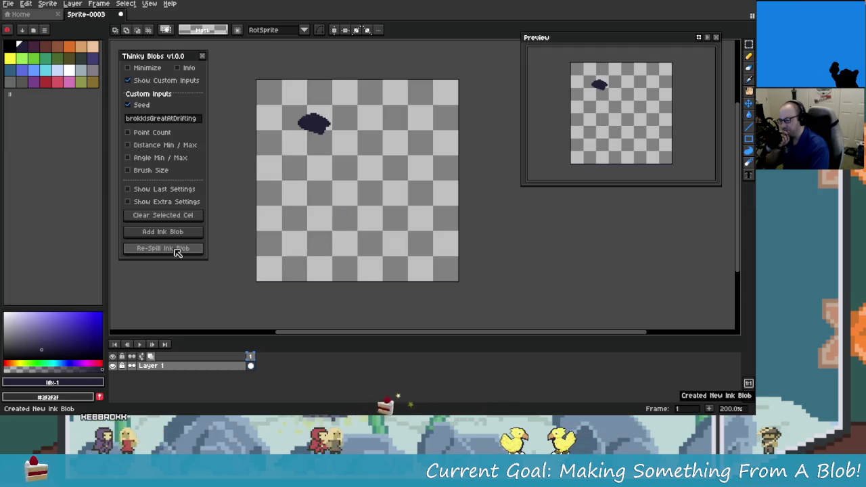
left_click(177, 251)
left_click(176, 250)
left_click(175, 249)
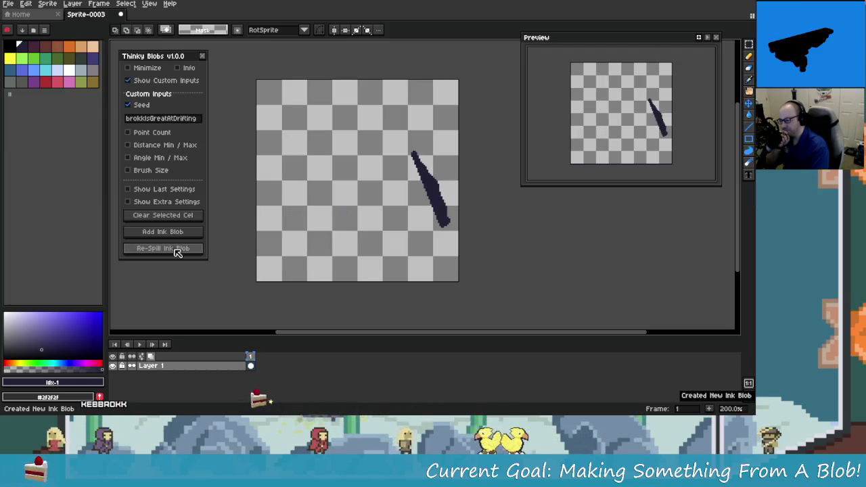
left_click(175, 250)
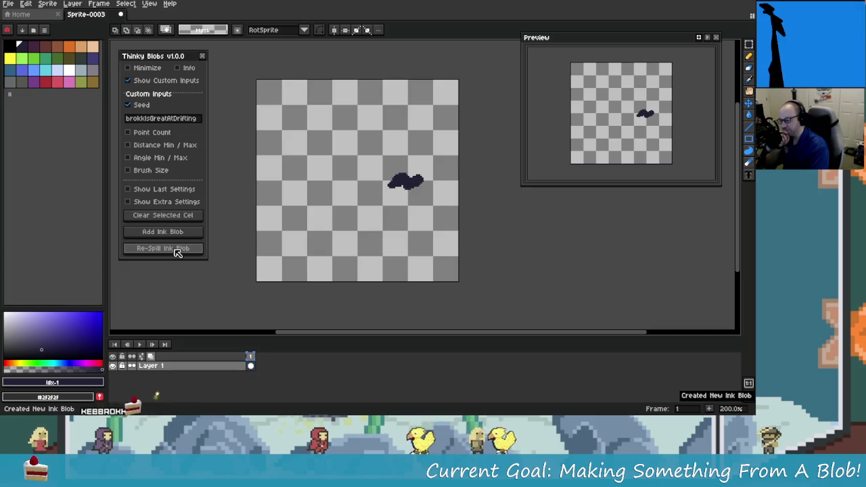
left_click(161, 105)
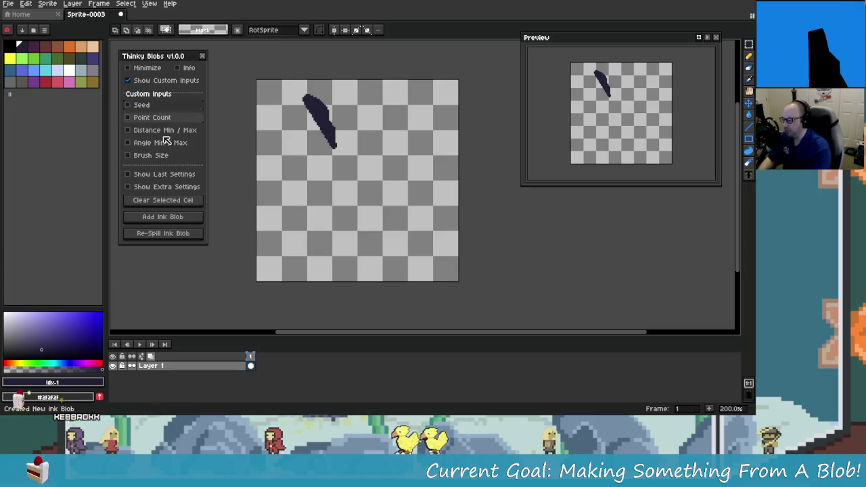
Test unseeded random blobs by spilling and re-spilling a few, then clear the cel.
left_click(180, 200)
left_click(178, 237)
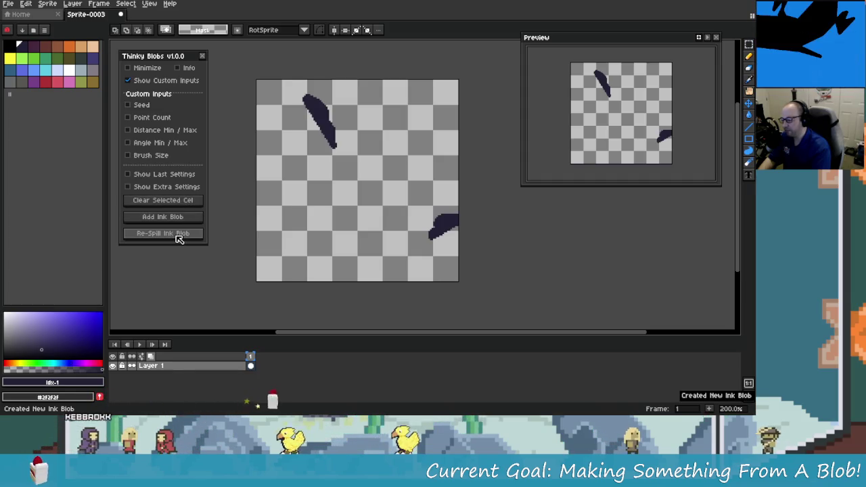
left_click(173, 200)
left_click(180, 233)
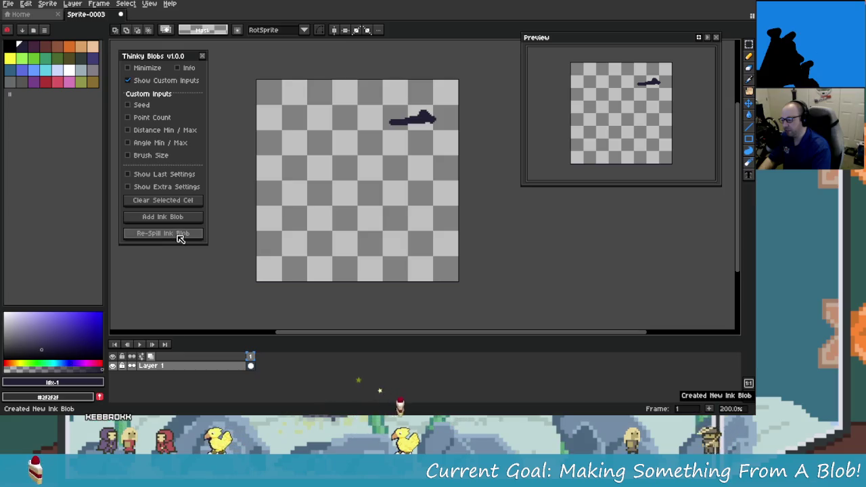
left_click(179, 233)
left_click(180, 234)
left_click(173, 202)
Toggle the fixed Seed on and back off, then close the Thinky Blobs panel.
left_click(161, 107)
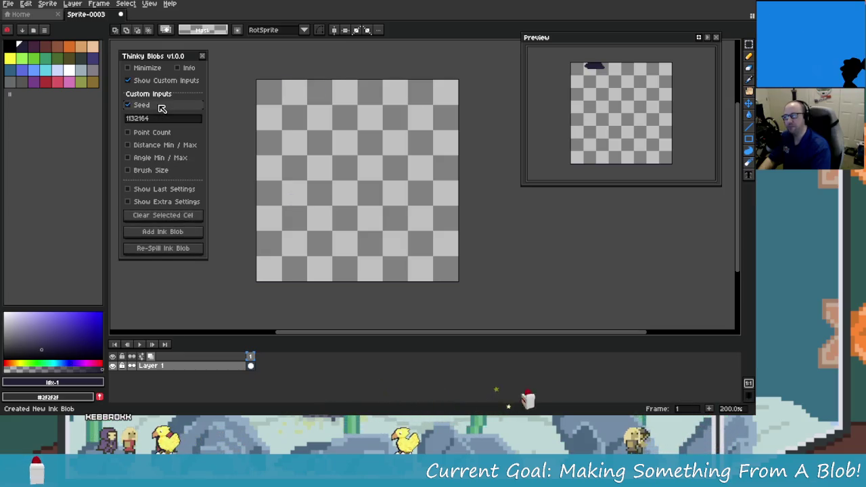
left_click(161, 107)
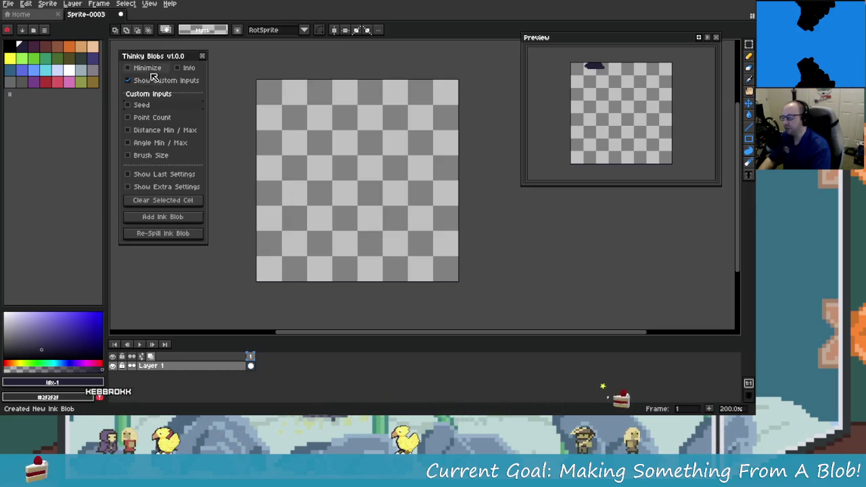
left_click(202, 57)
left_click(99, 3)
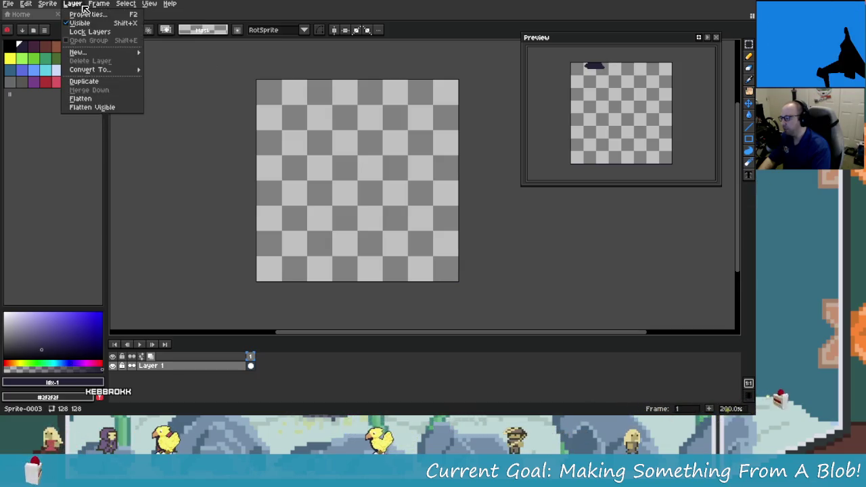
Reopen Thinky Blobs, move the dialog clear of the sprite, and add an ink blob.
left_click(112, 32)
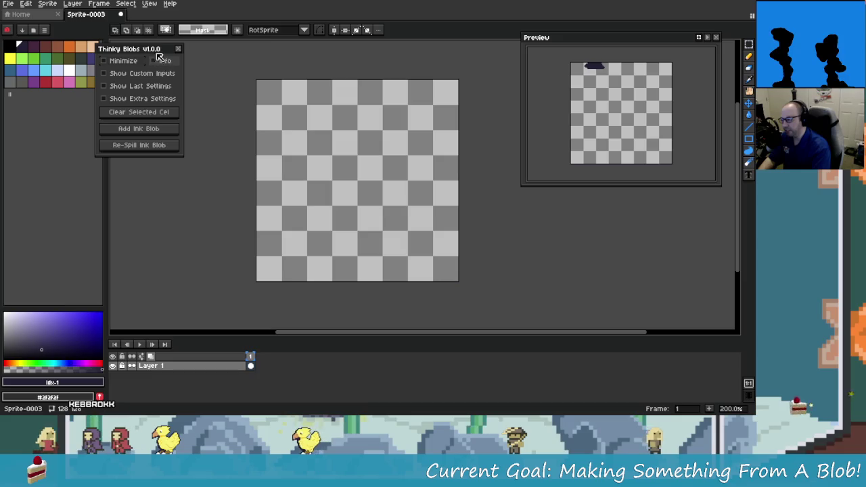
left_click_drag(161, 52, 190, 80)
left_click(177, 157)
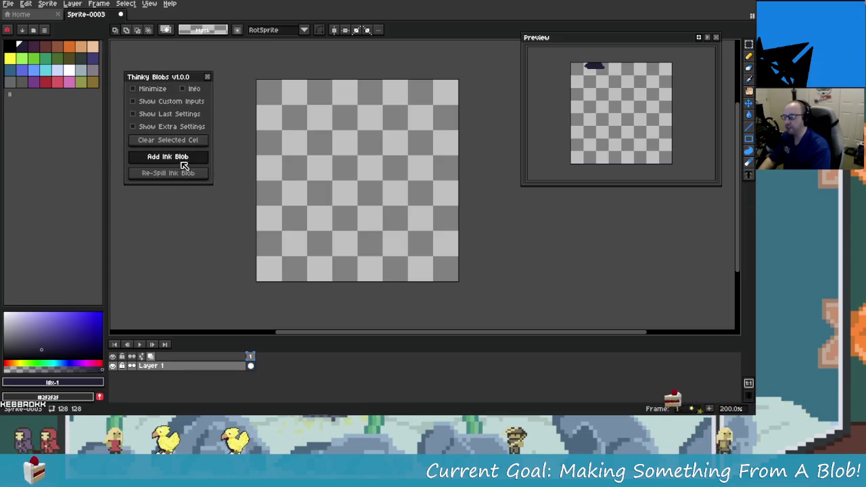
Re-spill the ink blob repeatedly, producing shapes such as a long diagonal stroke.
left_click(191, 178)
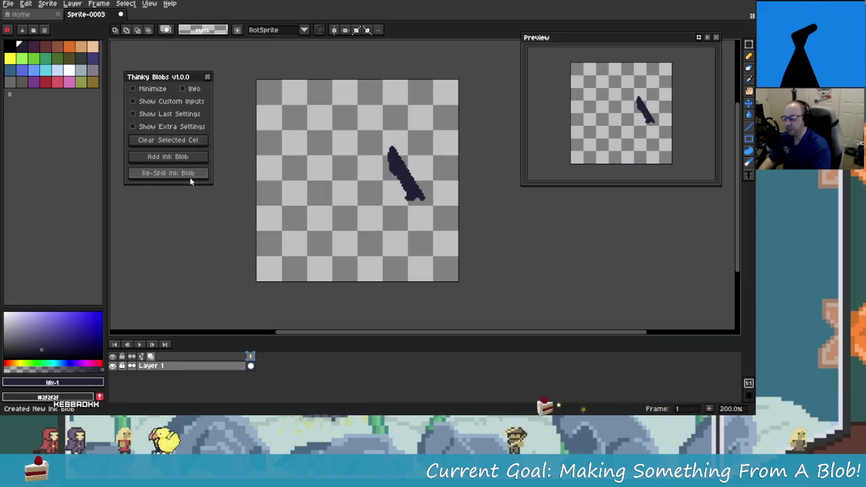
left_click(192, 178)
left_click(192, 177)
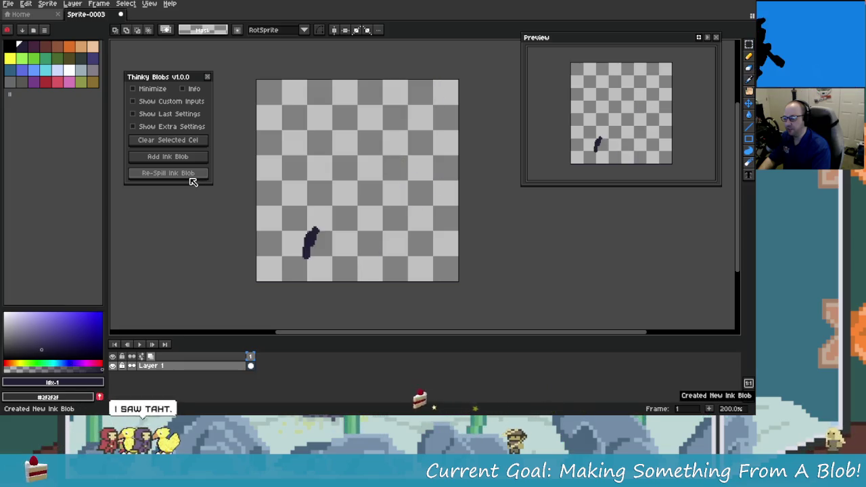
left_click(192, 178)
left_click(191, 177)
left_click(191, 178)
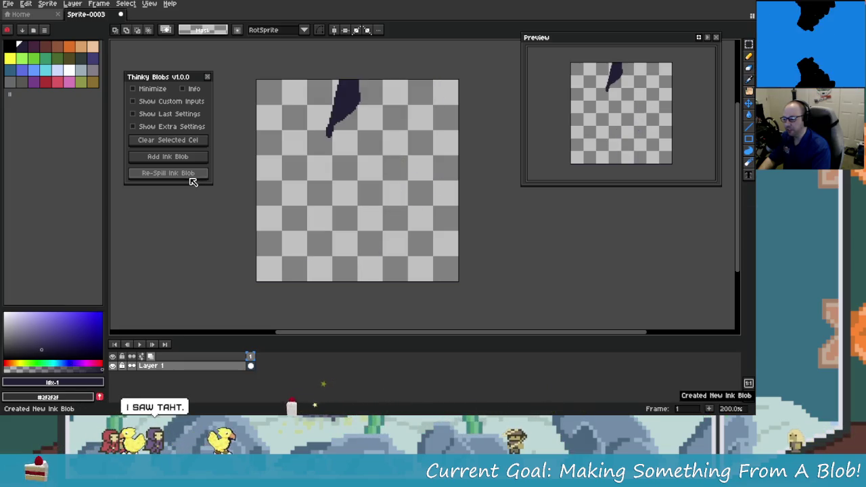
left_click(193, 179)
left_click(191, 177)
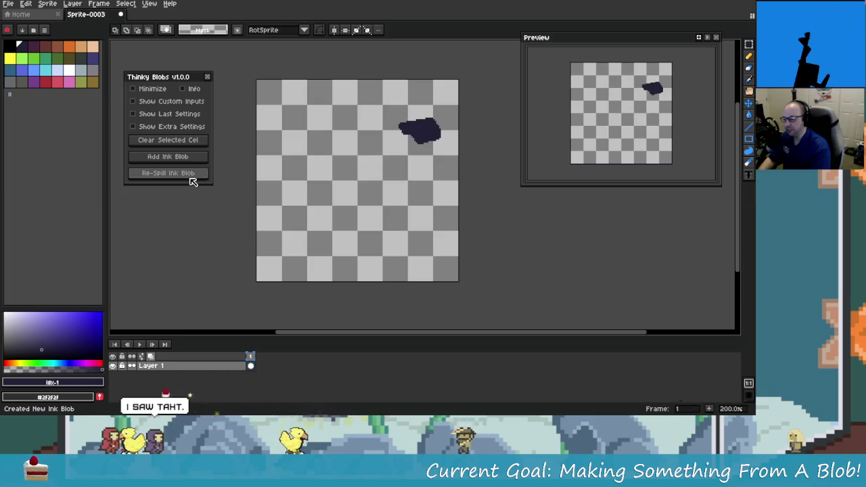
left_click(192, 177)
left_click(192, 178)
left_click(168, 174)
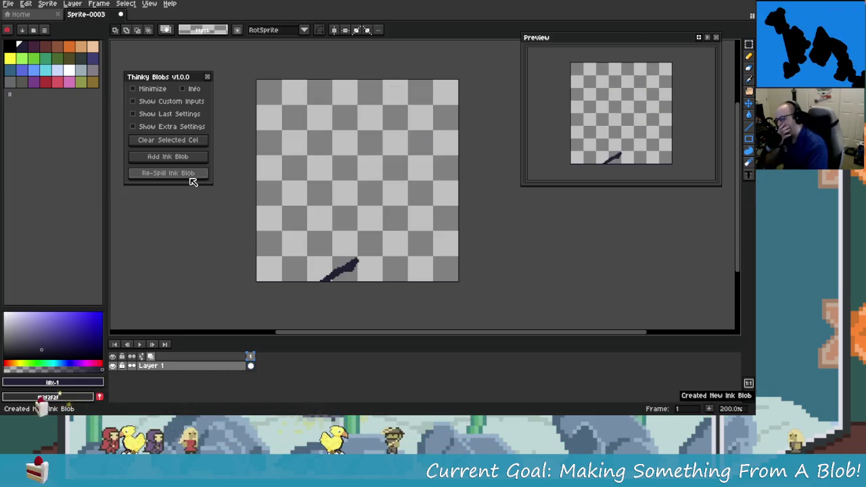
left_click(168, 174)
left_click(168, 174)
Clear the diagonal stroke, add a new blob, and re-spill it several times.
left_click(192, 178)
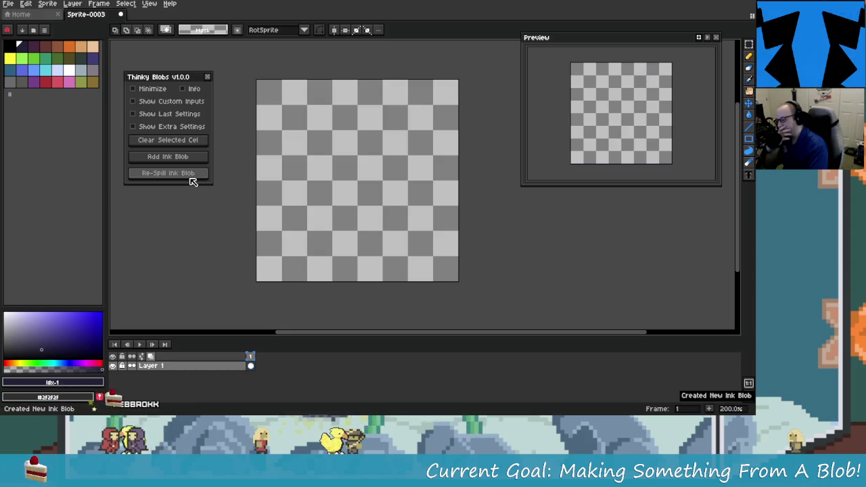
left_click(191, 177)
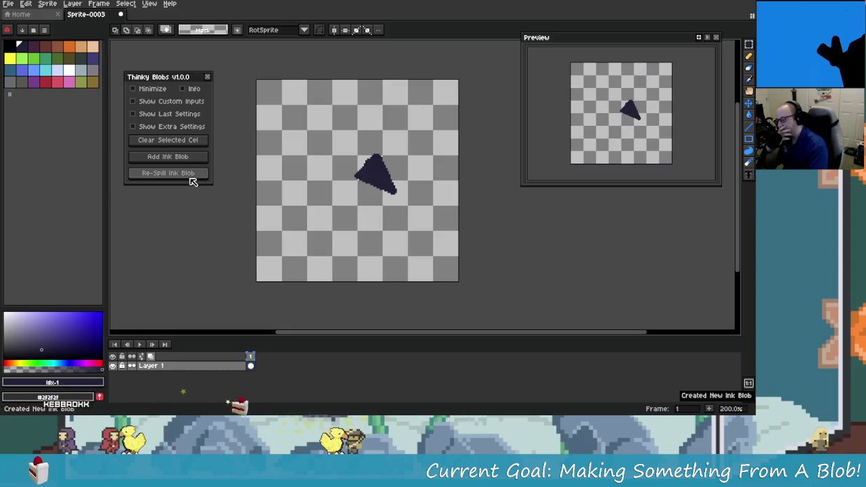
left_click(191, 178)
left_click(192, 178)
left_click(192, 178)
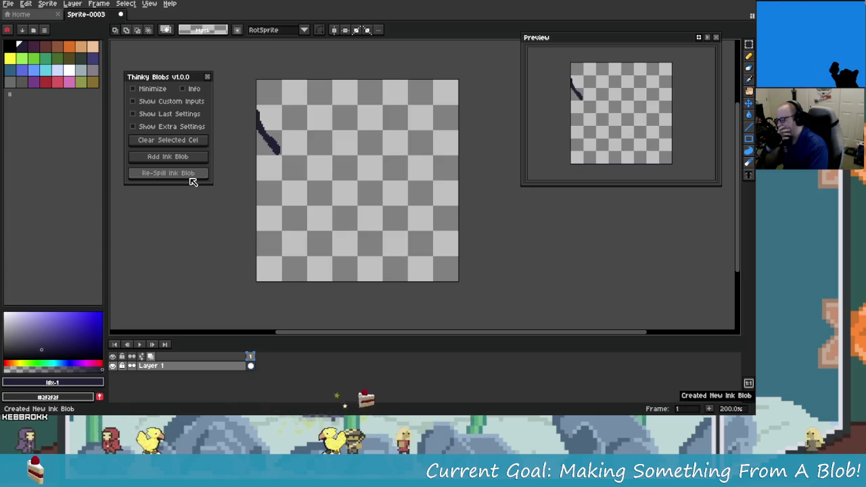
left_click(192, 178)
left_click(192, 178)
Re-spill until a short curved stroke sits at the left edge, then show Custom Inputs.
left_click(191, 177)
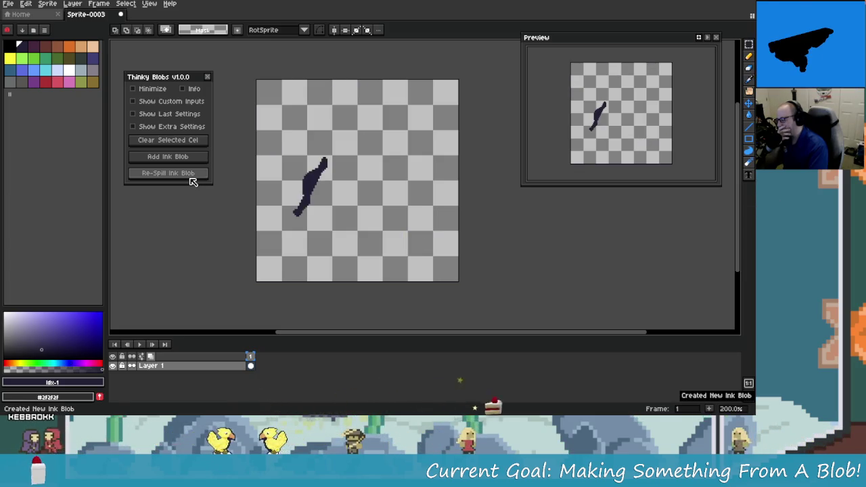
left_click(192, 178)
left_click(192, 178)
left_click(191, 177)
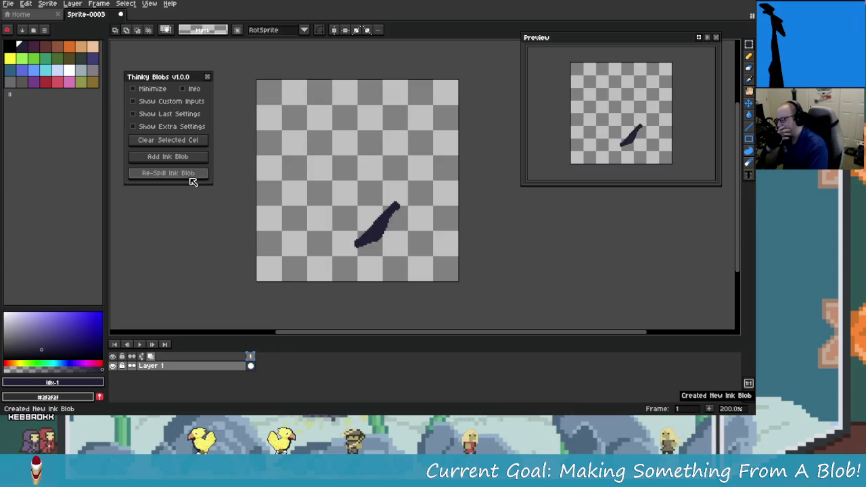
left_click(191, 178)
left_click(191, 178)
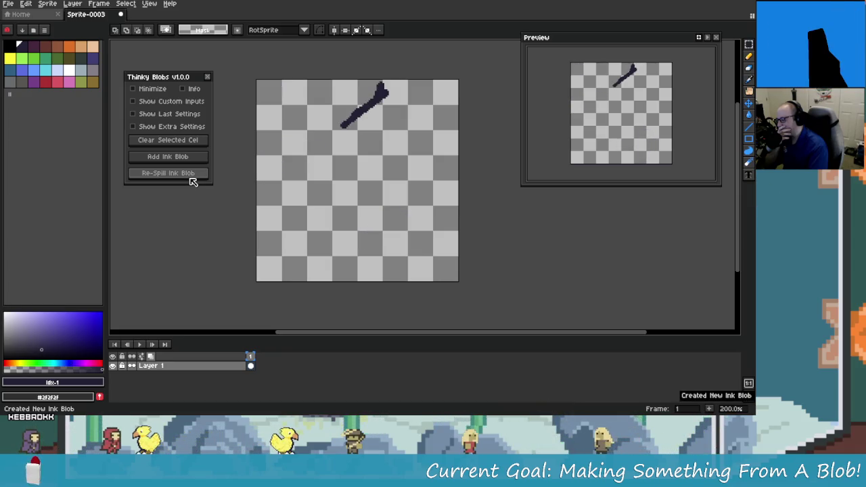
left_click(192, 177)
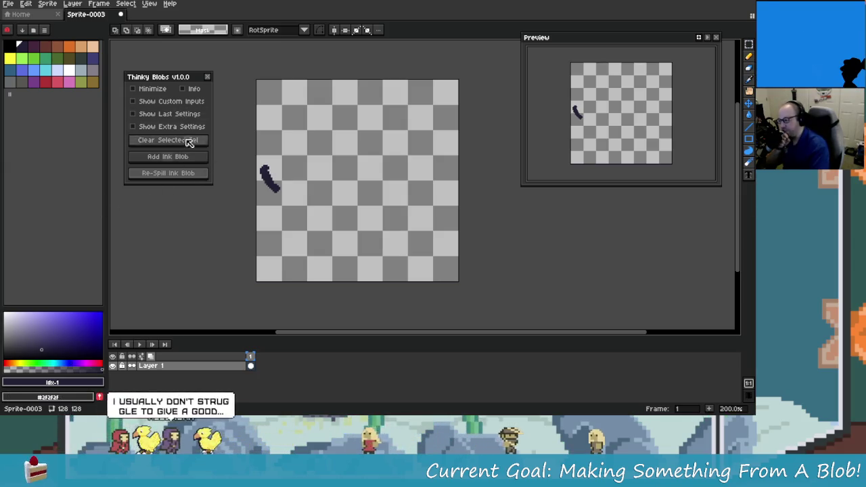
left_click(176, 101)
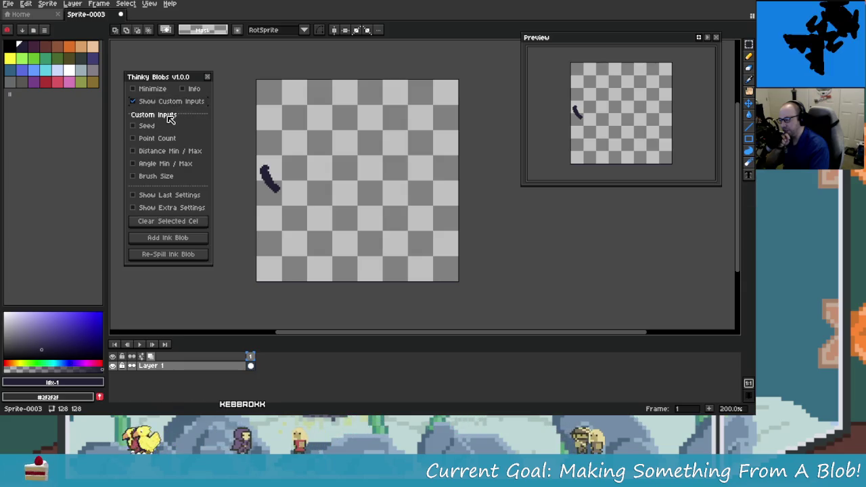
left_click(169, 126)
left_click(173, 126)
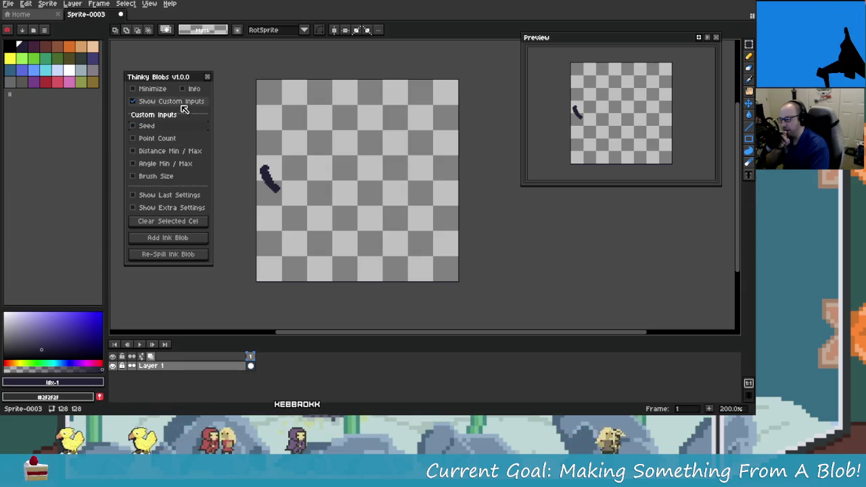
left_click(183, 152)
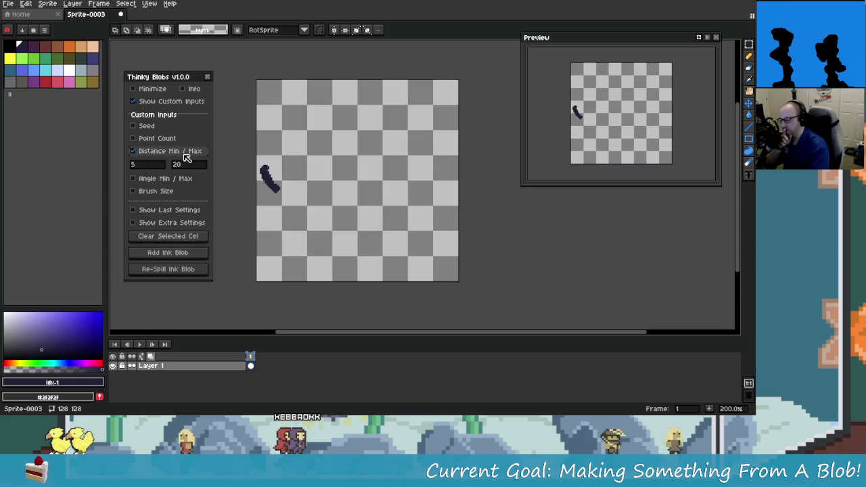
left_click(184, 154)
left_click(186, 163)
left_click(188, 164)
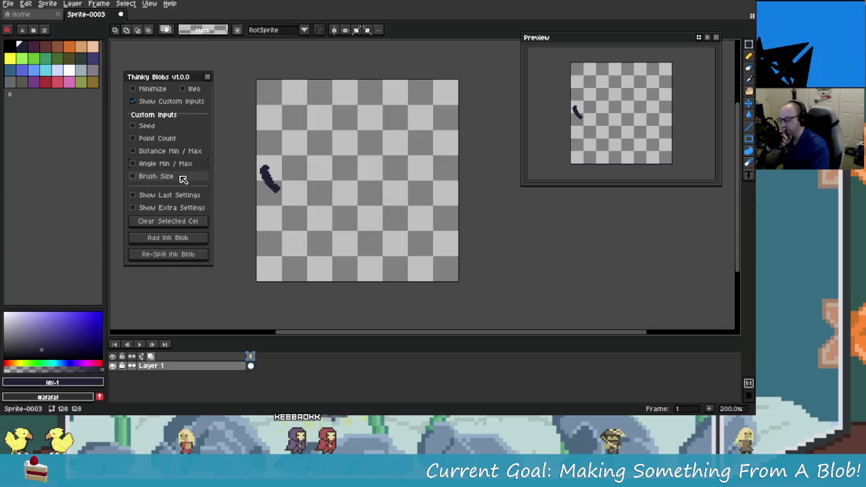
left_click(184, 177)
left_click(184, 177)
left_click(170, 127)
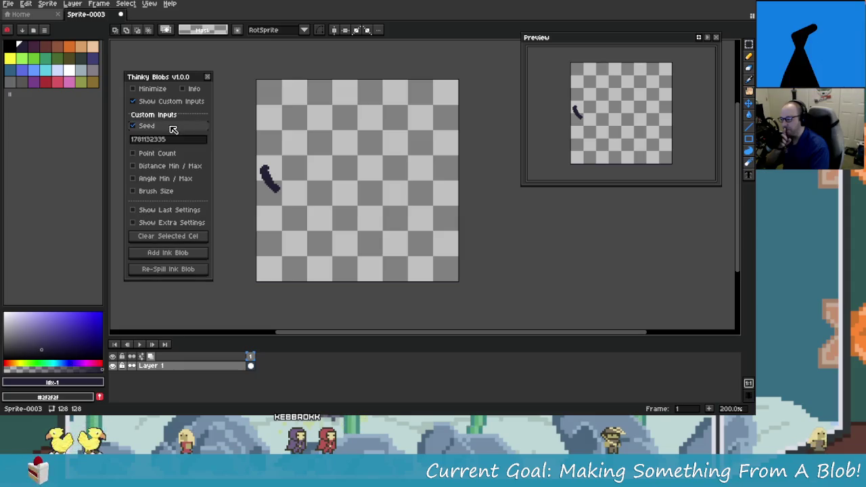
left_click(170, 126)
left_click(177, 139)
left_click(177, 139)
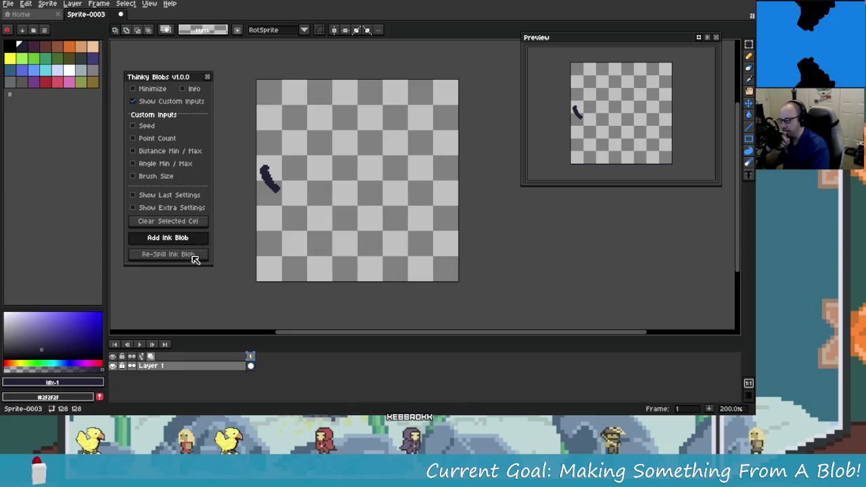
left_click(196, 224)
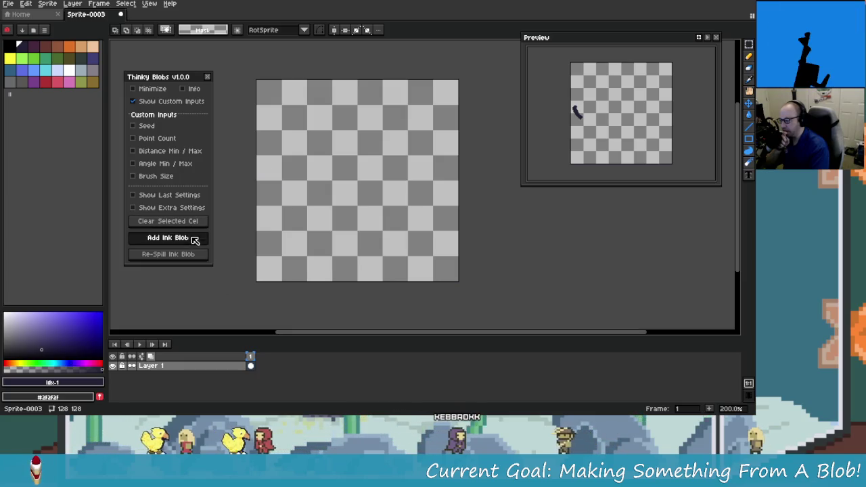
Add an ink blob, then re-spill it until a compact dark blob sits just below the canvas centre.
left_click(196, 239)
left_click(195, 254)
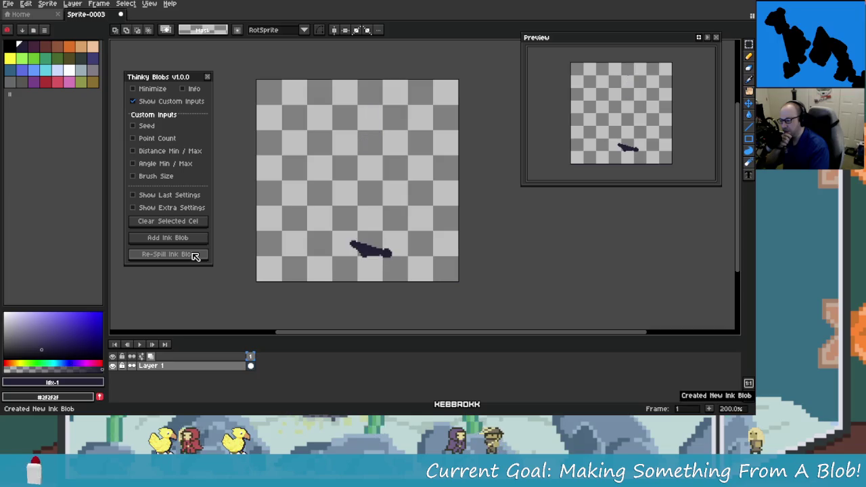
left_click(195, 255)
left_click(195, 254)
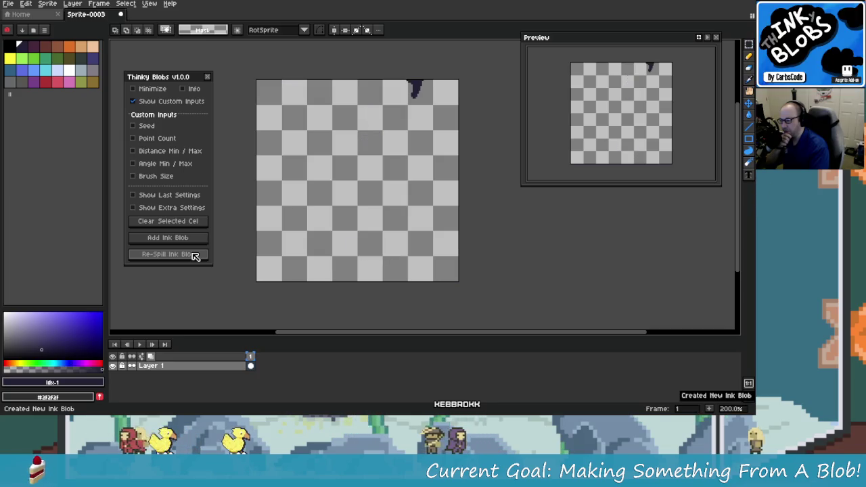
left_click(196, 256)
left_click(196, 255)
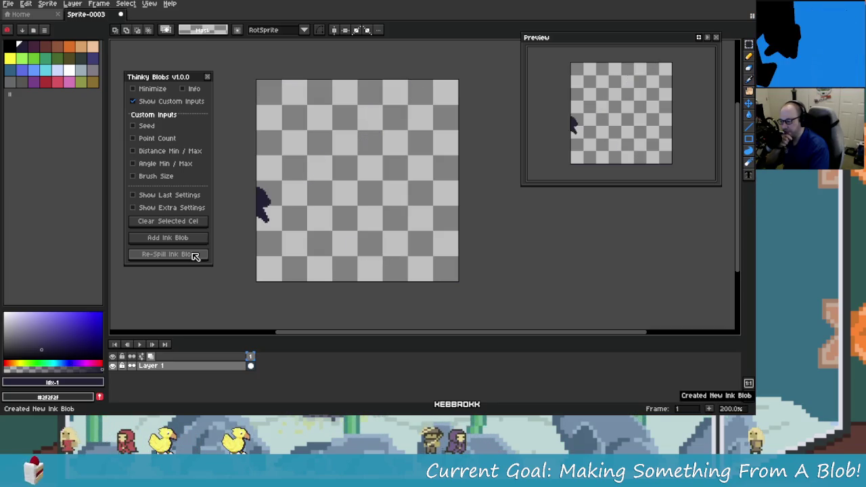
left_click(195, 255)
left_click(195, 255)
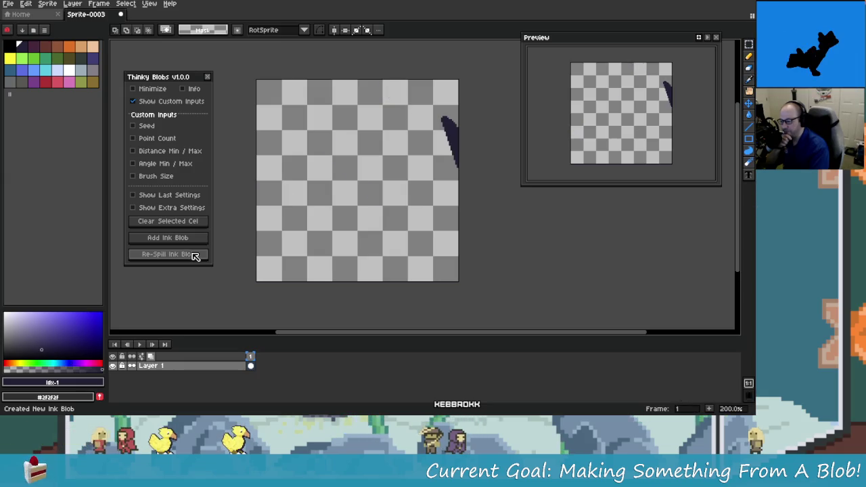
left_click(195, 255)
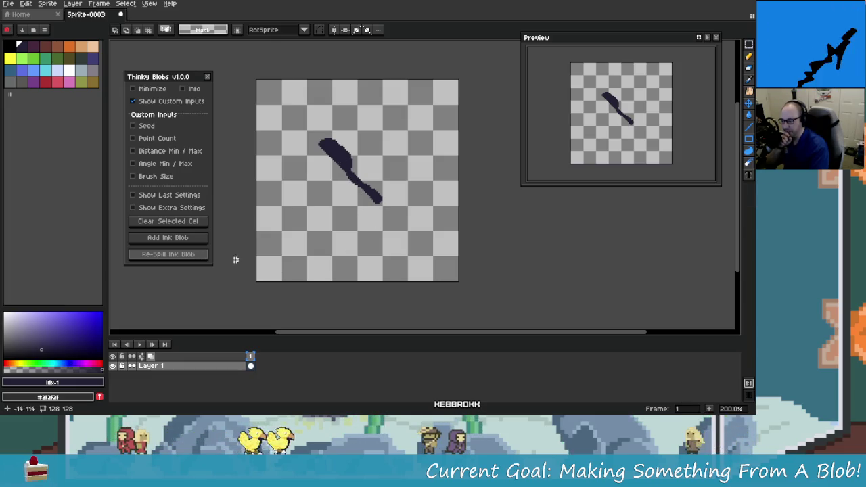
left_click(177, 256)
left_click(178, 256)
left_click(177, 256)
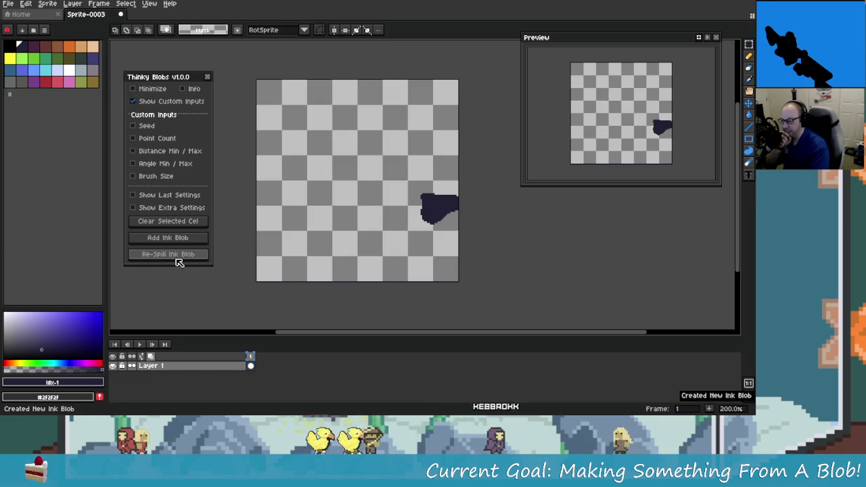
left_click(176, 258)
left_click(176, 257)
left_click(176, 258)
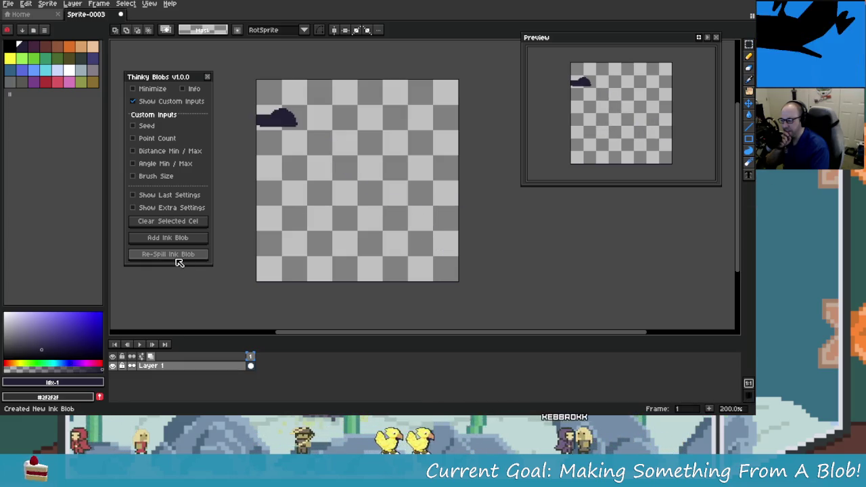
left_click(176, 260)
left_click(177, 259)
left_click(177, 259)
left_click(177, 259)
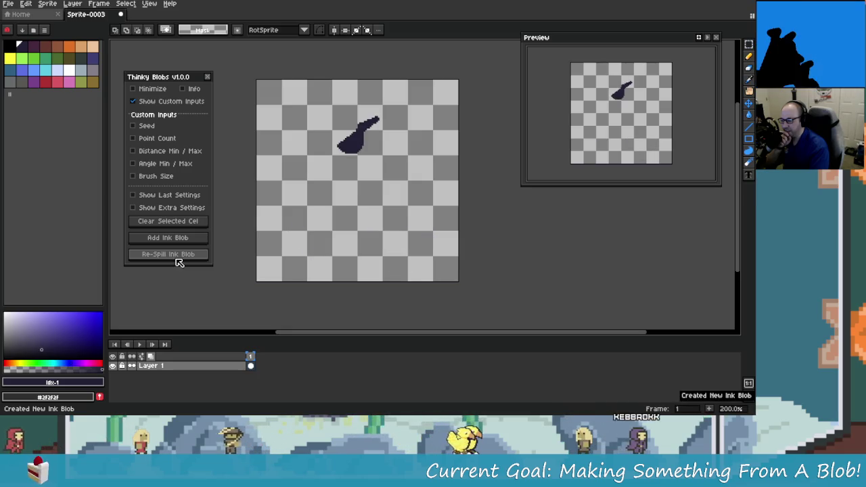
left_click(177, 260)
left_click(177, 259)
left_click(177, 260)
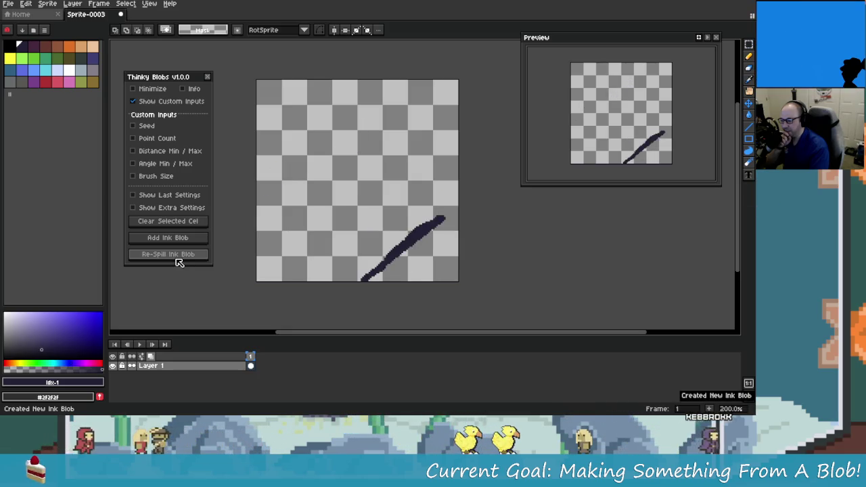
left_click(178, 258)
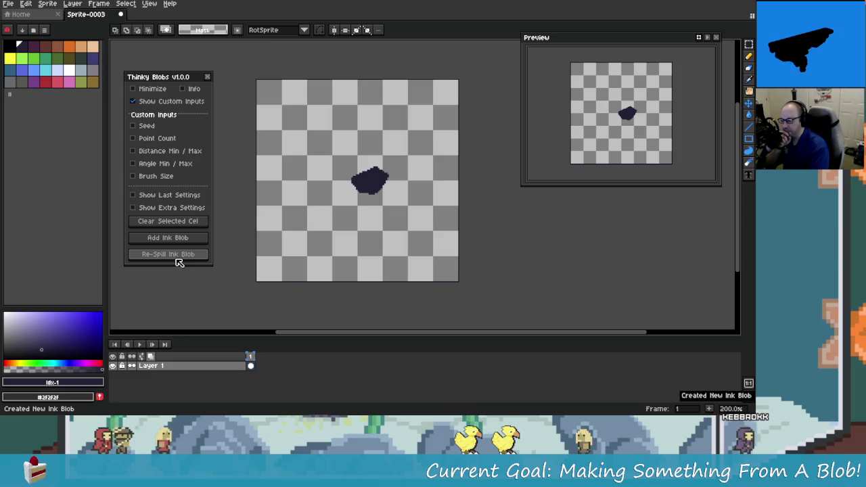
Enable Point Count 20 and Distance Min/Max 5 to 50, then clear the selected cel.
left_click(158, 138)
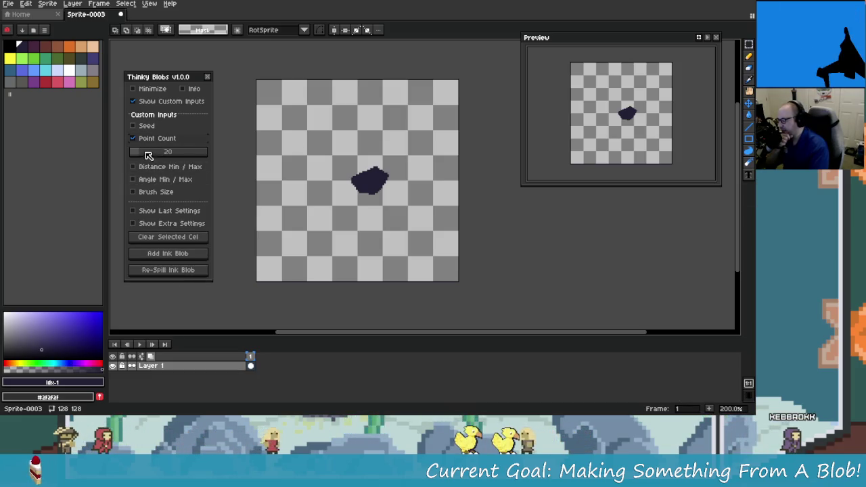
left_click(147, 166)
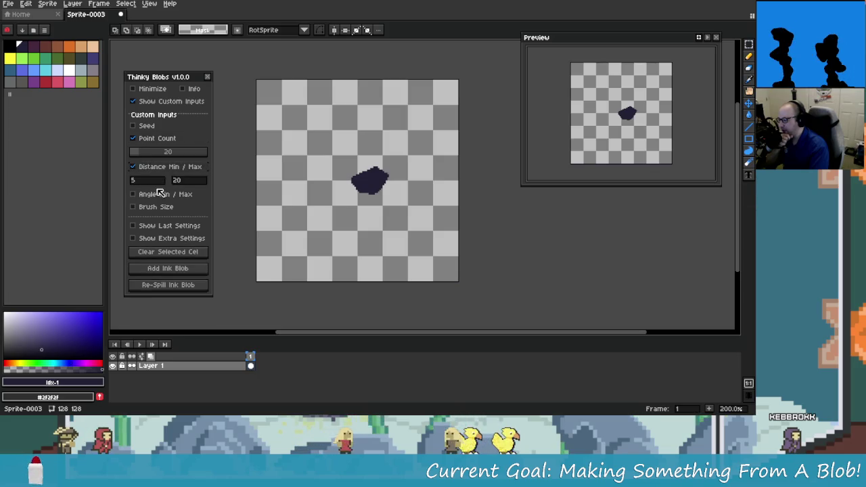
key("BackSpace")
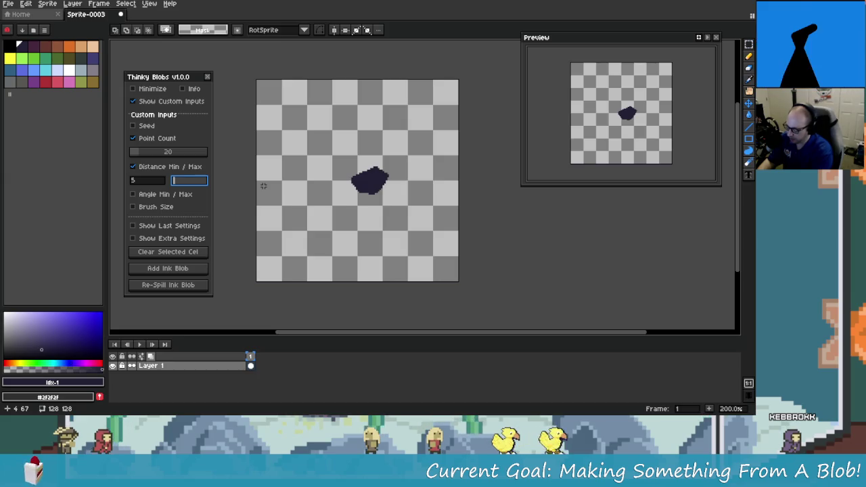
type("50")
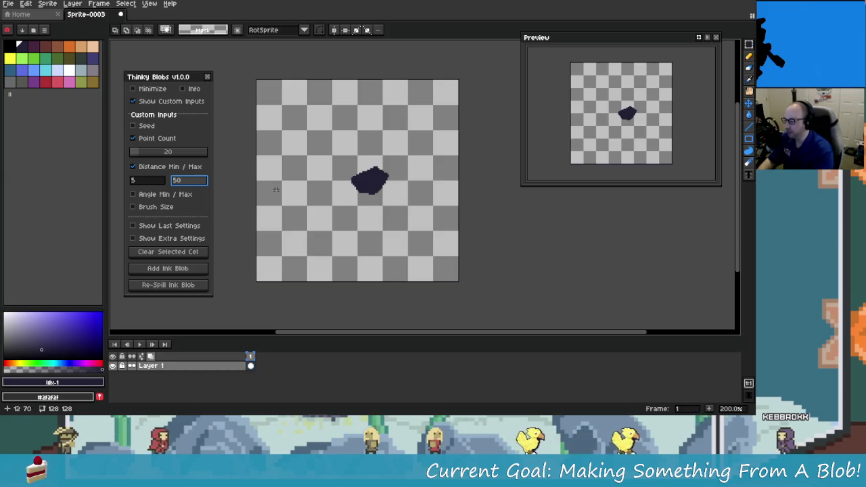
left_click(190, 252)
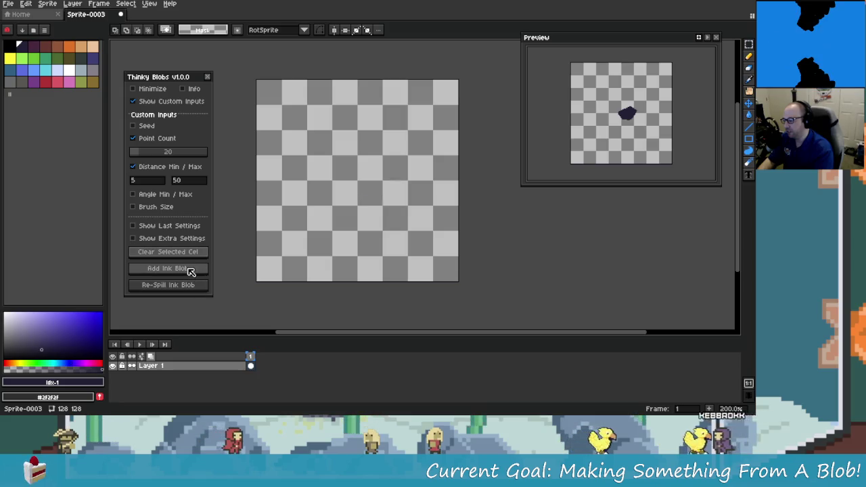
Add an ink blob with the 20-point, 5–50 settings and re-spill it until a thin dark stroke remains.
left_click(188, 269)
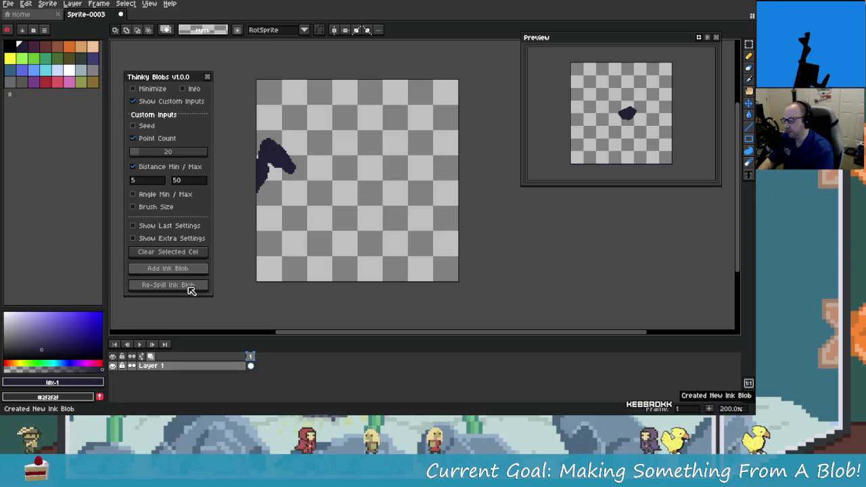
left_click(189, 285)
left_click(190, 287)
left_click(191, 287)
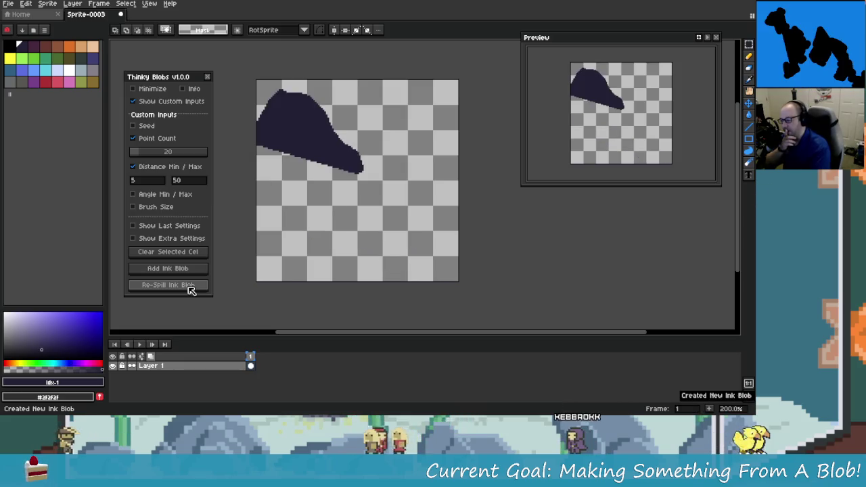
left_click(190, 287)
left_click(190, 287)
left_click(190, 287)
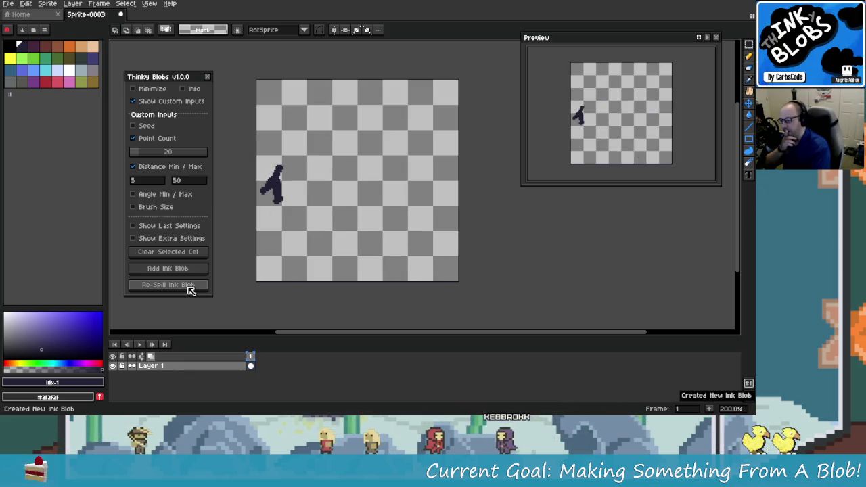
left_click(190, 287)
left_click(190, 287)
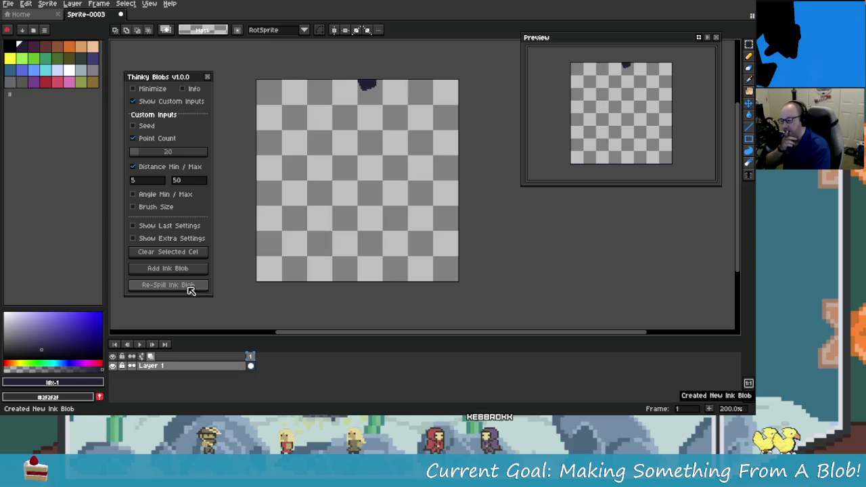
left_click(190, 287)
left_click(190, 287)
left_click(190, 287)
left_click(190, 287)
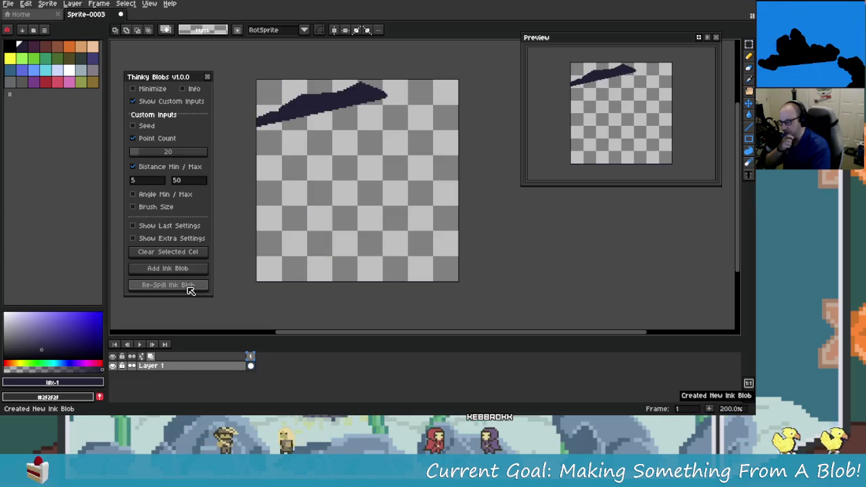
left_click(190, 287)
left_click(188, 288)
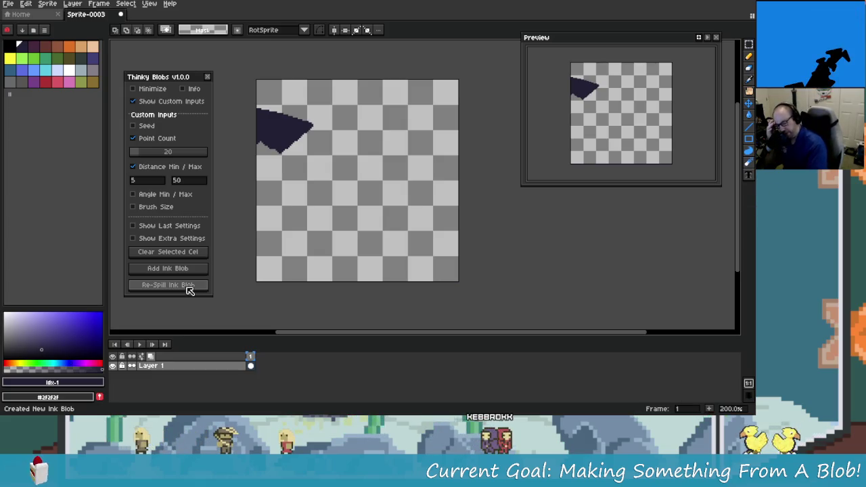
left_click(189, 287)
left_click(190, 289)
left_click(189, 289)
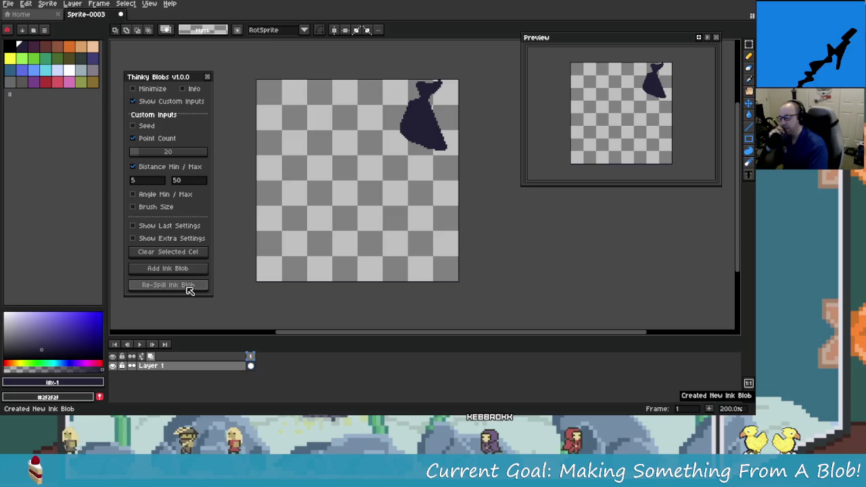
left_click(190, 289)
left_click(189, 289)
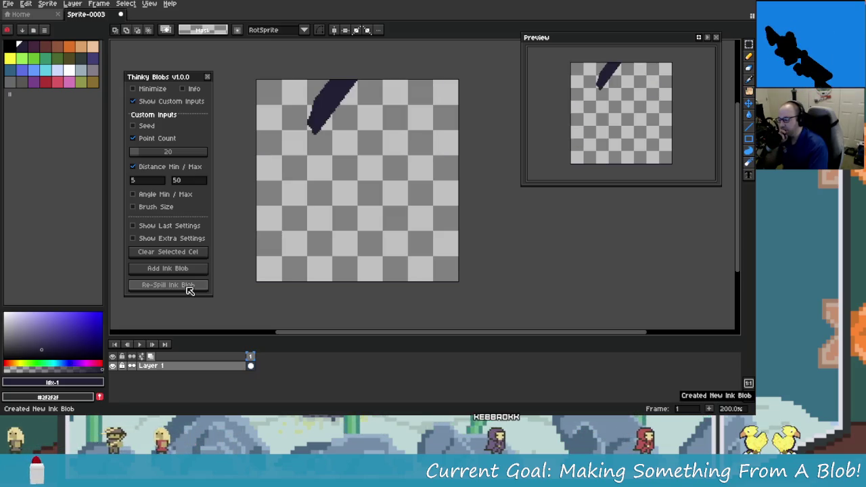
left_click(189, 289)
left_click(189, 289)
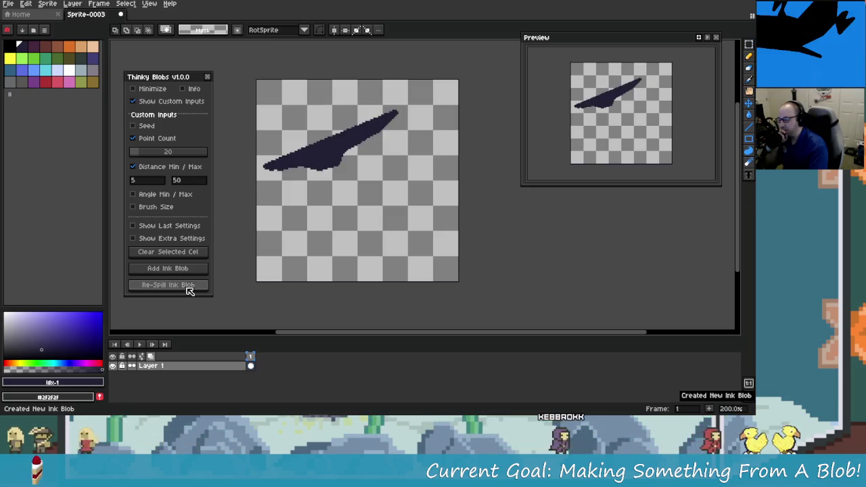
left_click(189, 289)
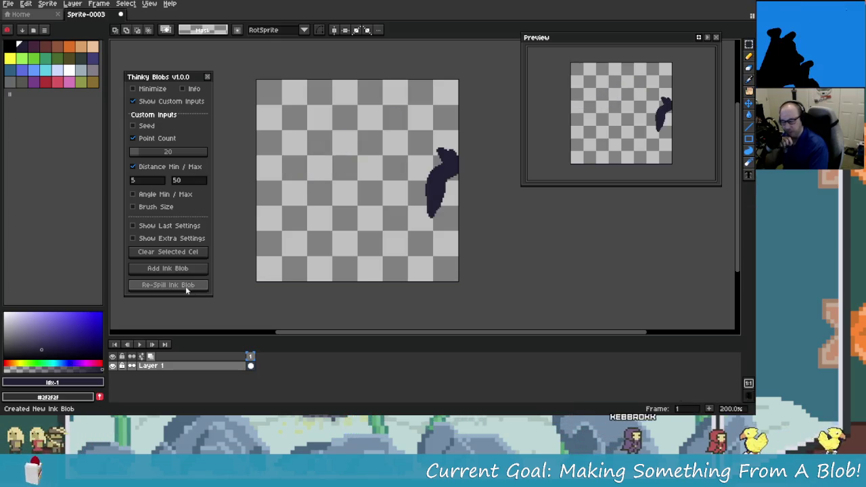
left_click(190, 289)
left_click(190, 289)
left_click(190, 289)
left_click(189, 289)
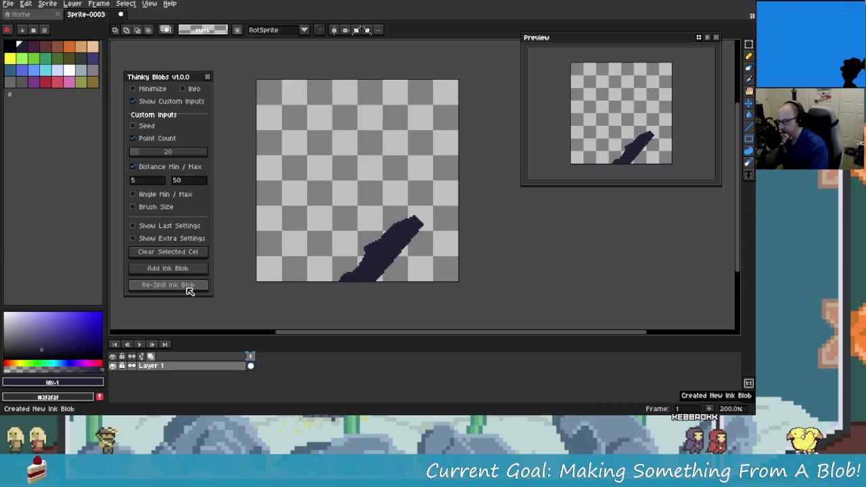
left_click(190, 289)
left_click(190, 289)
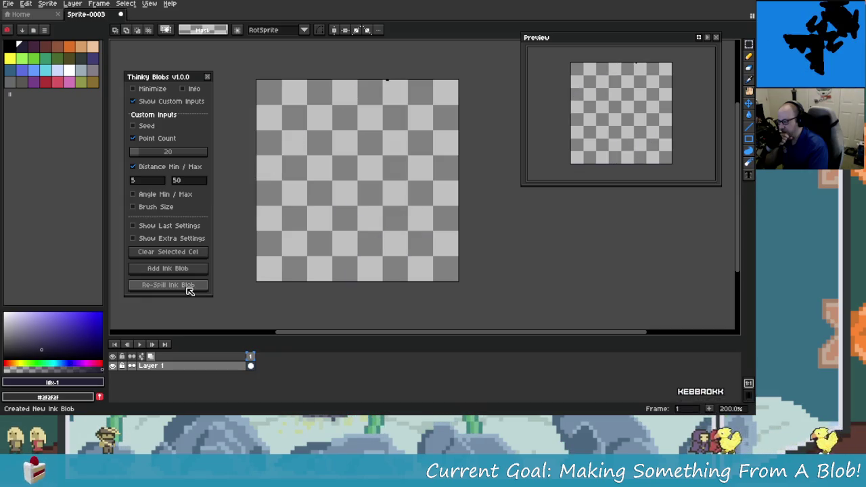
left_click(190, 289)
left_click(190, 289)
left_click(189, 289)
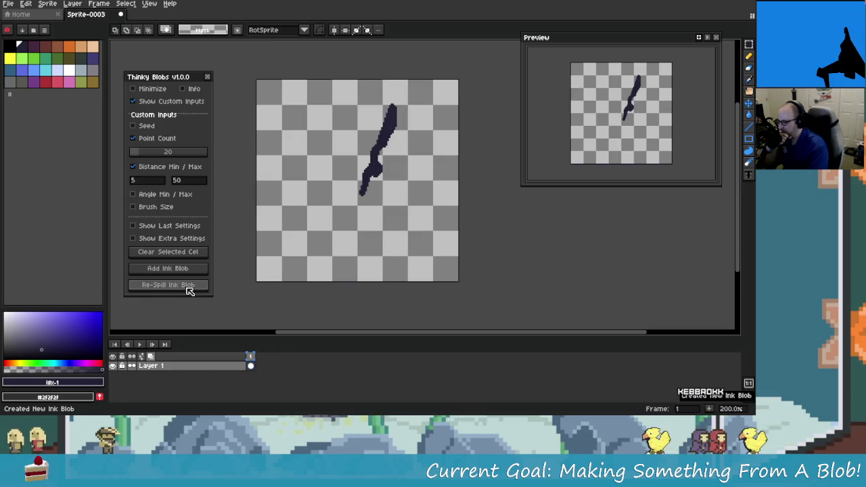
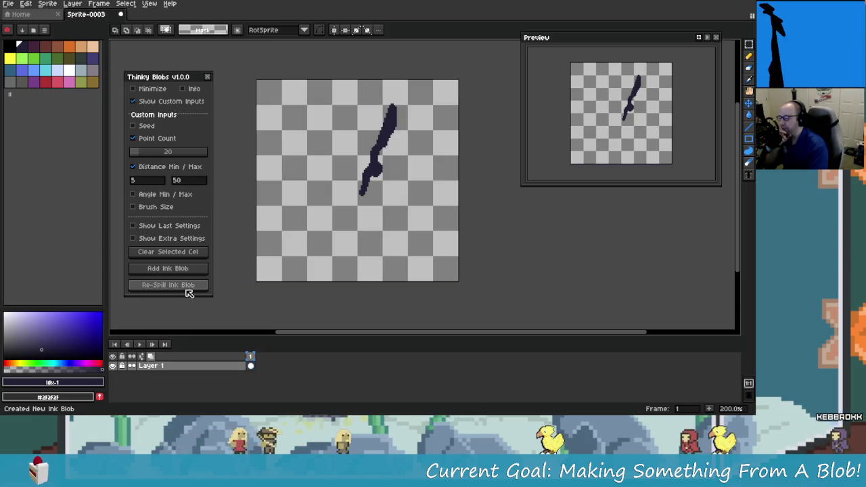
Re-spill the ink blob until a long lower-left diagonal streak appears, then raise Point Count to 54.
left_click(188, 289)
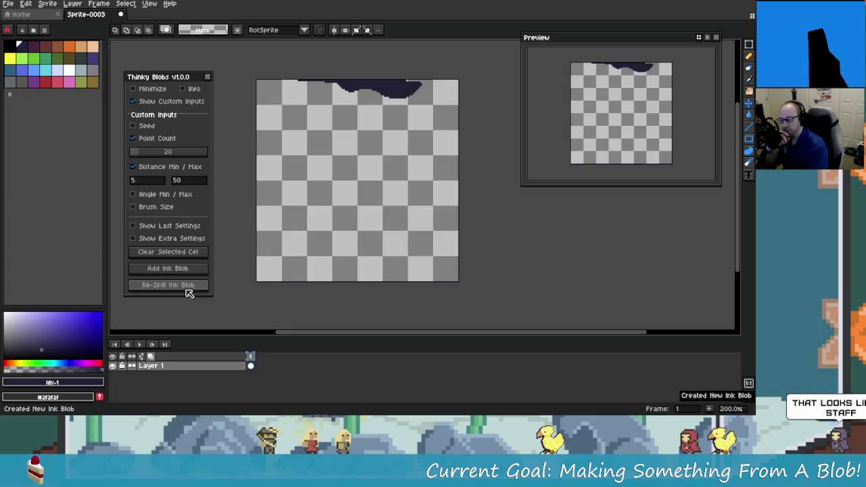
left_click(188, 289)
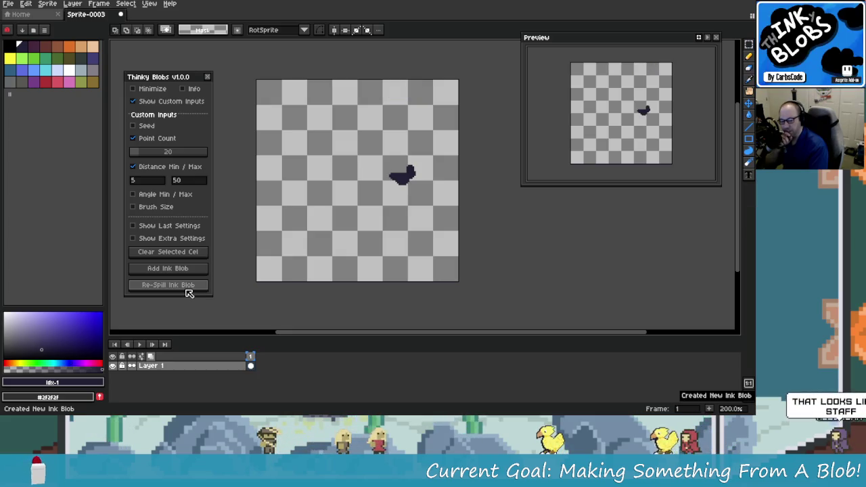
left_click(189, 289)
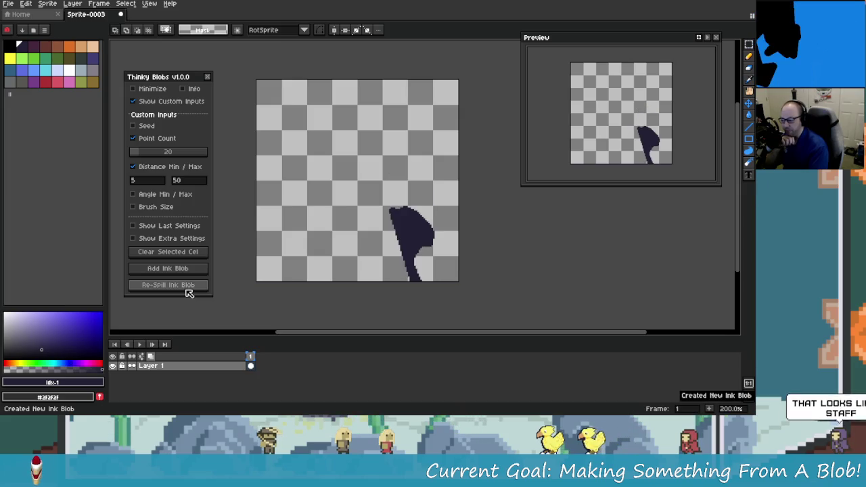
left_click(188, 289)
left_click(188, 289)
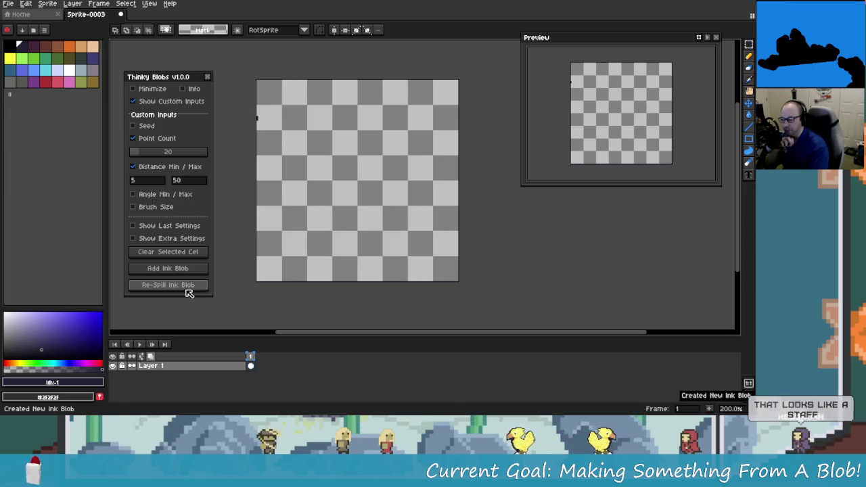
left_click(188, 289)
left_click(189, 289)
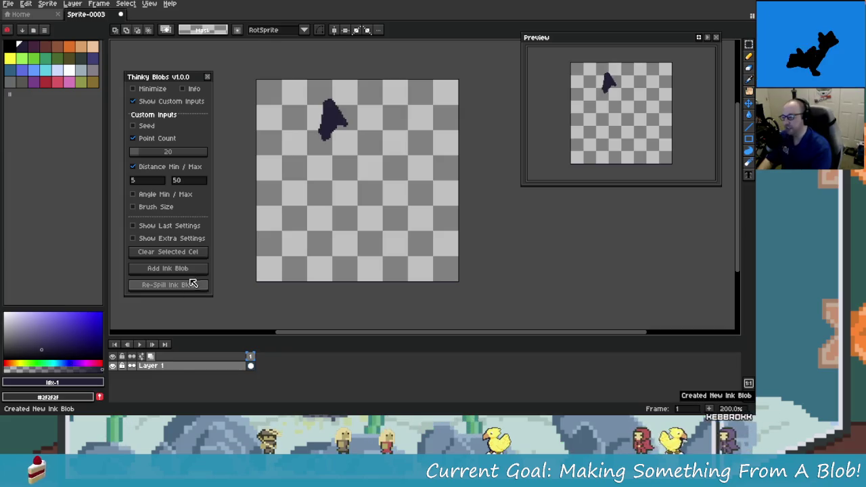
left_click(187, 286)
left_click(180, 287)
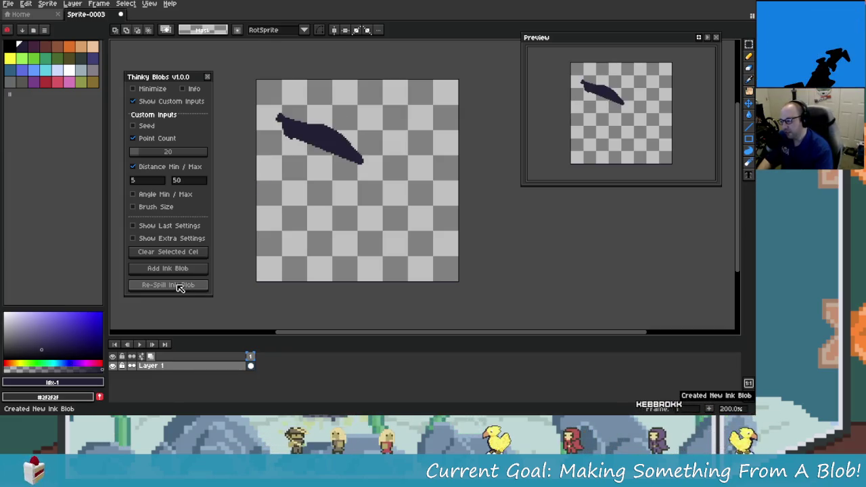
left_click(180, 287)
left_click(181, 287)
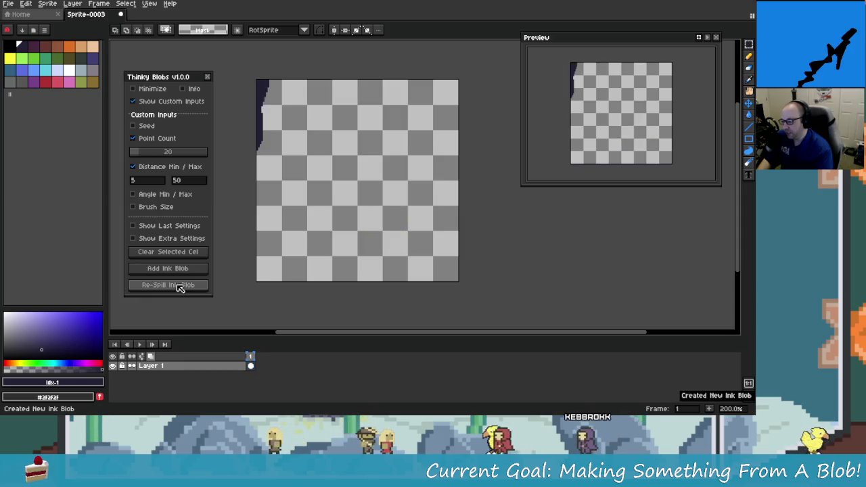
left_click(180, 287)
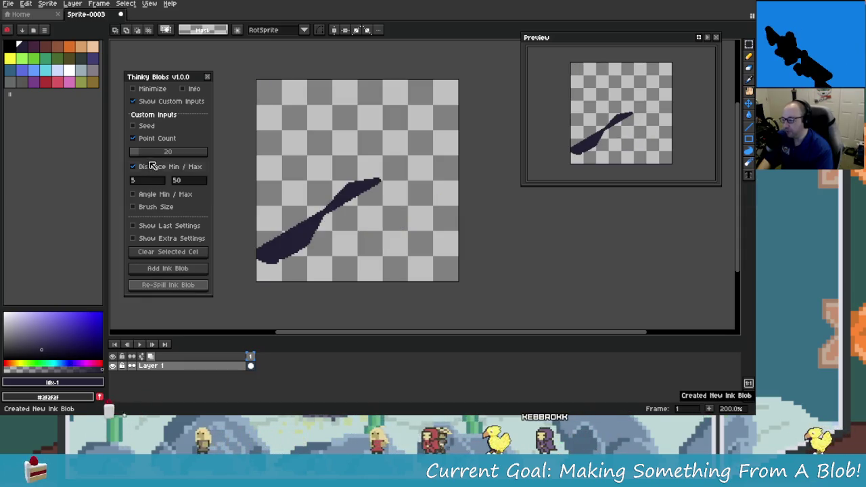
left_click(157, 153)
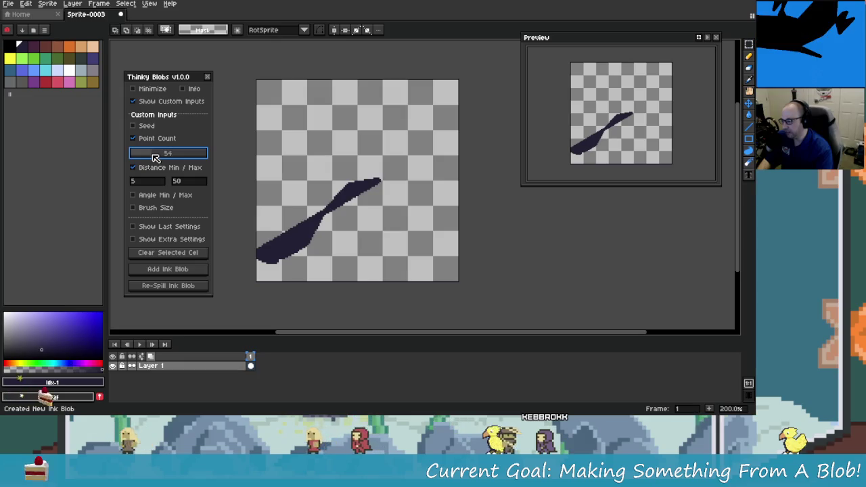
Try a few re-spills at the higher point count, then clear the blob from the cel.
left_click(182, 285)
left_click(183, 287)
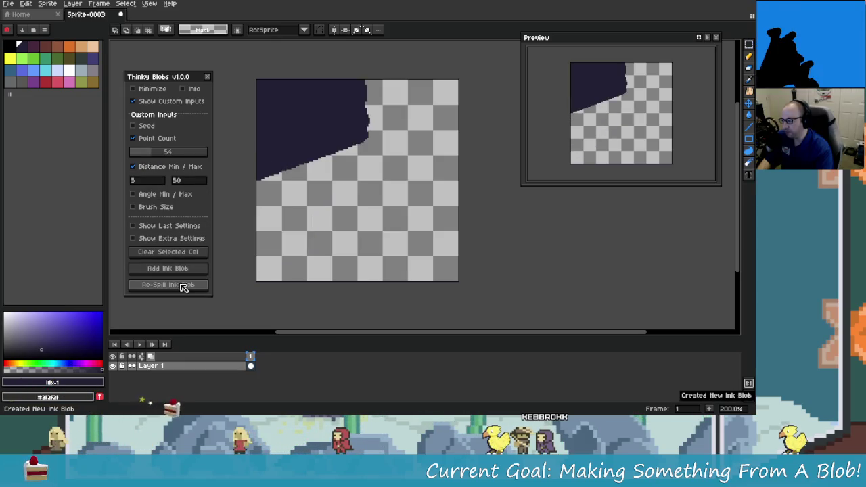
left_click(182, 287)
left_click(177, 252)
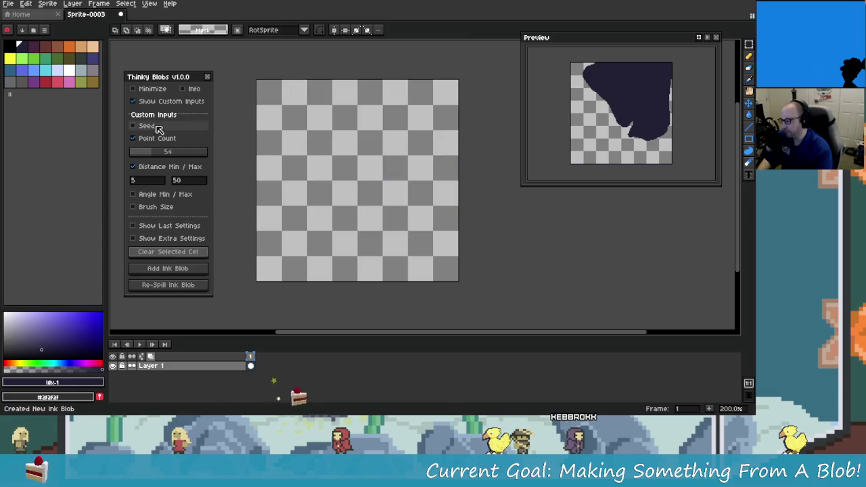
left_click(154, 128)
left_click(180, 140)
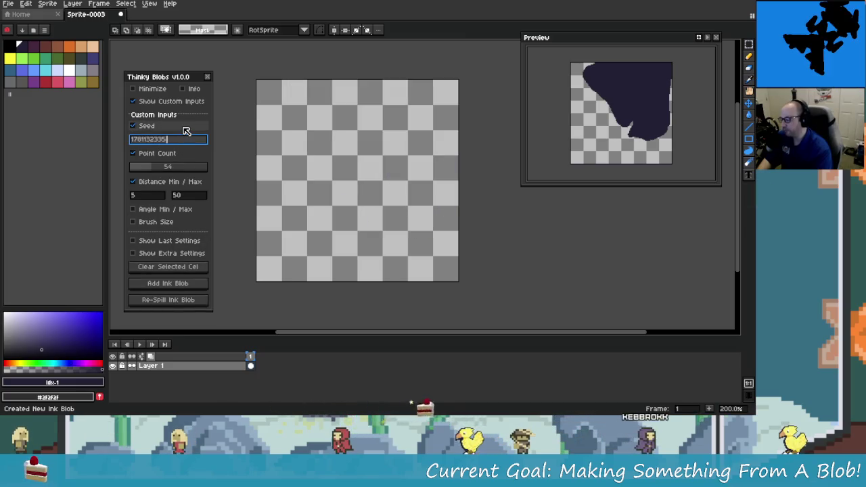
key("ctrl+a")
type("178113223324")
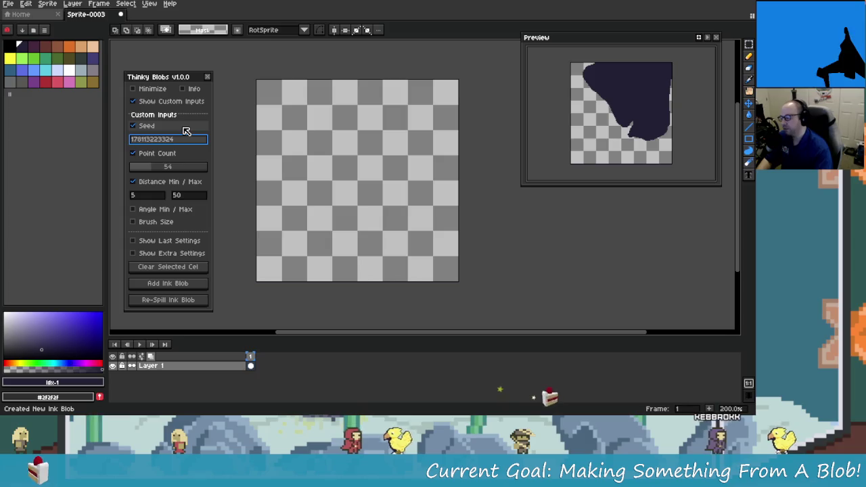
Add a seeded ink blob and re-spill until a thin top stroke remains, then close Thinky Blobs.
left_click(190, 289)
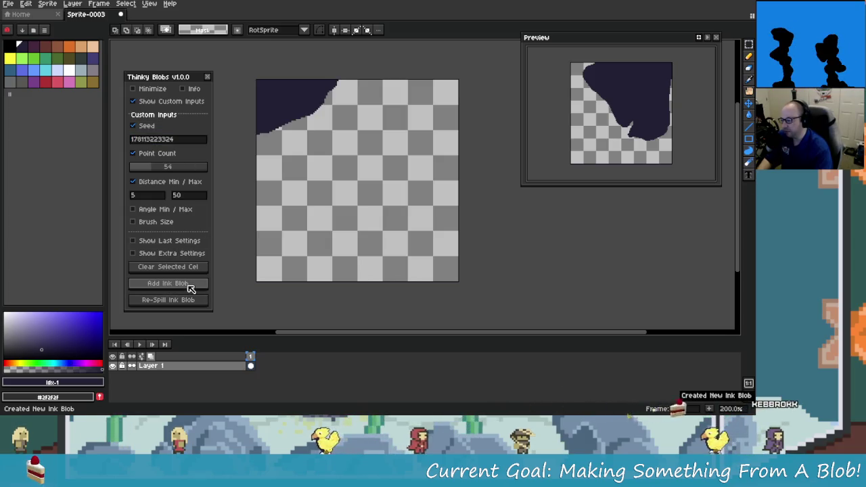
left_click(187, 302)
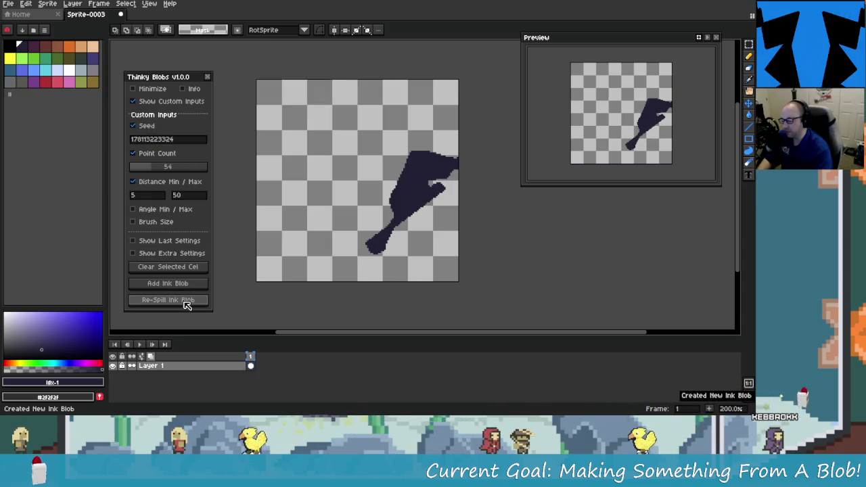
left_click(187, 302)
left_click(187, 301)
left_click(187, 302)
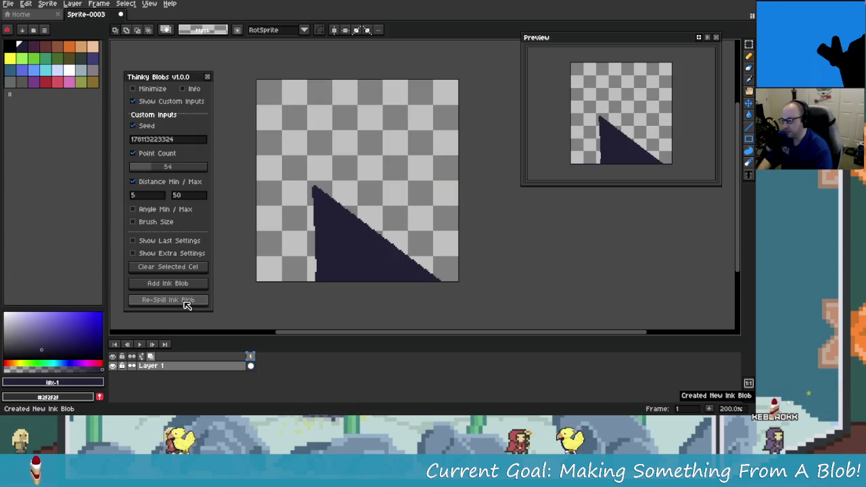
left_click(185, 303)
left_click(184, 303)
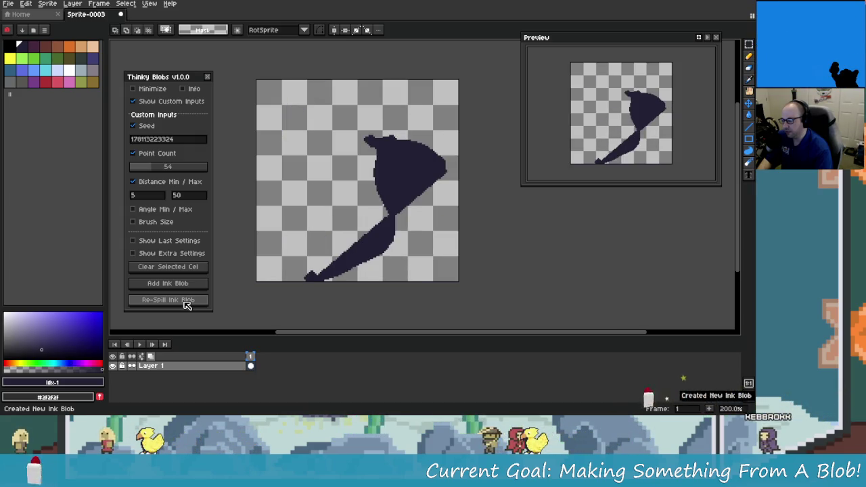
left_click(185, 303)
left_click(185, 303)
left_click(185, 302)
left_click(185, 303)
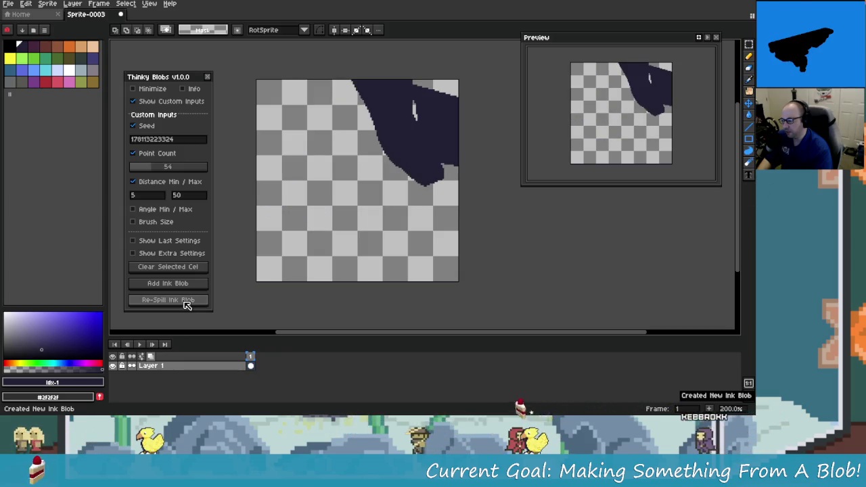
left_click(185, 303)
left_click(184, 303)
left_click(185, 303)
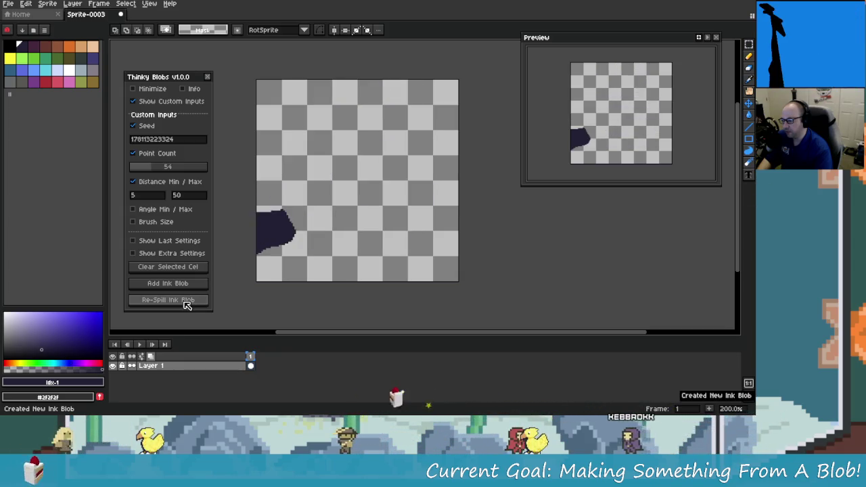
left_click(185, 302)
left_click(207, 76)
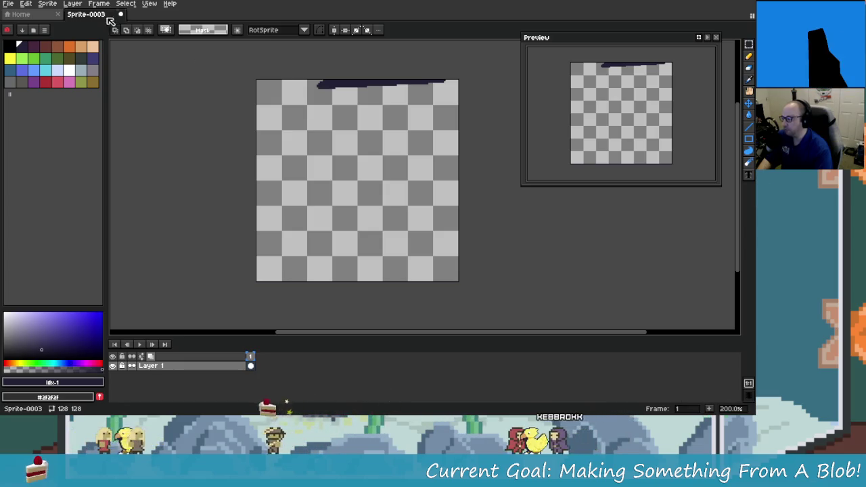
Reopen the Thinky Blobs panel from the menus and move it closer to the canvas.
left_click(73, 3)
left_click(73, 3)
left_click(49, 3)
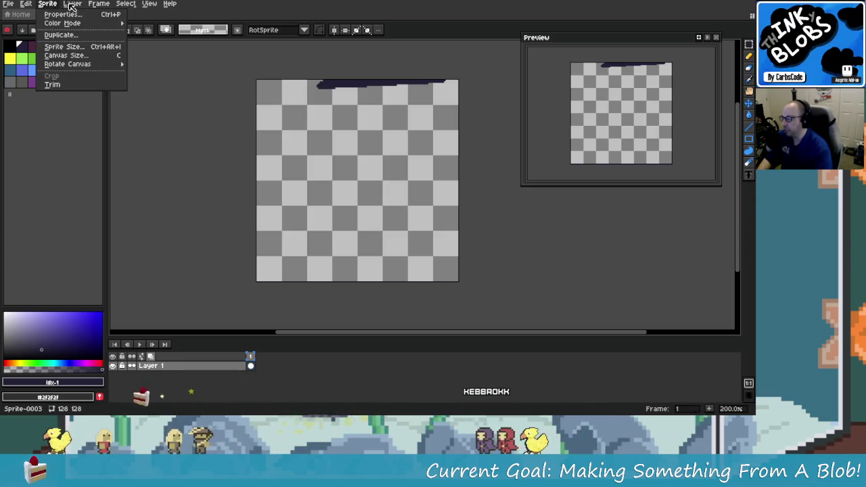
left_click(72, 4)
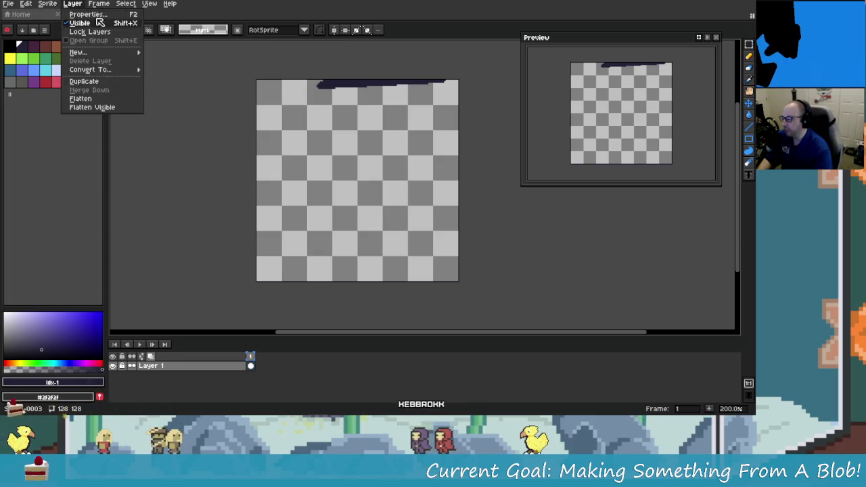
mouse_move(98, 4)
left_click(115, 31)
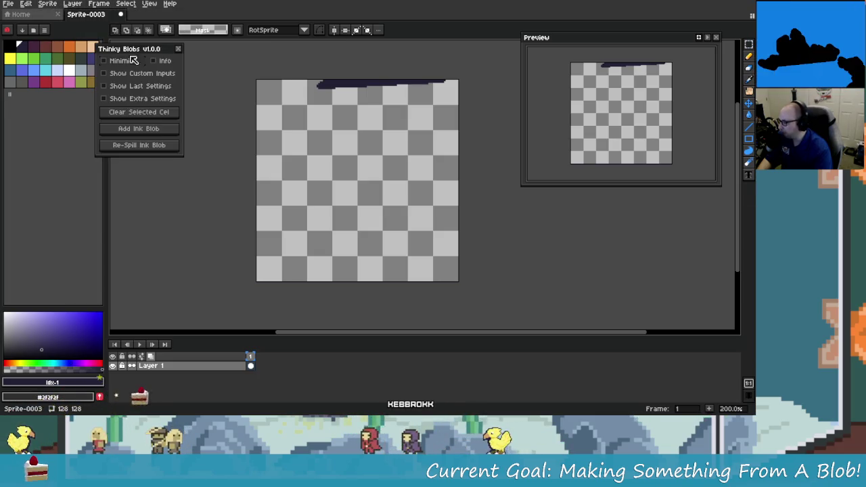
left_click_drag(147, 53, 170, 67)
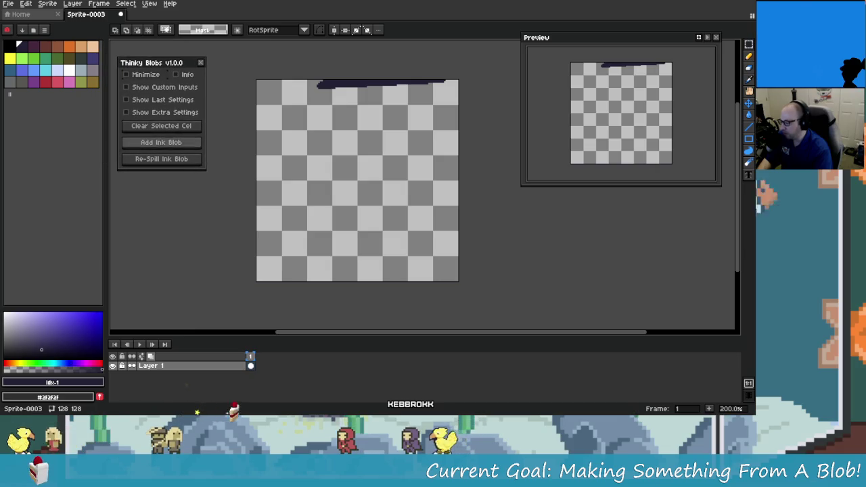
Clear the selected cel so the canvas is empty of ink.
left_click(164, 114)
left_click(165, 114)
left_click(169, 126)
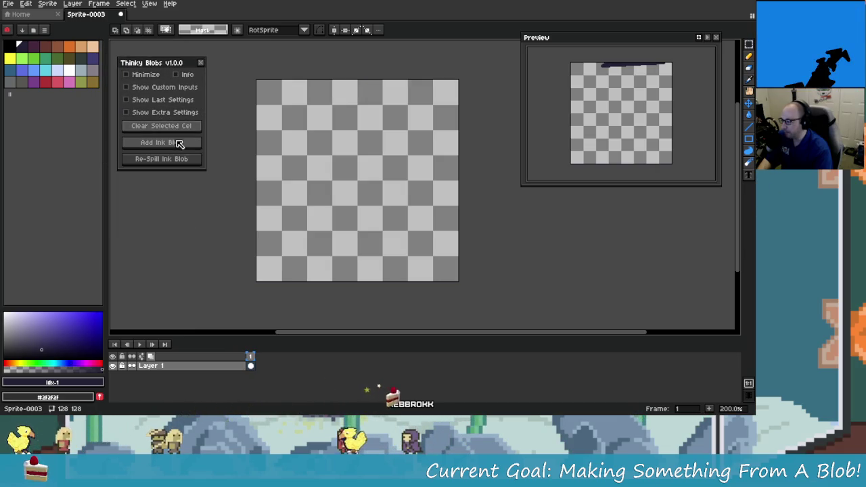
Add an ink blob to the empty layer and re-spill it until a diagonal shape appears.
left_click(176, 143)
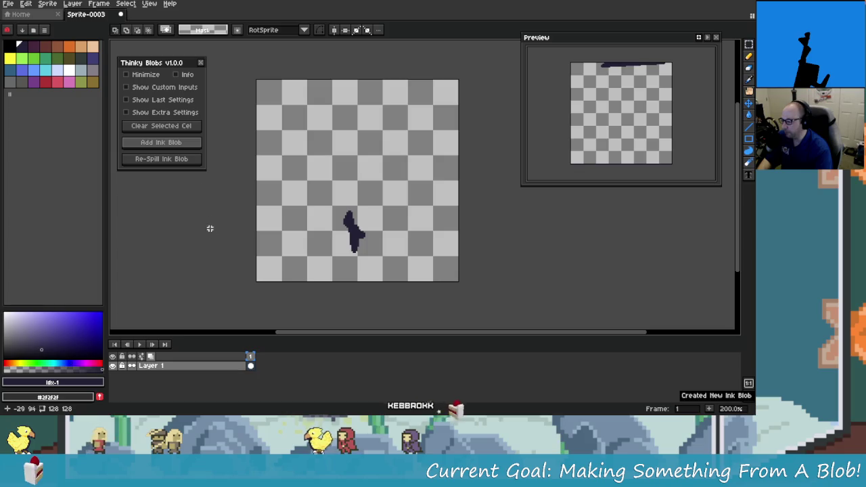
left_click(187, 161)
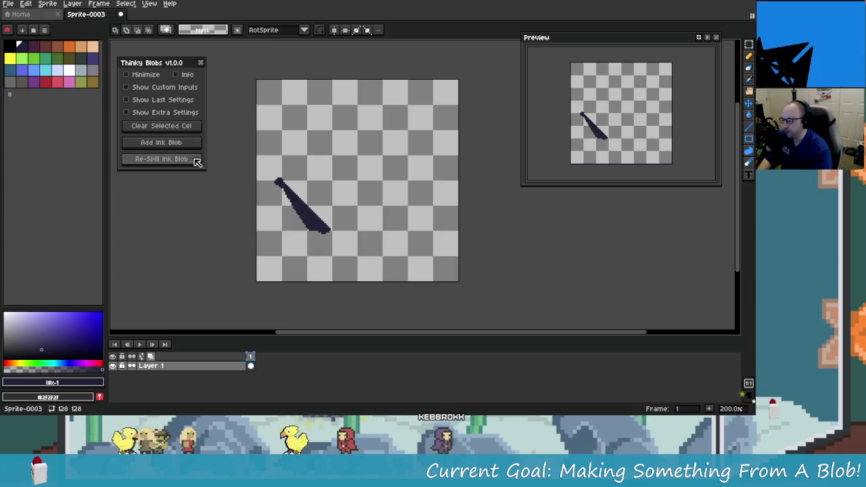
left_click(193, 162)
left_click(195, 163)
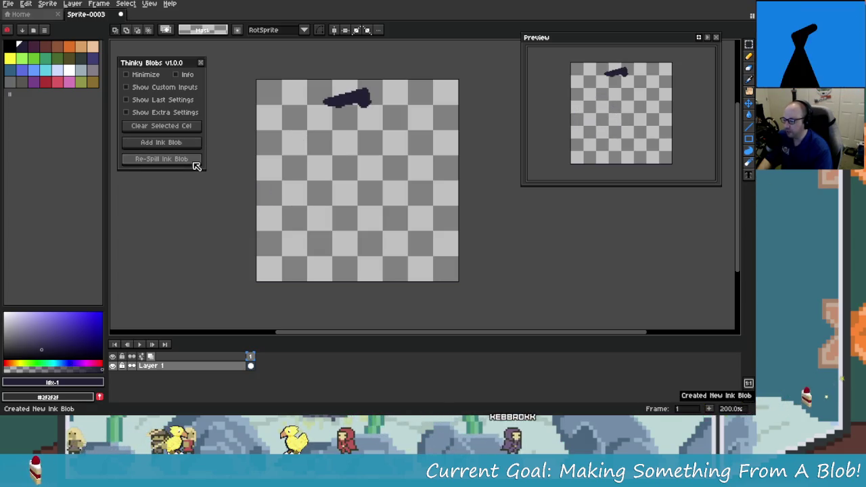
left_click(194, 162)
left_click(193, 163)
left_click(194, 163)
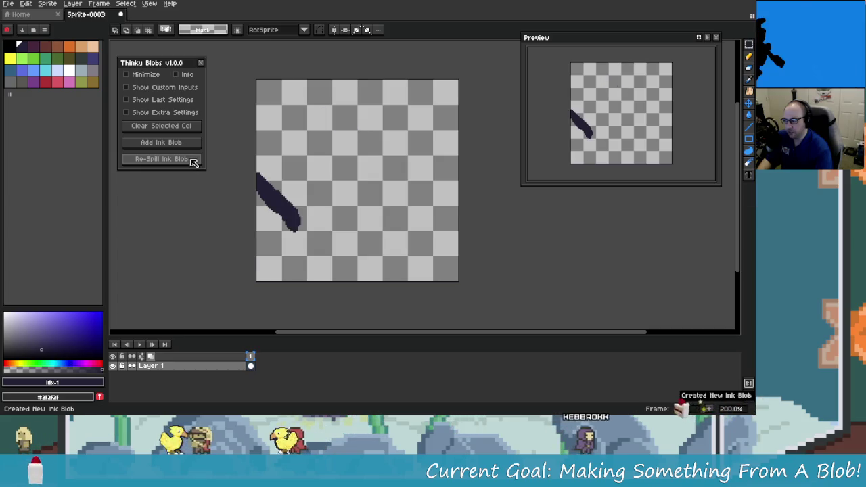
left_click(193, 163)
left_click(194, 163)
left_click(193, 163)
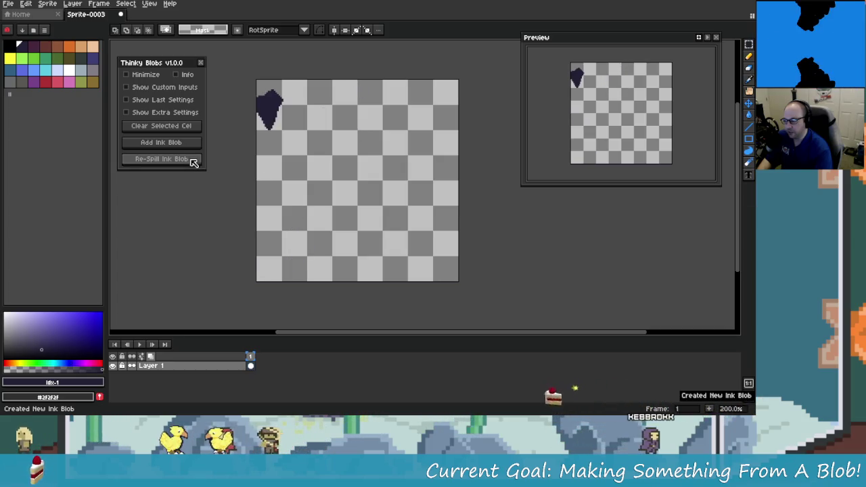
left_click(193, 162)
left_click(193, 162)
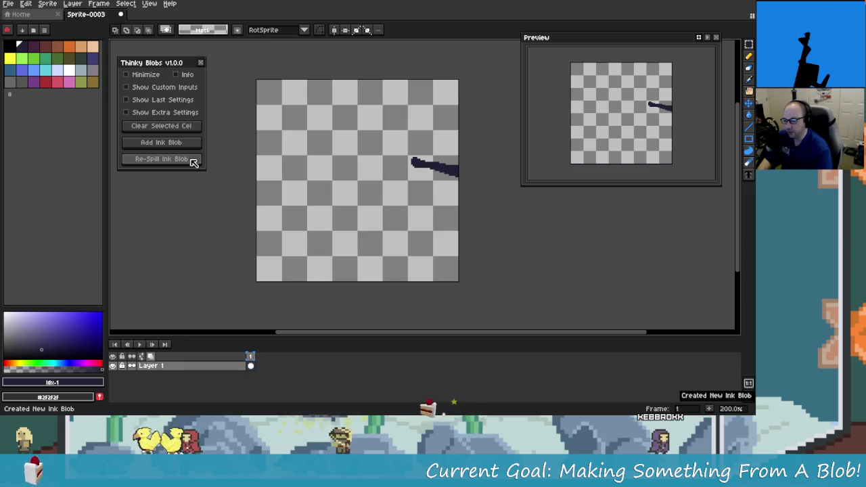
left_click(194, 162)
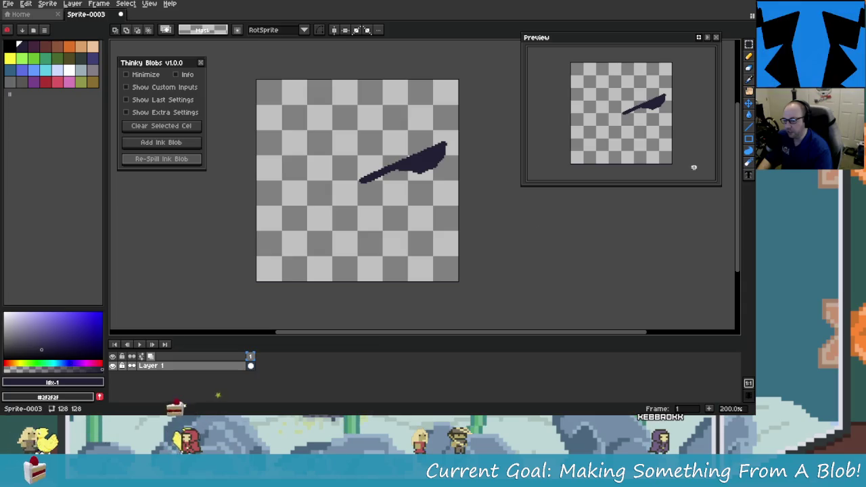
With the Contour tool selected, spill and re-spill a small dark splat near the top-left.
left_click(749, 150)
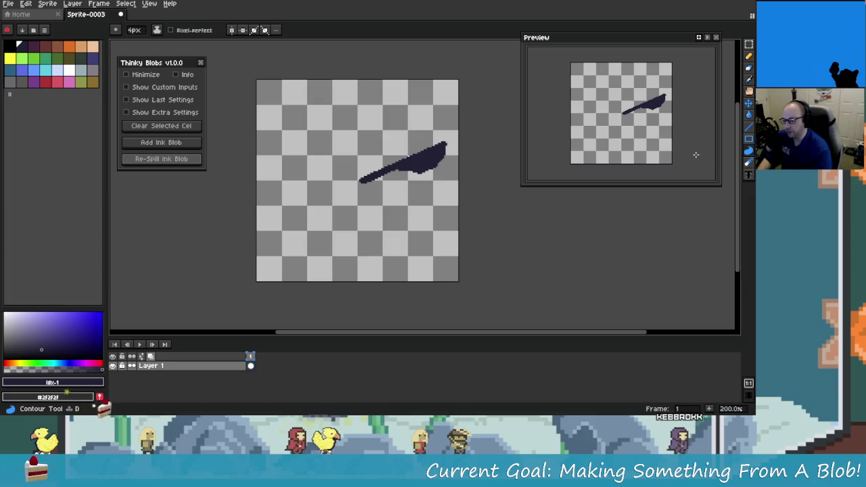
left_click(186, 161)
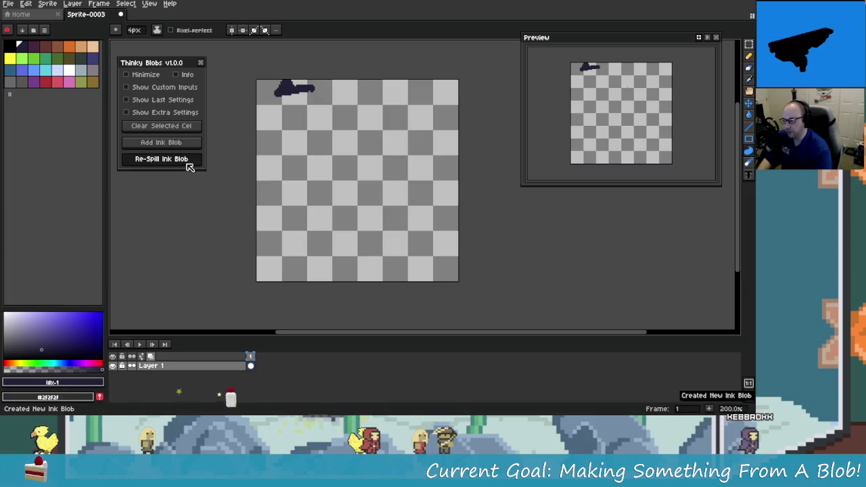
left_click(187, 161)
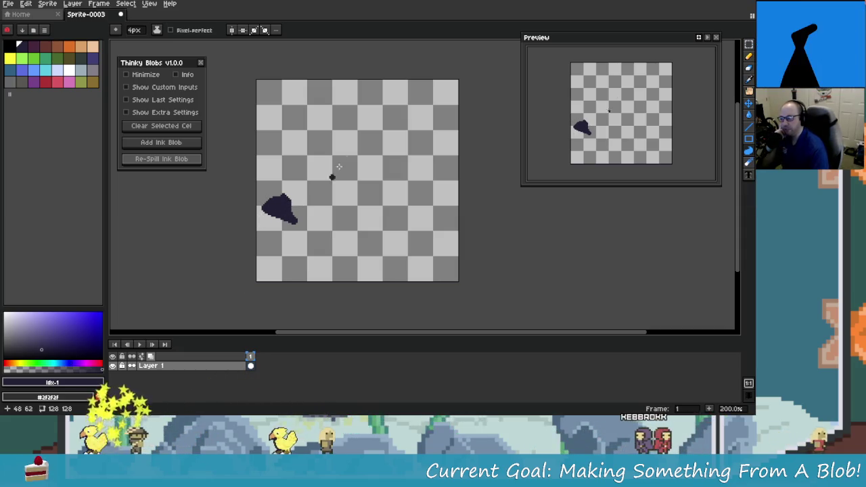
Re-spill the ink blob repeatedly to cycle through new random shapes.
left_click(166, 161)
left_click(167, 161)
left_click(166, 162)
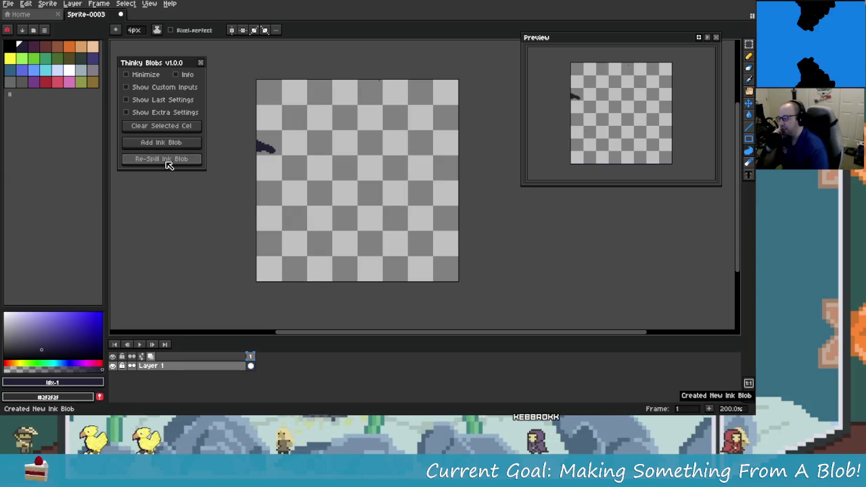
left_click(167, 162)
left_click(166, 162)
left_click(167, 162)
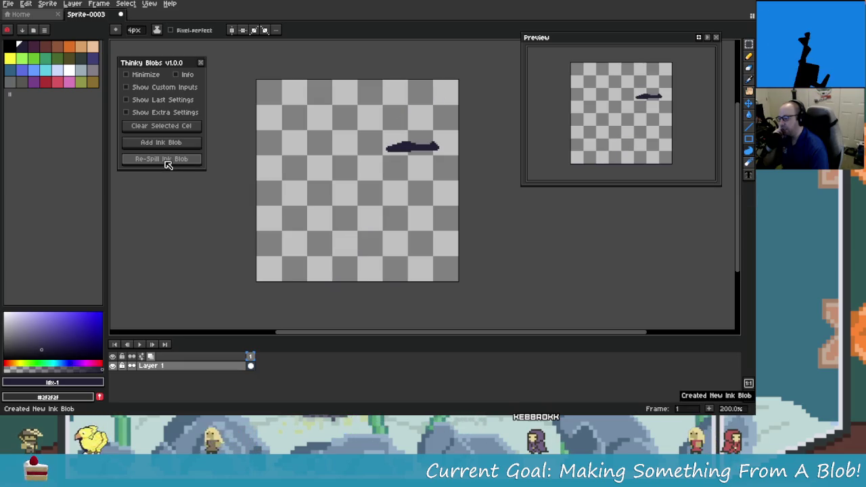
left_click(166, 162)
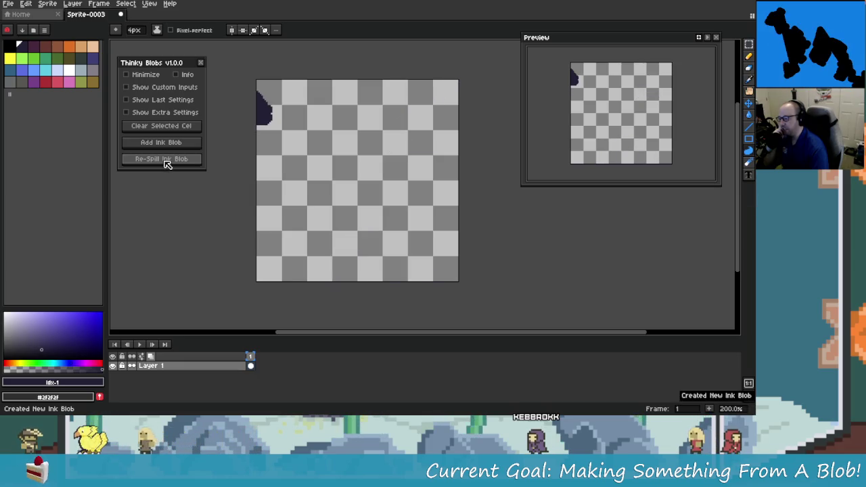
left_click(167, 161)
left_click(167, 162)
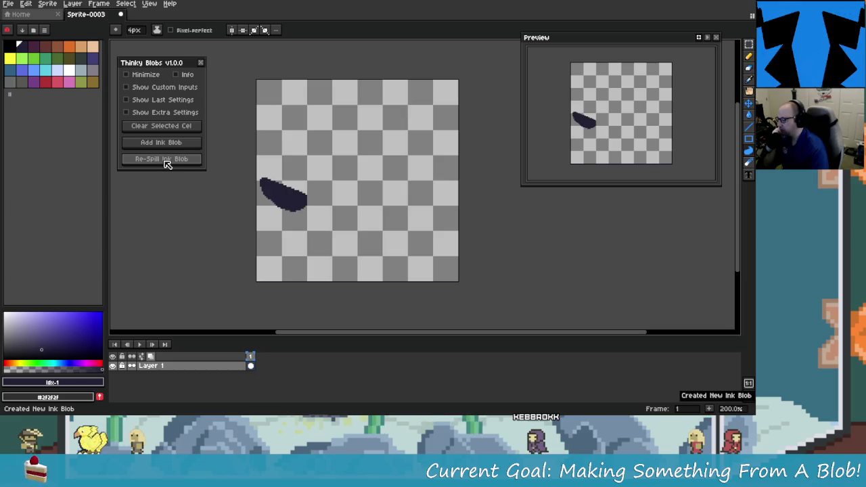
left_click(167, 162)
left_click(165, 161)
left_click(164, 162)
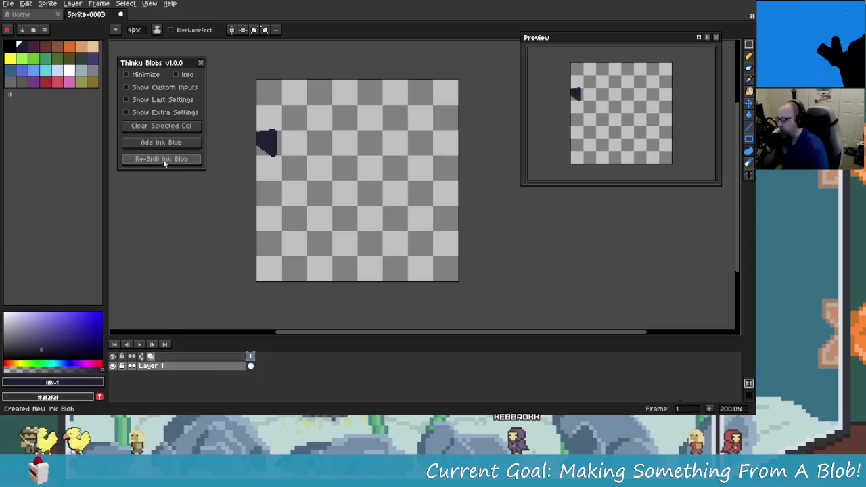
left_click(165, 163)
left_click(167, 164)
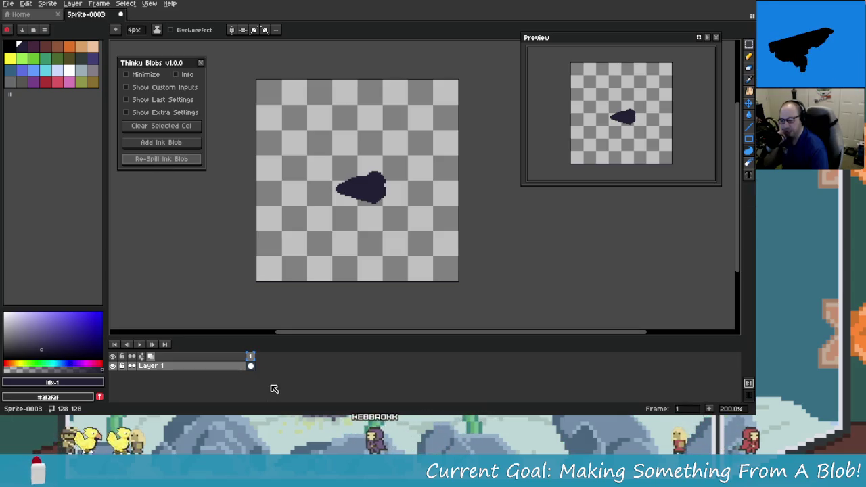
Keep re-spilling until a large dark wedge sits mid-canvas, then bring the Rider editor forward.
left_click(183, 164)
left_click(183, 164)
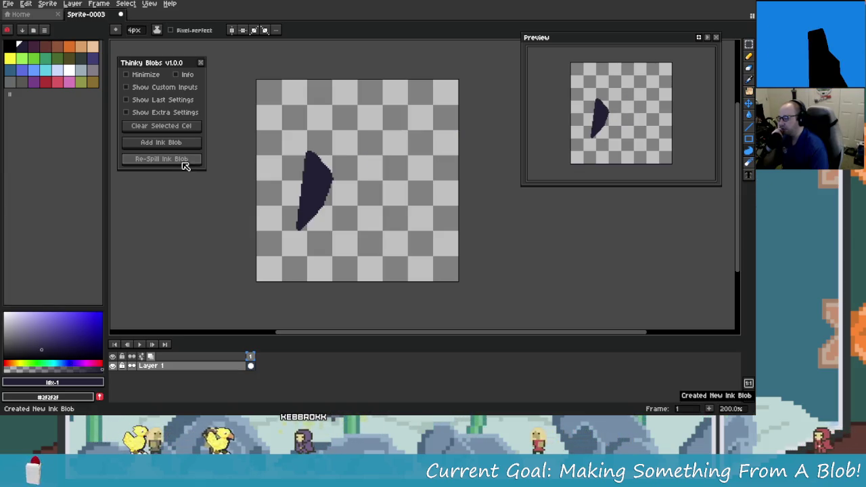
left_click(183, 164)
left_click(186, 166)
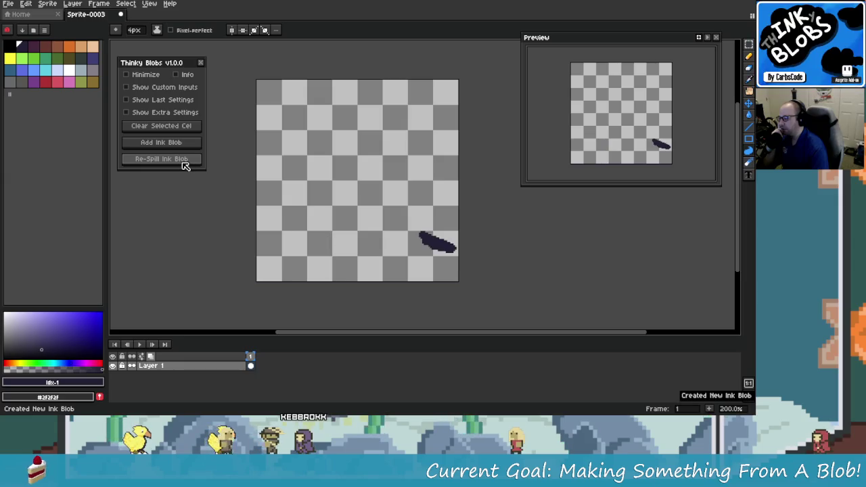
left_click(185, 166)
left_click(185, 166)
left_click(185, 166)
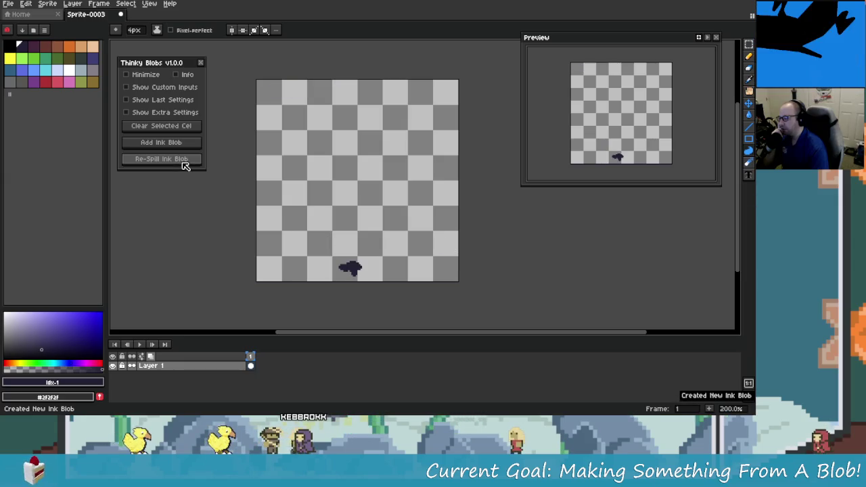
left_click(185, 166)
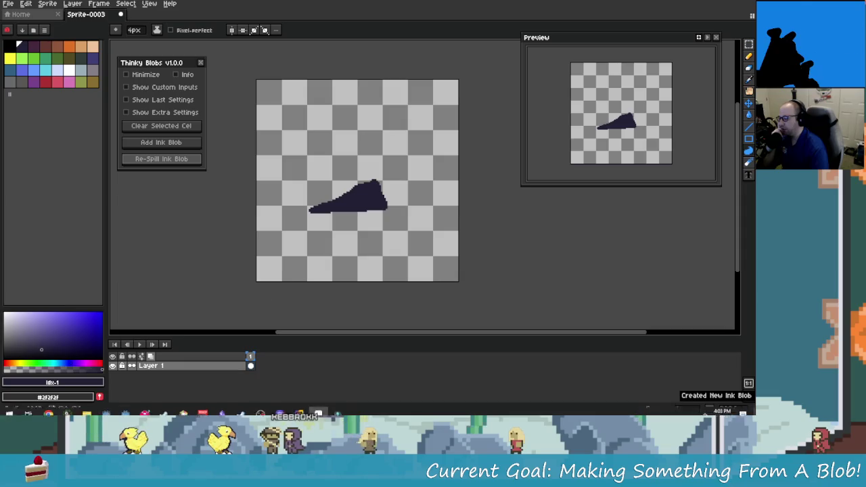
left_click(261, 414)
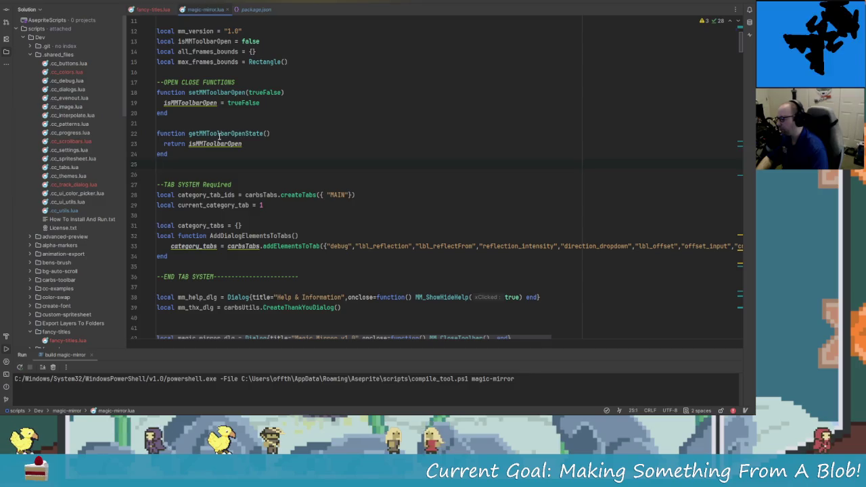
Search Everywhere for 'think' and open thinky-blobs.lua in Rider.
key("shift")
key("shift")
type("setgrid")
key("ctrl+a")
type("think")
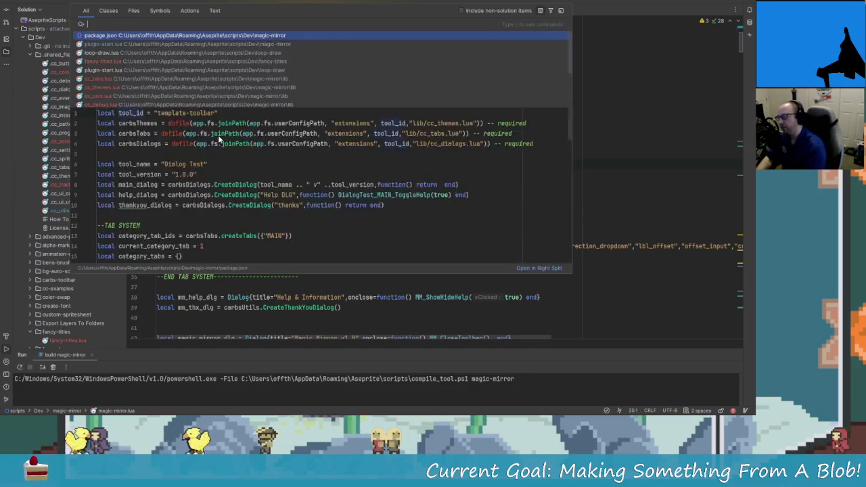
key("Return")
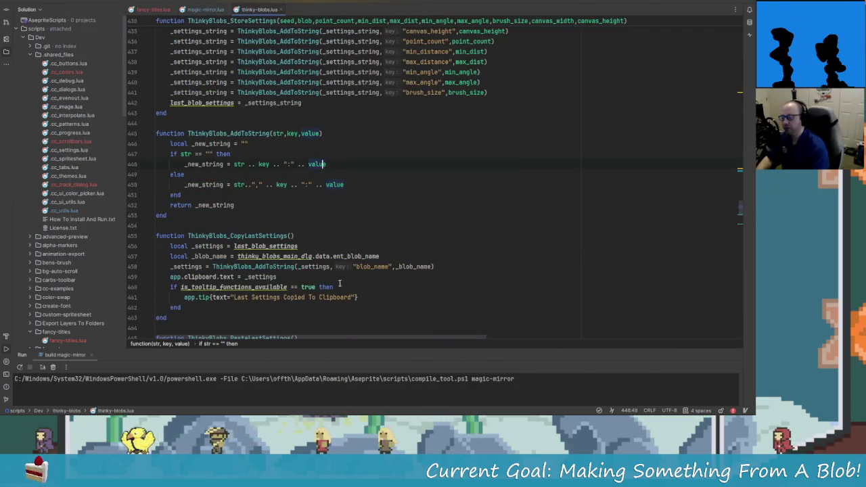
Scroll through thinky-blobs.lua's settings code, then return to Aseprite.
key("alt+Tab")
key("alt+shift+Tab")
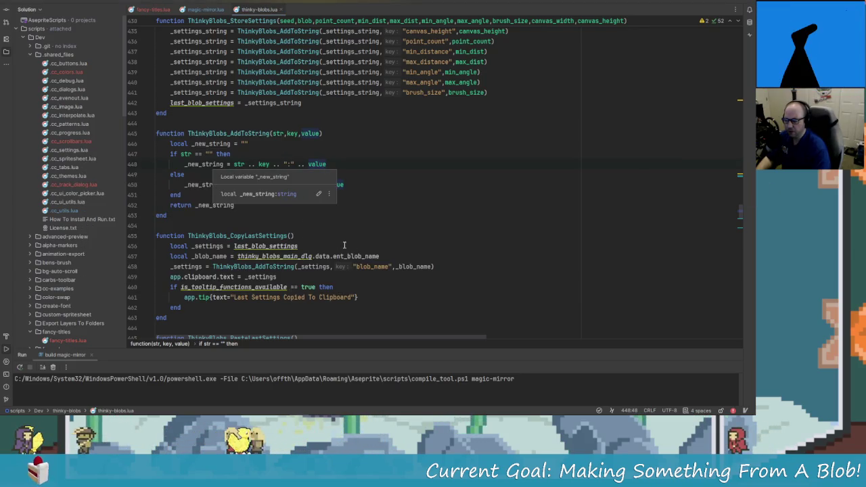
scroll(344, 245, "down", 1)
scroll(344, 245, "down", 4)
scroll(359, 249, "up", 4)
key("alt+Tab")
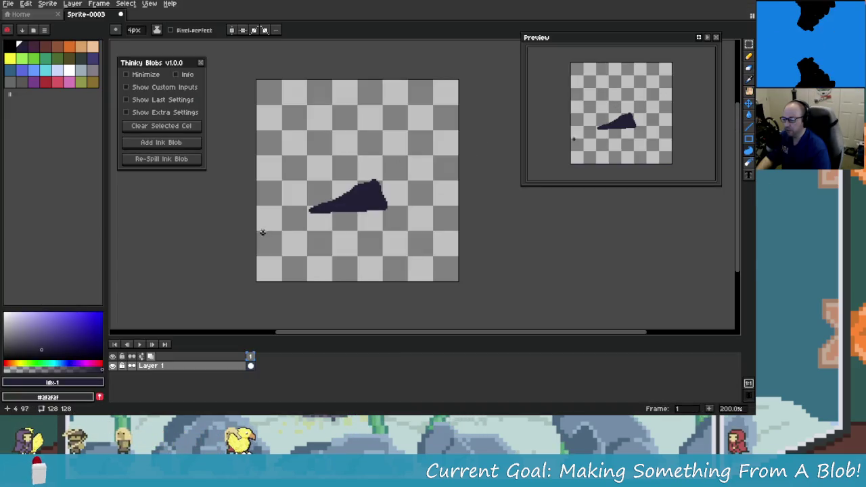
key("alt+Tab")
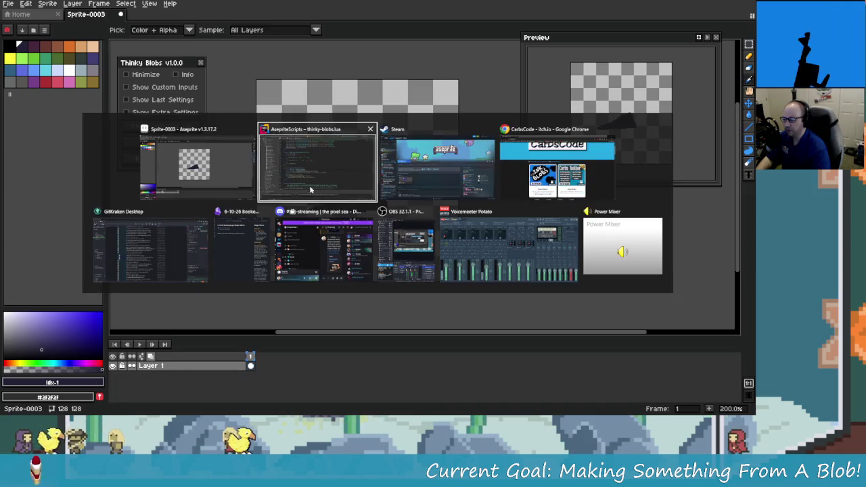
left_click(170, 273)
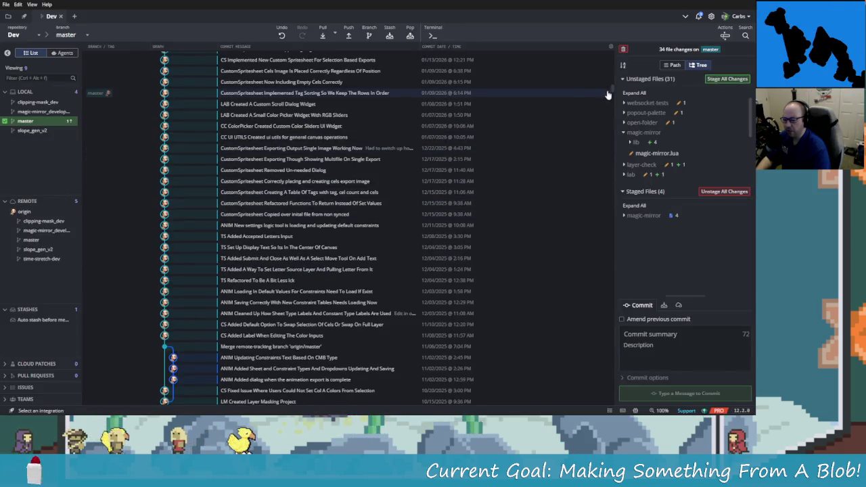
left_click_drag(611, 96, 609, 45)
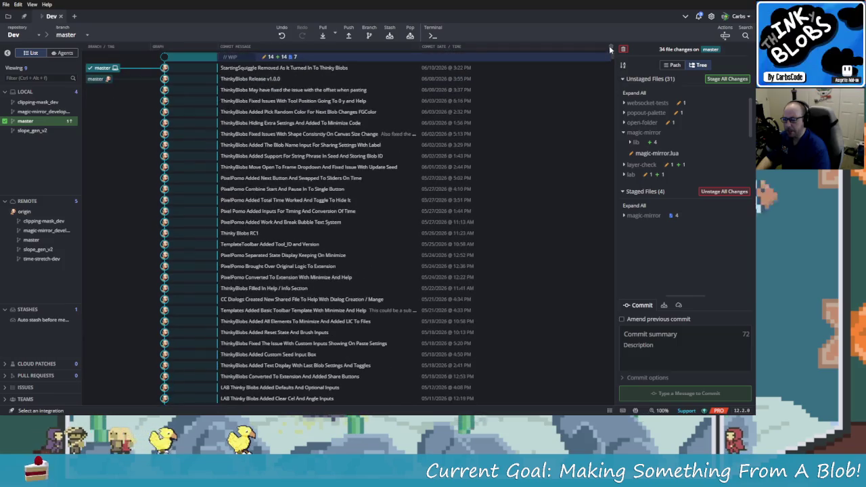
left_click(252, 79)
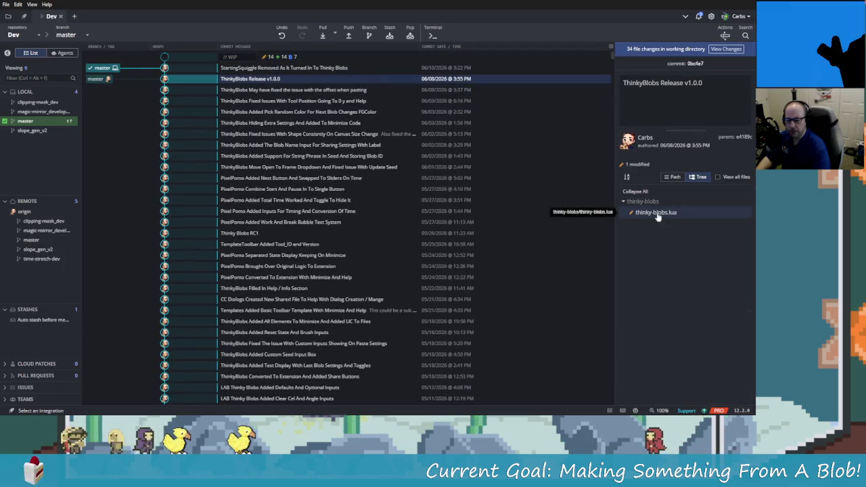
left_click(650, 212)
scroll(613, 223, "down", 5)
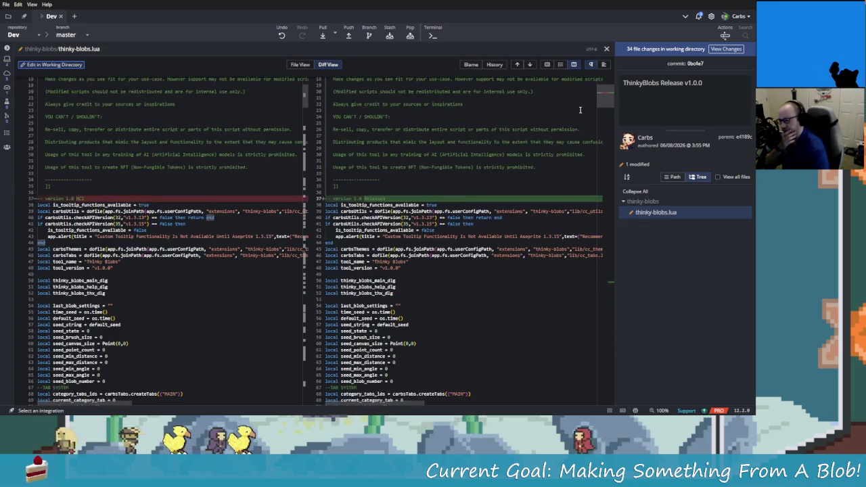
scroll(613, 224, "down", 10)
scroll(613, 223, "down", 15)
scroll(613, 285, "up", 1)
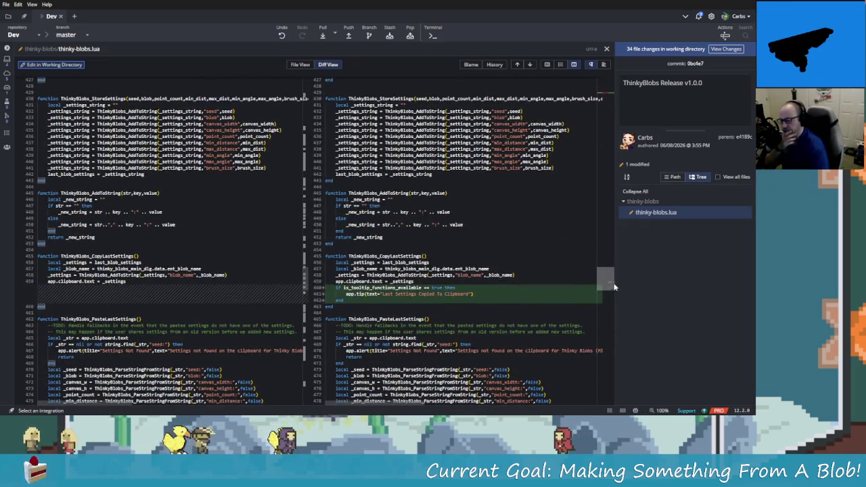
left_click(658, 212)
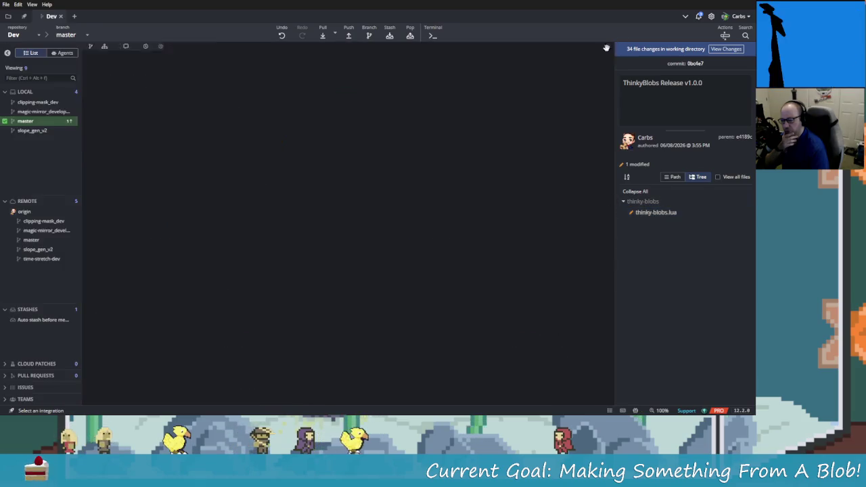
left_click(339, 90)
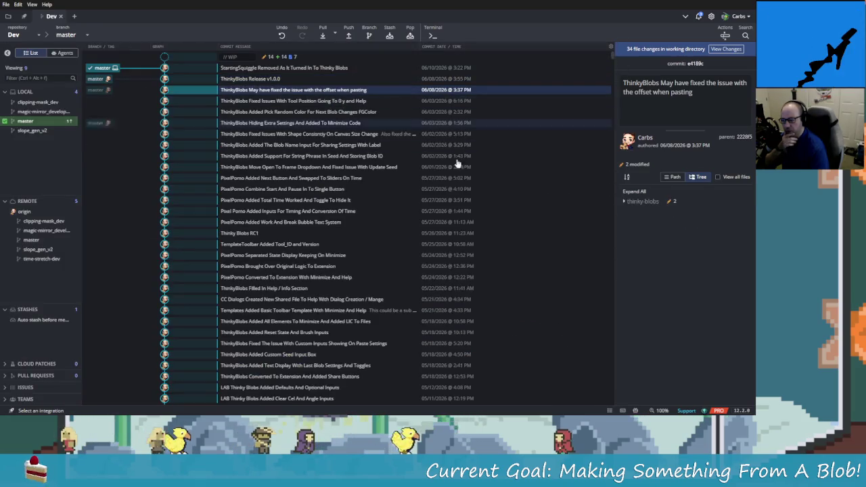
left_click(655, 214)
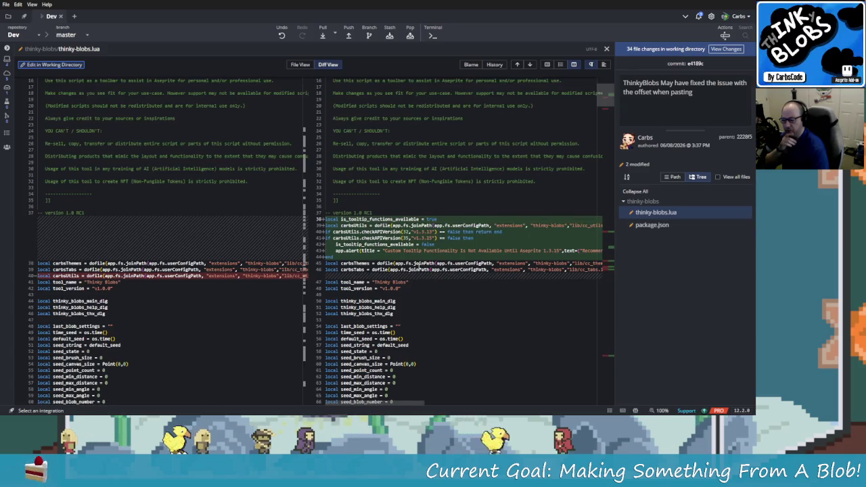
scroll(553, 143, "down", 1)
left_click_drag(609, 98, 615, 272)
scroll(615, 272, "up", 1)
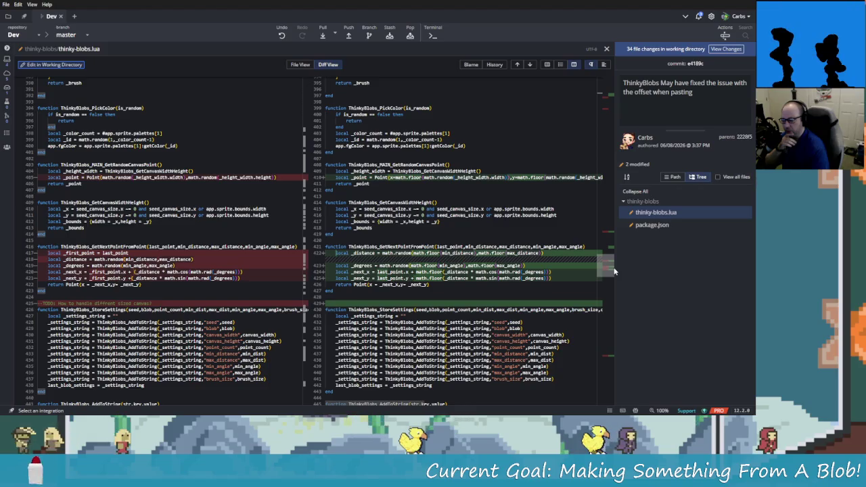
left_click_drag(614, 271, 624, 274)
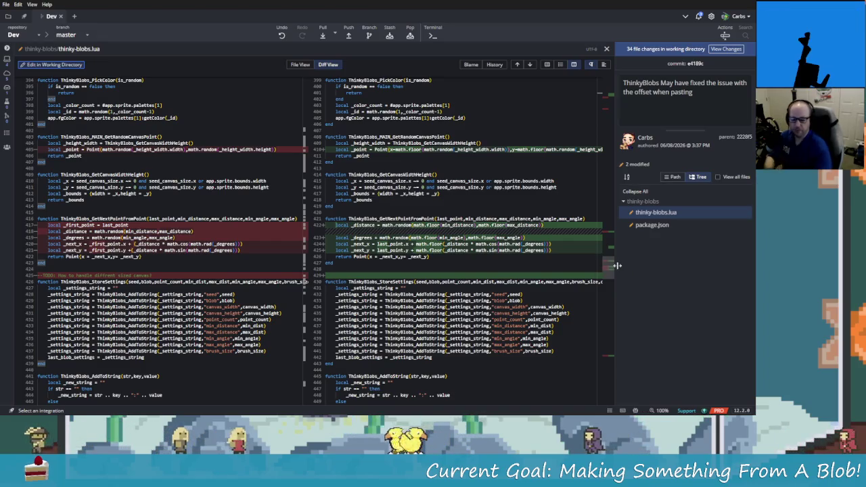
key("alt+Tab")
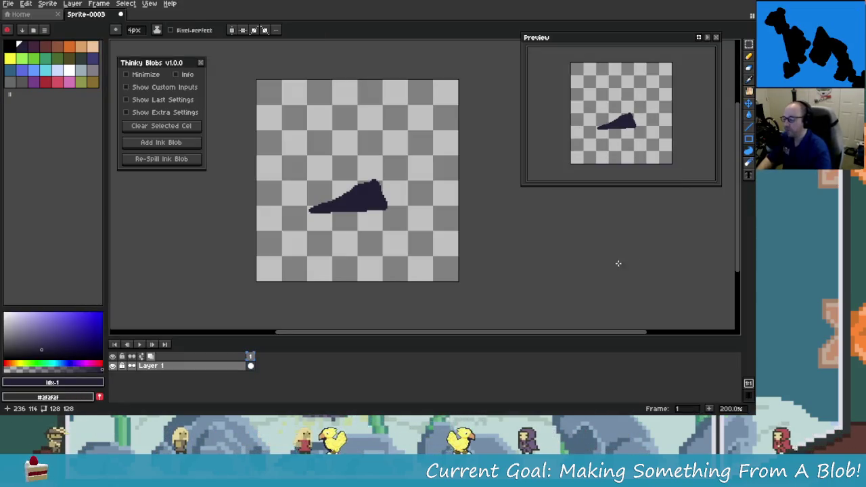
Clear the cel and spill a fresh ink blob.
left_click(170, 126)
left_click(175, 143)
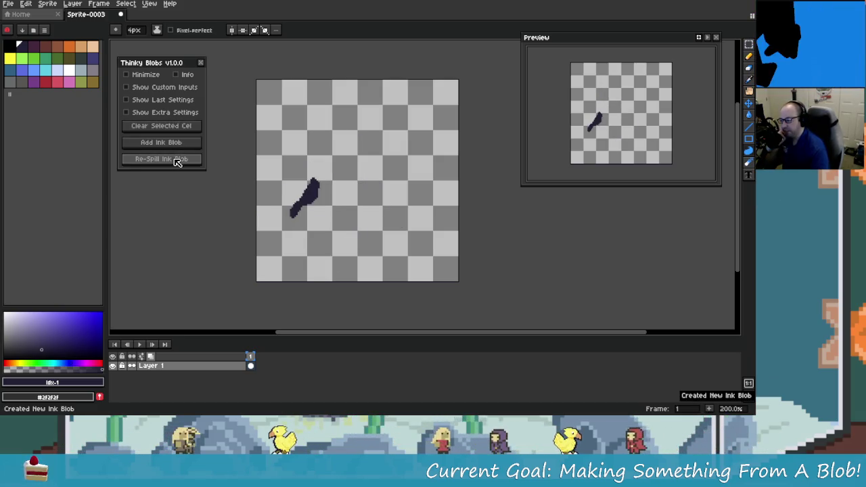
left_click(175, 159)
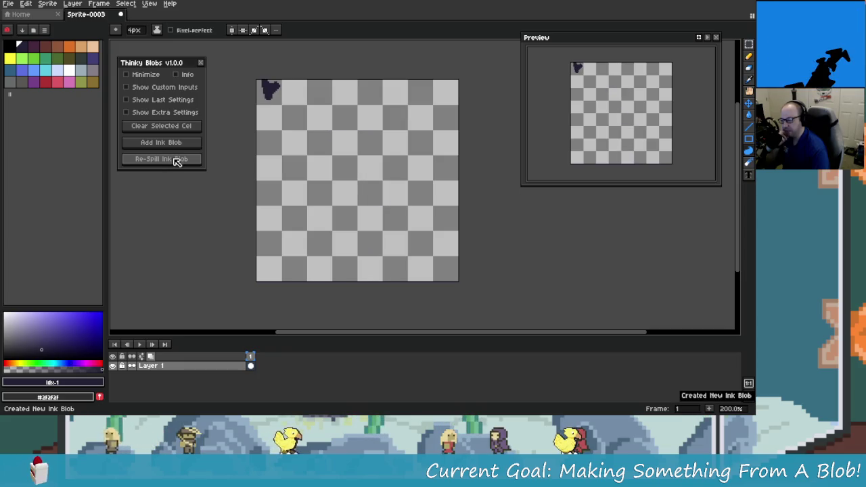
Re-spill into a thin dark upper streak, undoing a stray lower-left Contour shape.
left_click(174, 159)
left_click(175, 160)
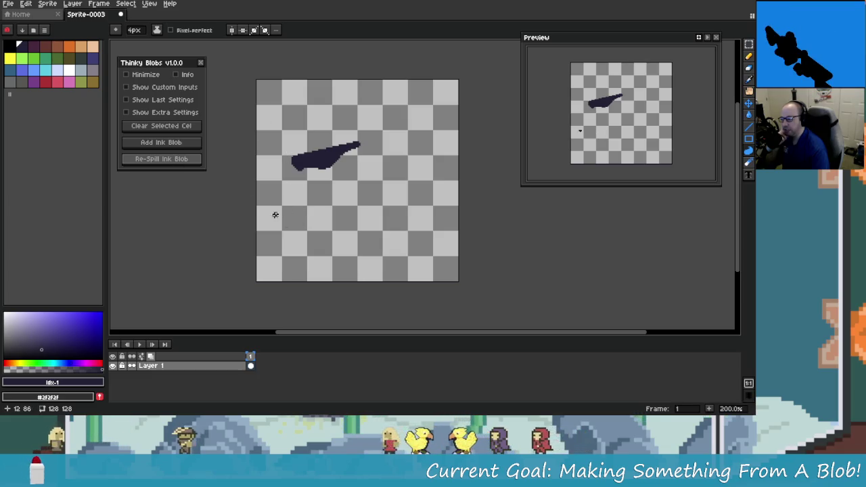
left_click_drag(261, 215, 342, 228)
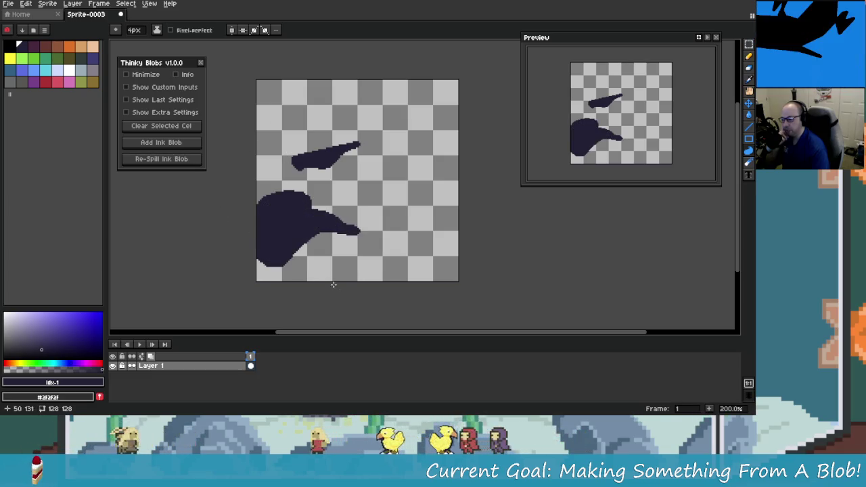
key("ctrl+z")
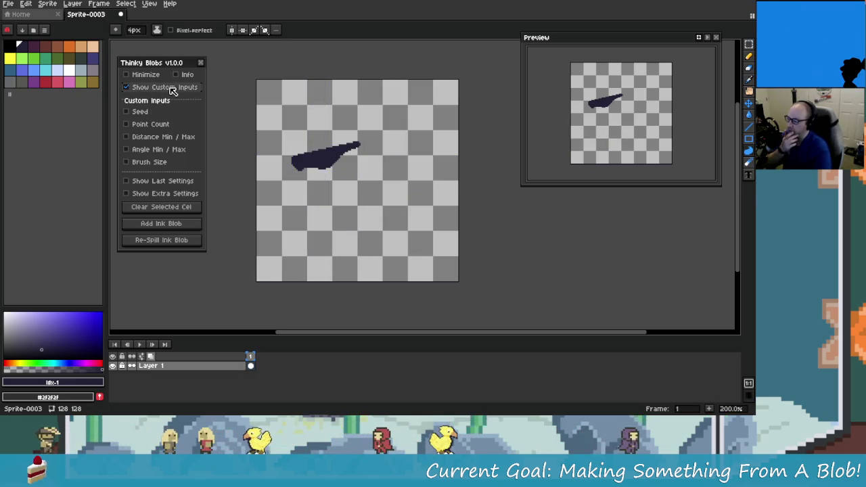
Enable the Distance Min/Max option and clear the old maximum distance of 20.
left_click(165, 125)
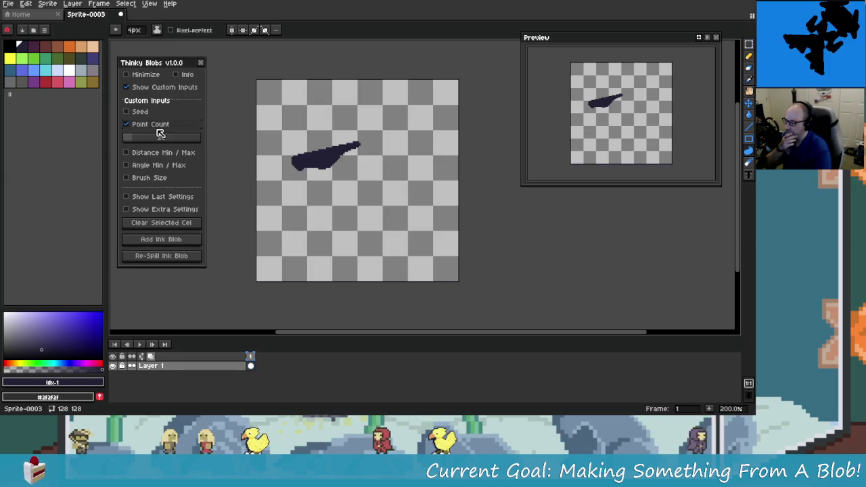
left_click(161, 125)
left_click(164, 138)
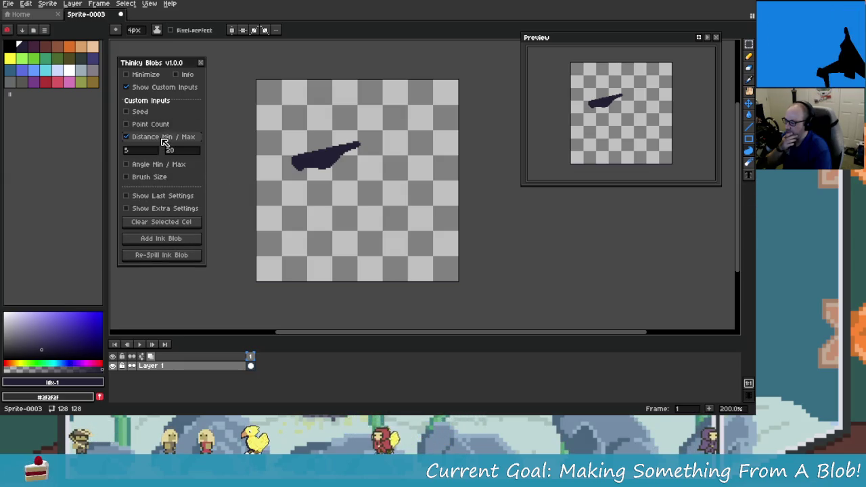
left_click(165, 137)
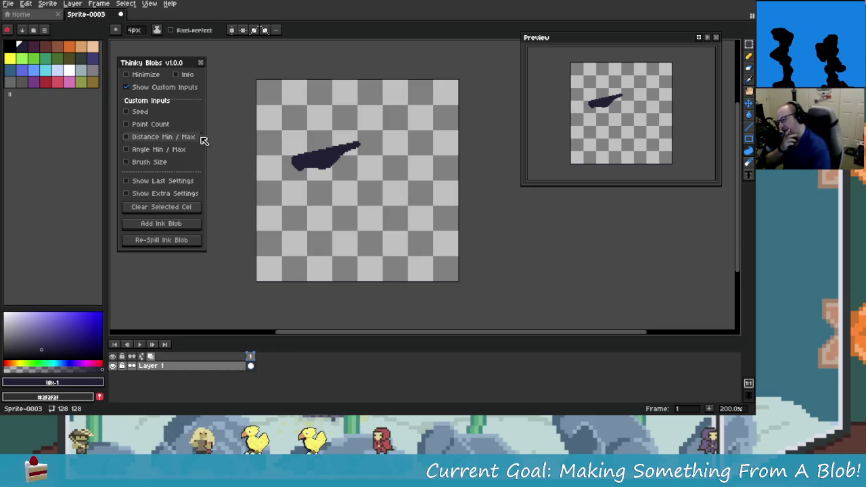
left_click(164, 137)
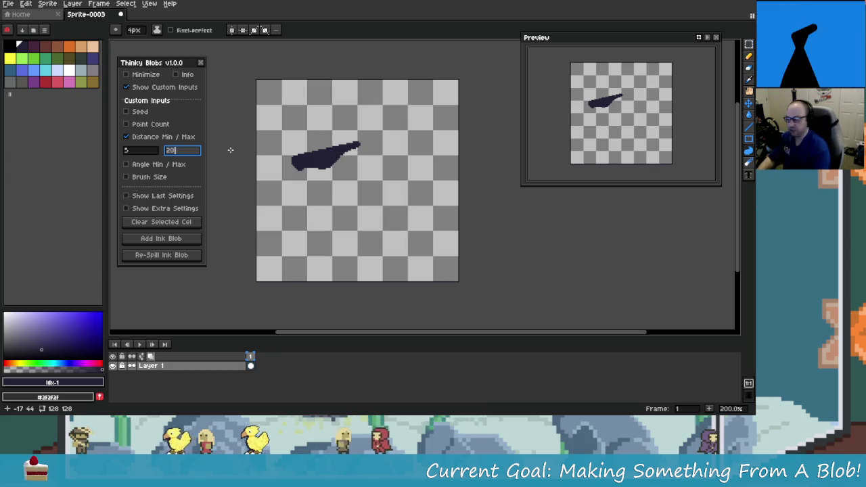
key("BackSpace")
type("100")
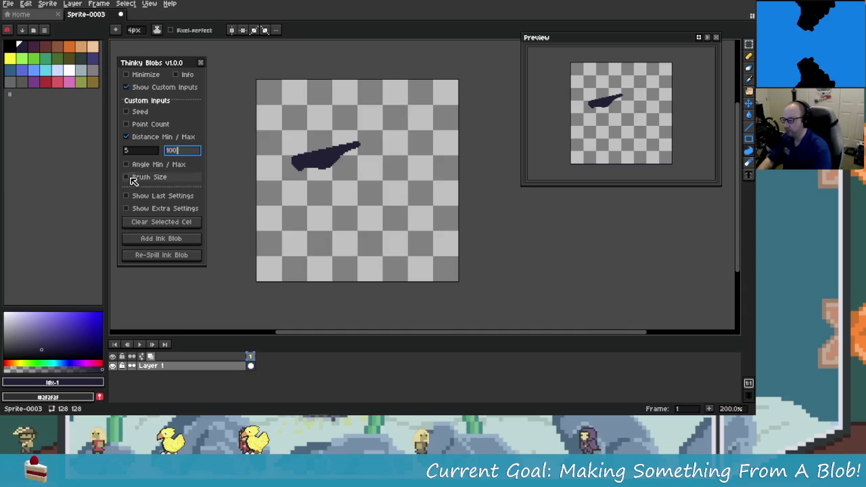
Re-spill the ink blob many times to try shapes with the wider distance range.
left_click(184, 224)
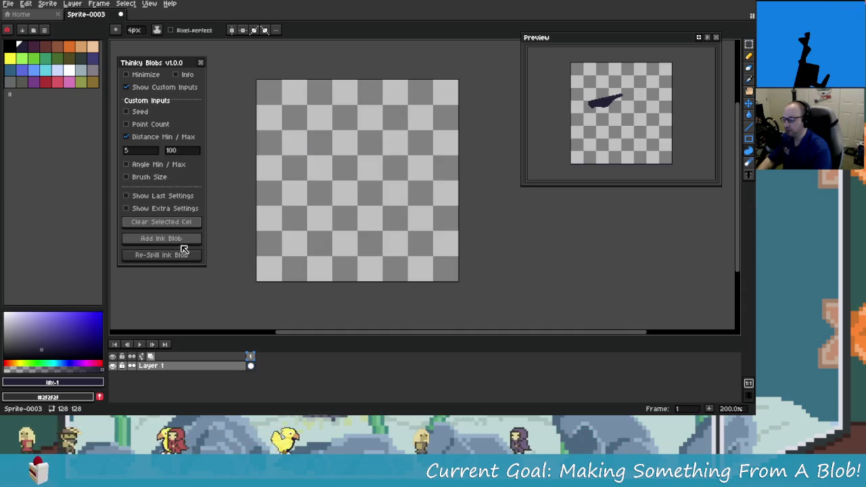
left_click(187, 254)
left_click(181, 256)
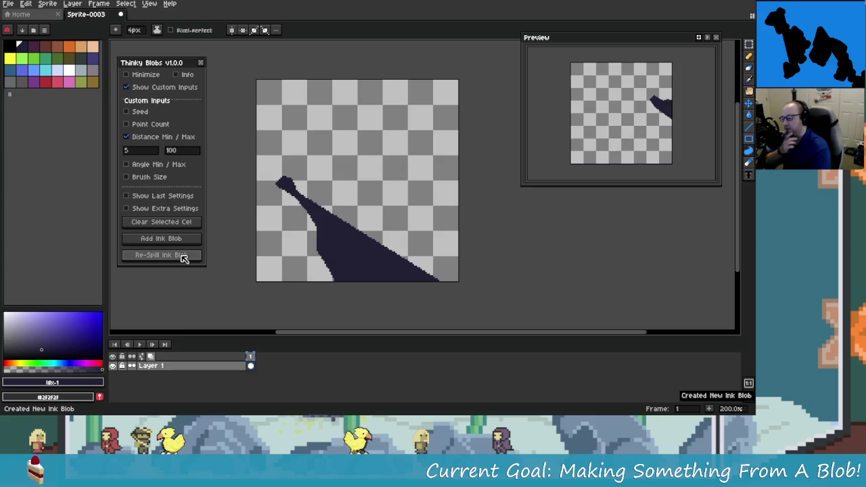
left_click(181, 256)
left_click(182, 256)
left_click(182, 256)
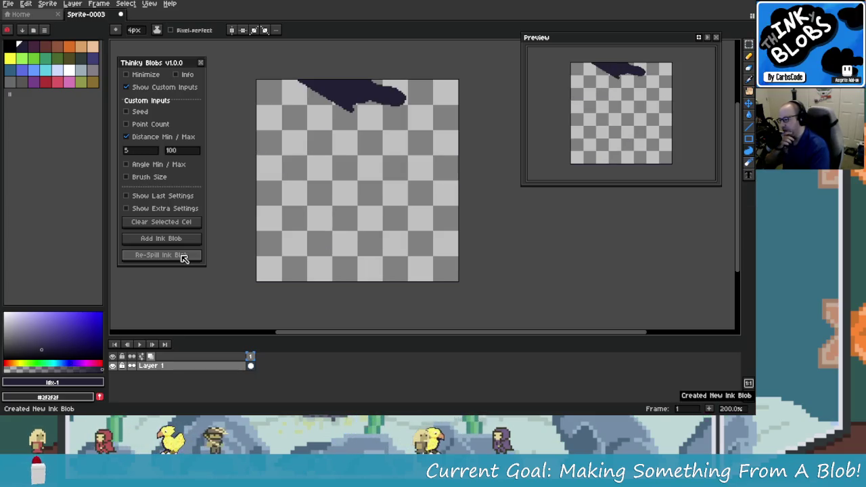
left_click(182, 256)
left_click(181, 256)
left_click(182, 256)
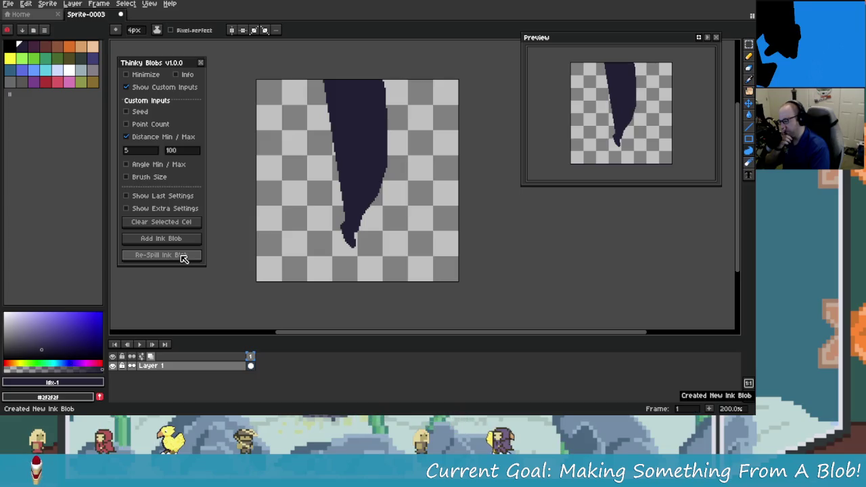
left_click(182, 256)
left_click(182, 256)
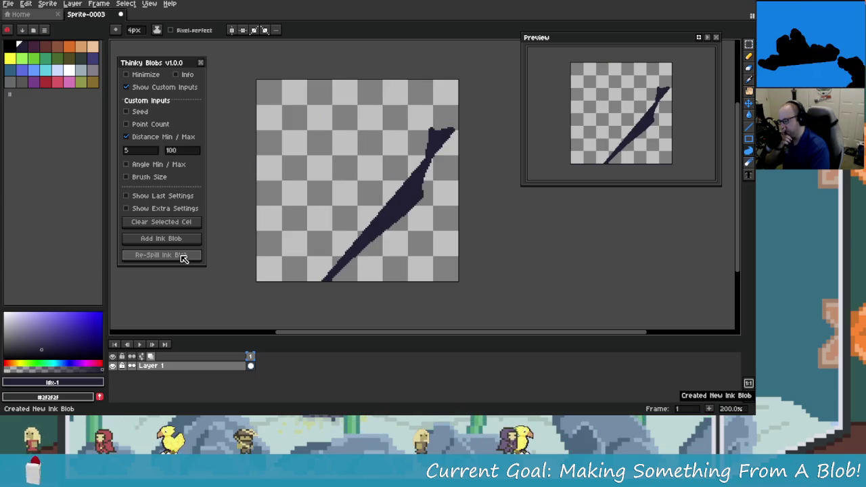
left_click(181, 256)
left_click(182, 256)
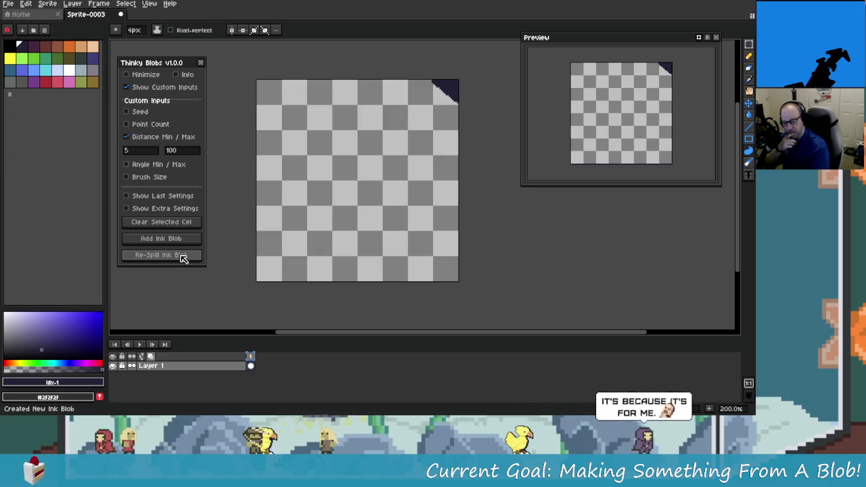
left_click(181, 256)
left_click(182, 256)
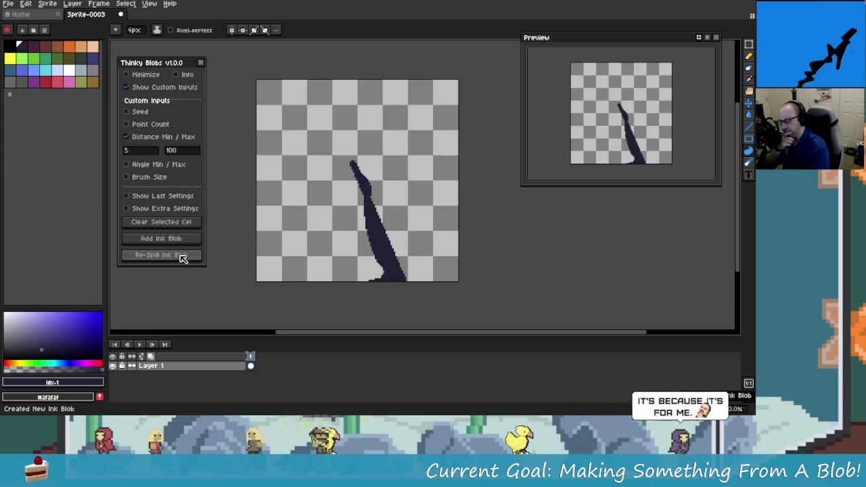
left_click(182, 256)
left_click(182, 256)
left_click(182, 256)
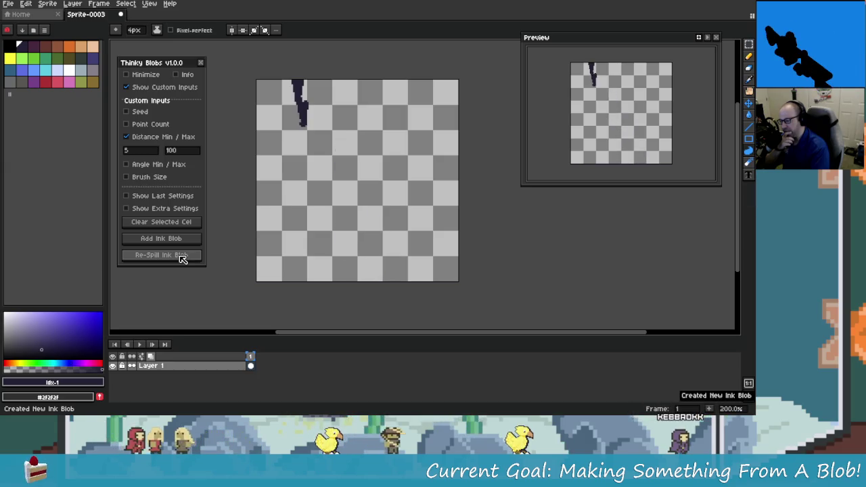
left_click(181, 256)
left_click(181, 256)
left_click(181, 256)
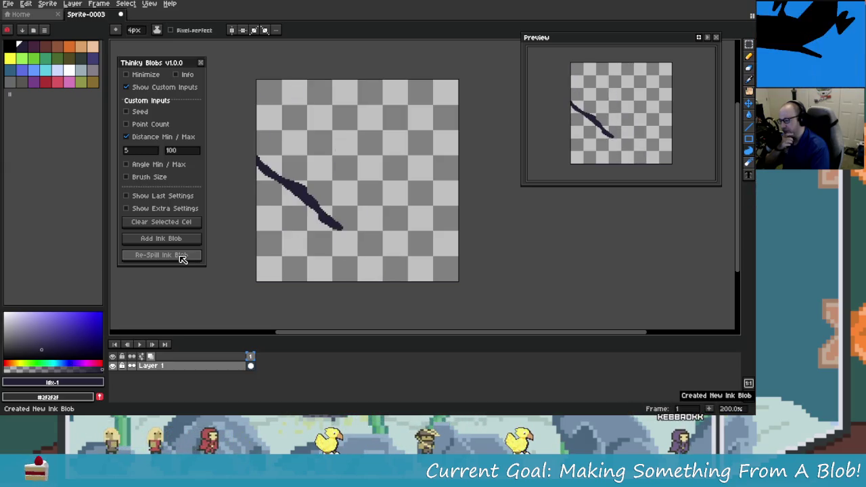
left_click(182, 256)
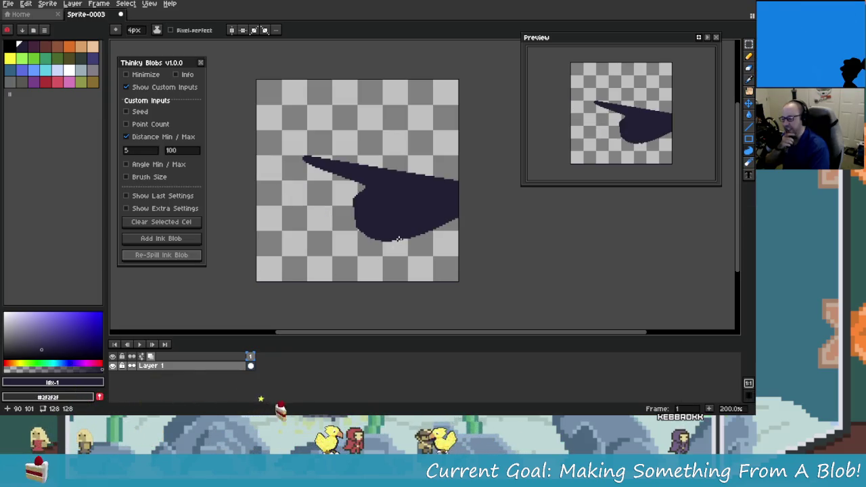
Try extending, dotting and thickening the blob by hand, undoing each edit.
left_click_drag(386, 242, 371, 281)
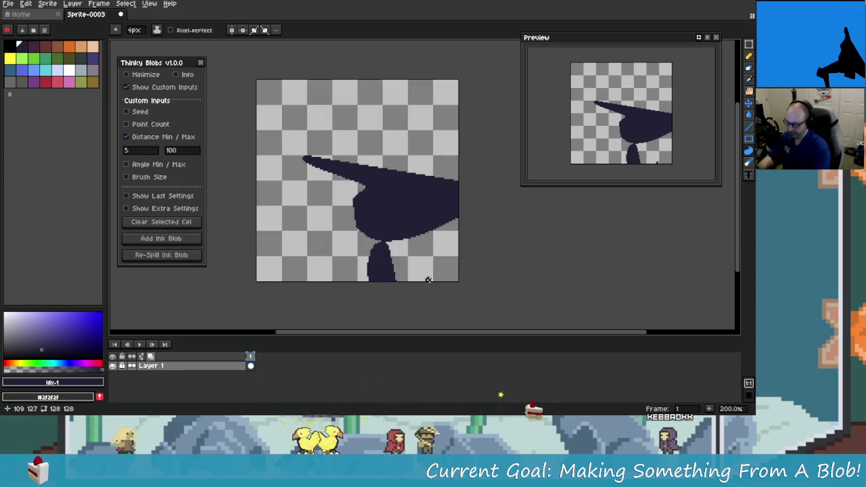
key("ctrl+z")
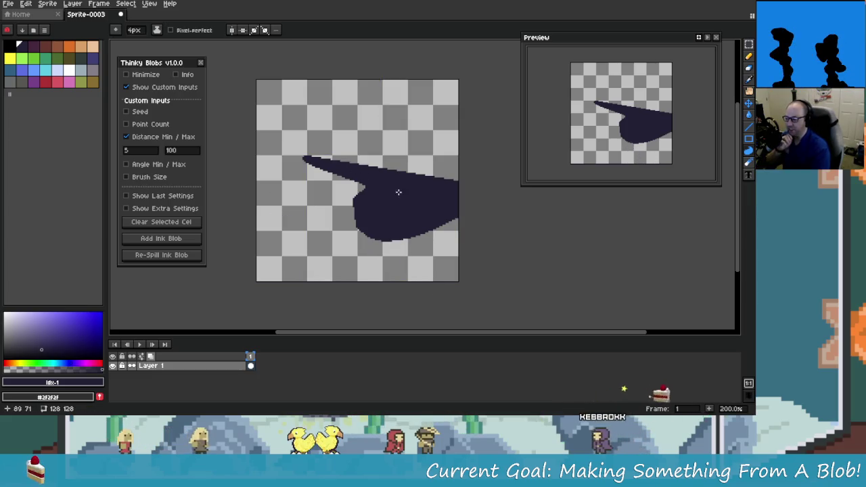
left_click(305, 251)
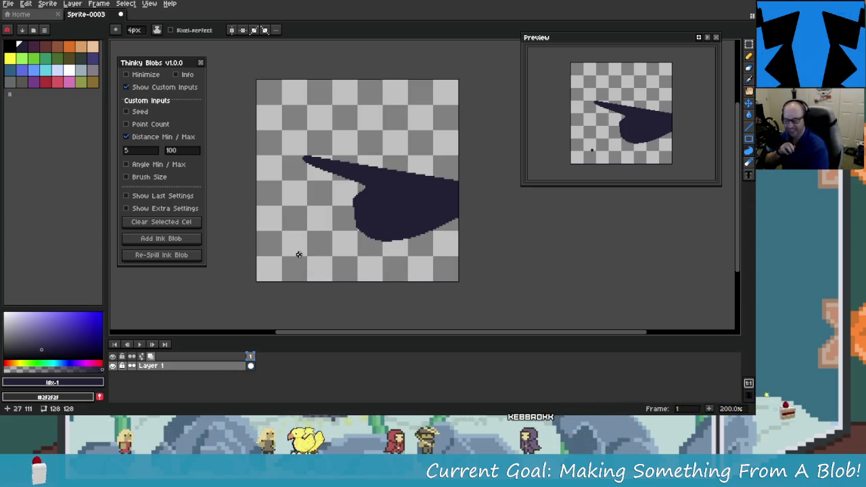
key("ctrl+z")
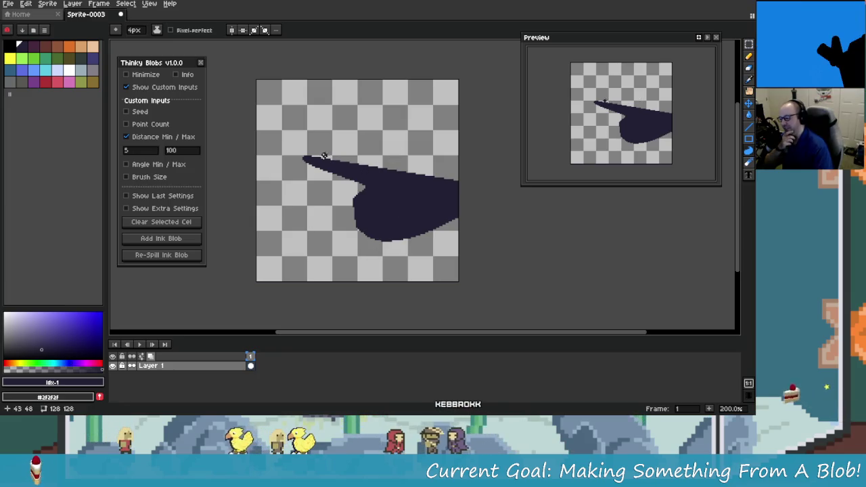
left_click_drag(305, 159, 456, 195)
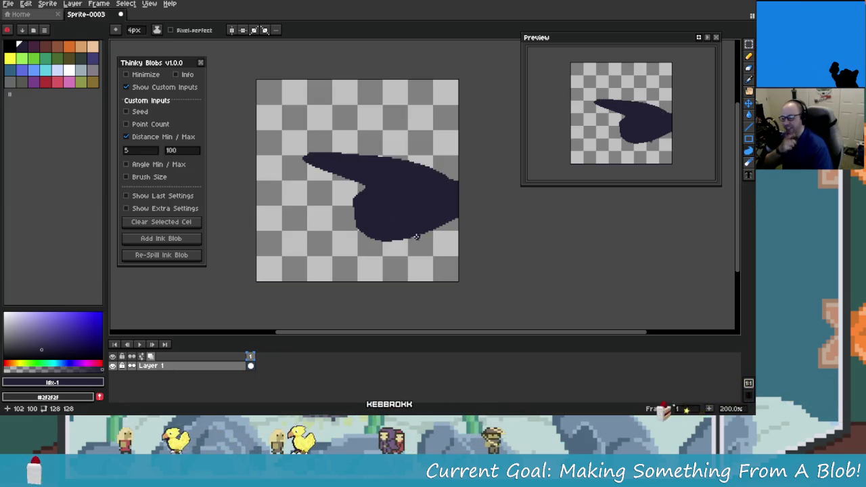
key("ctrl+z")
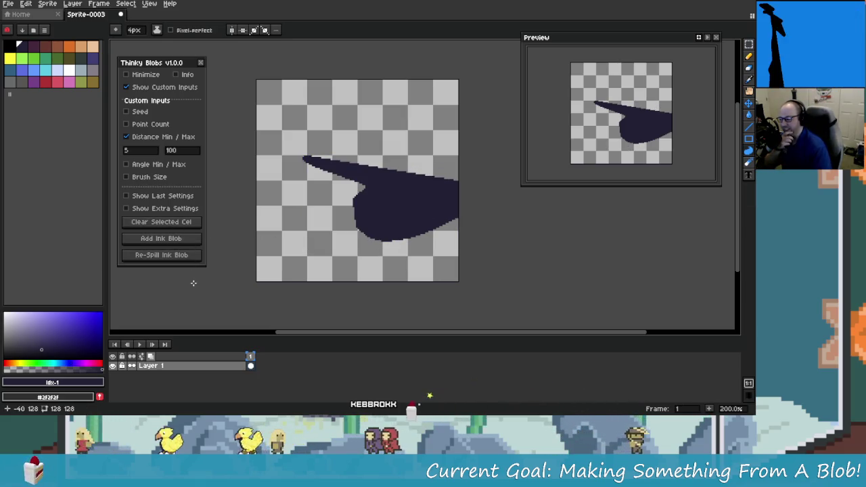
Keep re-spilling until a long vertical ink streak runs down the canvas middle.
left_click(183, 264)
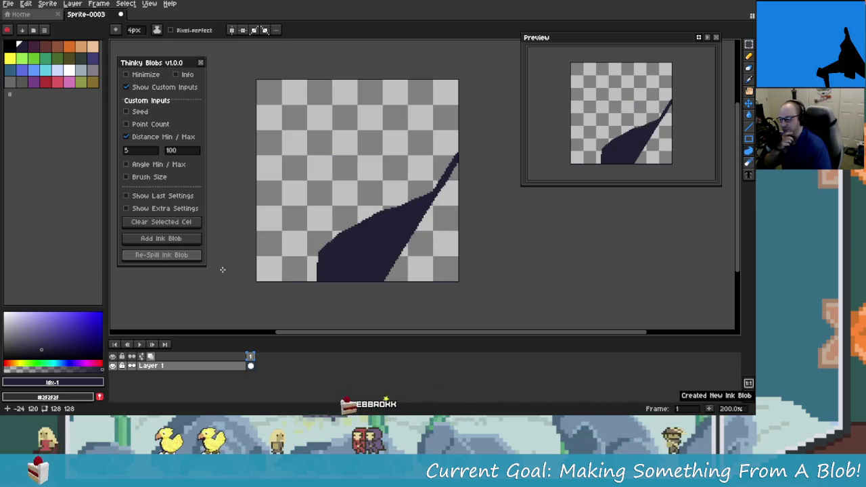
left_click(170, 262)
left_click(171, 263)
left_click(171, 263)
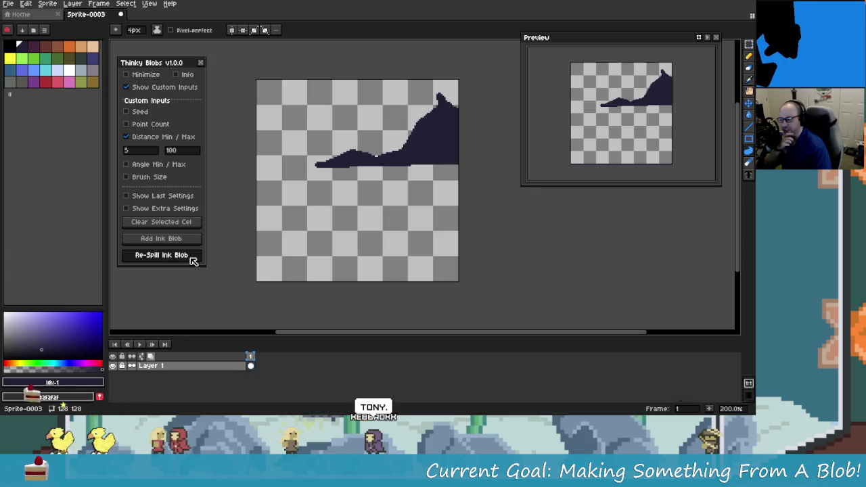
left_click(192, 257)
left_click(192, 257)
left_click(192, 258)
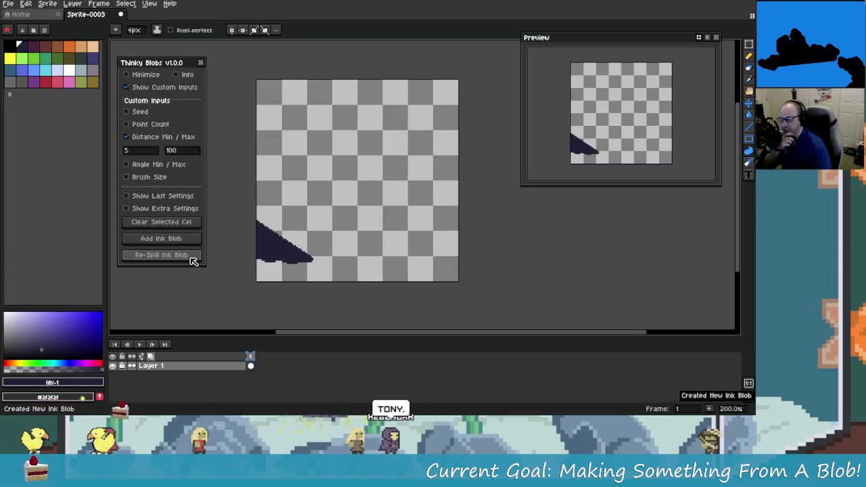
left_click(192, 258)
left_click(192, 258)
left_click(193, 258)
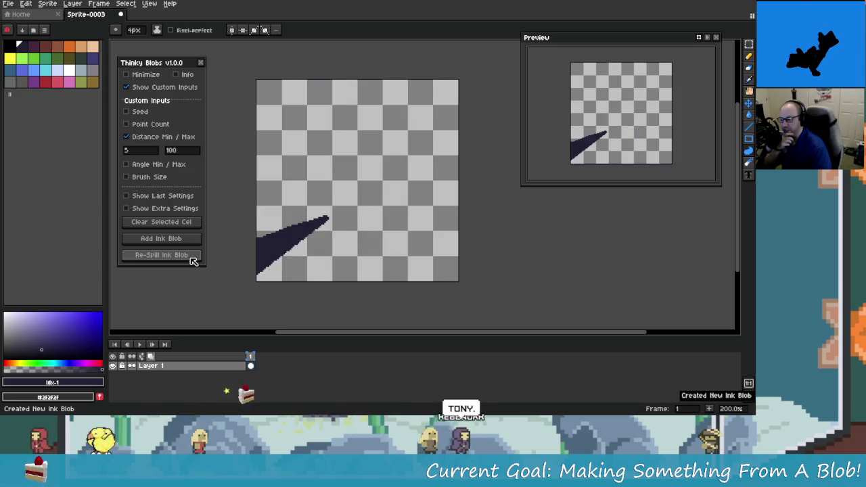
left_click(193, 258)
left_click(192, 258)
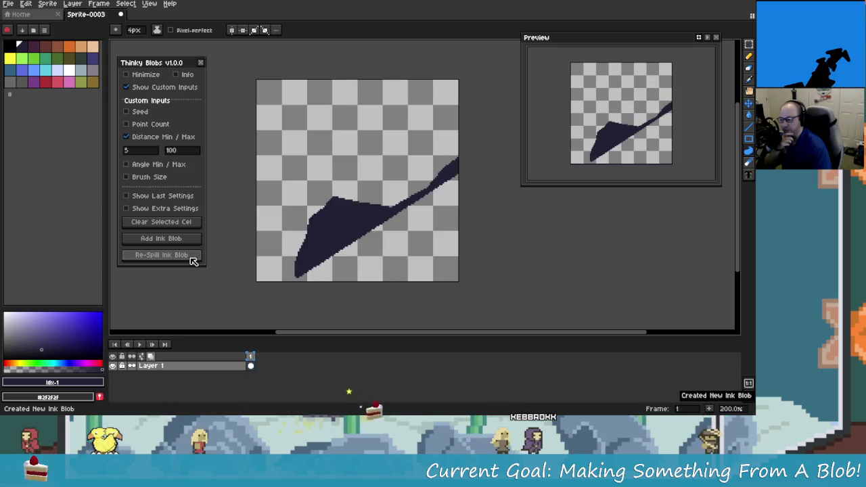
left_click(193, 258)
left_click(192, 258)
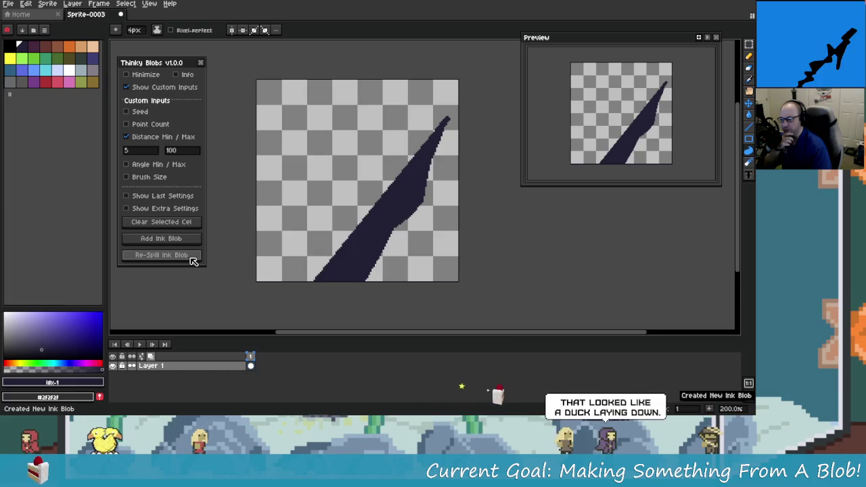
left_click(192, 258)
left_click(192, 258)
left_click(192, 258)
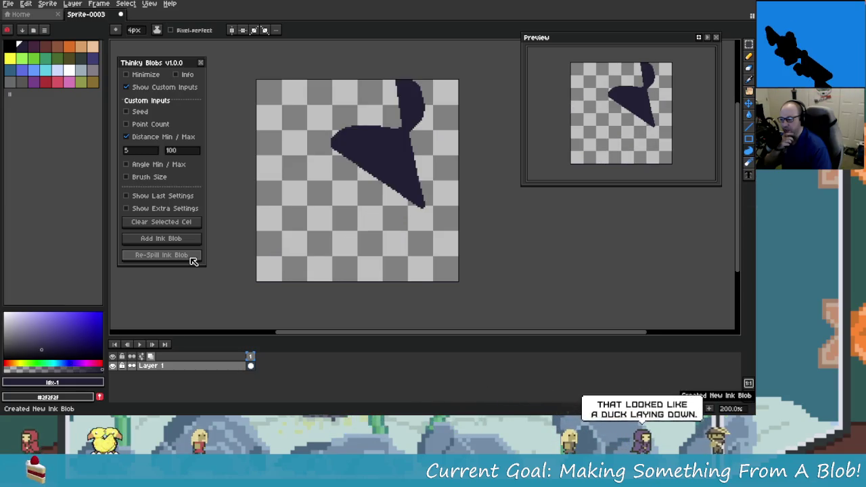
left_click(192, 258)
left_click(192, 258)
left_click(192, 258)
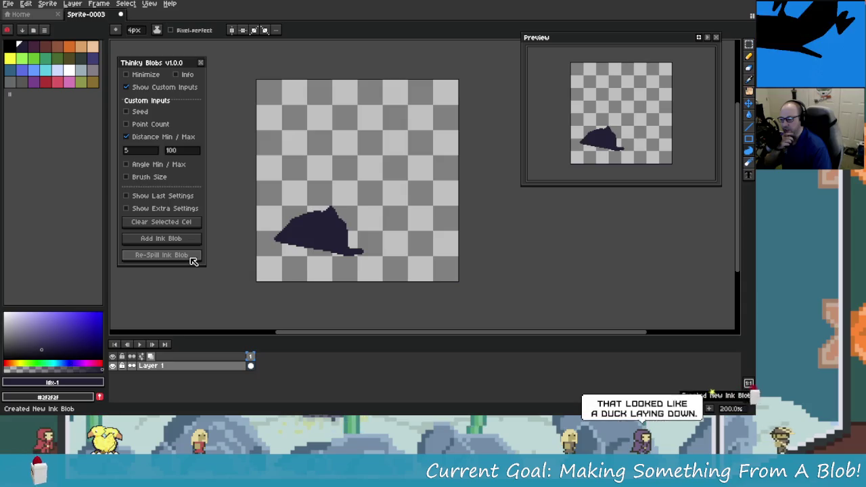
left_click(192, 258)
left_click(192, 258)
left_click(192, 258)
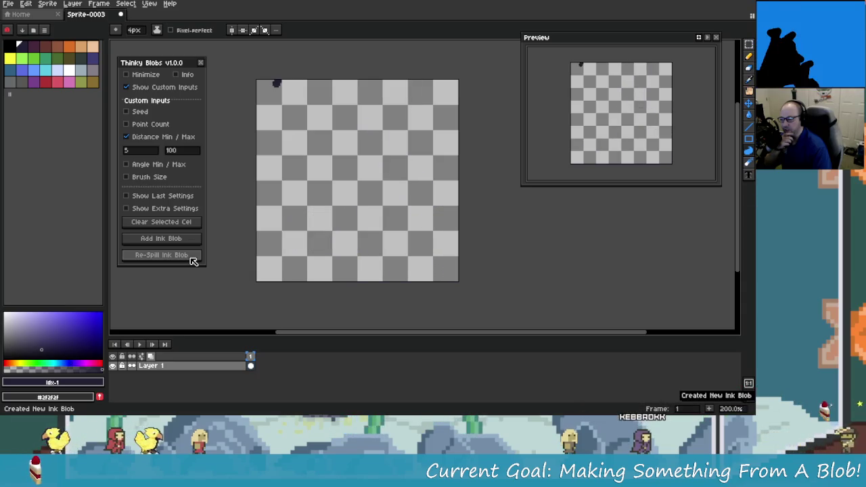
left_click(192, 258)
left_click(192, 258)
left_click(192, 258)
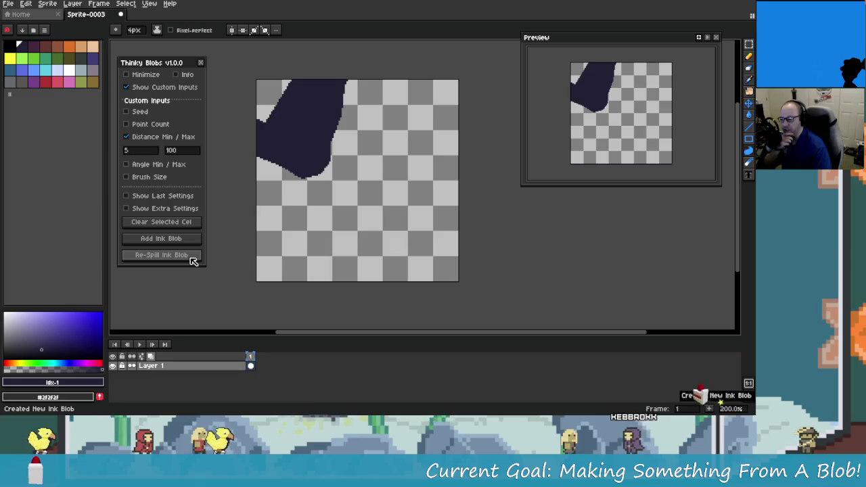
left_click(193, 258)
left_click(192, 258)
left_click(192, 258)
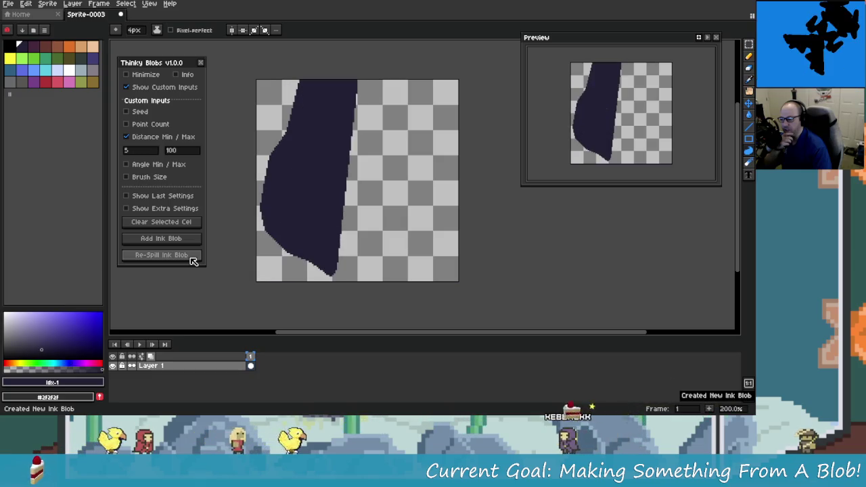
left_click(191, 260)
left_click(192, 260)
left_click(193, 262)
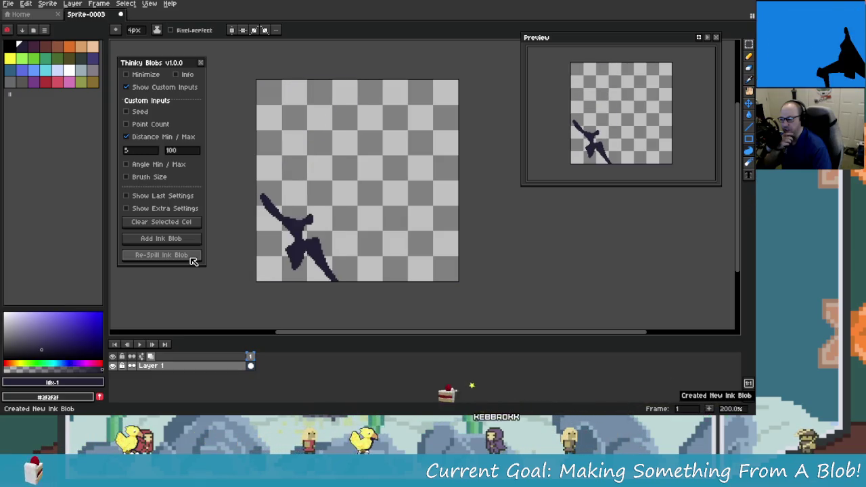
left_click(193, 261)
left_click(193, 261)
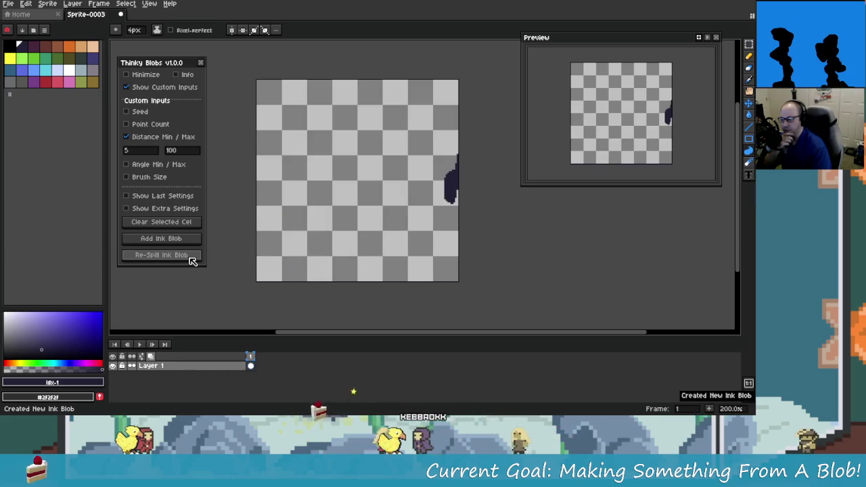
left_click(193, 261)
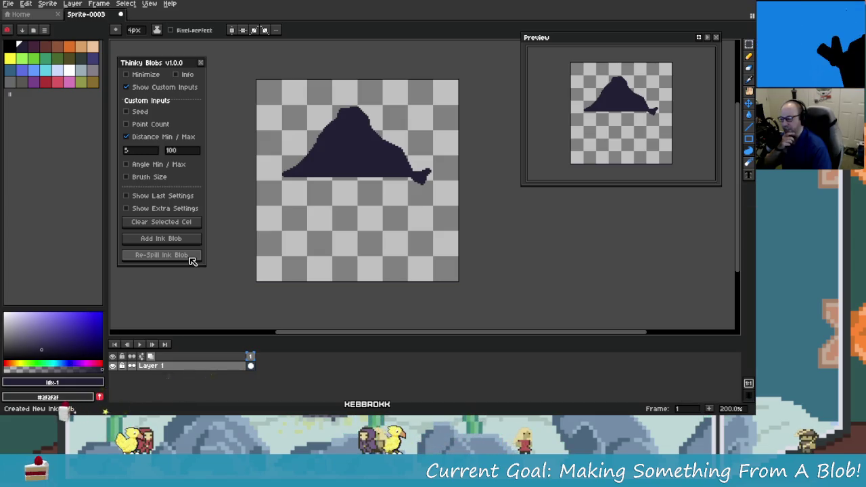
left_click(193, 262)
left_click(192, 255)
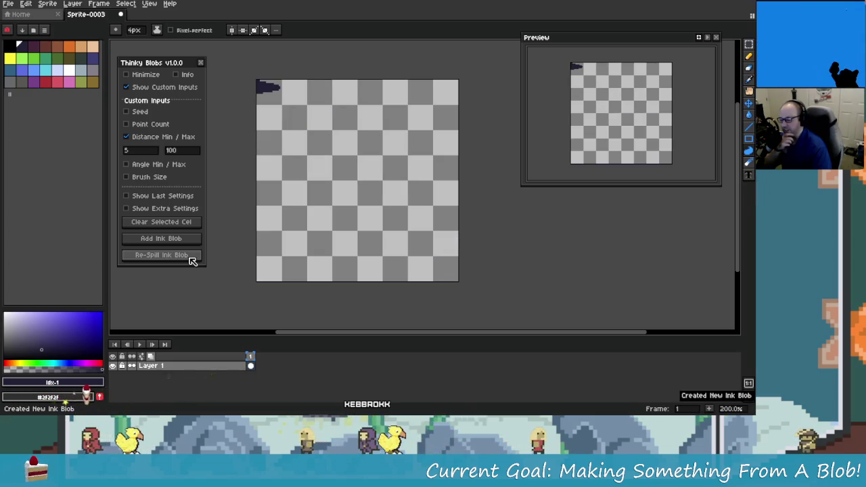
left_click(192, 255)
left_click(191, 258)
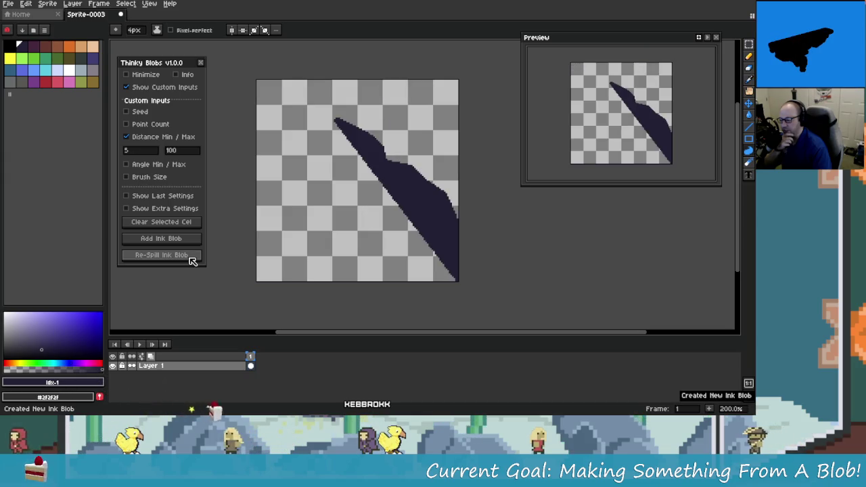
left_click(191, 257)
left_click(191, 257)
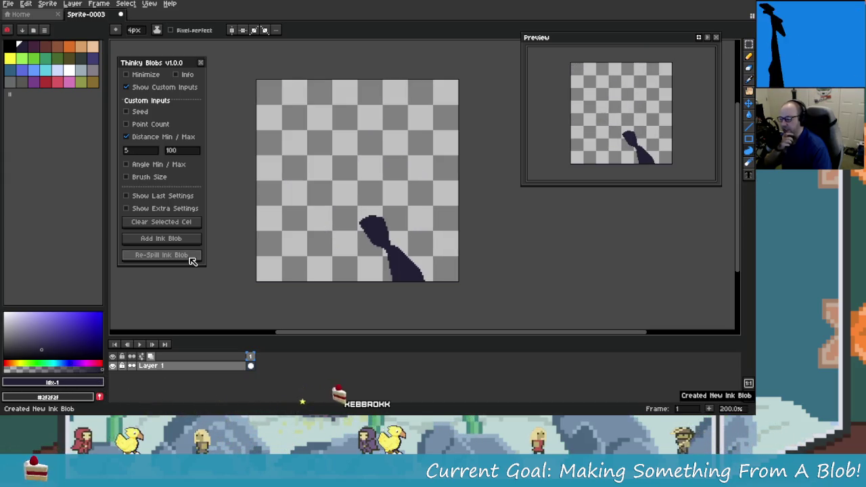
left_click(183, 258)
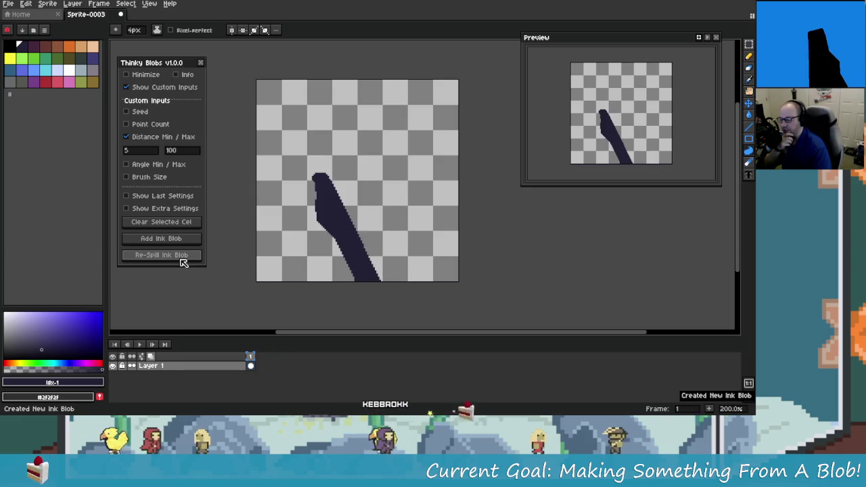
left_click(182, 258)
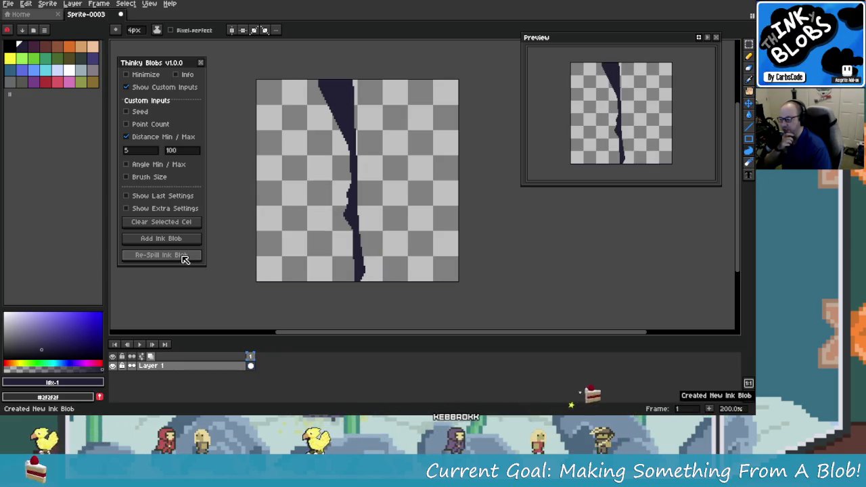
double_click(149, 150)
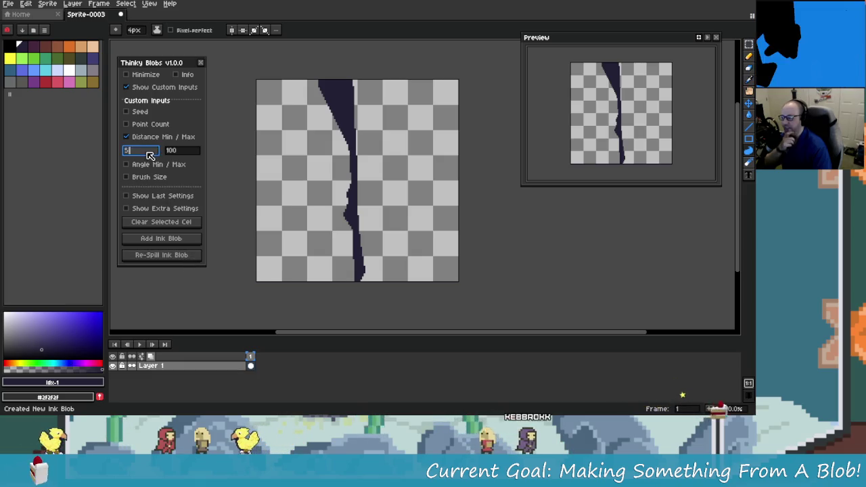
Set Distance Min to 20, clear the cel and spill a fresh ink blob.
type("20")
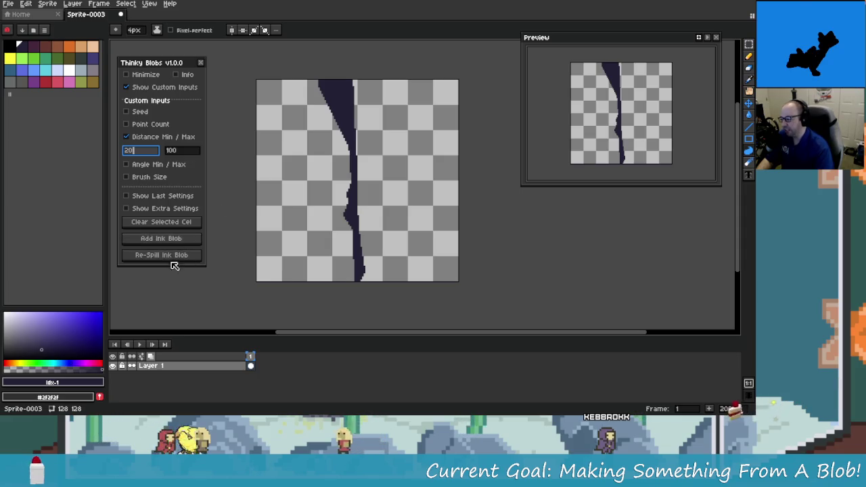
left_click(162, 224)
left_click(174, 241)
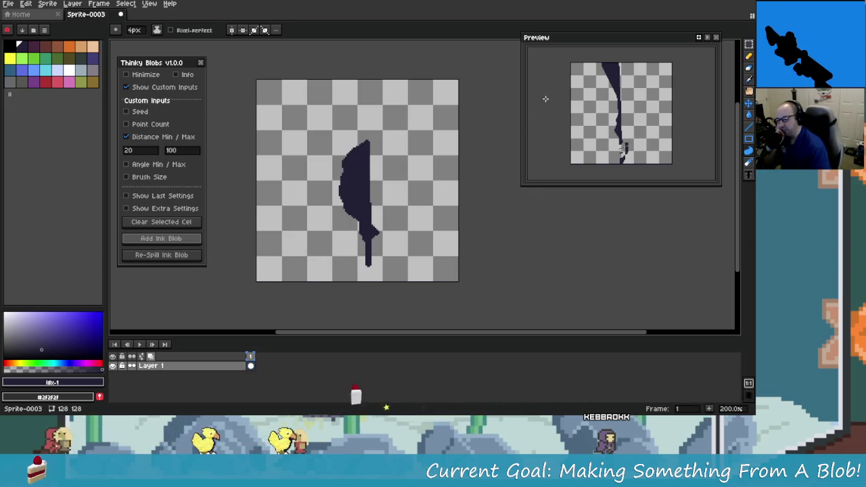
Re-spill the blob repeatedly until a thumb-like shape sits in the canvas centre.
left_click(195, 255)
left_click(196, 258)
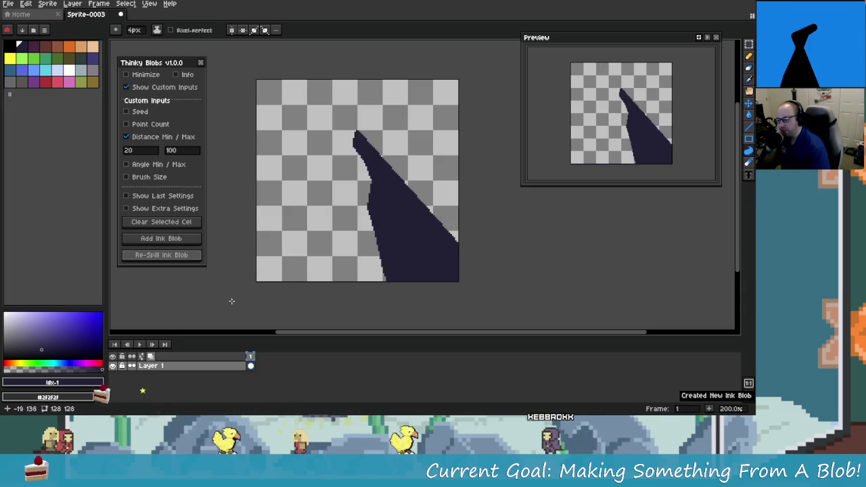
left_click(194, 256)
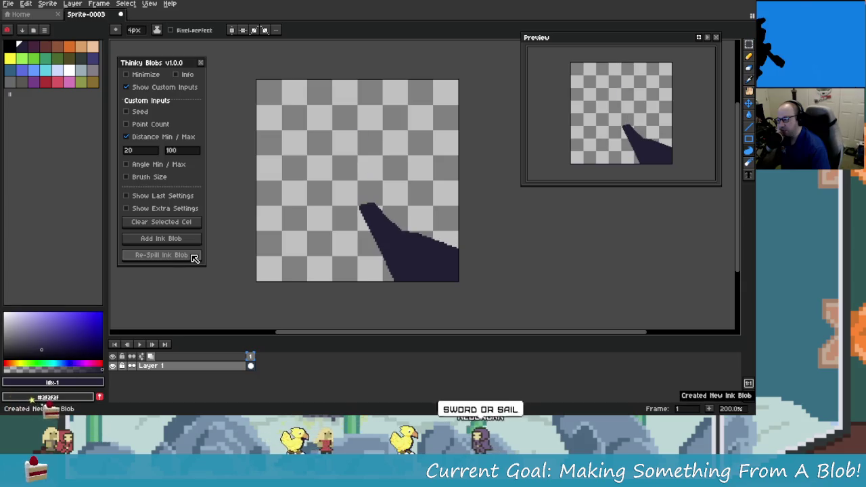
left_click(193, 257)
left_click(194, 257)
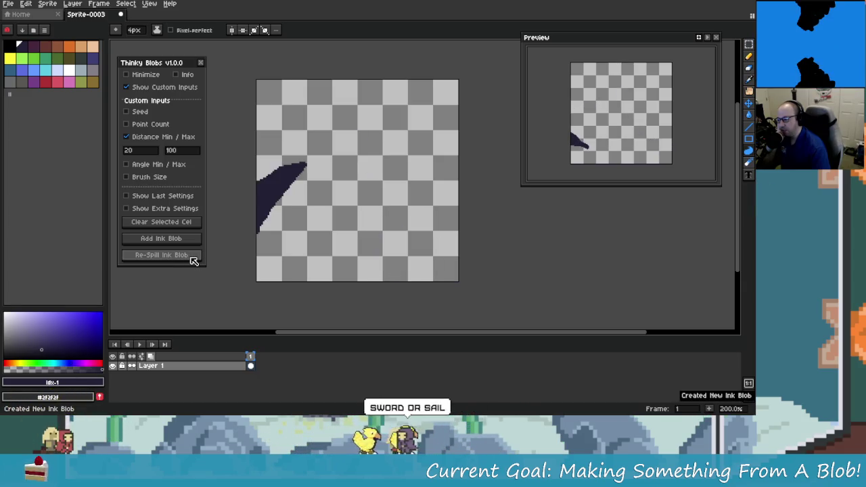
left_click(174, 258)
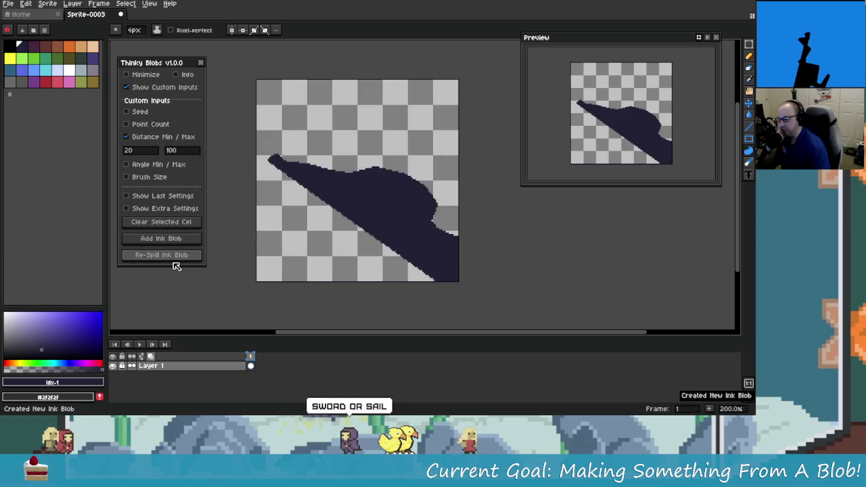
left_click(185, 260)
left_click(184, 260)
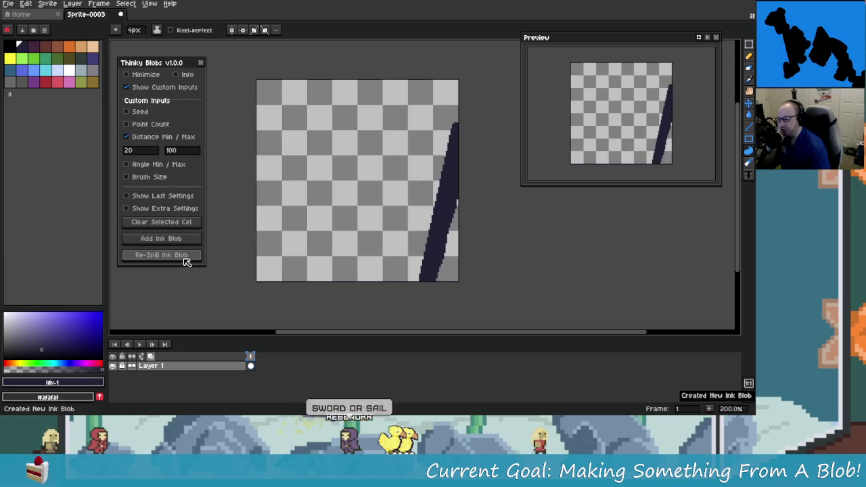
left_click(185, 260)
left_click(185, 259)
left_click(184, 259)
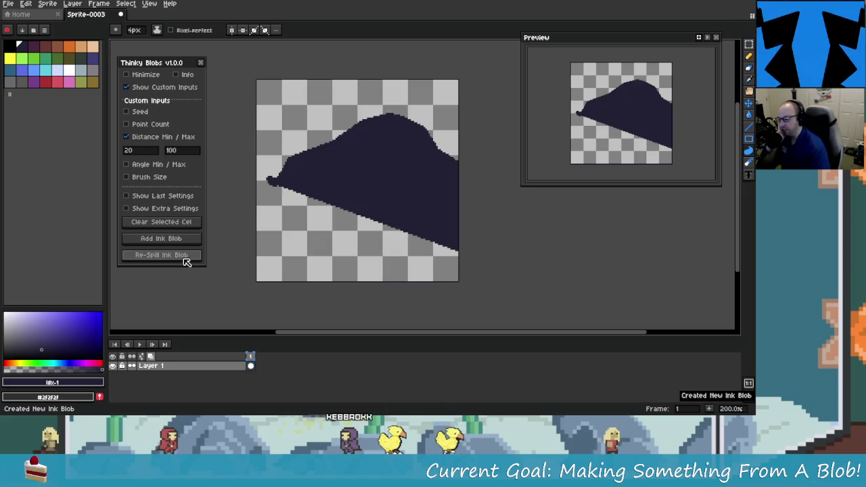
left_click(184, 260)
left_click(184, 259)
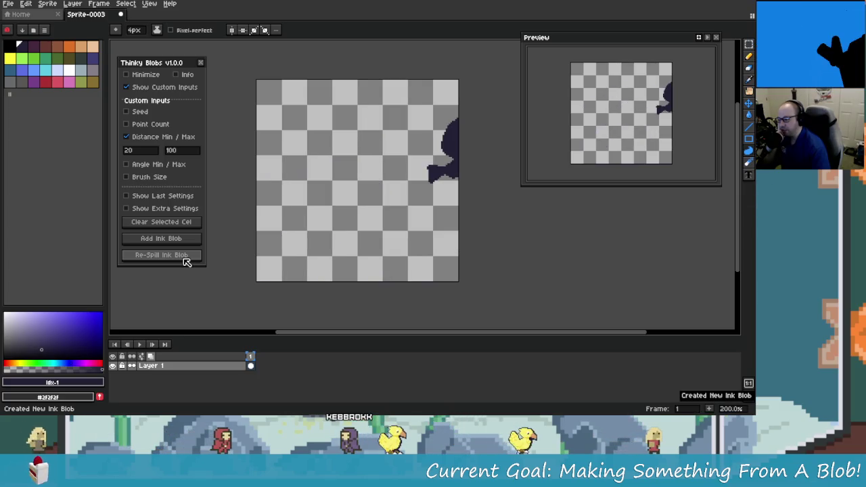
left_click(184, 259)
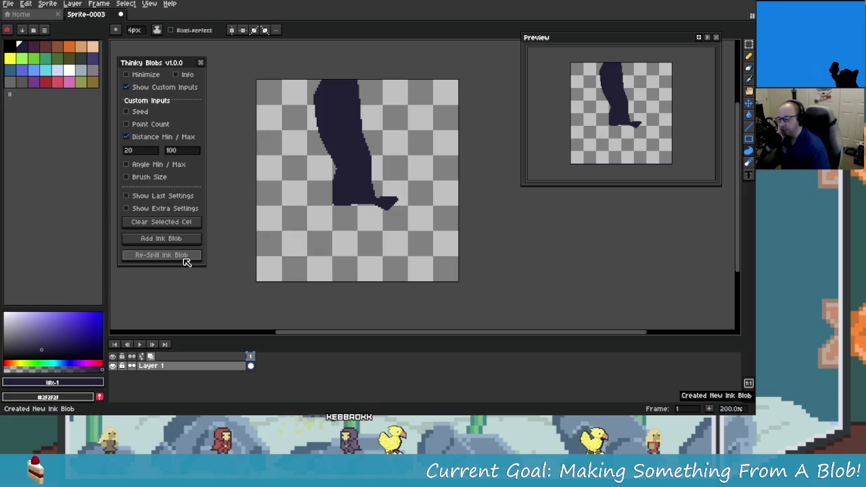
left_click(185, 260)
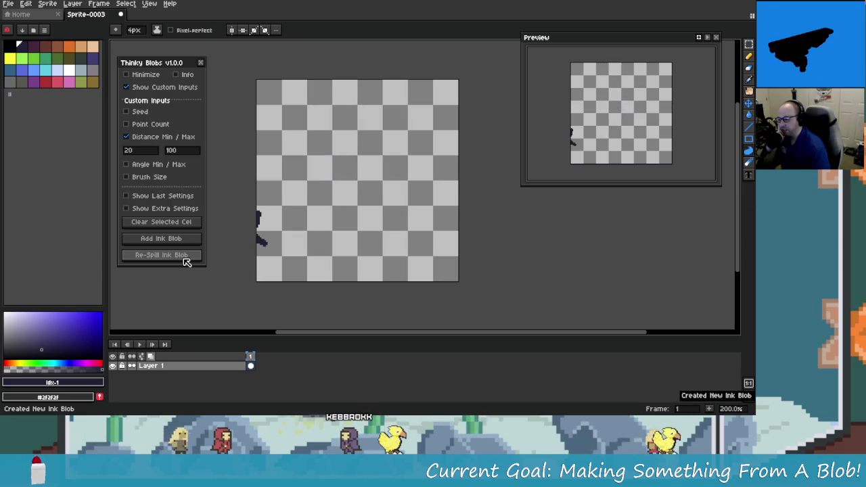
left_click(184, 259)
left_click(184, 259)
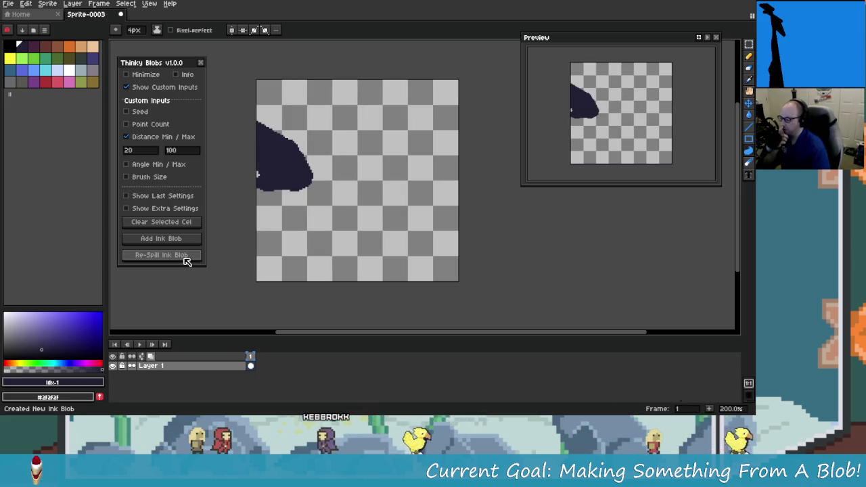
left_click(186, 260)
left_click(186, 260)
left_click(186, 260)
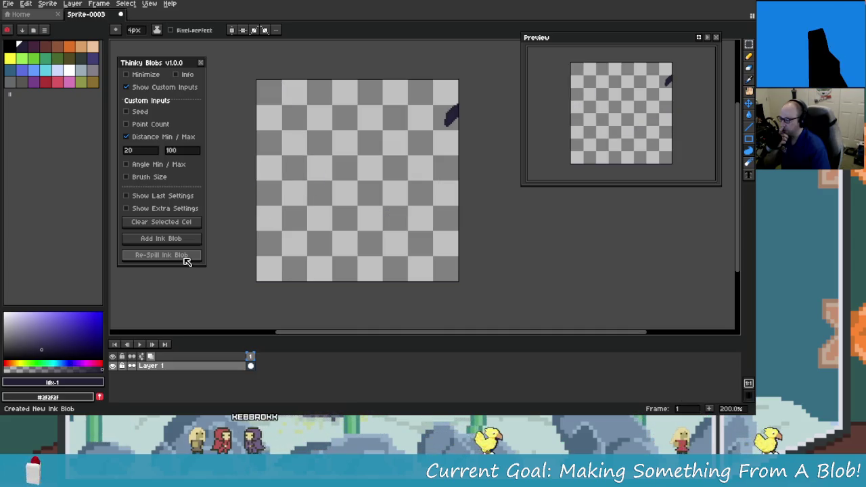
left_click(187, 262)
left_click(187, 262)
left_click(187, 261)
left_click(187, 262)
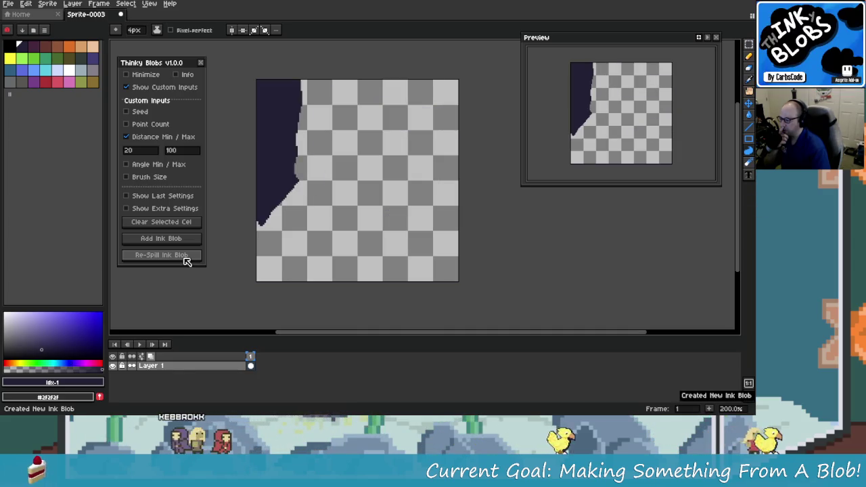
left_click(186, 261)
left_click(187, 262)
left_click(187, 261)
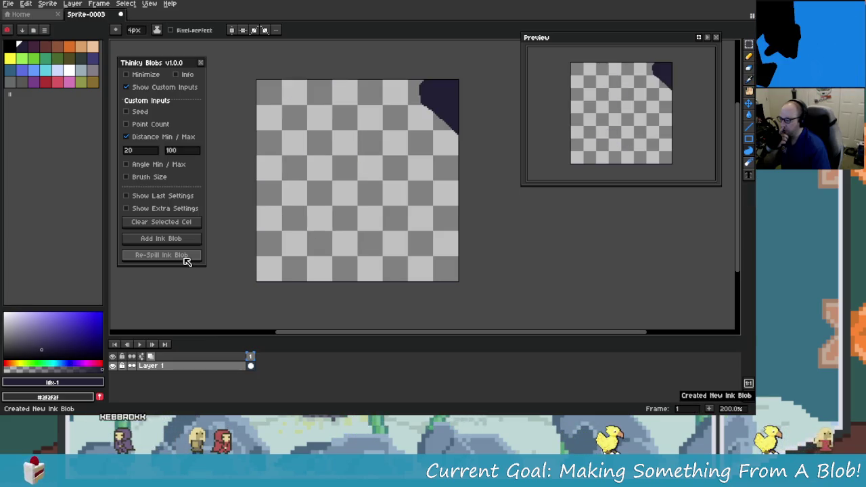
left_click(187, 261)
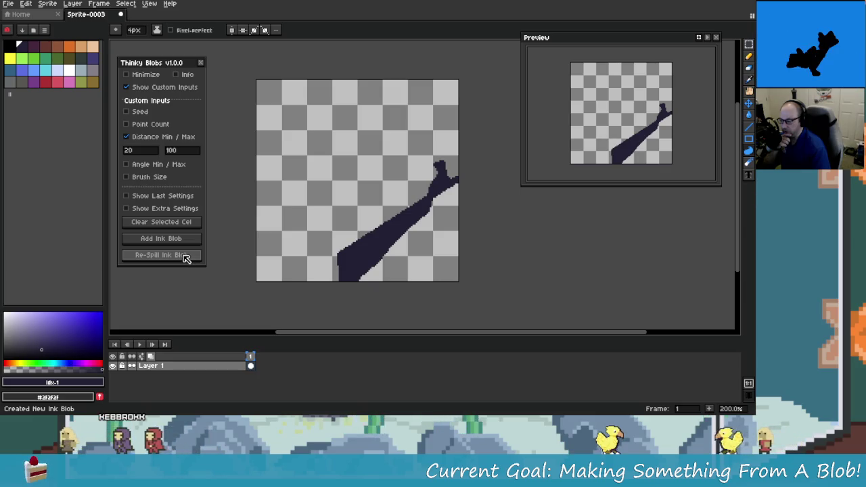
left_click(187, 260)
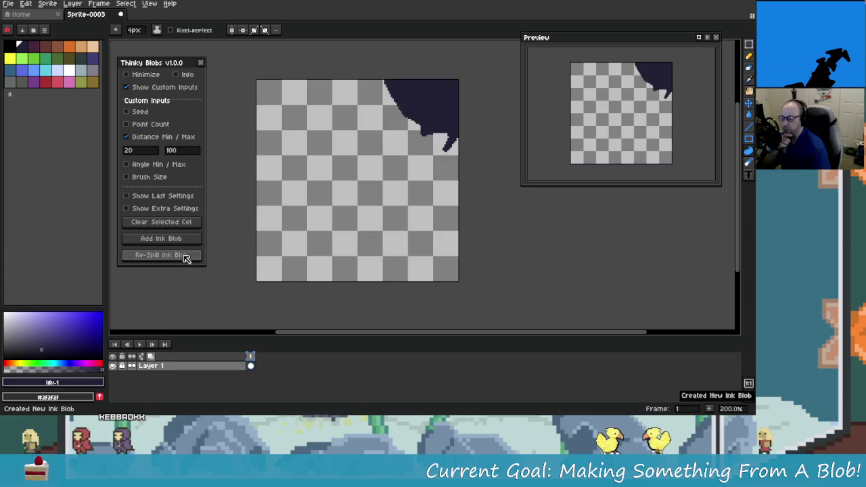
left_click(187, 260)
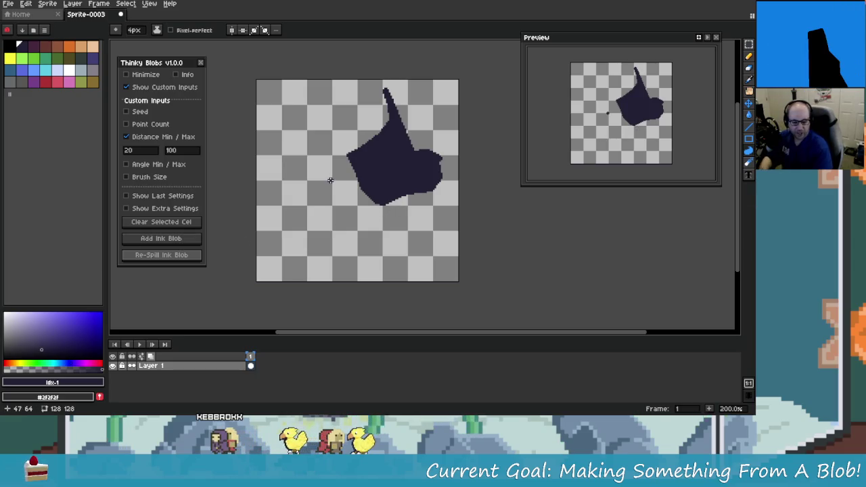
Zoom the canvas from 200% to 400% to inspect the thumb-shaped blob.
scroll(434, 178, "up", 1)
scroll(434, 178, "up", 1)
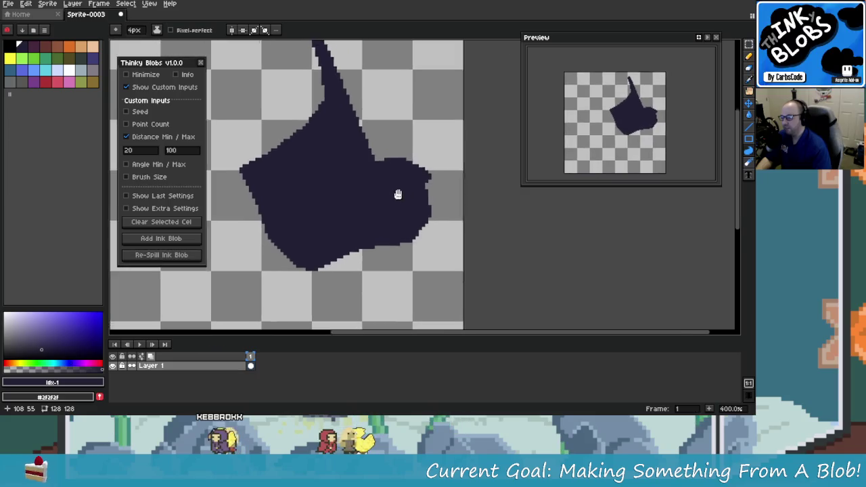
Add Layer 2 above Layer 1 and make it the active layer.
right_click(203, 365)
left_click(281, 352)
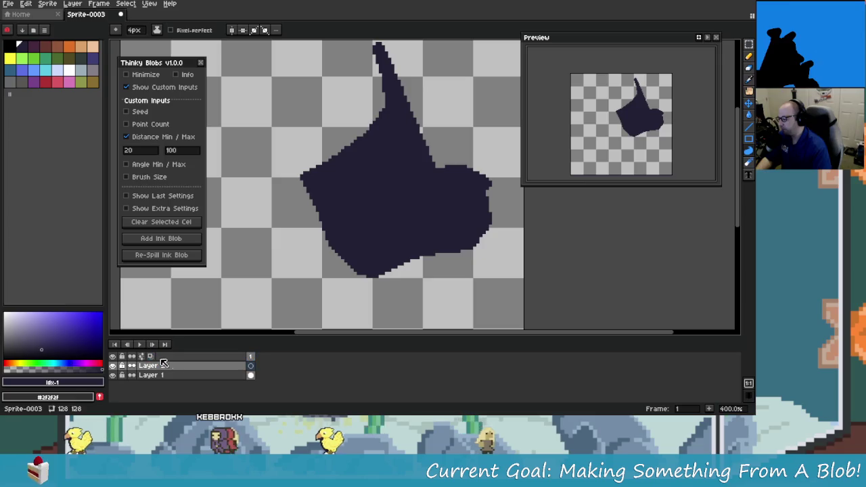
left_click(250, 365)
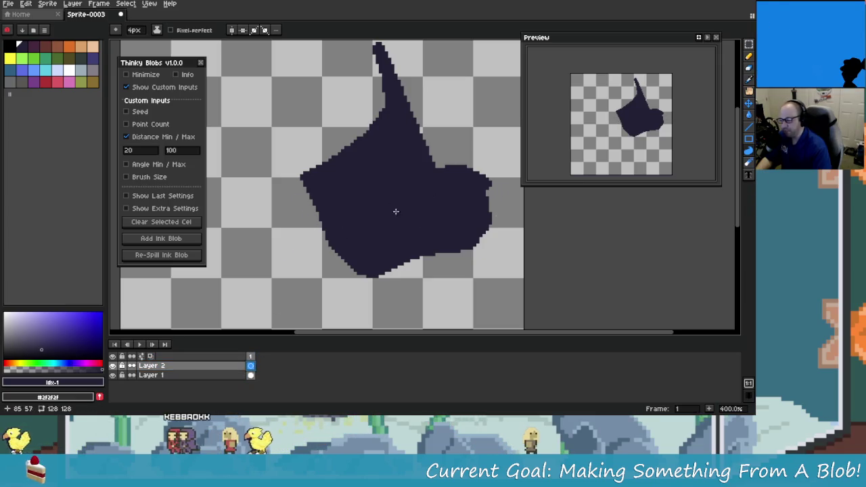
With a 3px Pencil, draw a closed green outline on the blob's right side.
left_click(748, 55)
scroll(609, 169, "up", 1)
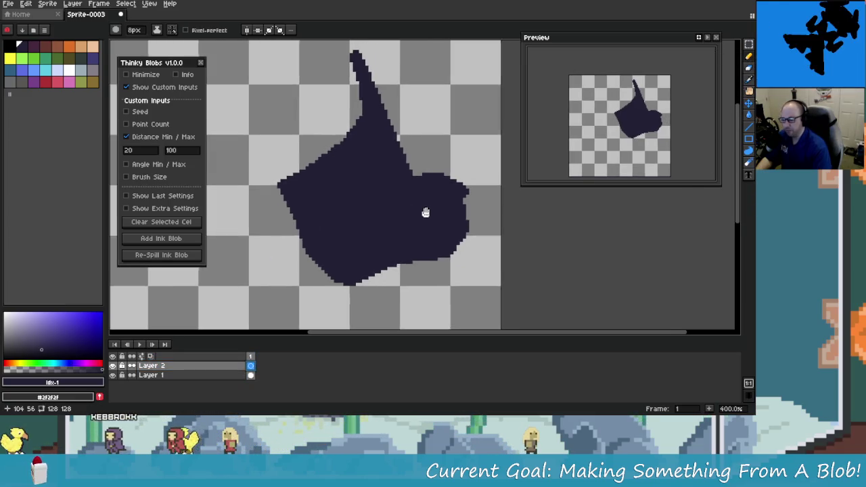
scroll(393, 189, "up", 2)
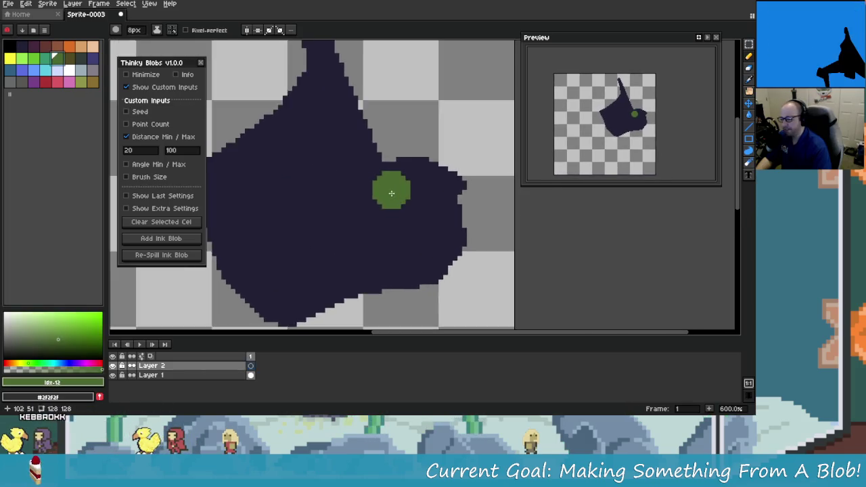
scroll(435, 201, "down", 1)
key("minus")
key("minus")
key("minus")
mouse_move(407, 189)
left_mouse_down()
mouse_move(345, 139)
mouse_move(308, 160)
left_mouse_up()
key("plus")
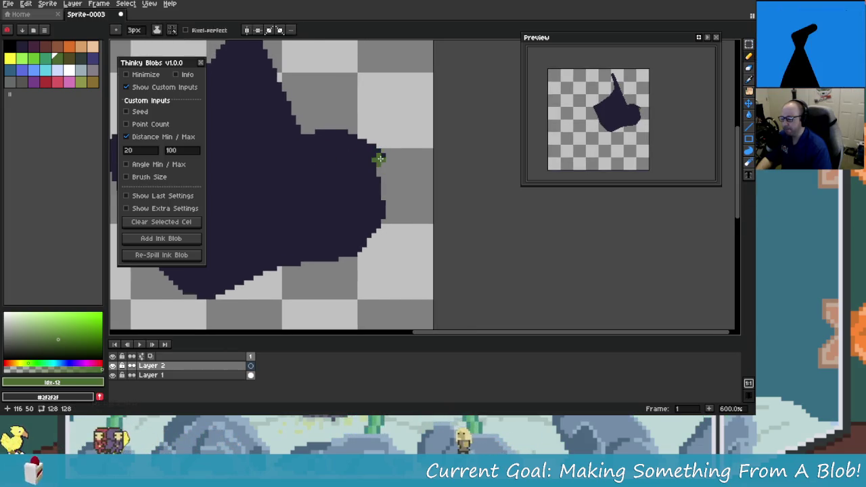
left_click_drag(340, 136, 302, 147)
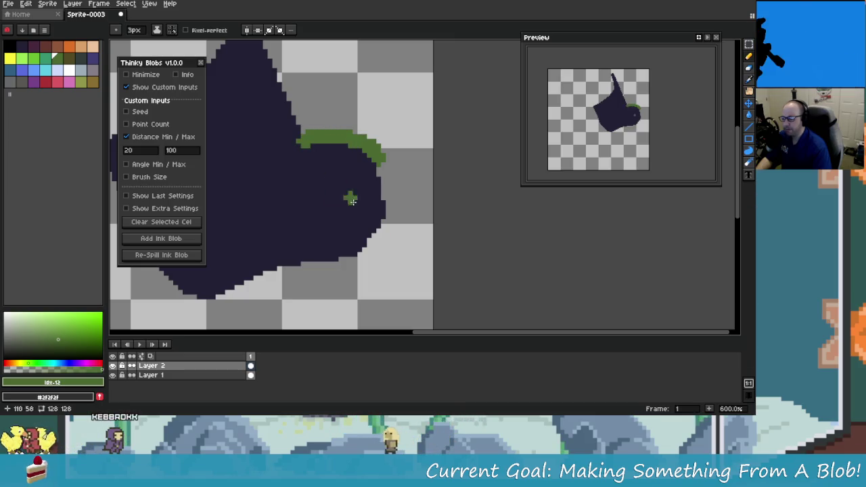
mouse_move(381, 161)
left_mouse_down()
mouse_move(371, 168)
mouse_move(373, 198)
mouse_move(356, 249)
left_mouse_up()
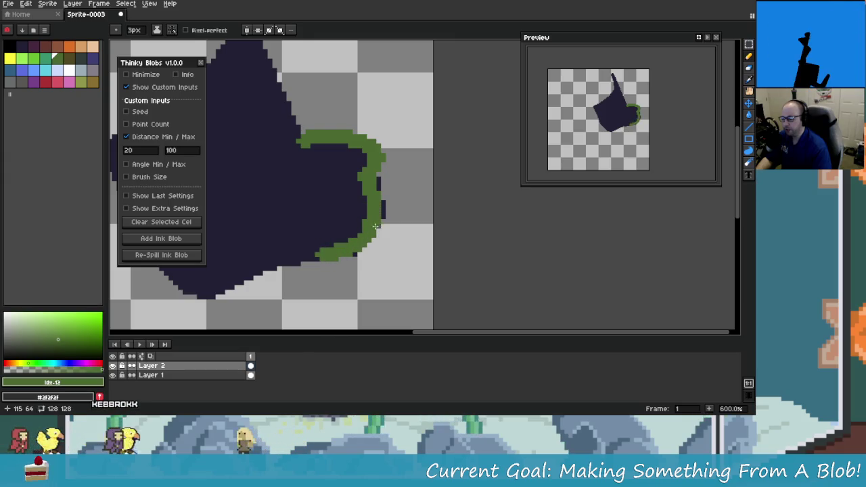
key("ctrl+z")
scroll(379, 176, "up", 1)
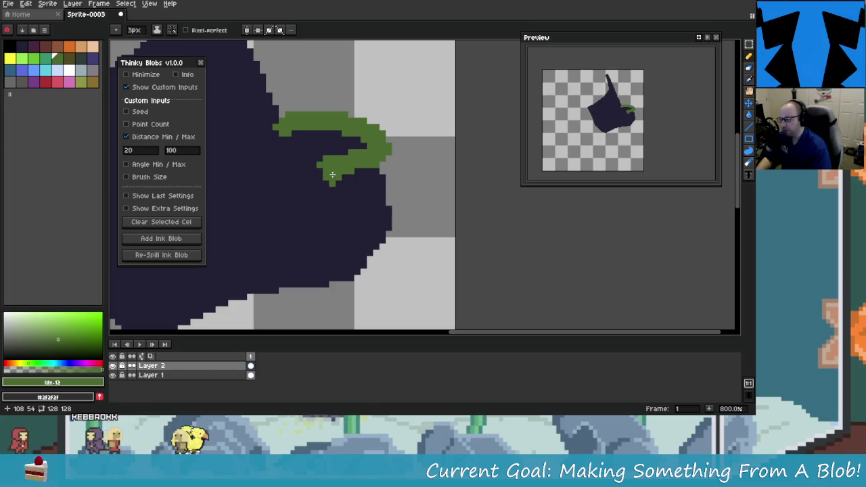
mouse_move(335, 177)
left_mouse_down()
mouse_move(379, 216)
mouse_move(326, 279)
mouse_move(285, 279)
left_mouse_up()
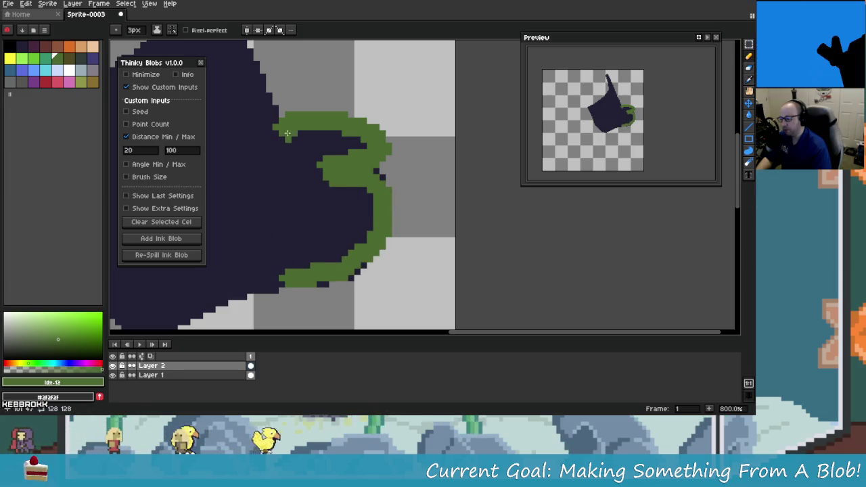
left_click_drag(271, 132, 270, 237)
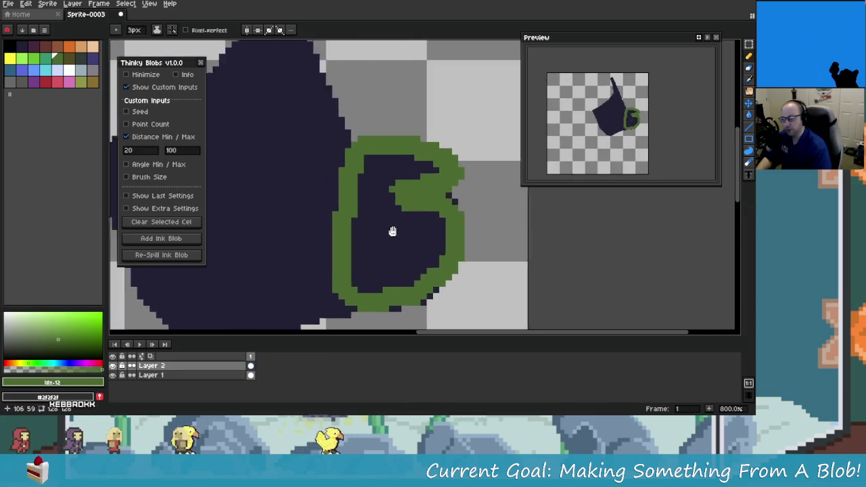
mouse_move(372, 173)
left_mouse_down()
mouse_move(426, 220)
mouse_move(357, 207)
left_mouse_up()
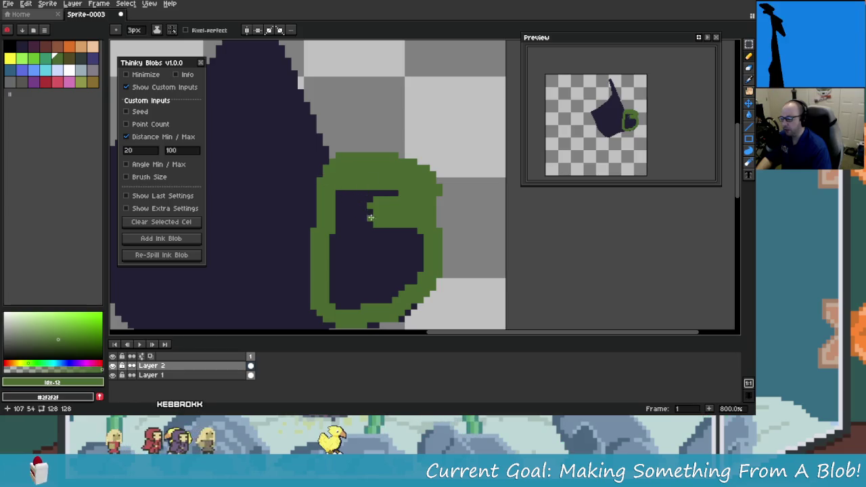
Fill the green outline's interior solid green with the Paint Bucket.
key("g")
left_click(397, 246)
left_click_drag(396, 245, 363, 186)
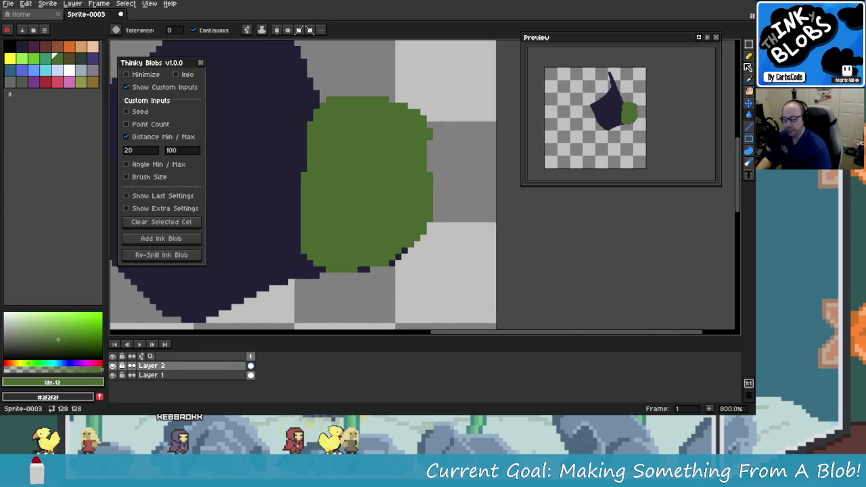
left_click(749, 57)
mouse_move(271, 130)
left_mouse_down()
mouse_move(354, 194)
mouse_move(360, 170)
mouse_move(392, 188)
left_mouse_up()
Draw a thin brown diagonal line from the green patch to the navy spike's tip, redoing a misplaced first stroke.
scroll(354, 194, "down", 1)
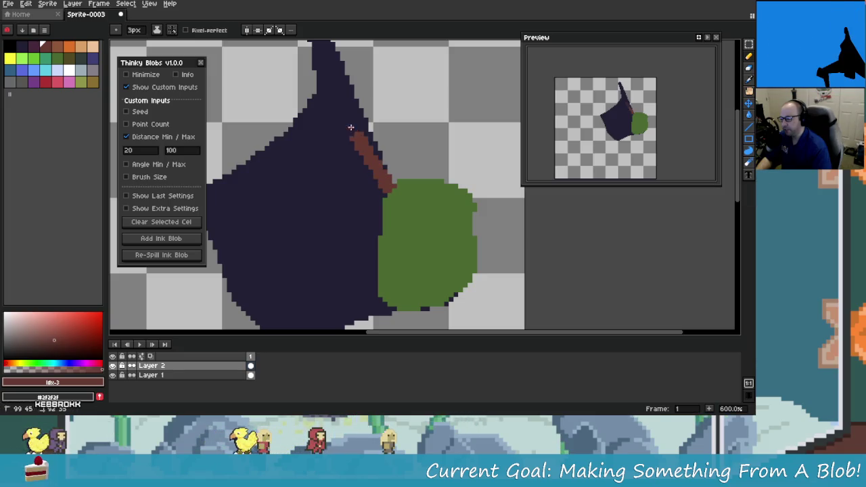
left_click_drag(351, 128, 311, 42)
key("ctrl+z")
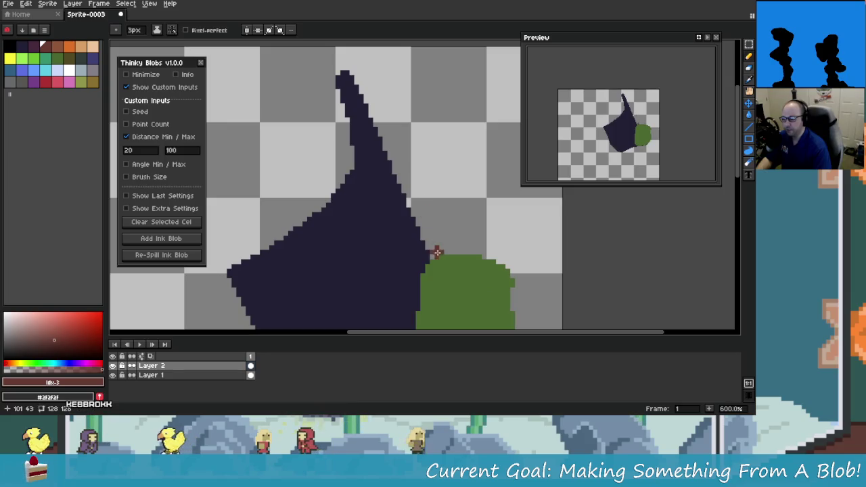
left_click_drag(429, 261, 348, 84)
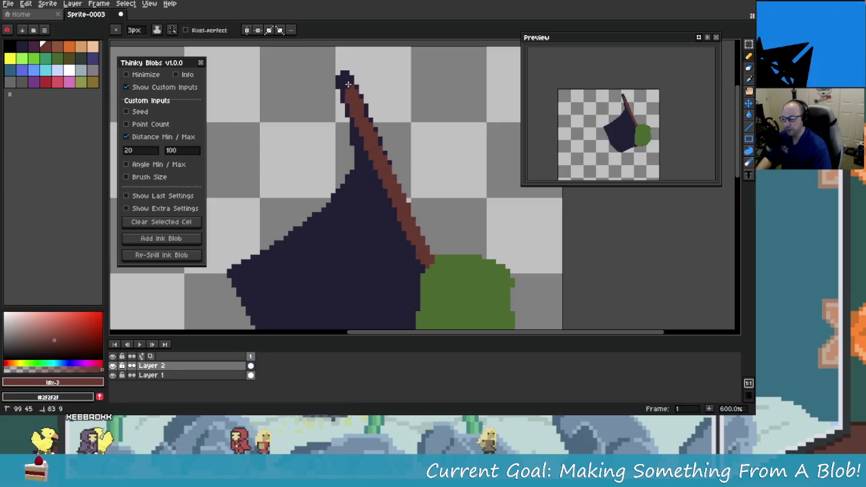
scroll(366, 115, "down", 5)
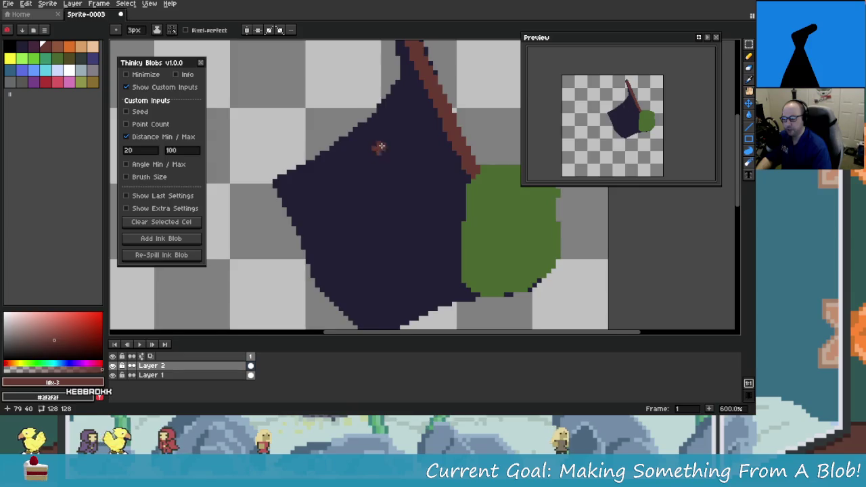
scroll(381, 145, "up", 2)
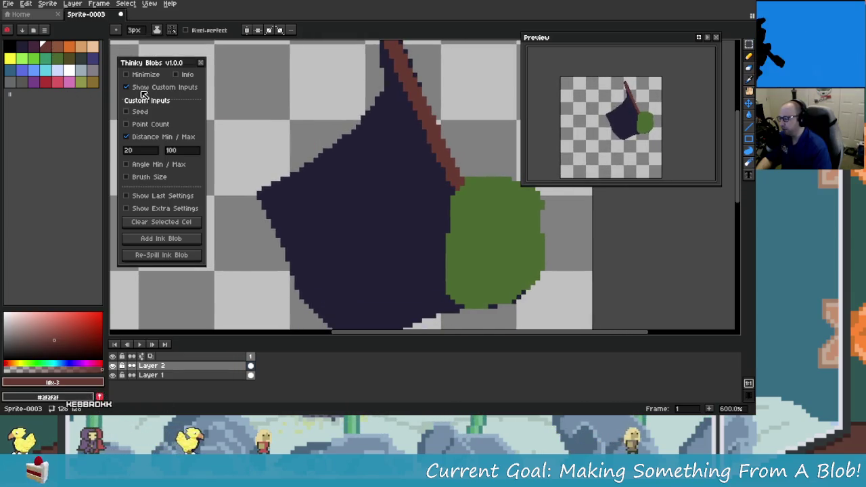
With the blue swatch, outline the navy shape's upper-left, left and bottom edges down to the green patch.
left_click(20, 68)
scroll(358, 96, "down", 2)
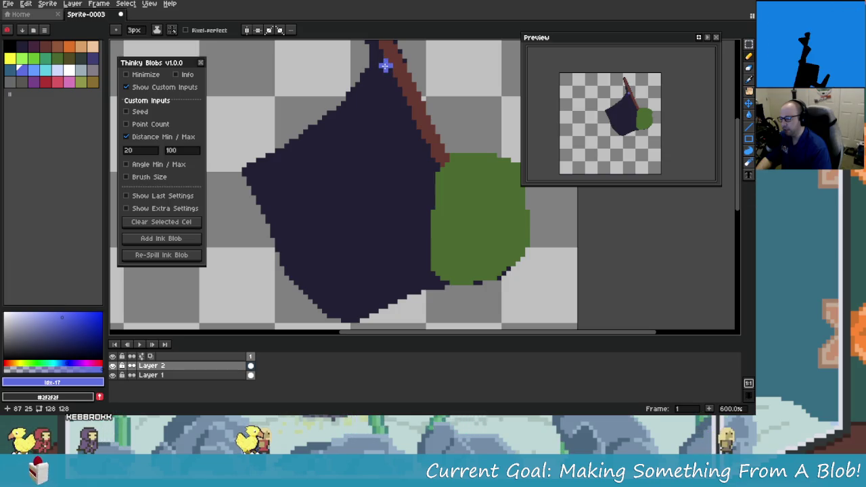
key("ctrl+z")
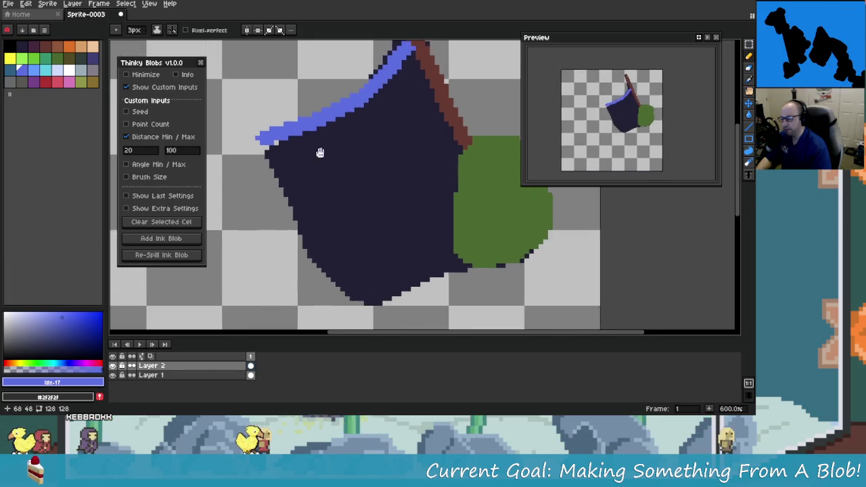
left_click_drag(419, 48, 271, 154)
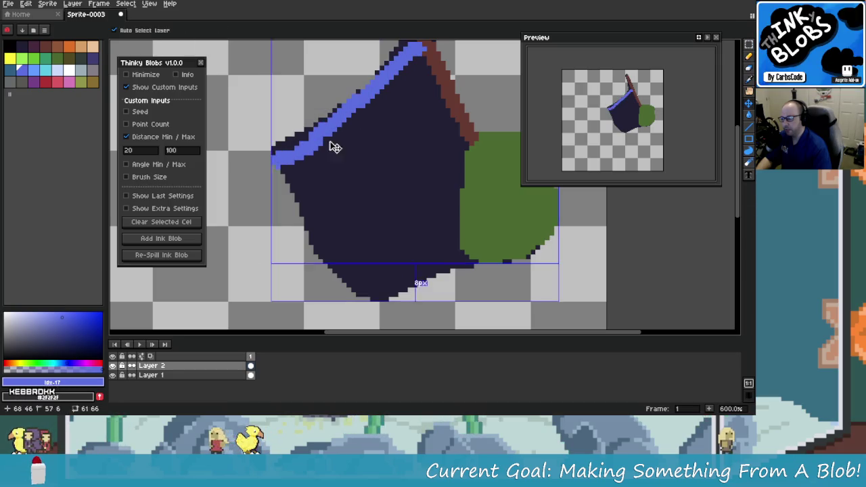
key("ctrl+z")
mouse_move(420, 46)
left_mouse_down()
mouse_move(272, 150)
mouse_move(275, 128)
mouse_move(308, 135)
mouse_move(388, 266)
left_mouse_up()
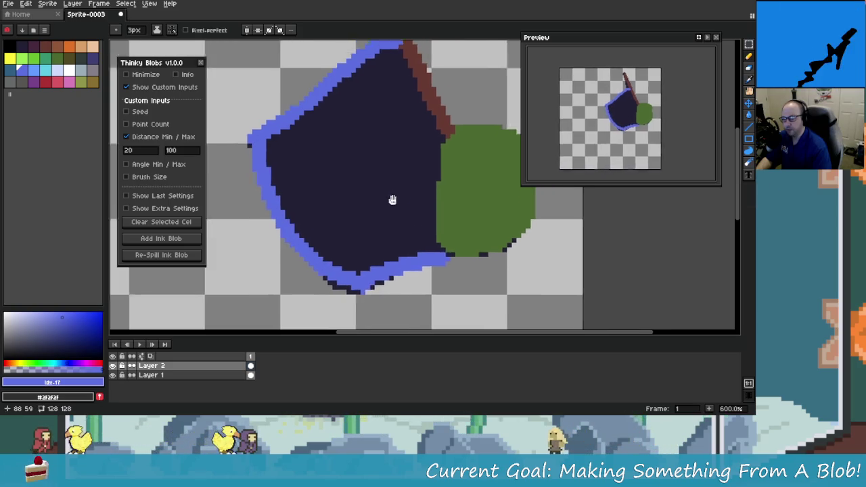
left_click_drag(429, 138, 368, 213)
left_click_drag(376, 181, 309, 144)
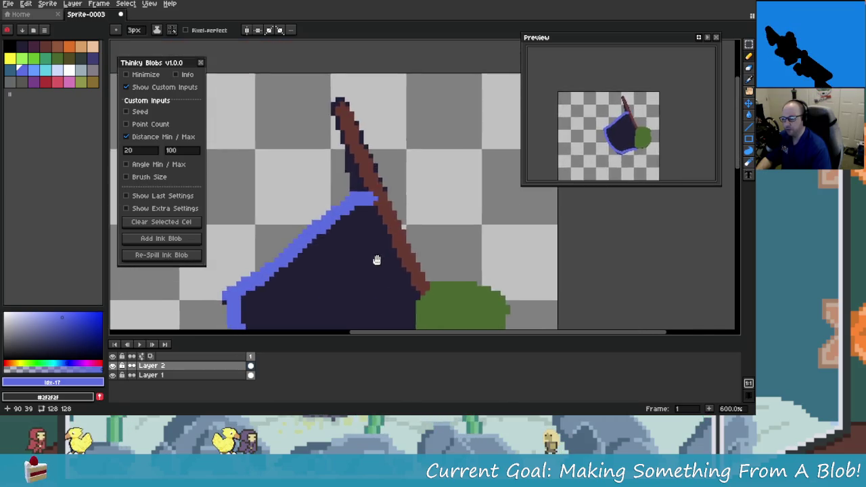
key("alt")
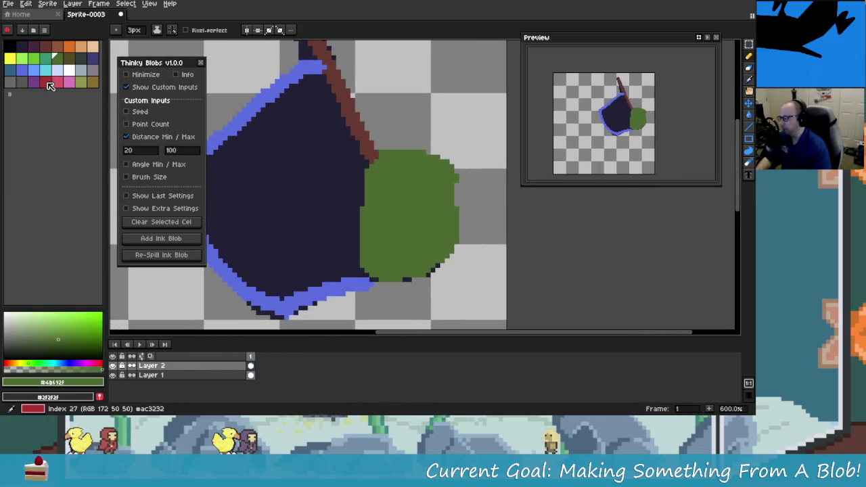
Trace a dark red border around the green patch, following the notch on its right side.
scroll(403, 181, "up", 2)
scroll(345, 171, "down", 1)
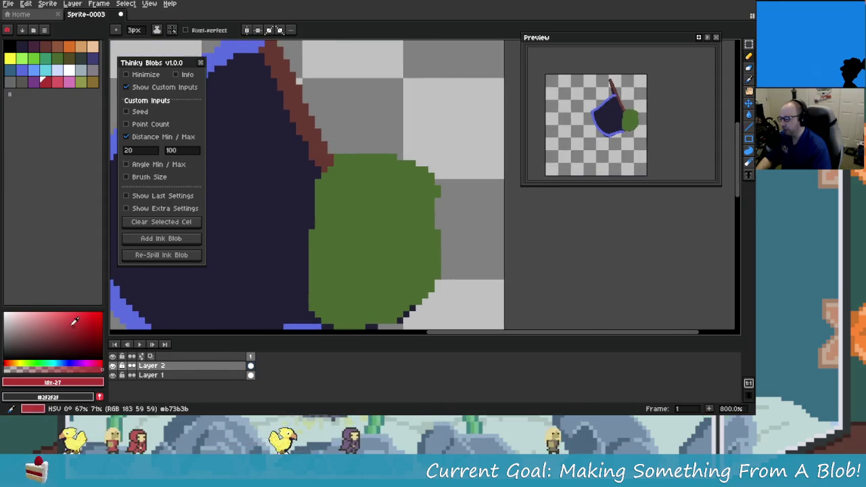
scroll(329, 275, "down", 1)
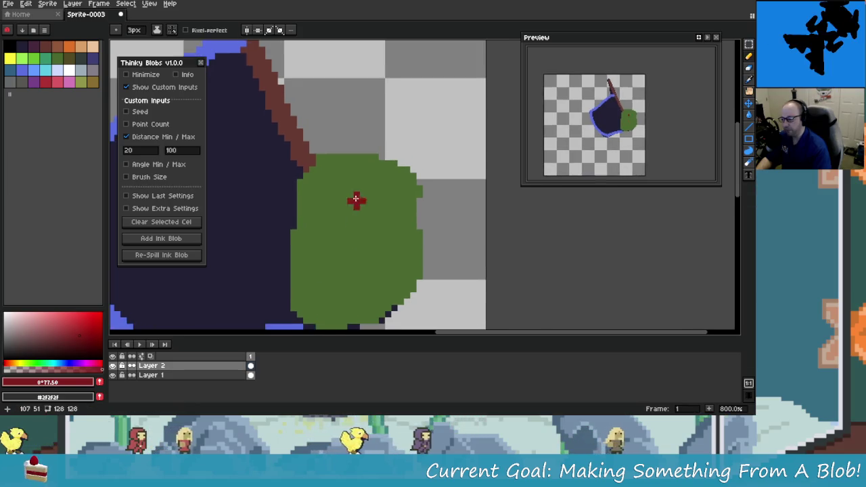
scroll(356, 193, "down", 1)
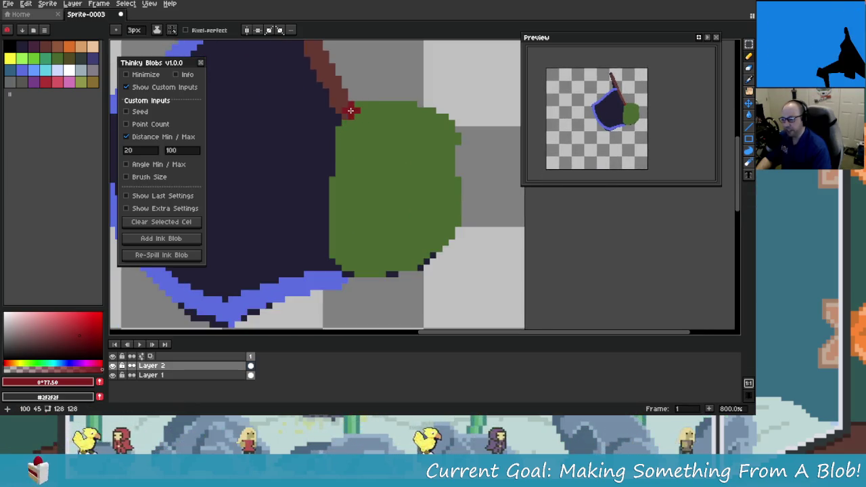
mouse_move(346, 110)
left_mouse_down()
mouse_move(405, 112)
mouse_move(453, 178)
mouse_move(331, 270)
mouse_move(342, 113)
left_mouse_up()
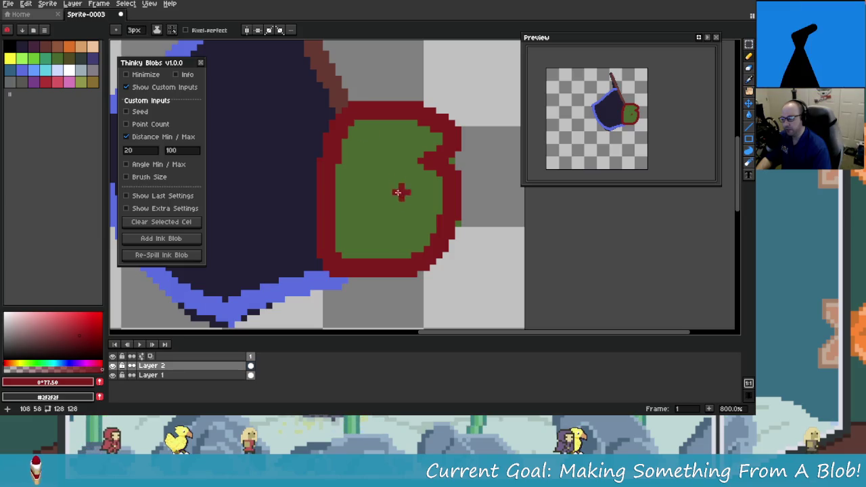
left_click_drag(389, 207, 440, 225)
scroll(440, 225, "down", 1)
scroll(433, 210, "down", 1)
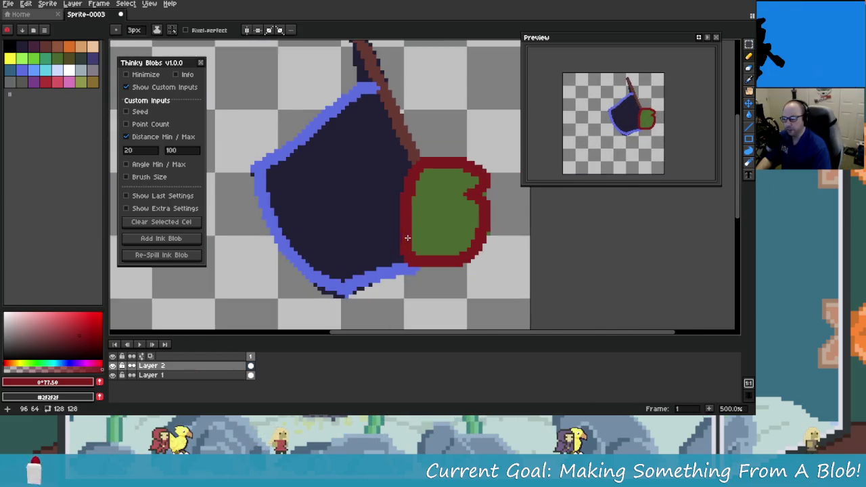
key("g")
left_click_drag(402, 187, 439, 196)
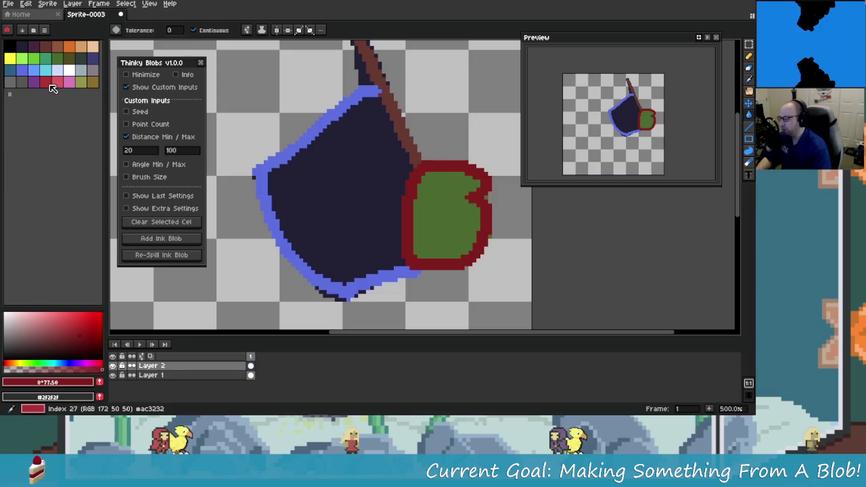
Fill the green patch with red, then darken the shade and refill it.
left_click(45, 82)
left_click(77, 324)
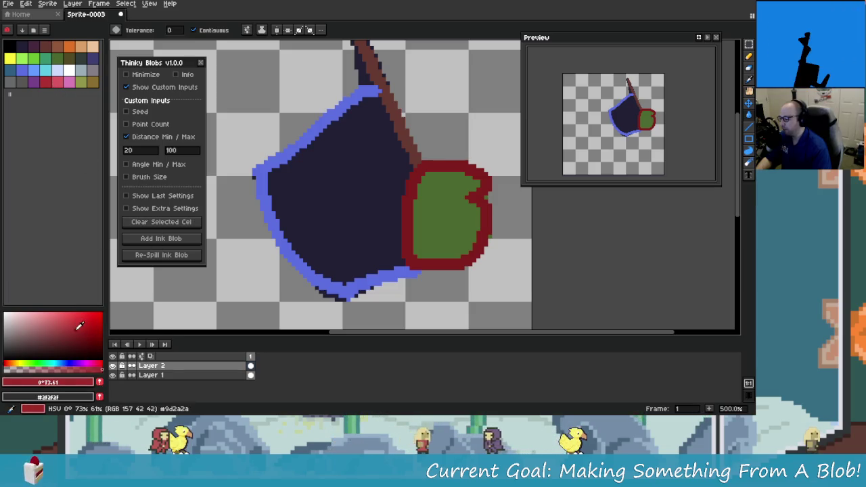
left_click(76, 330)
left_click(456, 223)
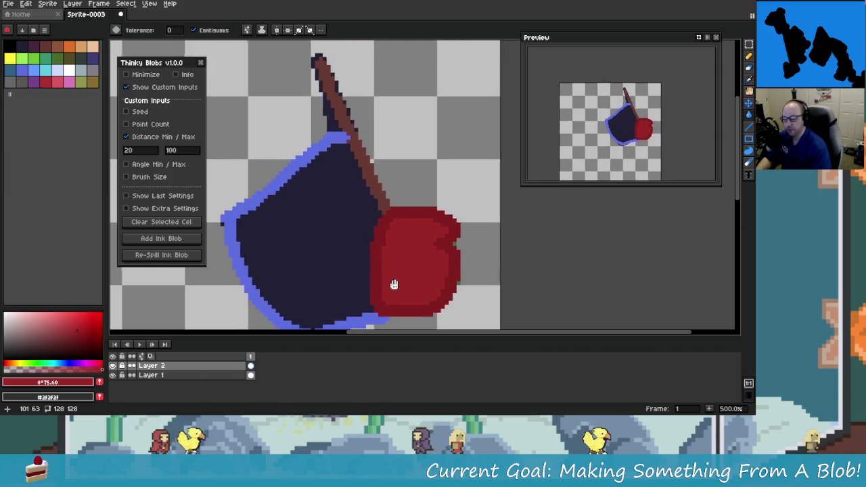
left_click(82, 329)
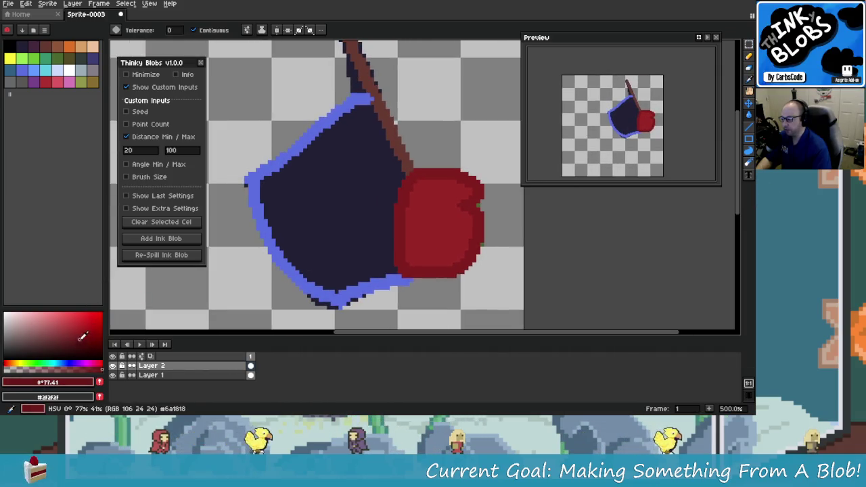
left_click(80, 340)
left_click(457, 230)
Sample the blob's red from the canvas and pan over to the navy shape.
scroll(456, 230, "down", 1)
scroll(437, 261, "down", 1)
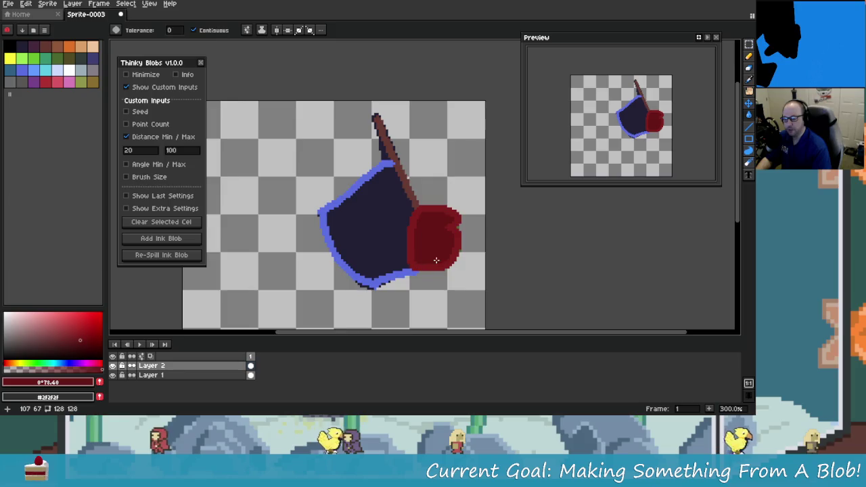
scroll(400, 212, "up", 2)
scroll(300, 228, "up", 1)
left_click(298, 209, "alt")
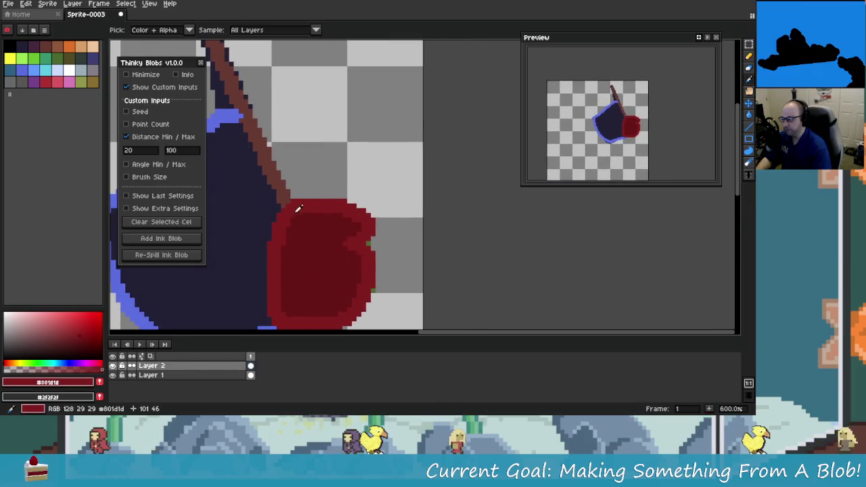
scroll(234, 248, "up", 1)
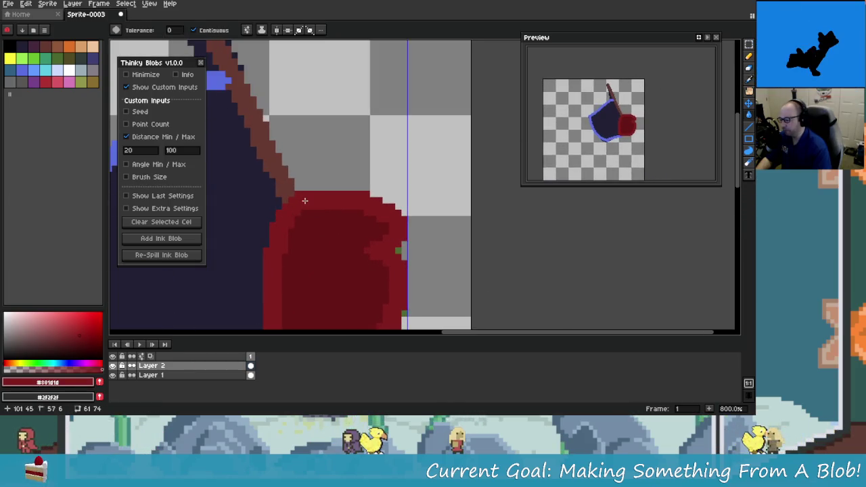
mouse_move(297, 218)
left_mouse_down()
mouse_move(420, 199)
mouse_move(331, 168)
mouse_move(404, 241)
mouse_move(374, 310)
mouse_move(230, 233)
mouse_move(358, 285)
mouse_move(424, 239)
mouse_move(260, 268)
mouse_move(474, 261)
left_mouse_up()
Eyedropper the blue outline, then the stick's brown, and select the Pencil tool.
key("i")
left_click(285, 237)
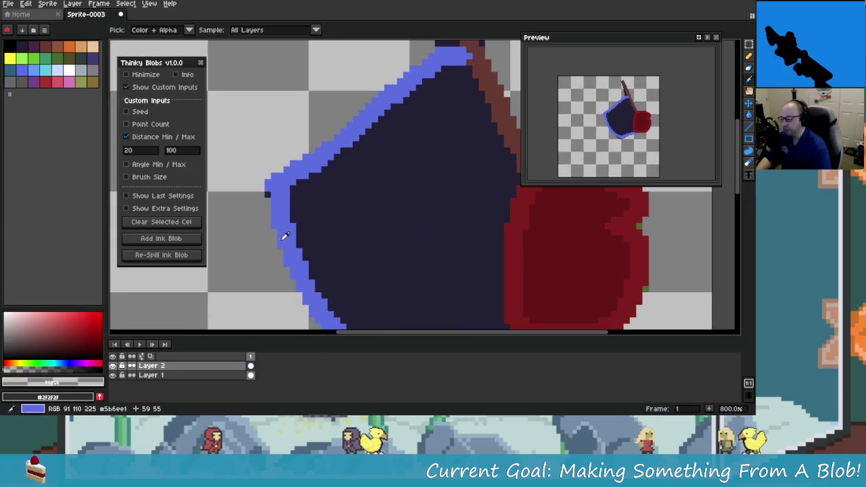
key("g")
left_click_drag(402, 273, 327, 227)
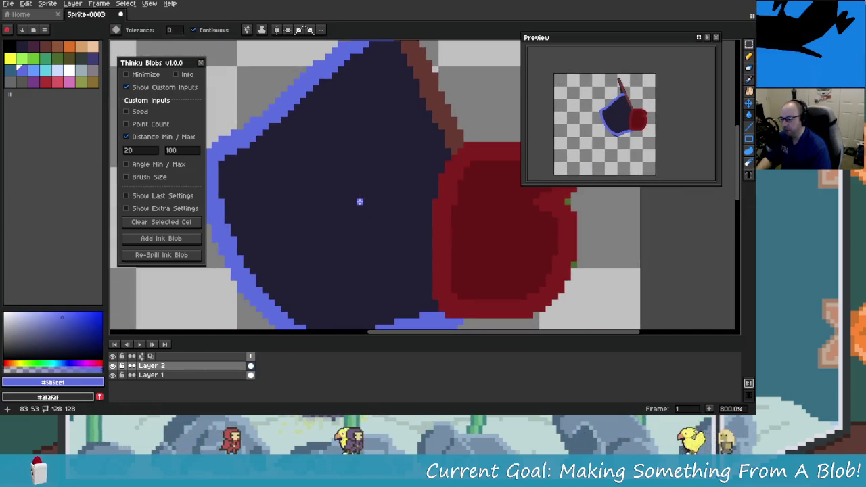
key("i")
key("g")
scroll(387, 219, "down", 1)
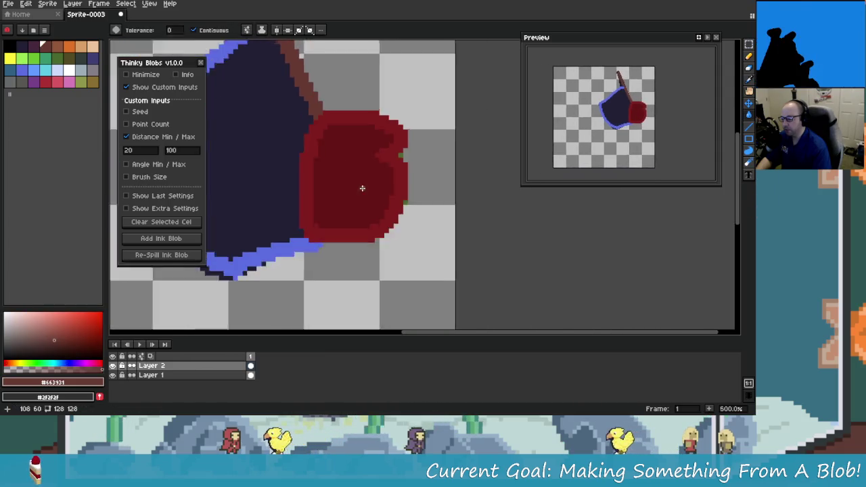
scroll(361, 187, "down", 2)
scroll(397, 247, "up", 2)
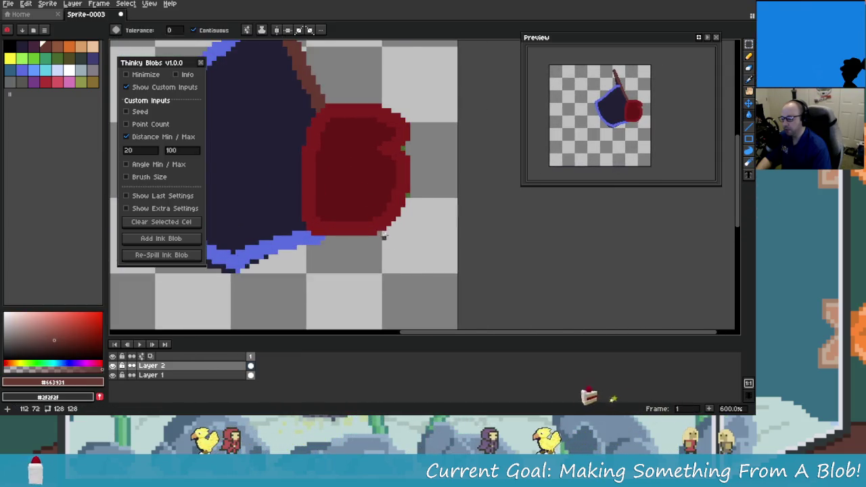
left_click(748, 56)
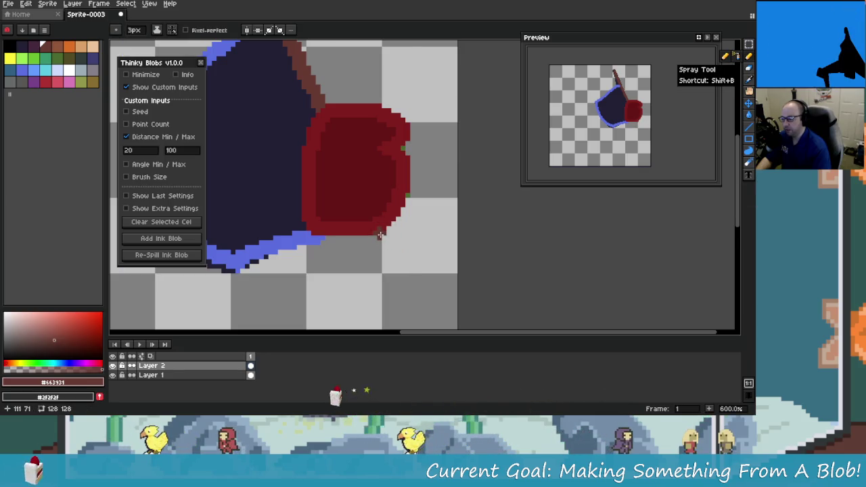
Draw the brown stick continuing below the red blob, undoing stray pixels and a bad stroke.
key("ctrl+z")
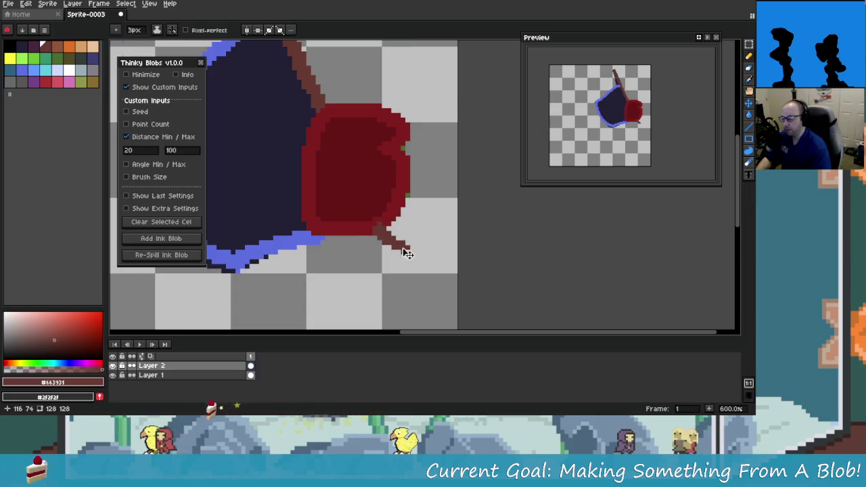
left_click_drag(385, 228, 415, 247)
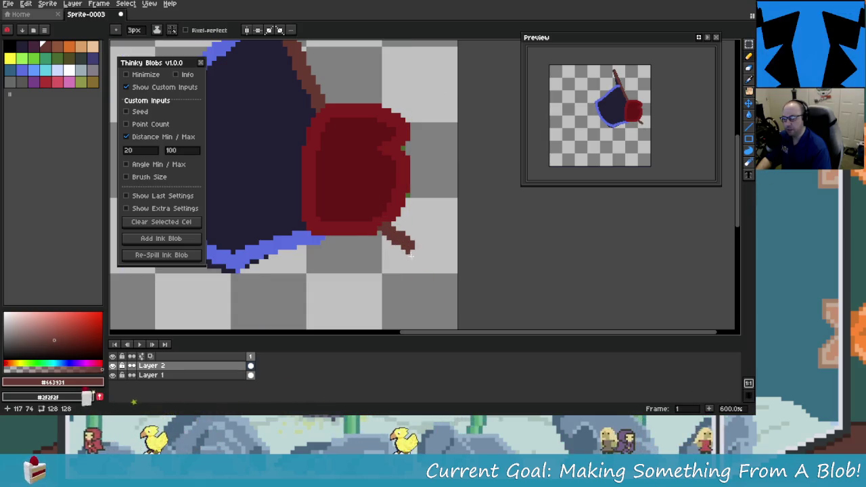
key("ctrl+z")
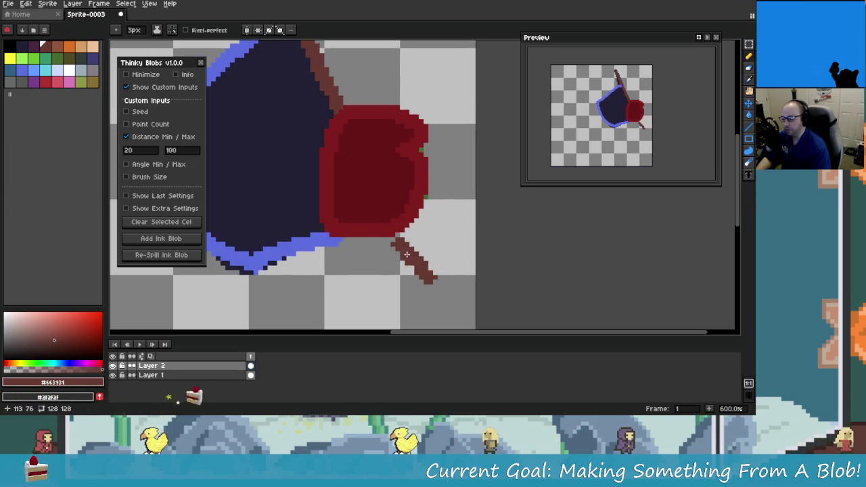
scroll(354, 266, "down", 3)
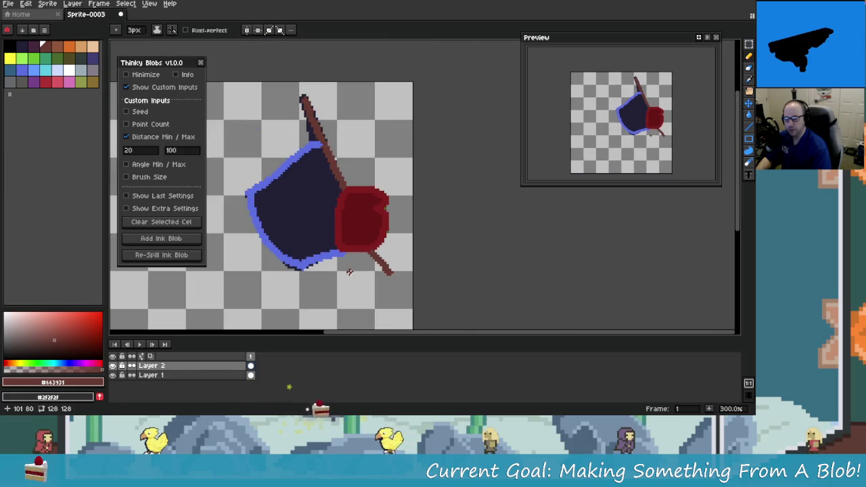
scroll(350, 272, "up", 4)
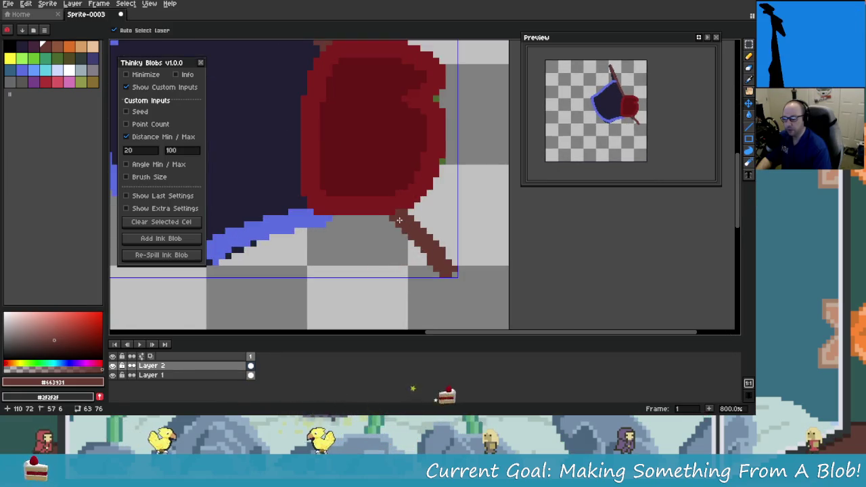
key("b")
Centre the view on the stick end and sample the blob's main red.
scroll(350, 275, "down", 4)
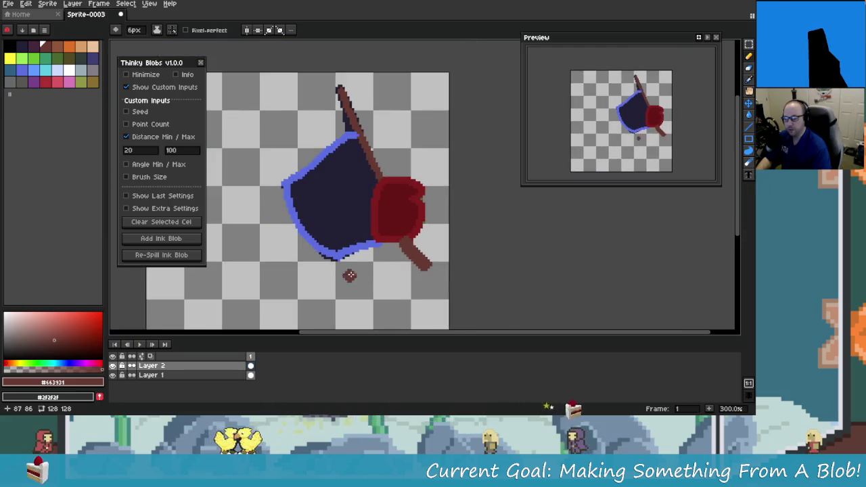
scroll(352, 257, "up", 4)
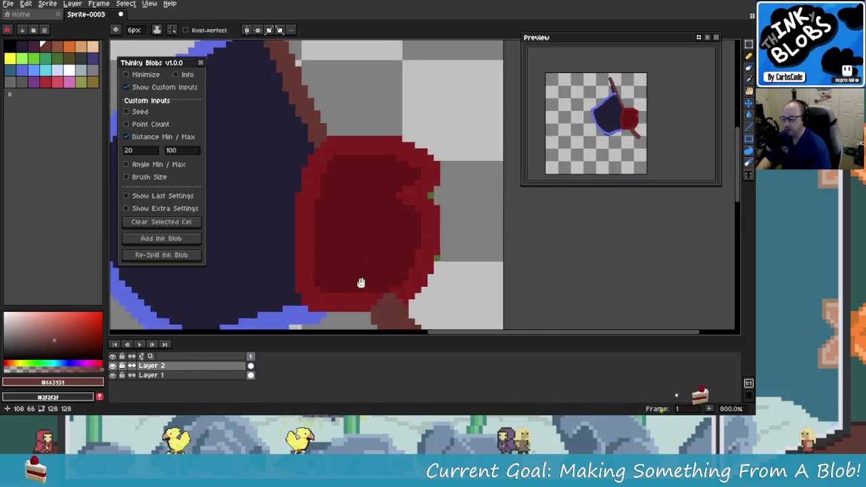
mouse_move(361, 283)
left_mouse_down()
mouse_move(412, 249)
mouse_move(459, 169)
mouse_move(427, 304)
mouse_move(316, 232)
mouse_move(237, 280)
left_mouse_up()
scroll(361, 195, "down", 2)
mouse_move(362, 196)
left_mouse_down()
mouse_move(404, 241)
mouse_move(313, 144)
mouse_move(331, 103)
left_mouse_up()
left_click_drag(408, 222, 398, 210)
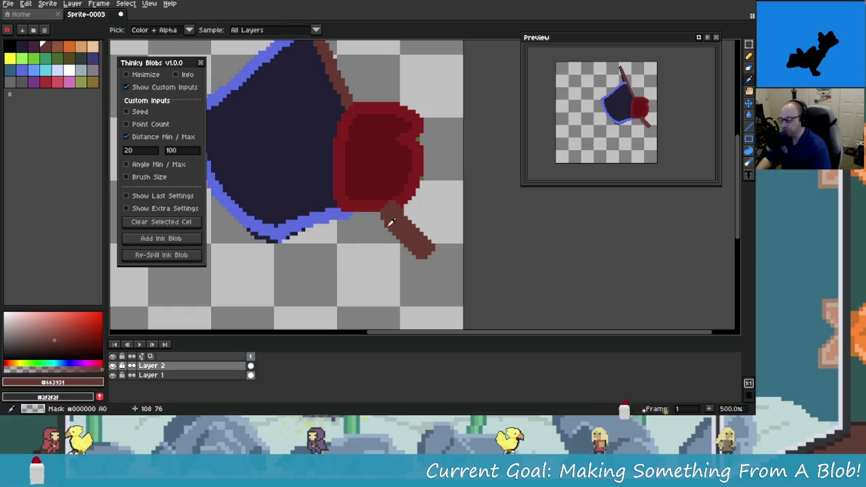
left_click(387, 204, "alt")
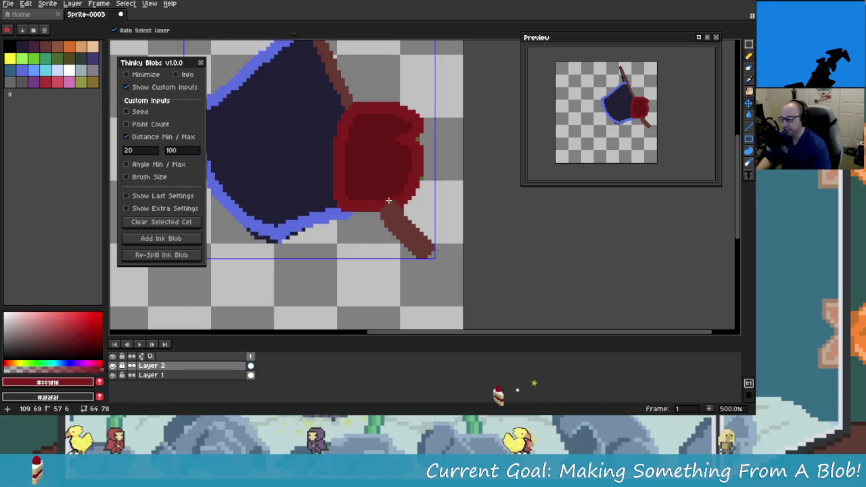
With the Pencil, undo two earlier strokes and zoom in to 1200% on the red blob.
key("b")
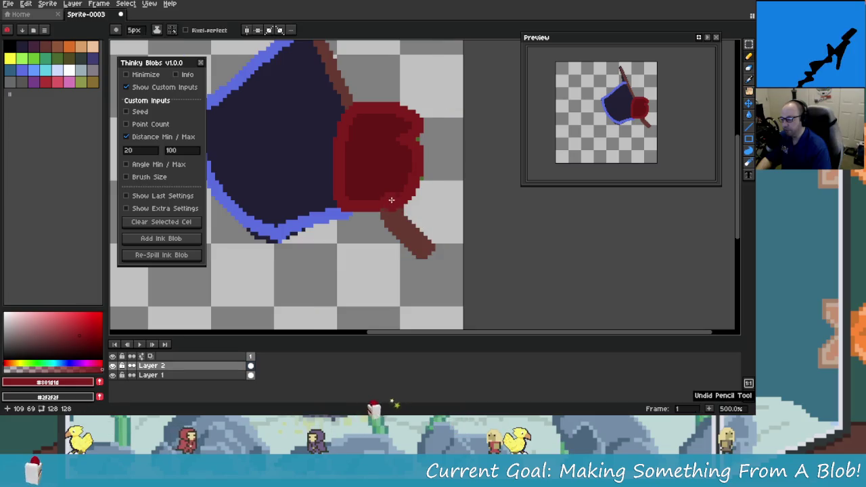
scroll(398, 202, "down", 1)
scroll(393, 204, "up", 2)
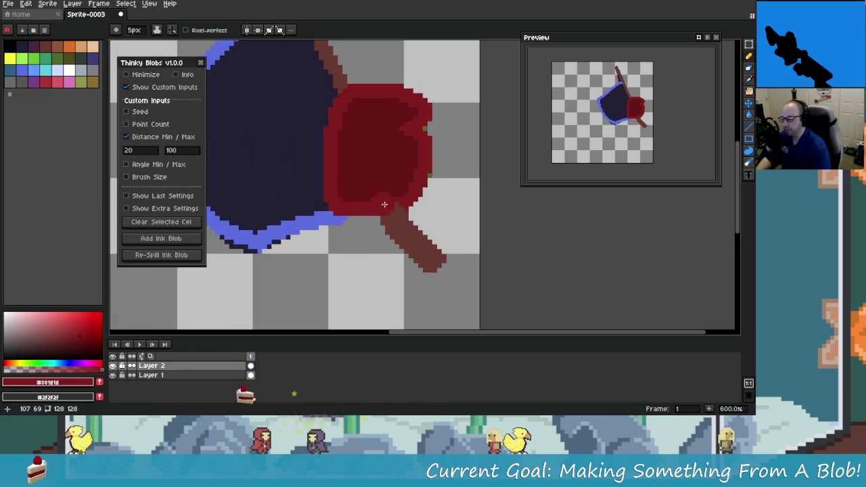
key("ctrl+z")
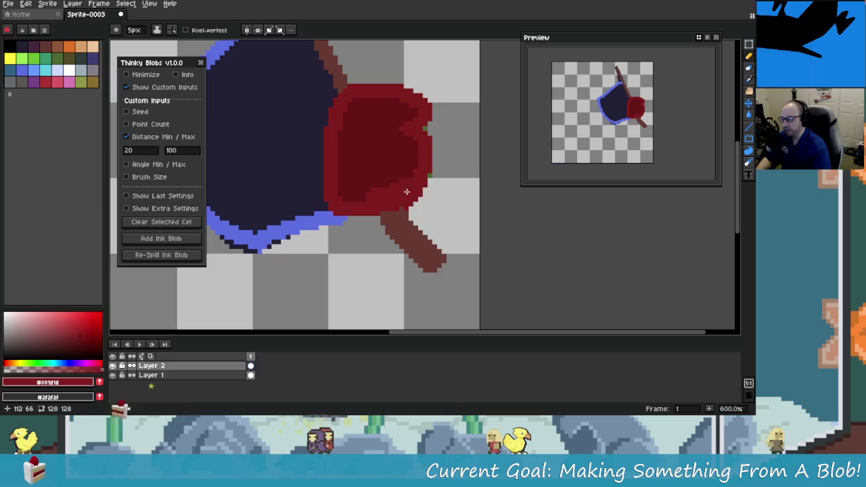
key("ctrl+z")
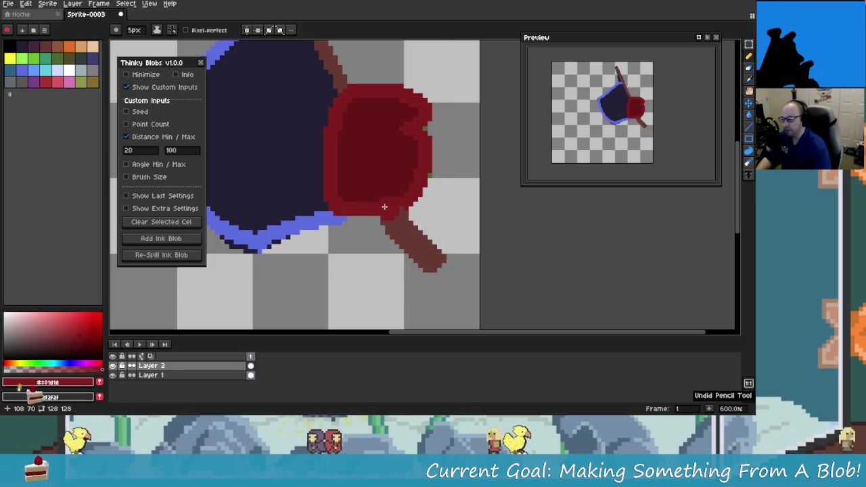
scroll(359, 203, "up", 1)
scroll(358, 189, "up", 1)
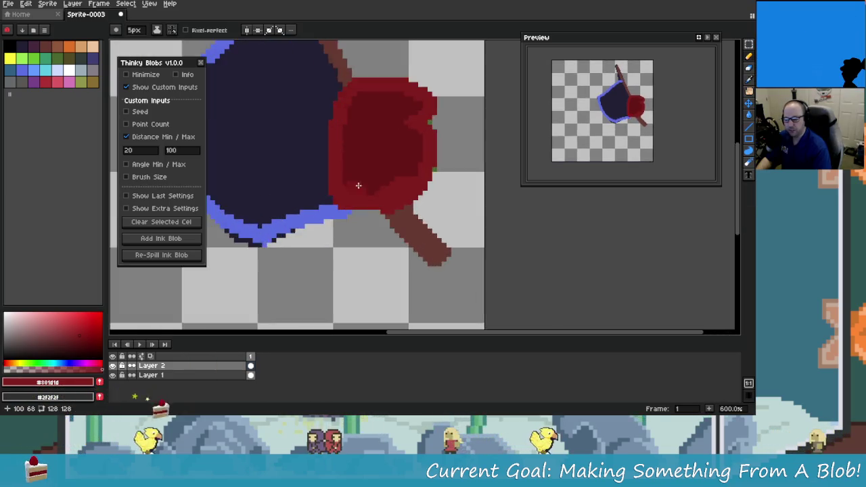
scroll(365, 170, "up", 1)
scroll(366, 155, "up", 1)
scroll(369, 152, "down", 1)
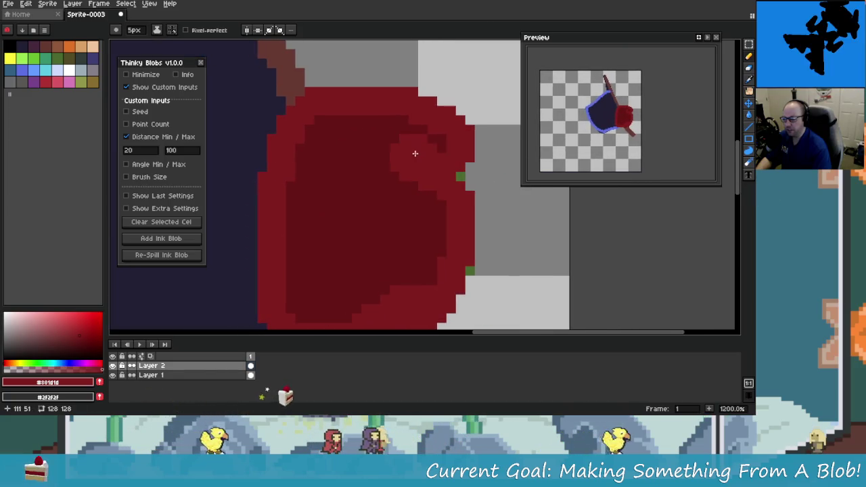
Paint #801d1d over the blob's dark inner top and interior, redoing one stroke.
mouse_move(396, 172)
left_mouse_down()
mouse_move(310, 193)
mouse_move(400, 250)
left_mouse_up()
left_click_drag(332, 217, 428, 230)
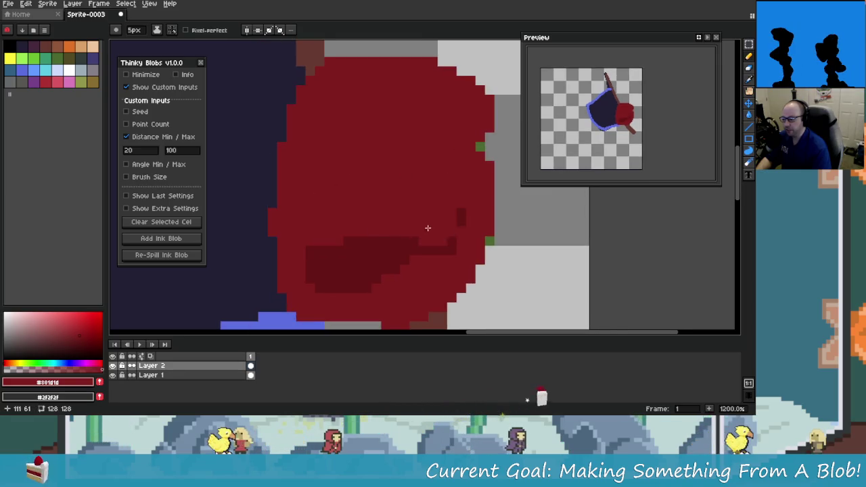
key("ctrl+z")
mouse_move(312, 230)
left_mouse_down()
mouse_move(429, 251)
mouse_move(323, 264)
mouse_move(379, 261)
left_mouse_up()
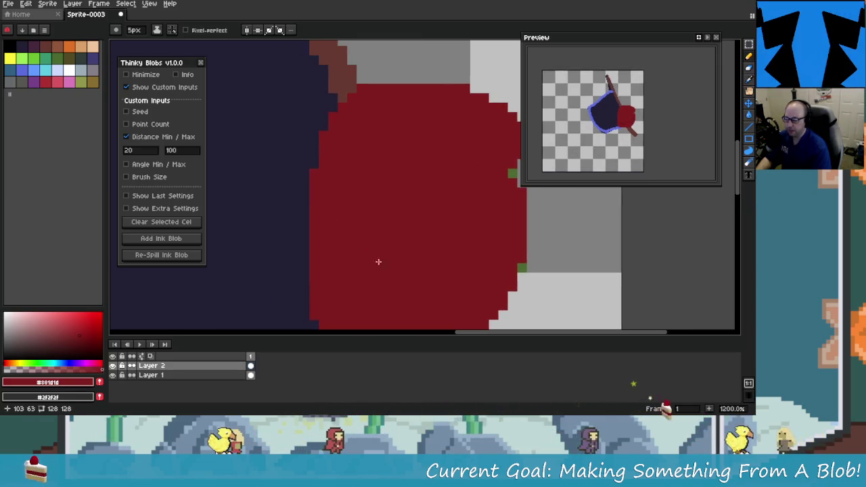
Pick a lighter red and paint a highlight stroke near the top of the red blob.
left_click(65, 320)
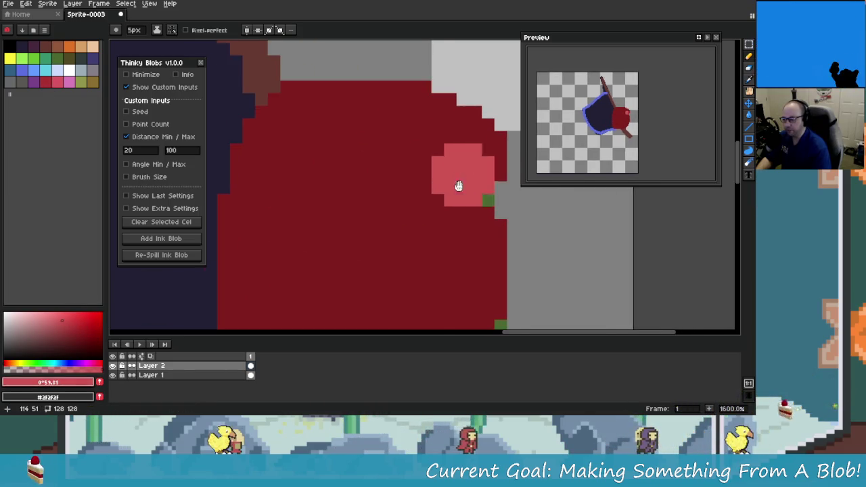
scroll(414, 202, "up", 1)
key("b")
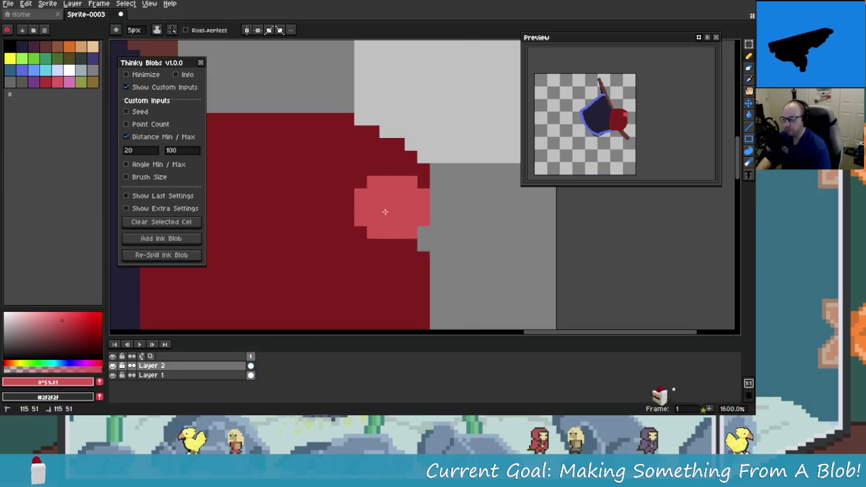
left_click_drag(395, 209, 283, 215)
key("ctrl+z")
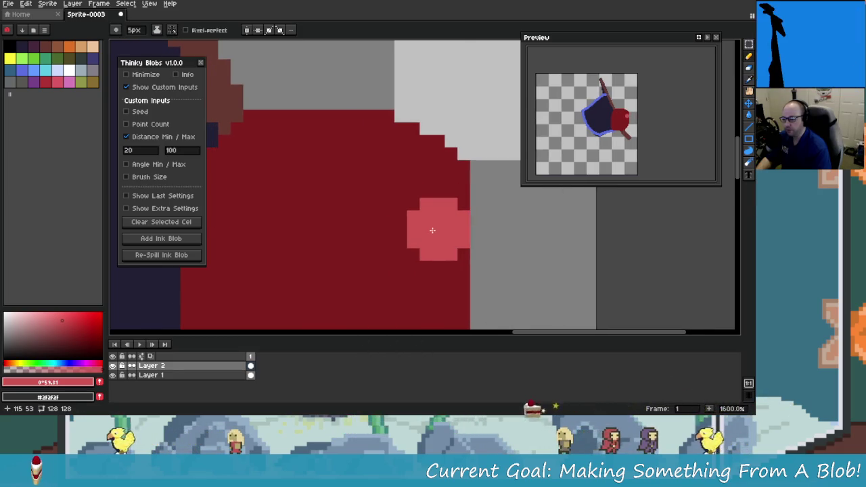
left_click_drag(434, 228, 328, 217)
scroll(431, 326, "down", 3)
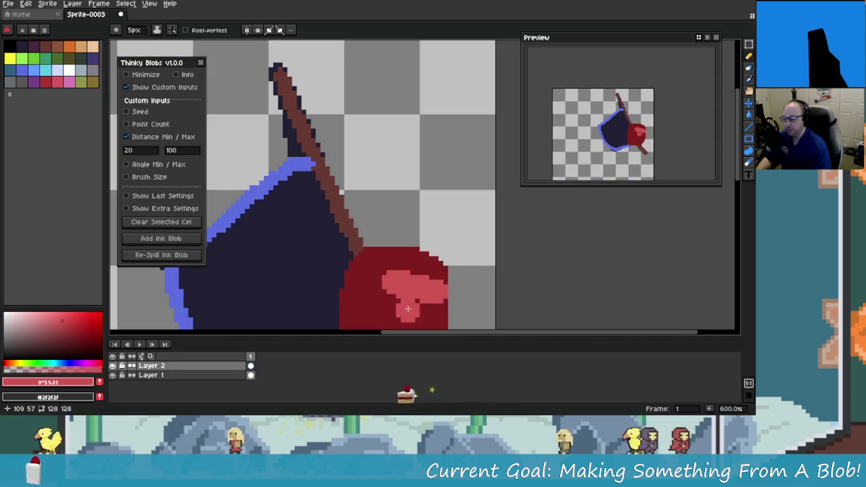
Erase the brown stick's end below the red blob, then zoom out to view the whole blob.
mouse_move(408, 309)
left_mouse_down()
mouse_move(359, 211)
mouse_move(325, 170)
left_mouse_up()
scroll(325, 170, "up", 1)
key("alt")
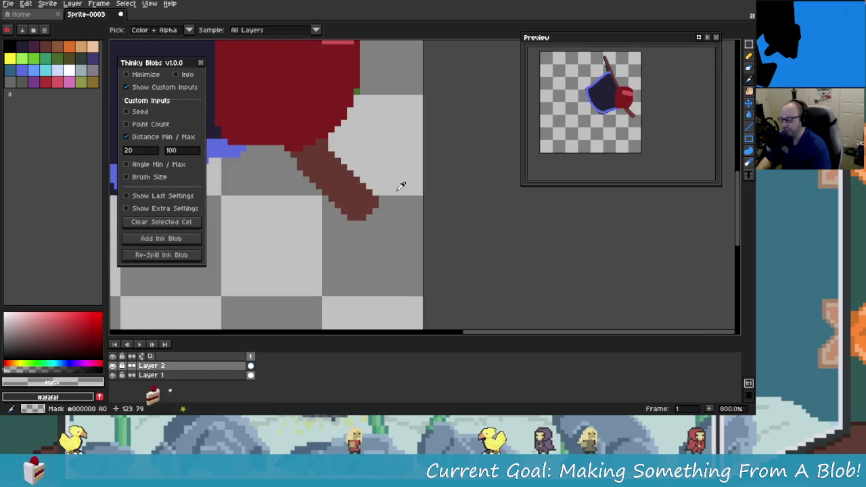
left_click_drag(366, 210, 350, 185)
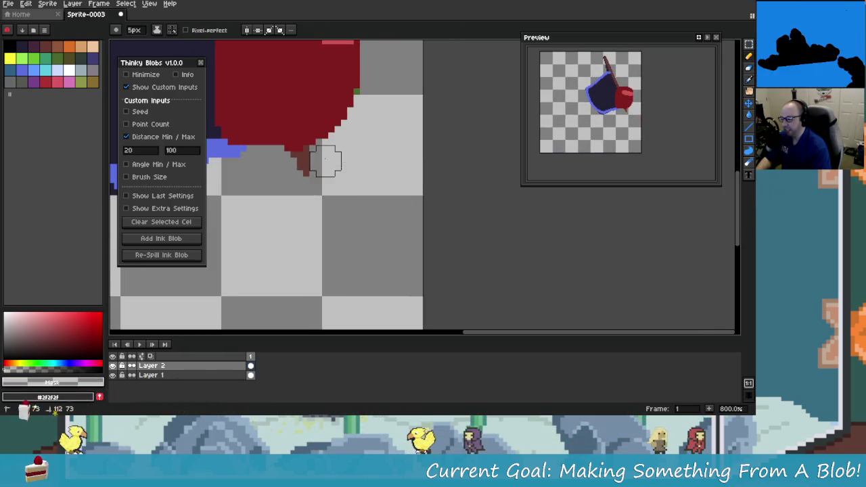
left_click_drag(300, 174, 385, 250)
scroll(393, 257, "down", 3)
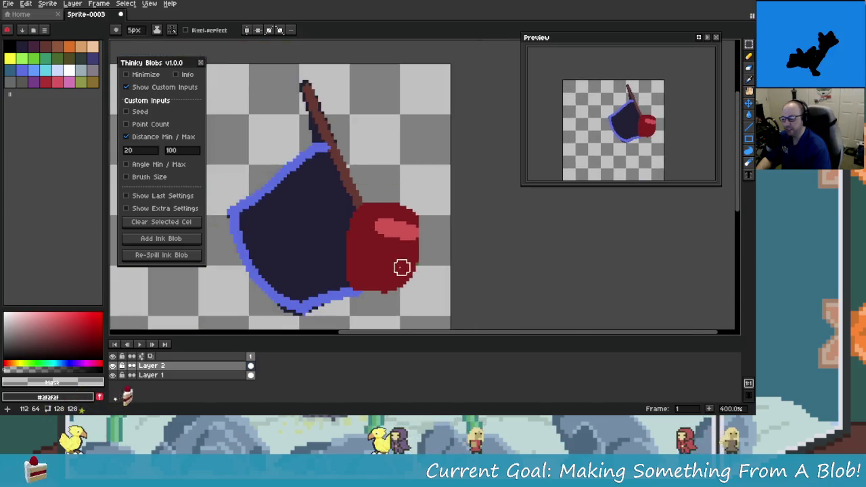
scroll(400, 267, "down", 1)
scroll(415, 286, "up", 1)
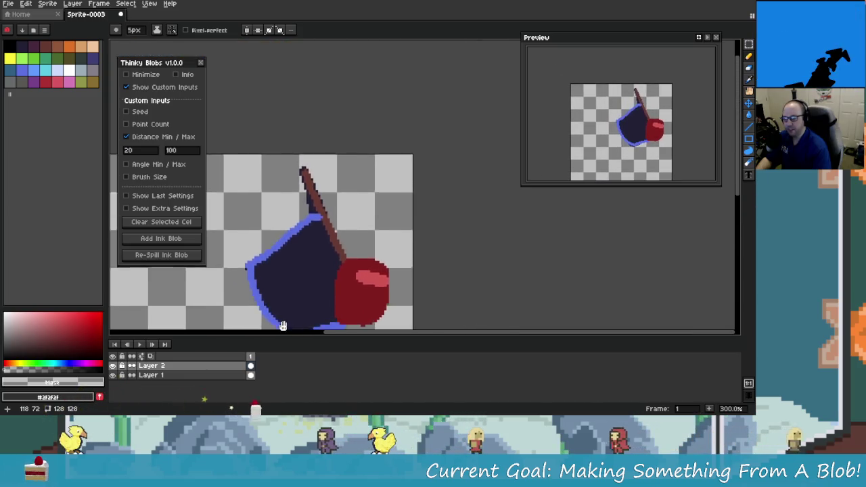
Zoom into the blob's lower part, undo the last Pencil stroke, and pick #801d1d from the red blob.
scroll(423, 250, "up", 1)
scroll(433, 214, "up", 2)
scroll(406, 230, "down", 2)
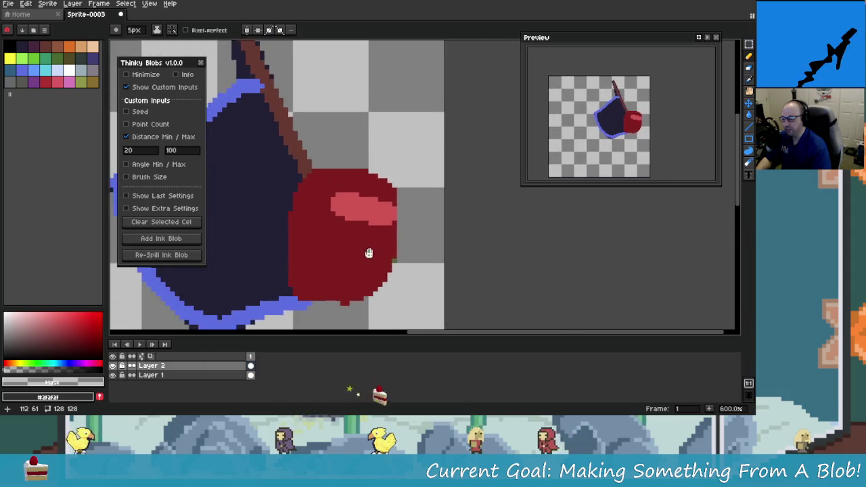
scroll(335, 220, "up", 1)
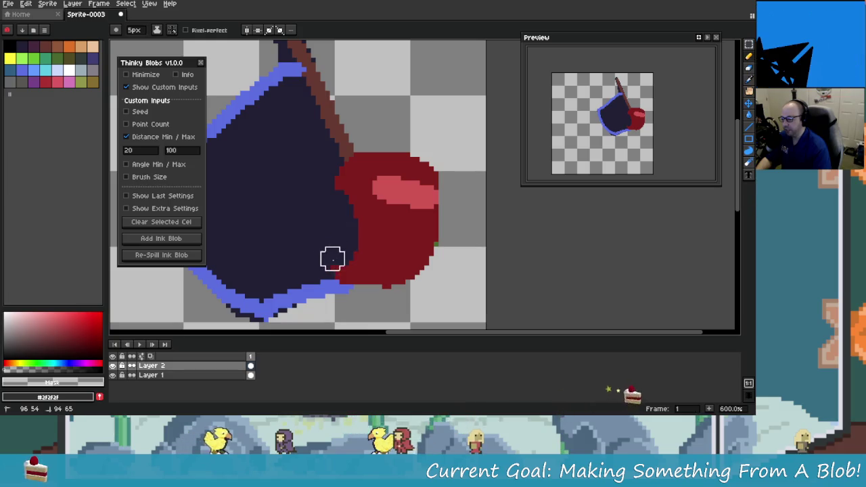
left_click_drag(362, 264, 358, 251)
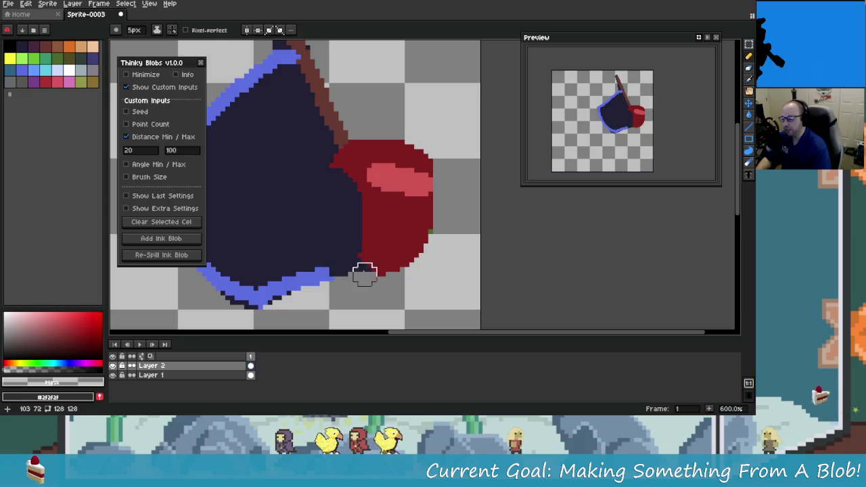
left_click_drag(364, 274, 390, 313)
left_click_drag(363, 214, 320, 172)
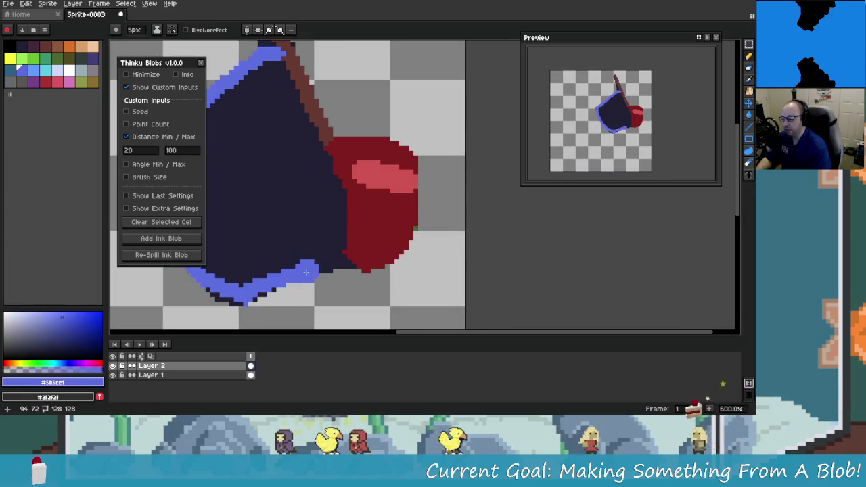
key("ctrl+z")
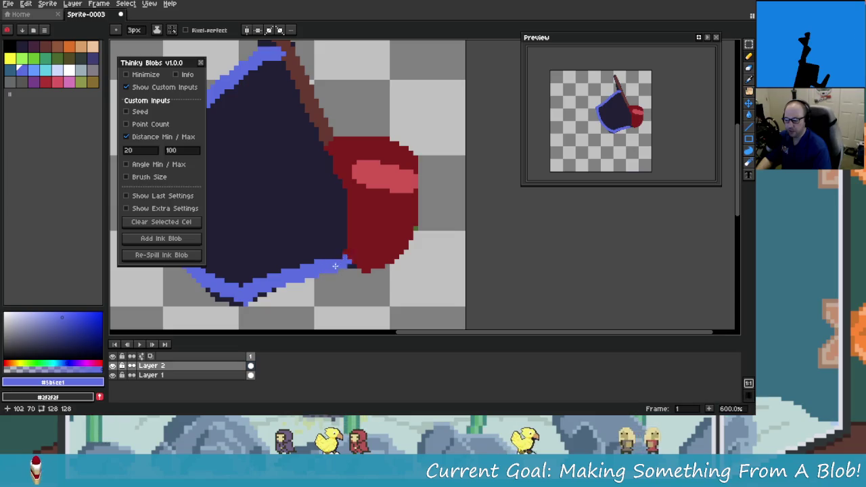
left_click_drag(339, 263, 333, 238)
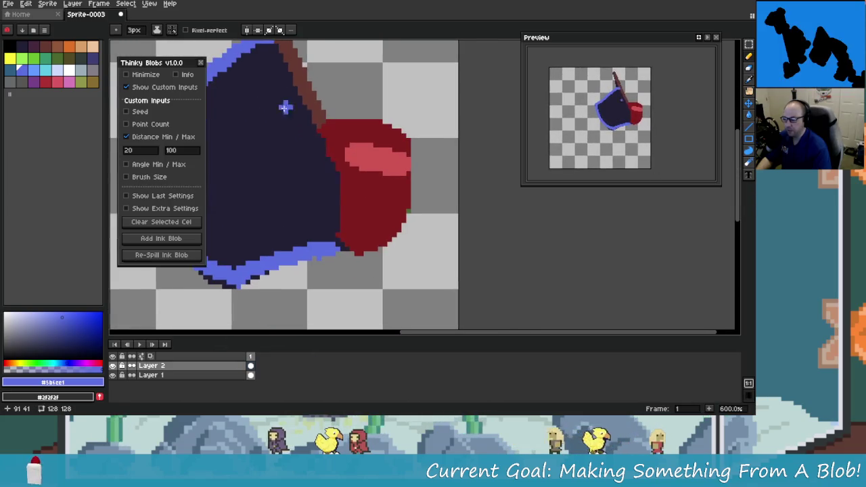
scroll(346, 243, "up", 2)
left_click(348, 199, "alt")
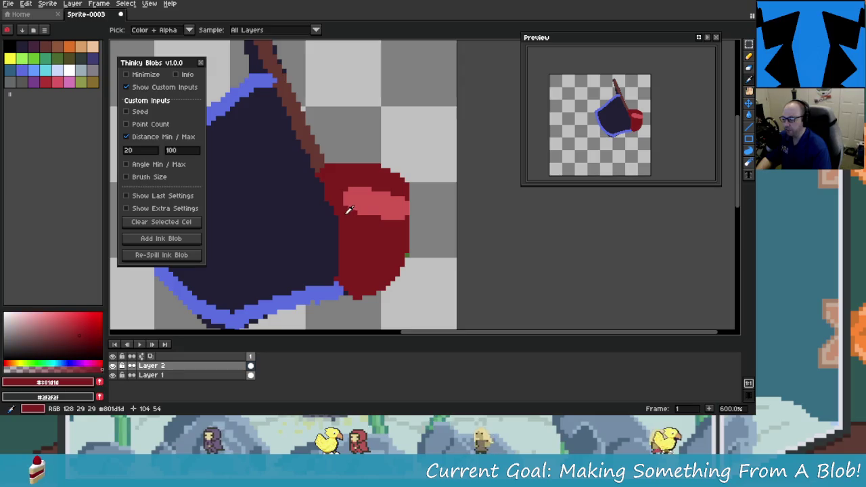
Widen the dark red blob over the navy edge beside the stick.
left_click_drag(332, 207, 301, 189)
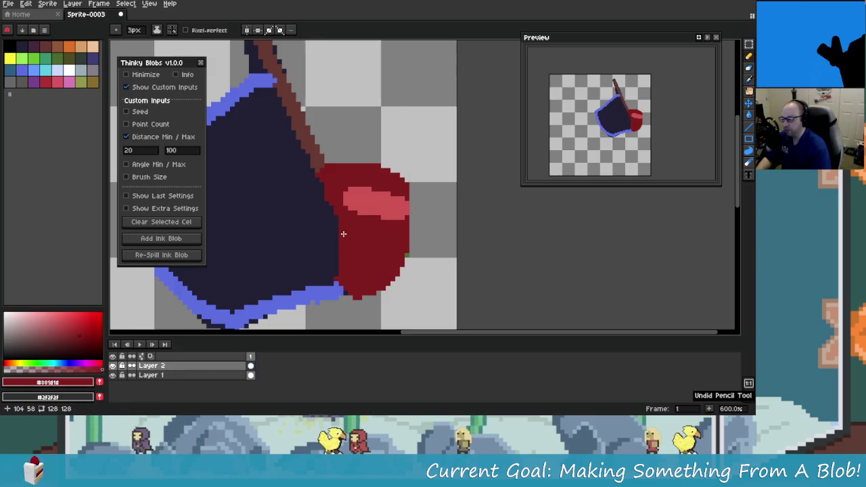
left_click_drag(336, 223, 310, 160)
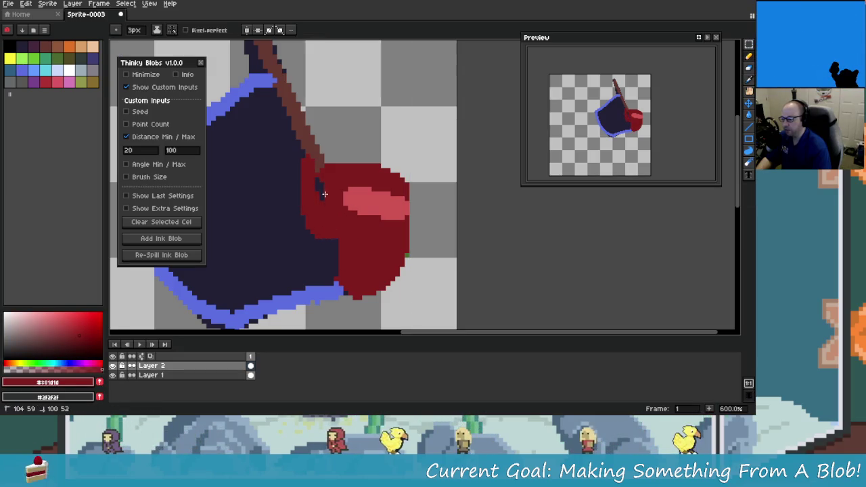
left_click_drag(321, 163, 333, 192)
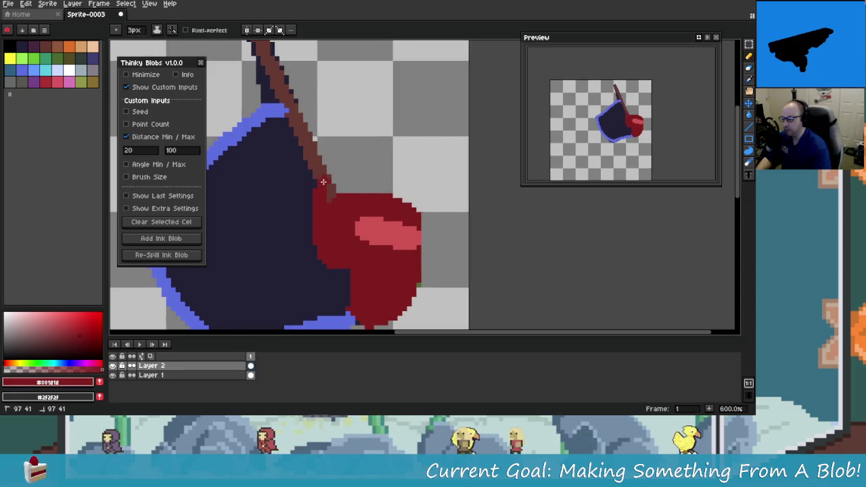
scroll(328, 200, "down", 1)
scroll(367, 304, "up", 2)
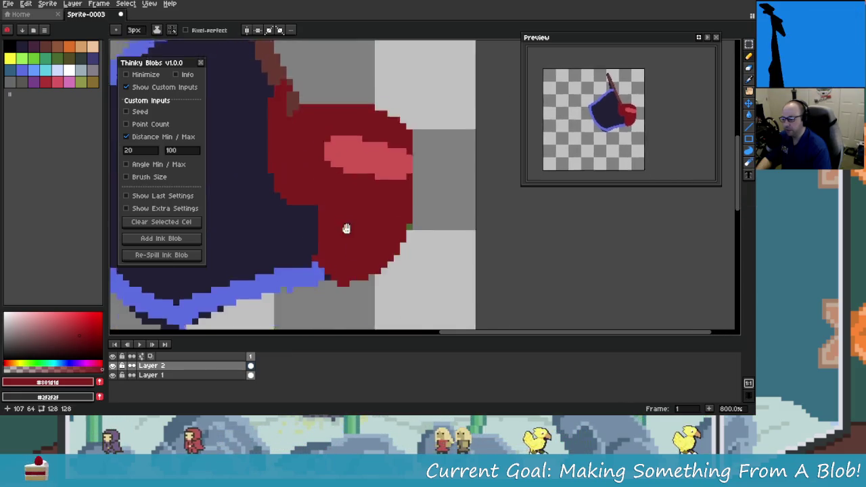
scroll(345, 228, "down", 1)
scroll(352, 262, "down", 1)
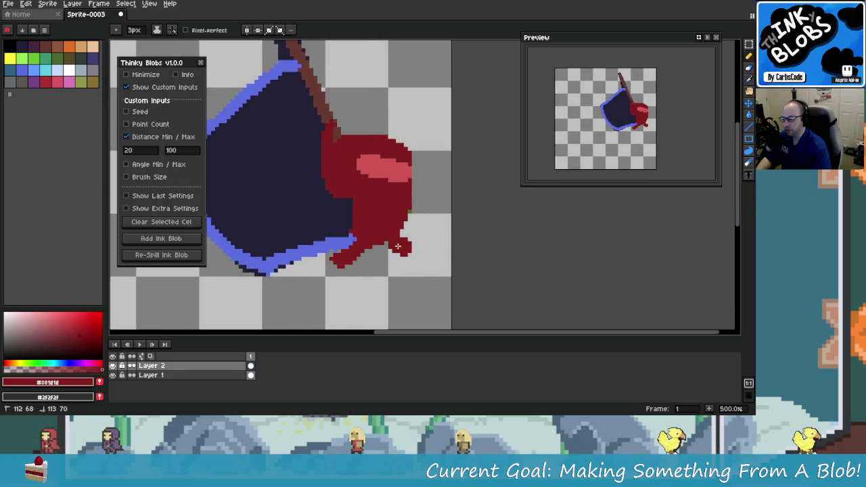
scroll(392, 253, "up", 1)
mouse_move(363, 255)
left_mouse_down()
mouse_move(361, 283)
mouse_move(319, 222)
left_mouse_up()
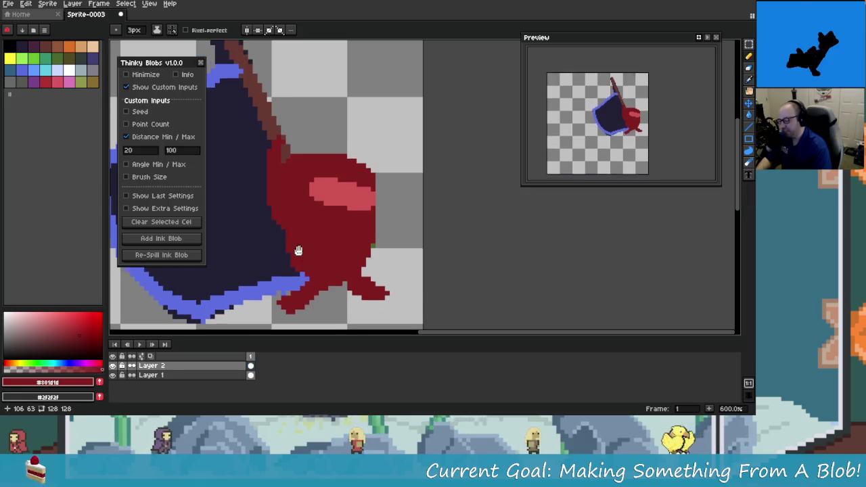
Extend red pixels along the blob's right edge, undoing one misplaced stroke.
scroll(380, 190, "up", 4)
left_click(379, 190)
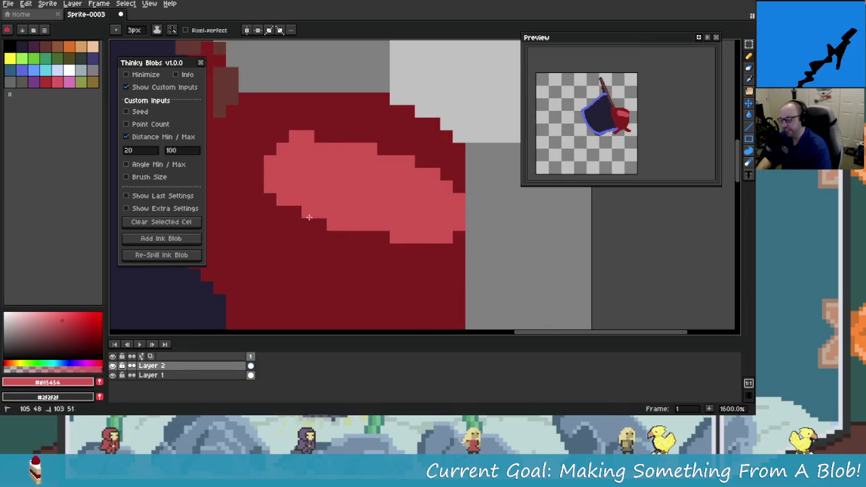
scroll(392, 224, "down", 3)
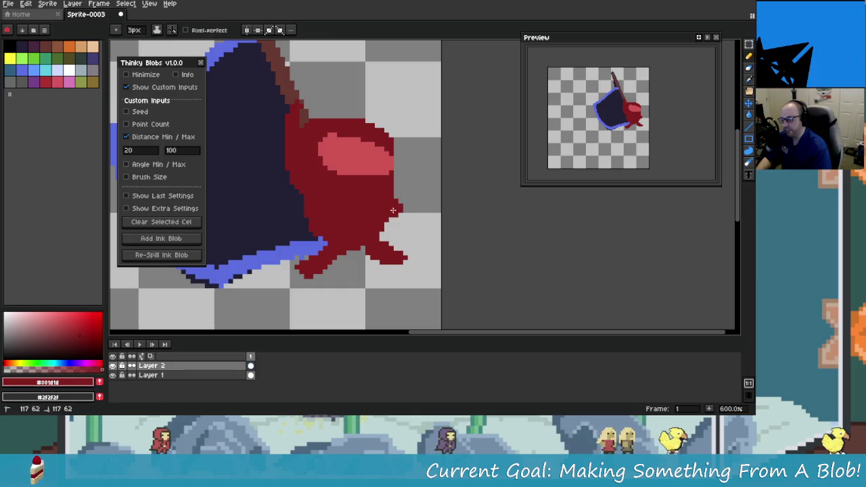
left_click_drag(388, 220, 390, 224)
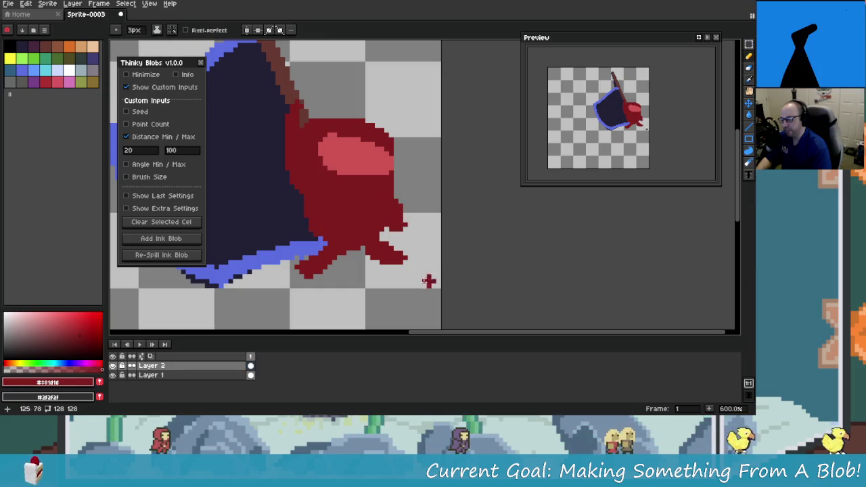
scroll(379, 244, "up", 1)
key("ctrl+z")
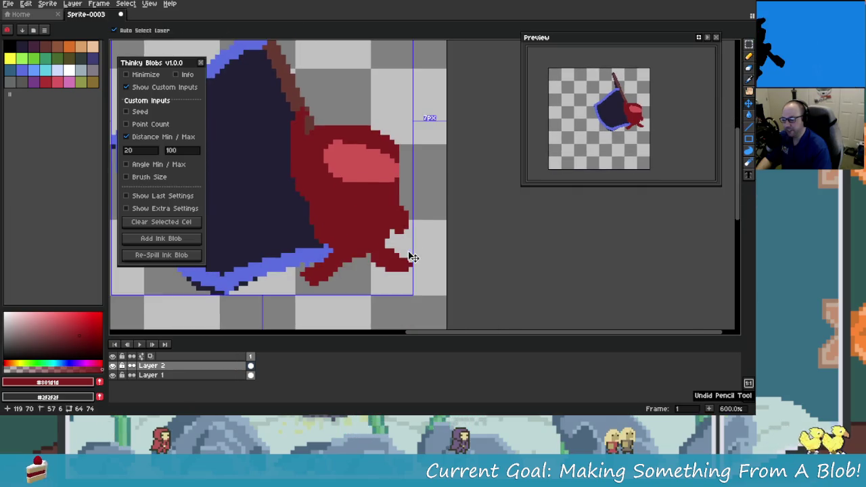
scroll(410, 236, "up", 4)
left_click_drag(419, 199, 435, 171)
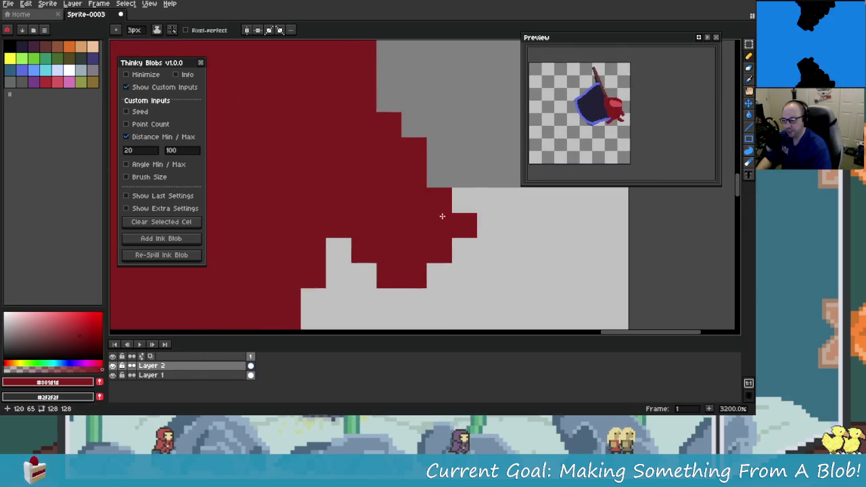
scroll(405, 196, "down", 4)
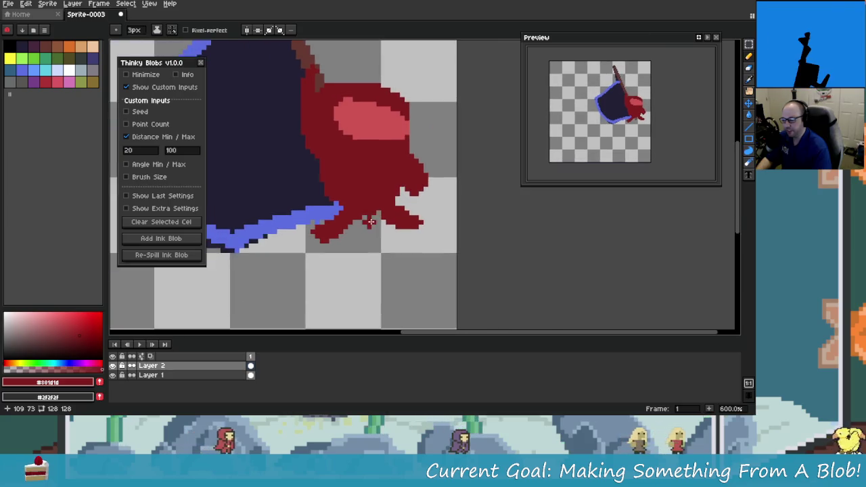
scroll(437, 234, "up", 1)
scroll(427, 236, "up", 1)
Paint dark red drips extending from the blob's bottom, one reaching left beneath the blue outline.
key("alt")
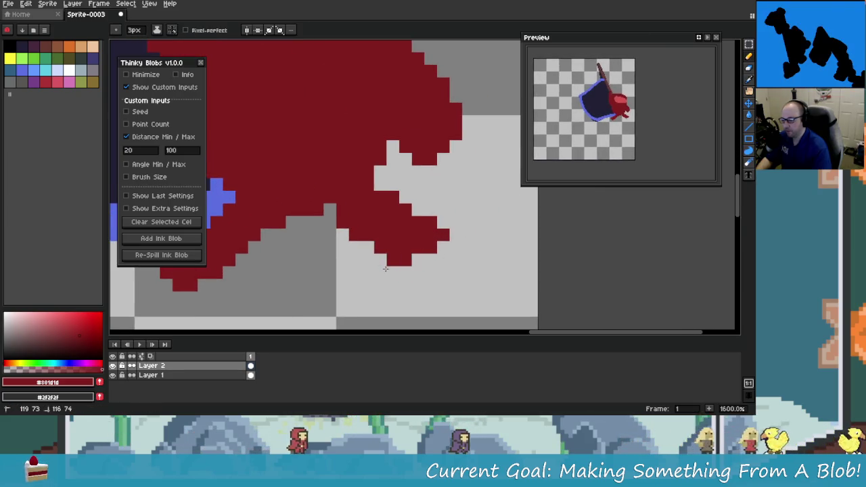
left_click_drag(406, 260, 358, 298)
scroll(329, 292, "down", 1)
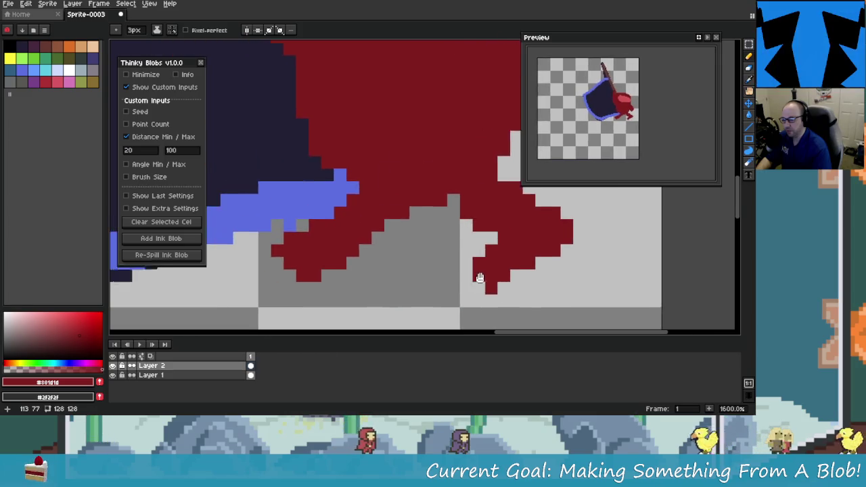
scroll(372, 278, "down", 2)
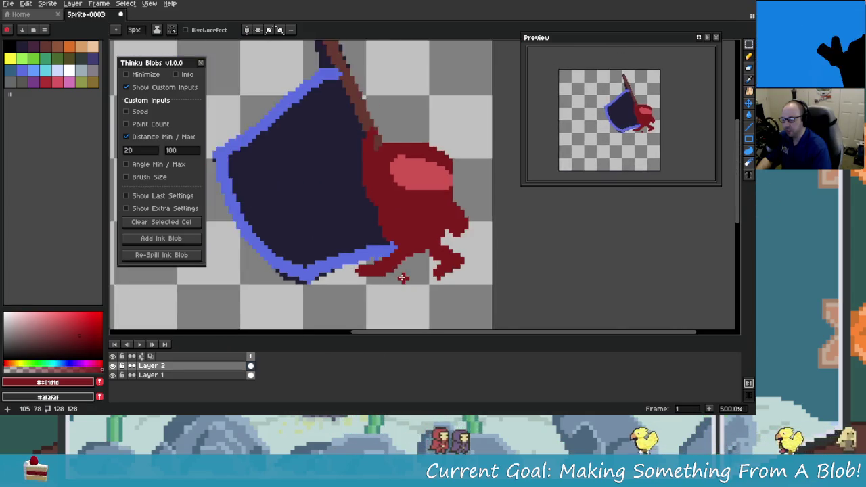
scroll(373, 257, "up", 2)
scroll(372, 223, "down", 2)
left_click_drag(372, 224, 383, 246)
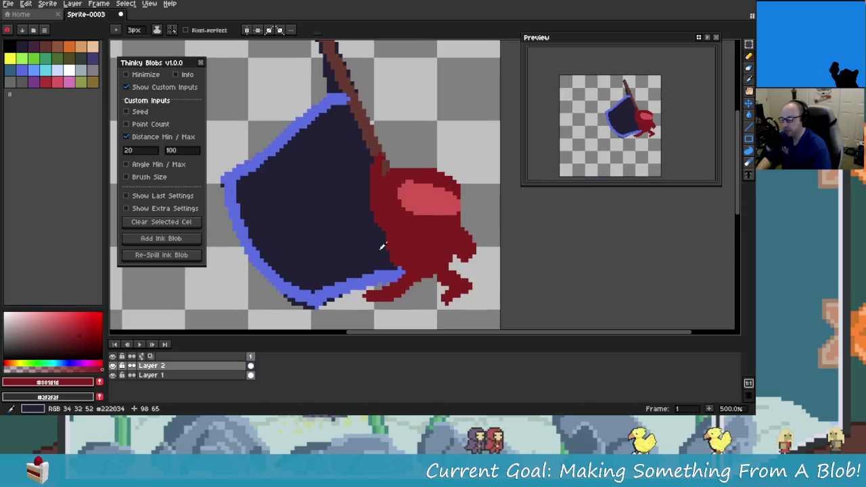
Sample the blob's navy, dark red and stick brown with the eyedropper while zooming around.
left_click(372, 245, "alt")
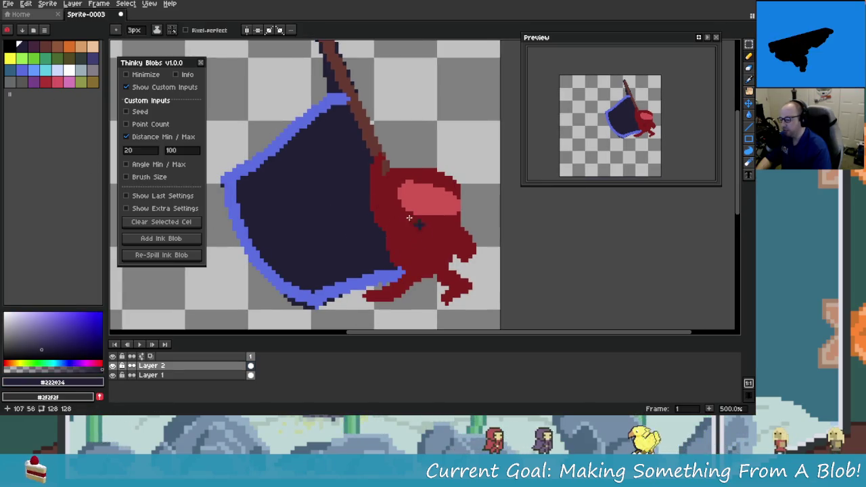
key("alt")
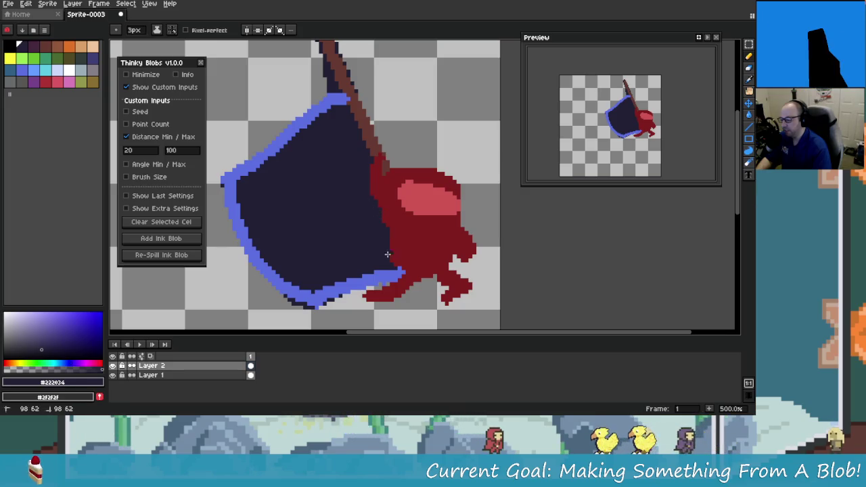
scroll(388, 256, "down", 1)
scroll(300, 223, "down", 1)
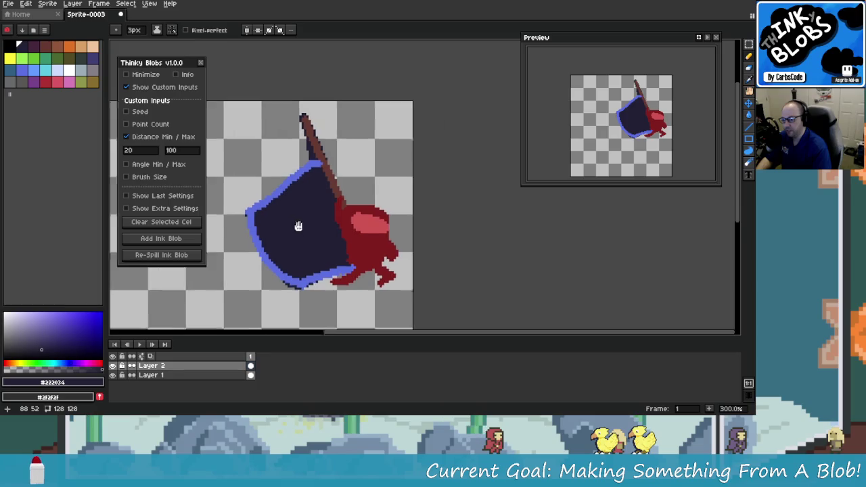
scroll(311, 231, "up", 3)
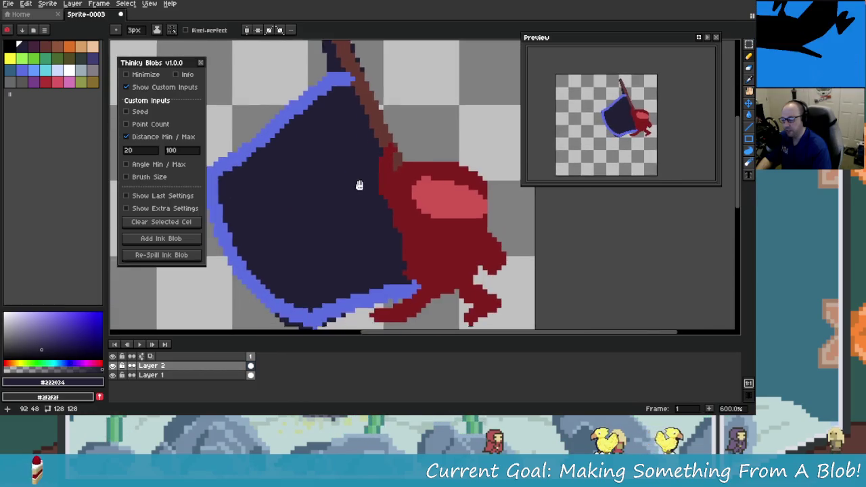
left_click(371, 205, "alt")
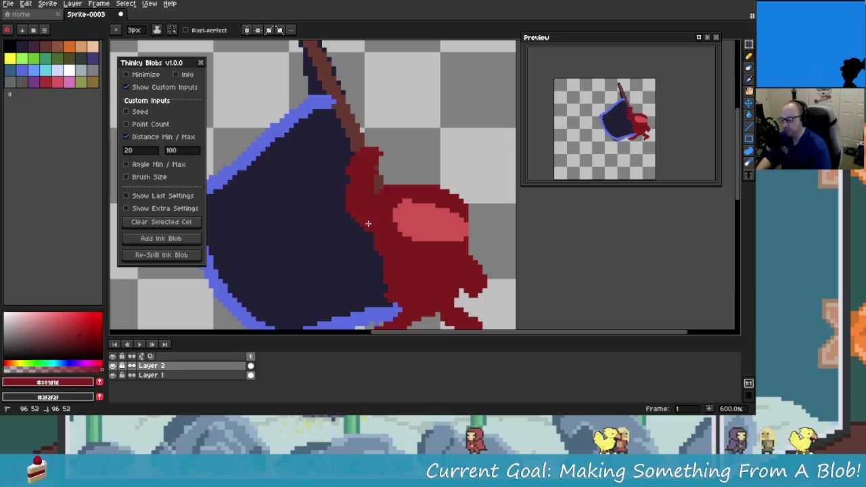
scroll(363, 194, "up", 1)
scroll(369, 191, "down", 1)
left_click(369, 192, "alt")
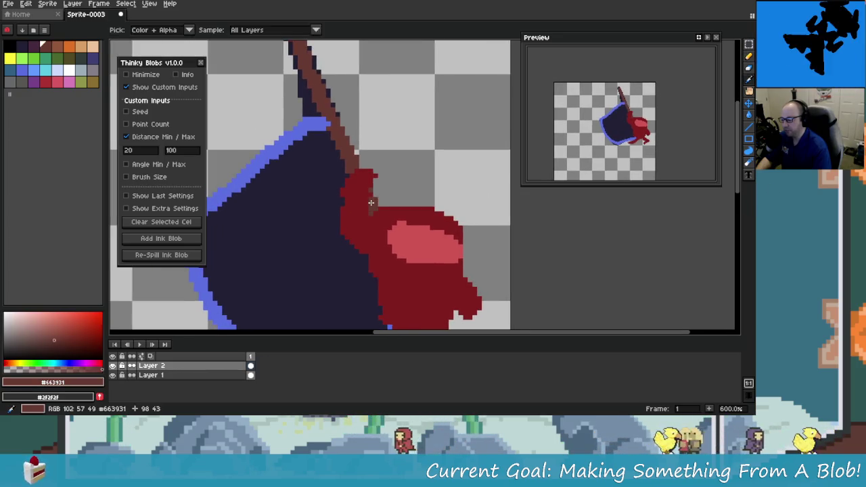
scroll(370, 197, "down", 2)
scroll(370, 198, "down", 2)
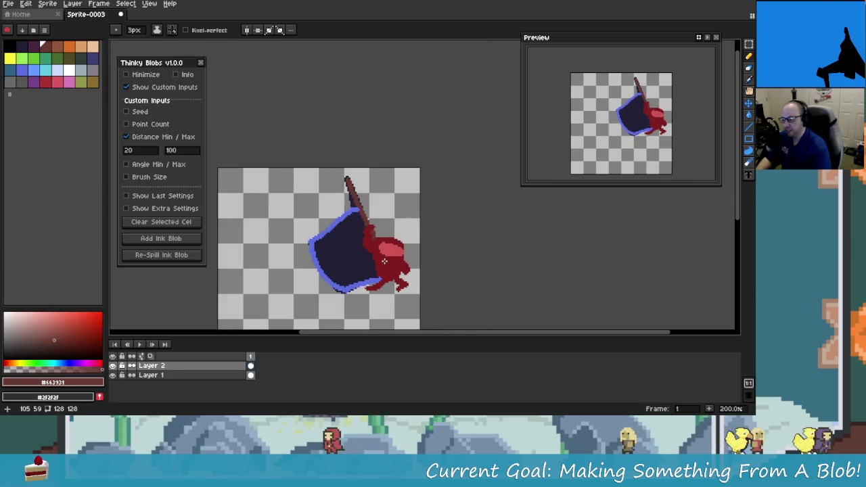
scroll(352, 217, "up", 1)
scroll(344, 228, "up", 3)
scroll(343, 227, "left", 2)
Settle on the figure's dark red #801d1d as the drawing colour and zoom over the sprite.
left_click(386, 269, "alt")
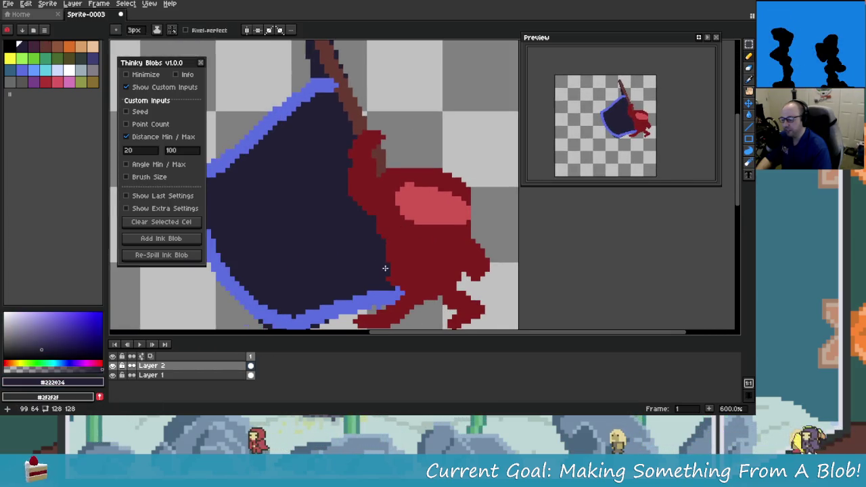
scroll(362, 234, "down", 2)
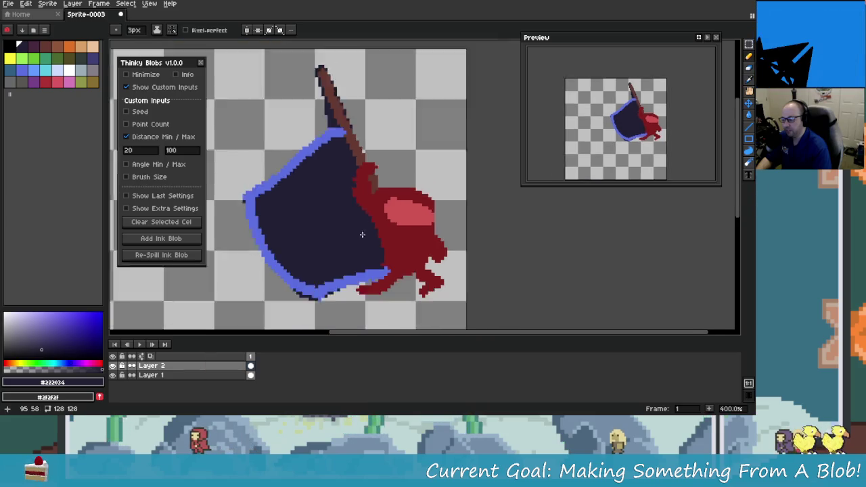
scroll(366, 238, "up", 1)
left_click(377, 201, "alt")
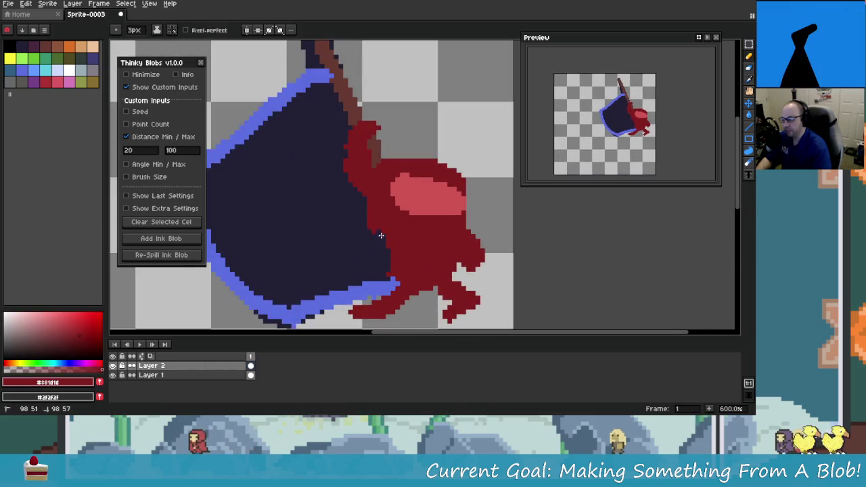
scroll(400, 264, "down", 2)
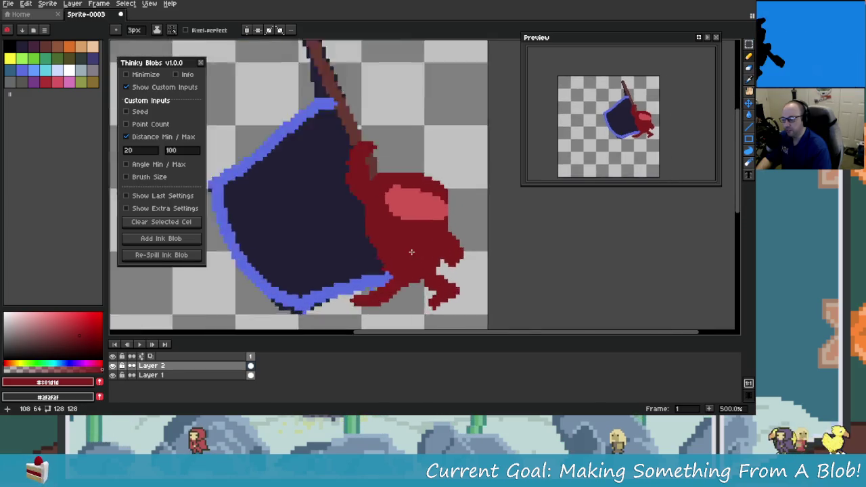
scroll(403, 258, "up", 2)
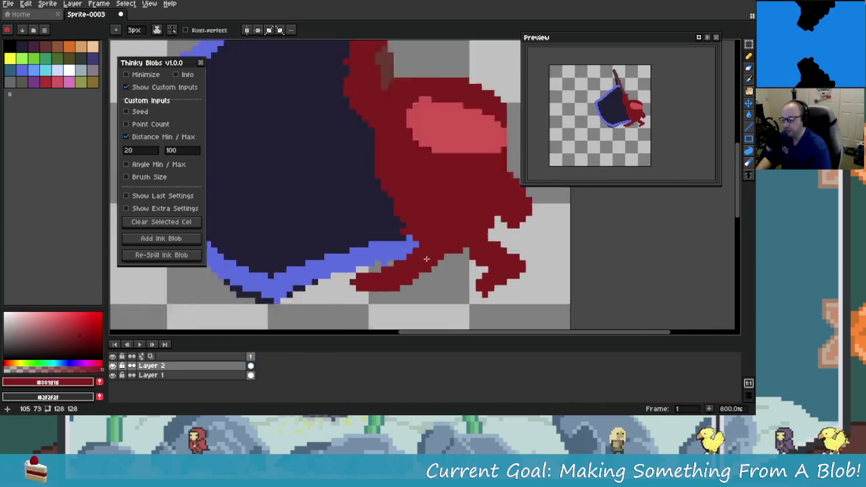
scroll(434, 258, "up", 1)
scroll(396, 253, "down", 3)
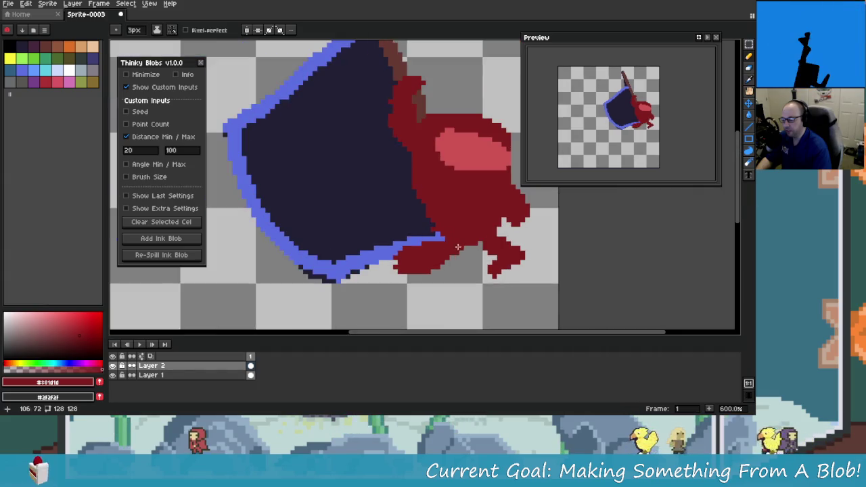
scroll(427, 269, "down", 1)
scroll(420, 264, "down", 1)
scroll(406, 258, "down", 2)
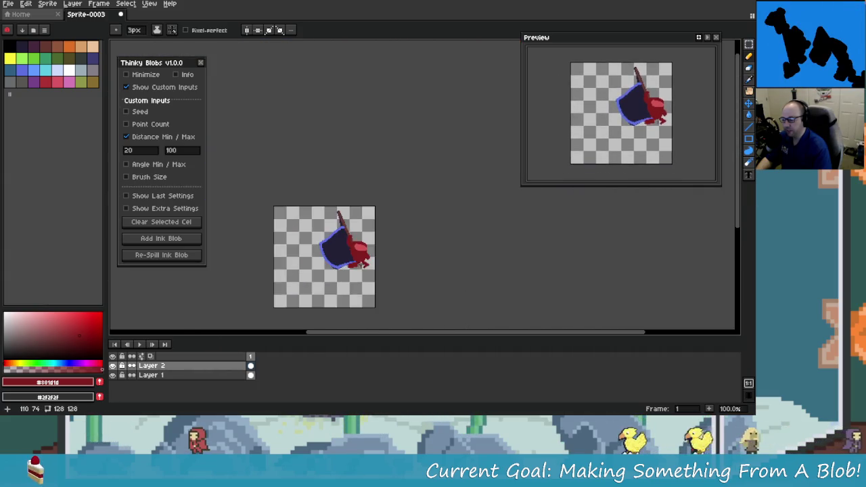
Erase stray red pixels from the figure's lower leg using the transparent Mask colour.
scroll(340, 220, "up", 3)
scroll(340, 219, "up", 3)
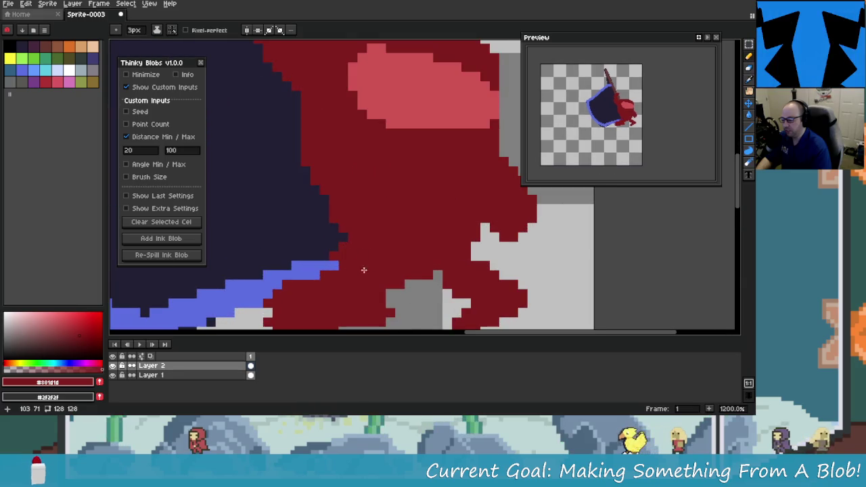
scroll(406, 267, "up", 1)
left_click(417, 266)
key("b")
left_click_drag(387, 276, 398, 260)
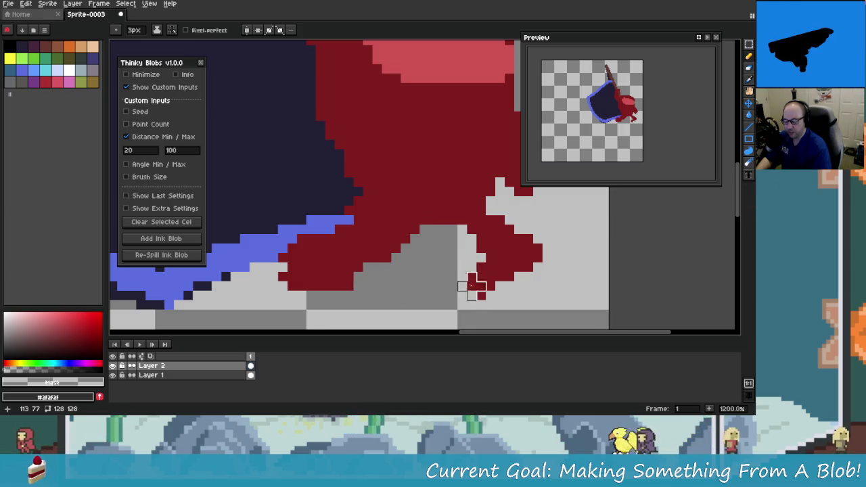
Extend the red leg with a few dark red #801d1d pixels.
left_click(466, 235, "alt")
left_click_drag(443, 246, 445, 239)
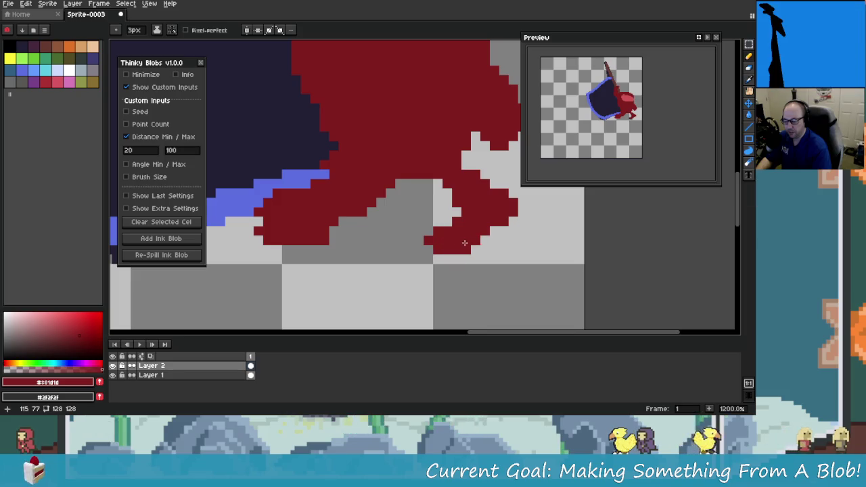
scroll(464, 242, "down", 2)
scroll(465, 243, "down", 1)
scroll(466, 167, "up", 1)
scroll(467, 166, "up", 1)
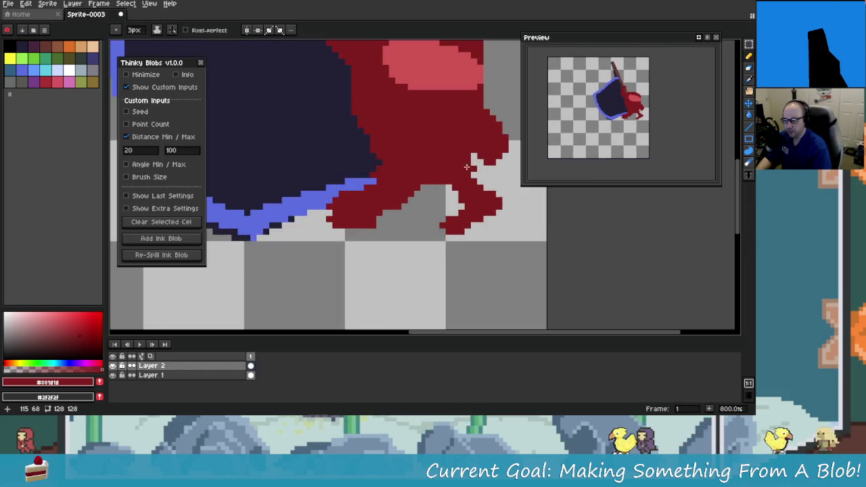
scroll(433, 196, "down", 3)
scroll(406, 216, "down", 1)
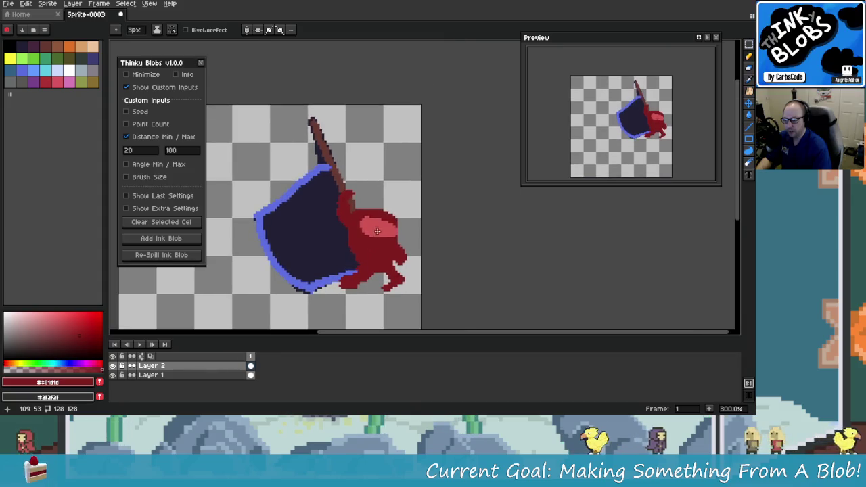
scroll(377, 232, "up", 3)
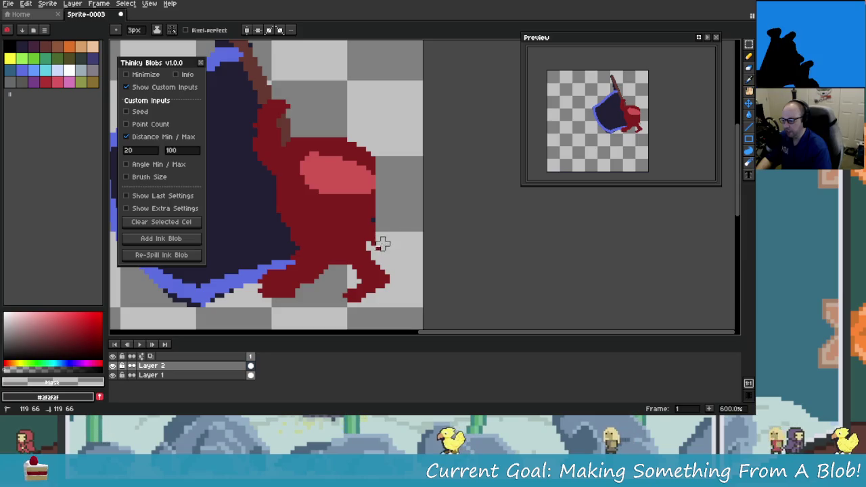
Reshape the arm tip by erasing the jutting red pixels and repainting a dark red point.
left_click(374, 224, "alt")
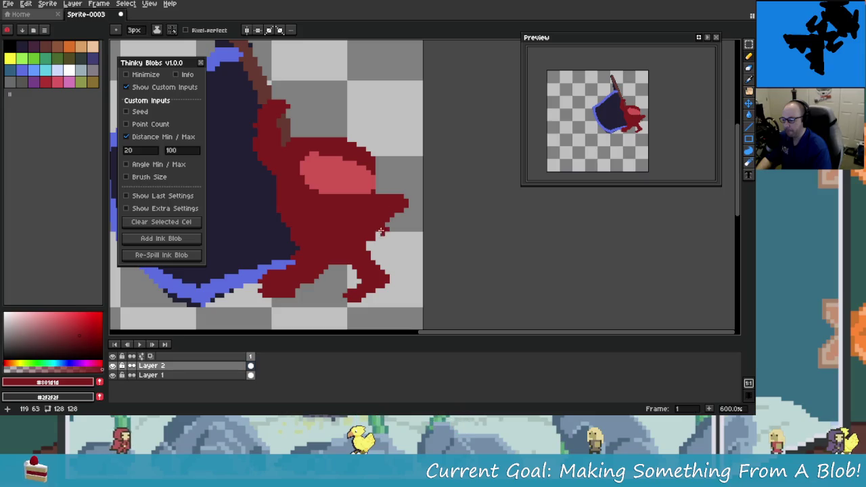
scroll(381, 231, "down", 2)
scroll(369, 229, "up", 2)
scroll(369, 228, "up", 2)
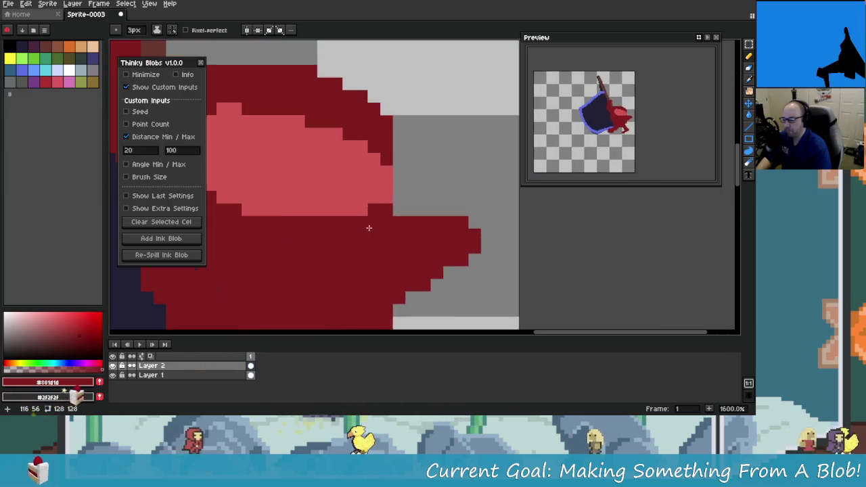
left_click(436, 127, "alt")
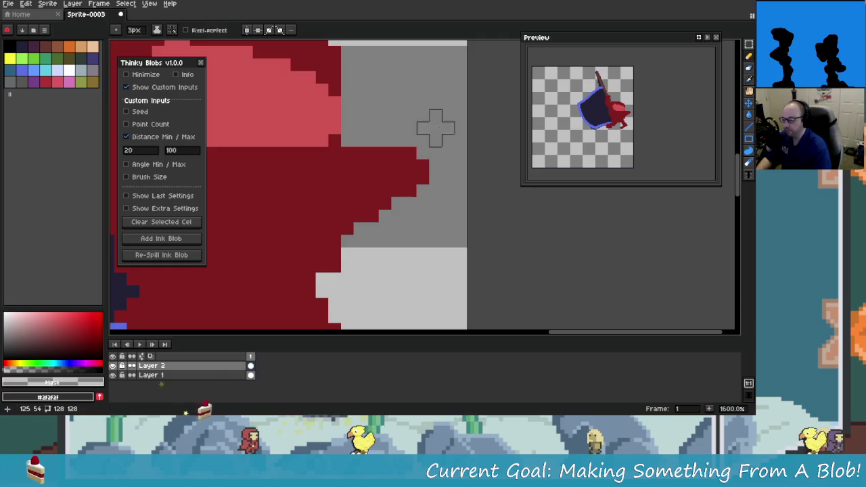
mouse_move(435, 128)
left_mouse_down()
mouse_move(373, 188)
mouse_move(373, 151)
mouse_move(373, 188)
left_mouse_up()
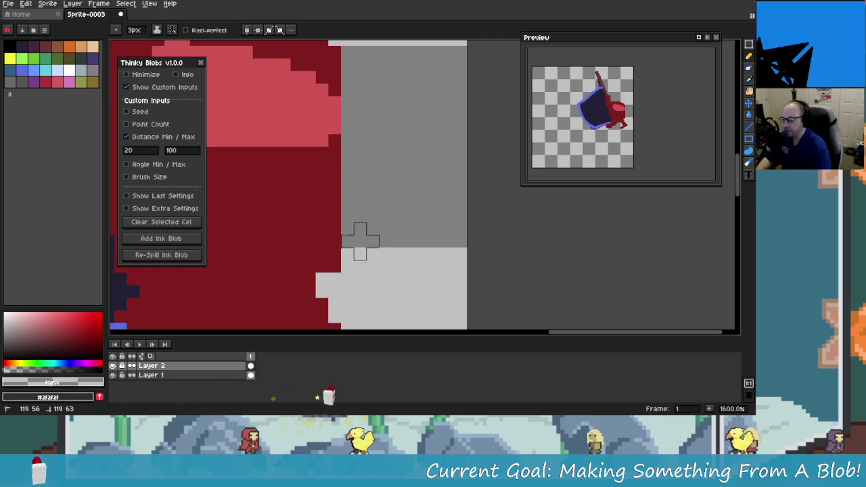
left_click_drag(360, 241, 372, 195)
left_click(379, 176, "alt")
mouse_move(413, 144)
left_mouse_down()
mouse_move(407, 175)
mouse_move(430, 181)
left_mouse_up()
With a dark grey swatch and 1px pencil, draw a horizontal bar at the arm tip.
scroll(386, 278, "up", 1)
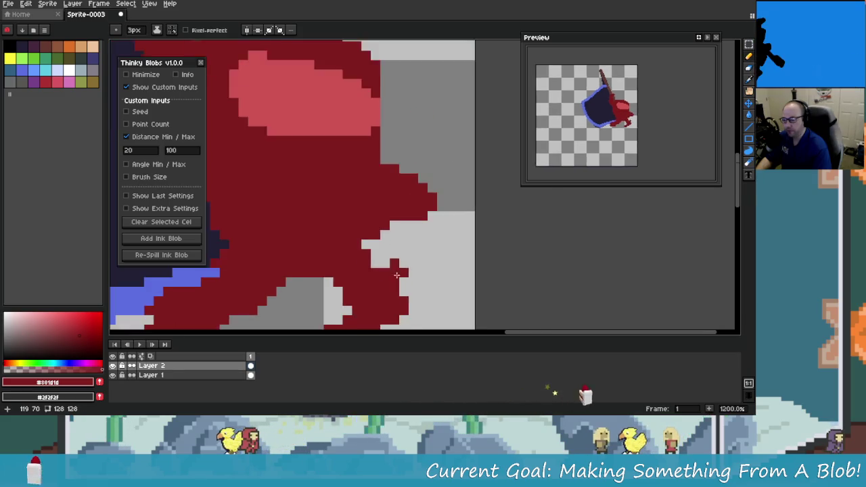
scroll(336, 192, "up", 1)
left_click_drag(412, 179, 370, 195)
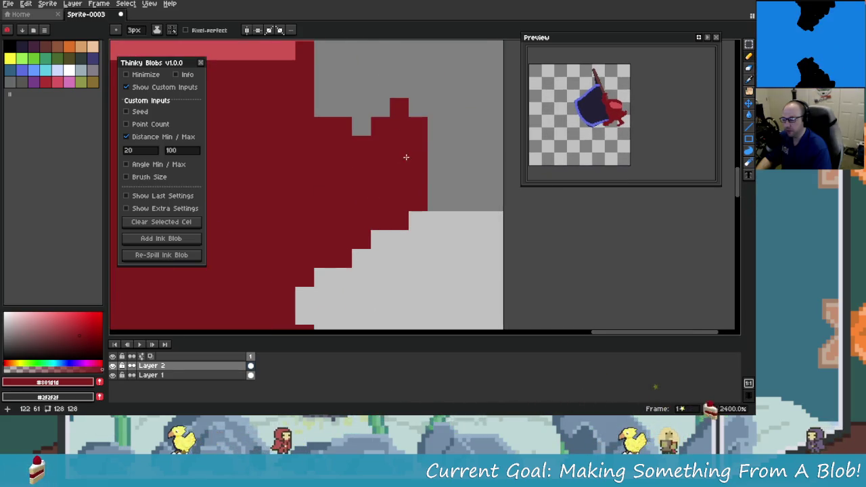
scroll(401, 268, "down", 2)
scroll(401, 268, "up", 2)
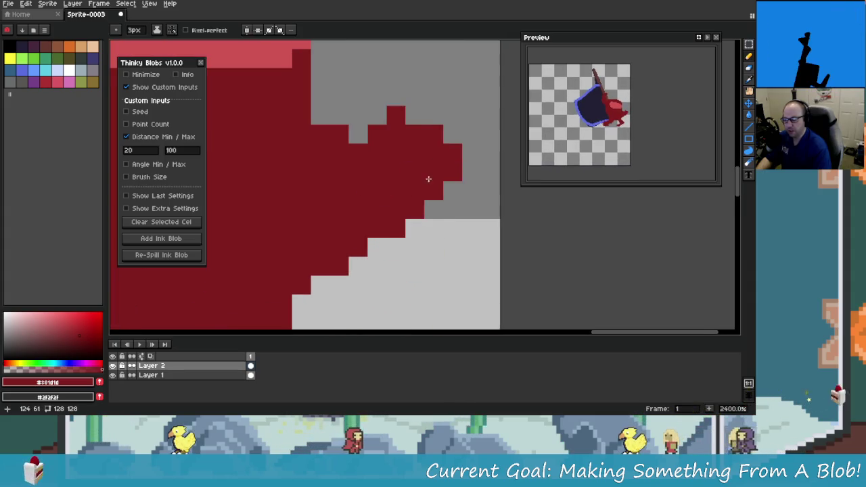
scroll(413, 283, "down", 6)
scroll(409, 272, "up", 2)
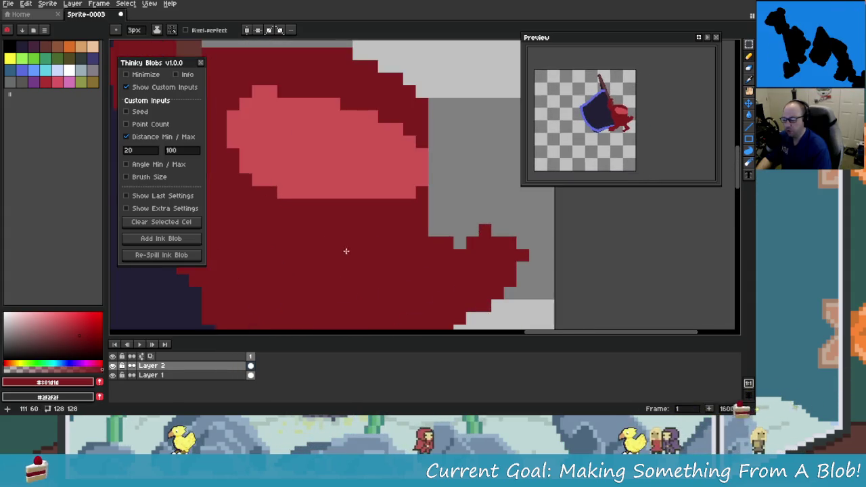
scroll(346, 249, "up", 1)
scroll(348, 236, "up", 1)
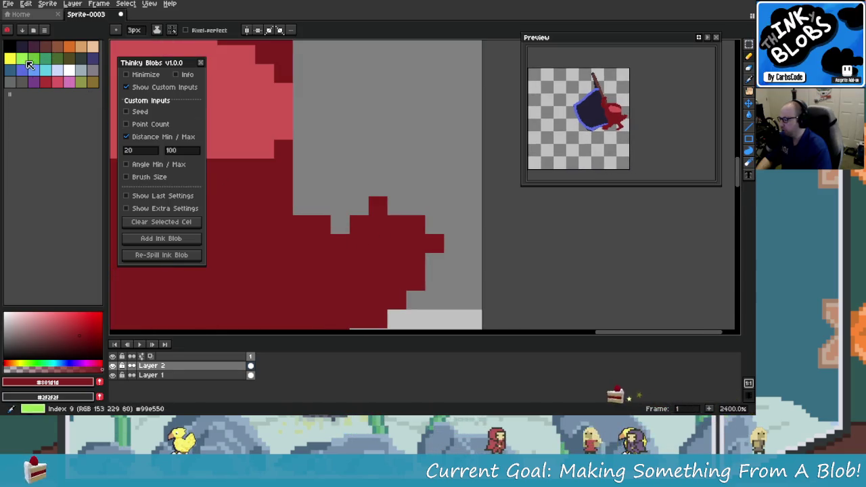
left_click(20, 80)
key("minus")
key("minus")
scroll(397, 200, "up", 1)
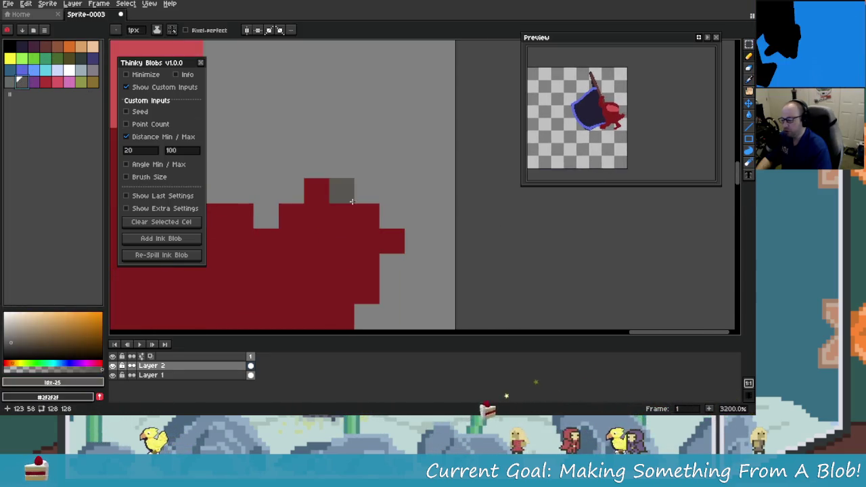
scroll(352, 201, "down", 1)
left_click_drag(361, 221, 435, 221)
Add the cross's stem: one grey pixel above the bar and two below.
left_click_drag(379, 163, 386, 210)
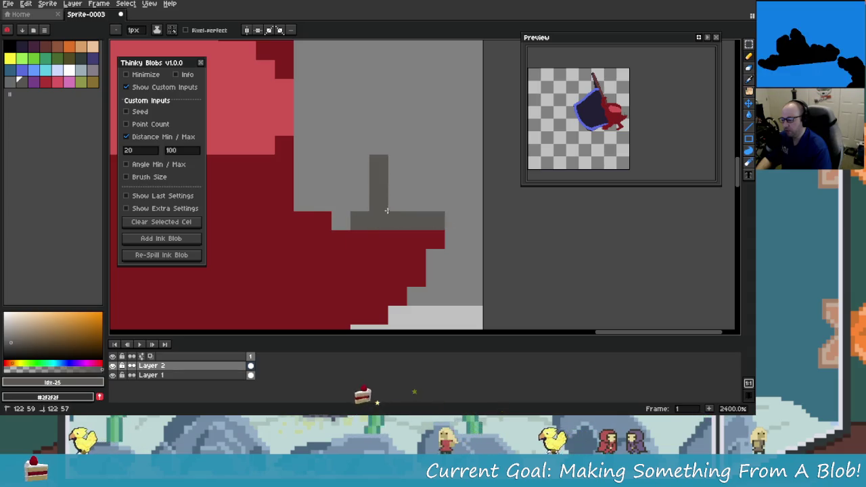
key("ctrl+z")
left_click(379, 201)
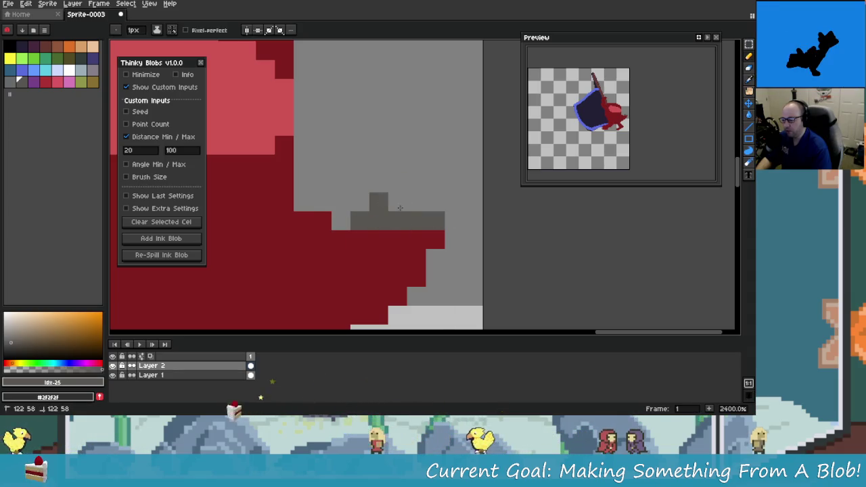
mouse_move(397, 239)
left_mouse_down()
mouse_move(397, 258)
mouse_move(357, 251)
mouse_move(372, 234)
mouse_move(363, 262)
left_mouse_up()
Sample the dark grey #595652 from the cross as the drawing colour.
scroll(415, 296, "down", 1)
scroll(415, 296, "up", 1)
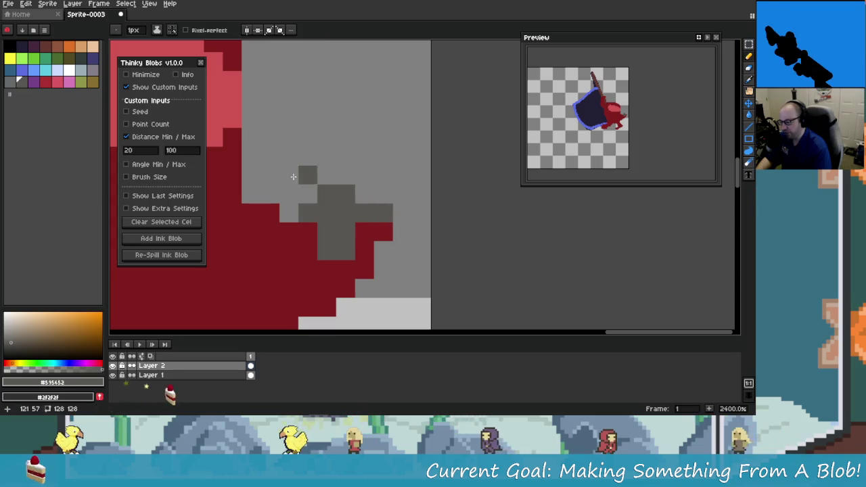
left_click(325, 211, "alt")
left_click(349, 211, "alt")
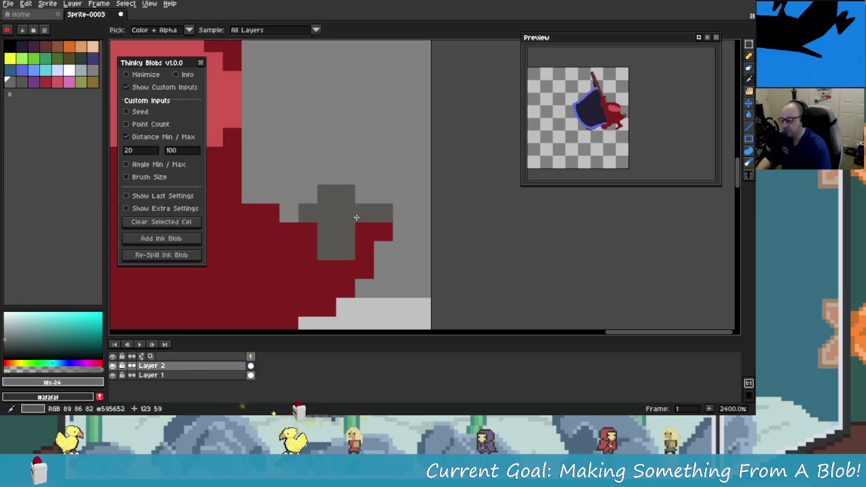
scroll(404, 221, "down", 1)
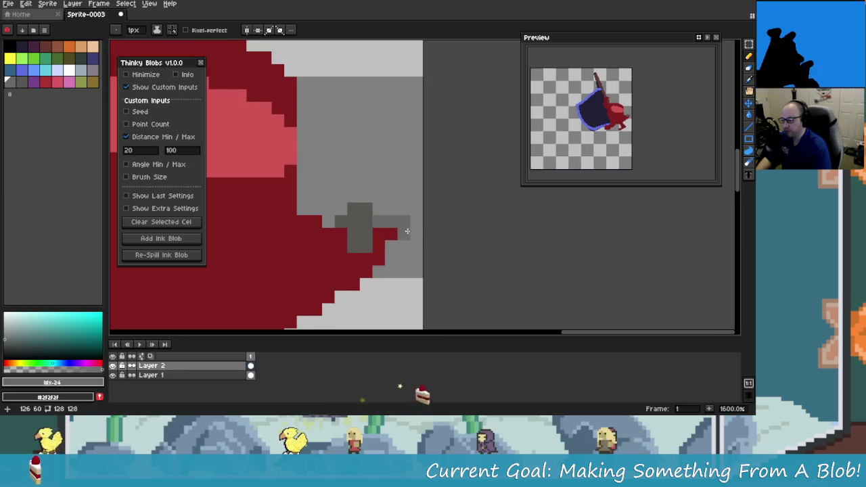
scroll(369, 229, "up", 1)
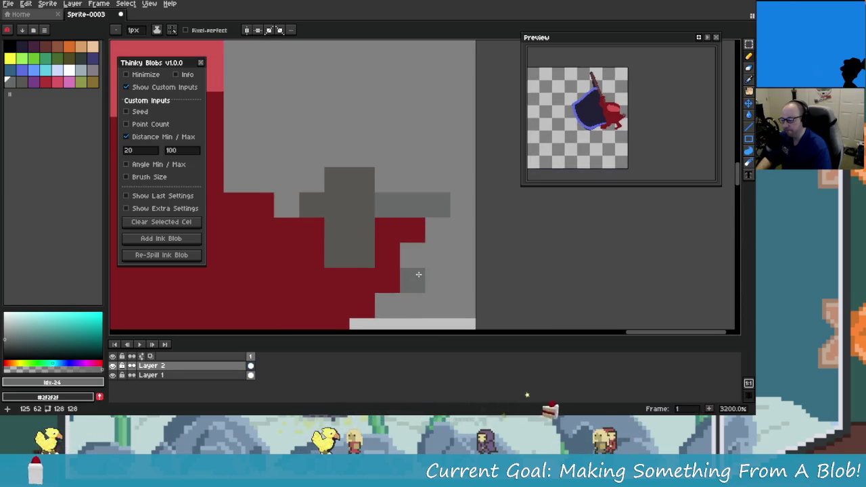
scroll(412, 276, "up", 1)
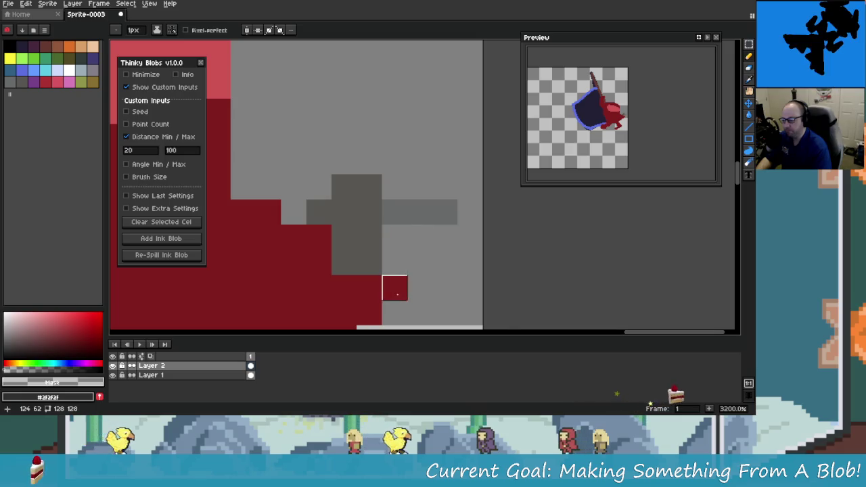
scroll(413, 244, "down", 1)
scroll(416, 230, "down", 1)
Widen the dark grey block to the right with extra grey pixels.
left_click(420, 223, "alt")
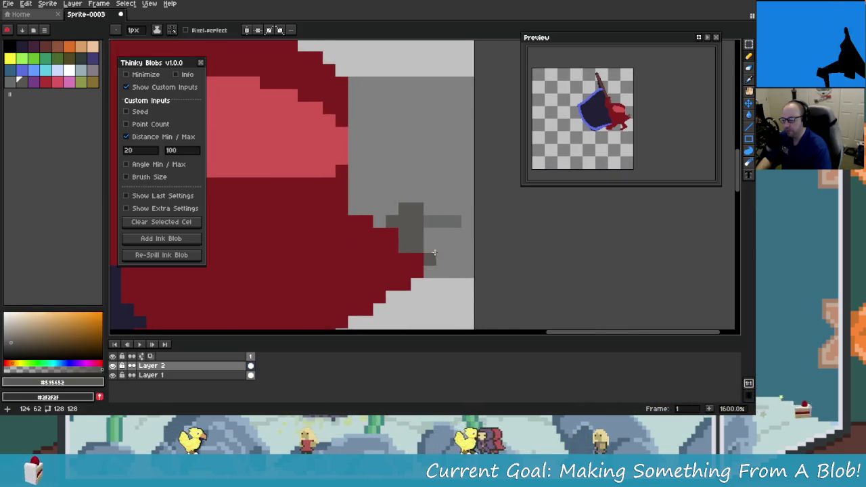
left_click(435, 231)
left_click_drag(440, 224, 455, 237)
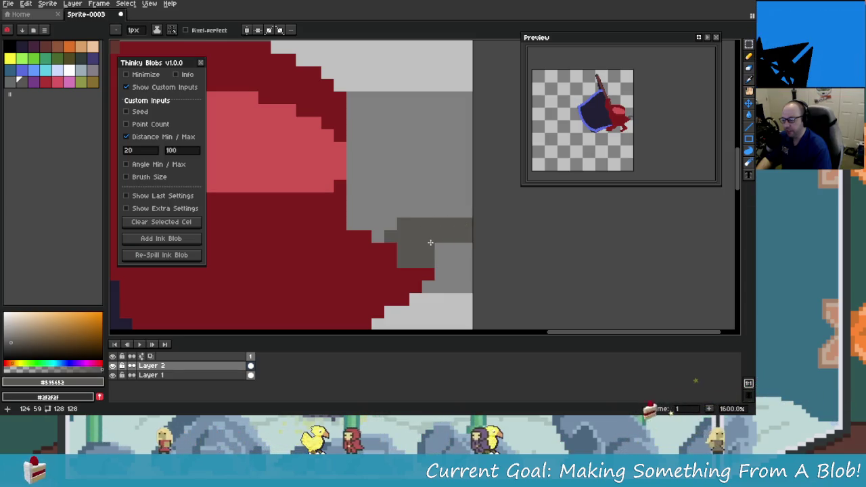
scroll(429, 242, "down", 1)
scroll(417, 262, "up", 2)
scroll(418, 262, "down", 1)
scroll(329, 214, "down", 4)
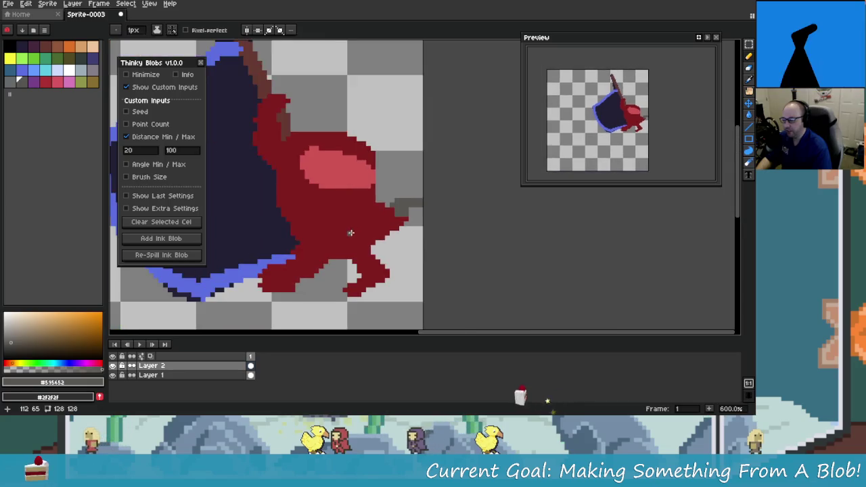
Draw a blue outline from the navy blob up toward the brown stick's tip.
scroll(370, 232, "down", 1)
scroll(376, 235, "down", 2)
scroll(375, 235, "up", 2)
scroll(376, 235, "up", 1)
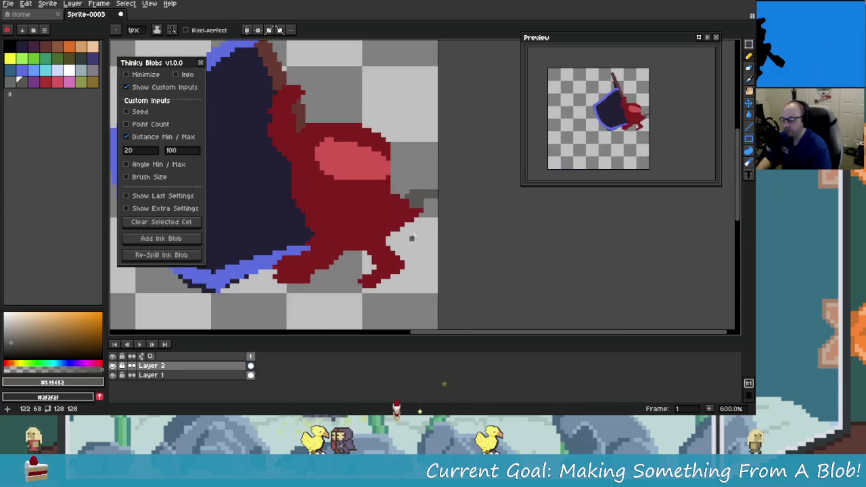
scroll(377, 237, "up", 3)
scroll(379, 239, "down", 5)
left_click_drag(379, 239, 435, 221)
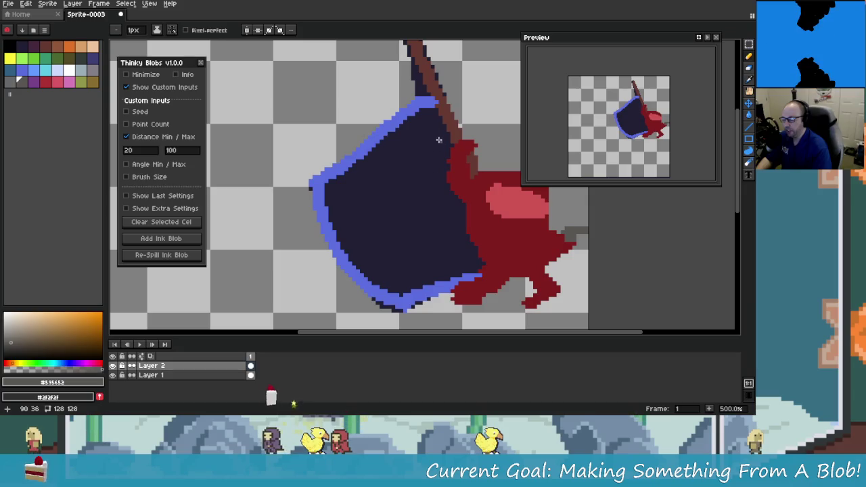
left_click(393, 235, "alt")
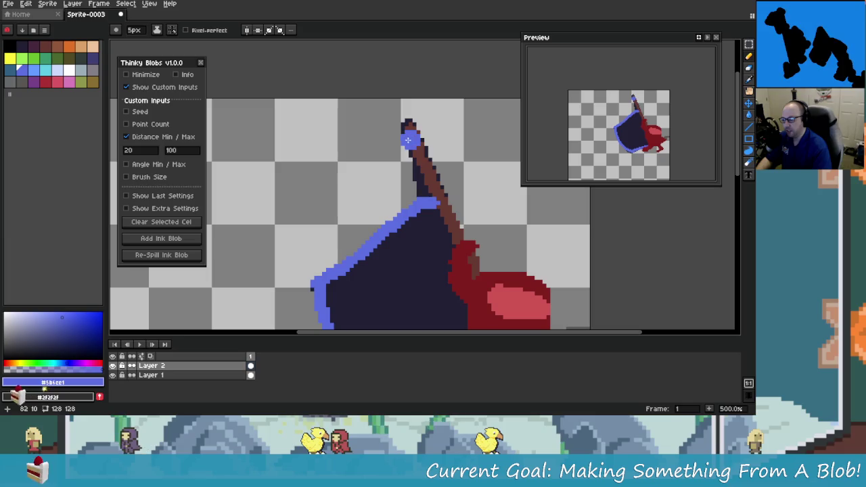
key("v")
left_click_drag(407, 131, 394, 222)
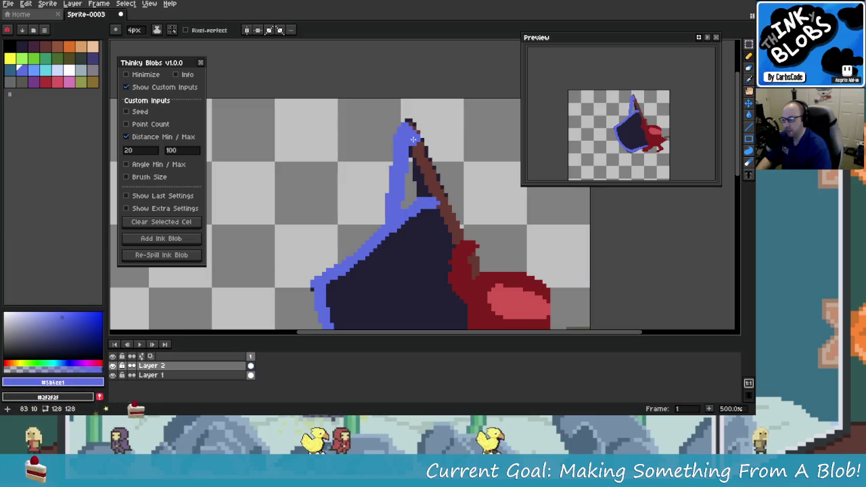
Draw a curved blue outline over the top of the blob.
left_click(422, 192, "alt")
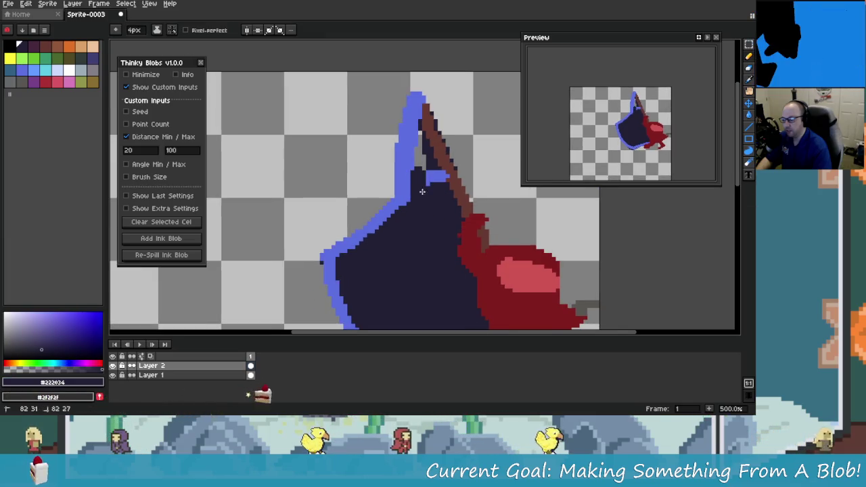
scroll(439, 214, "down", 3)
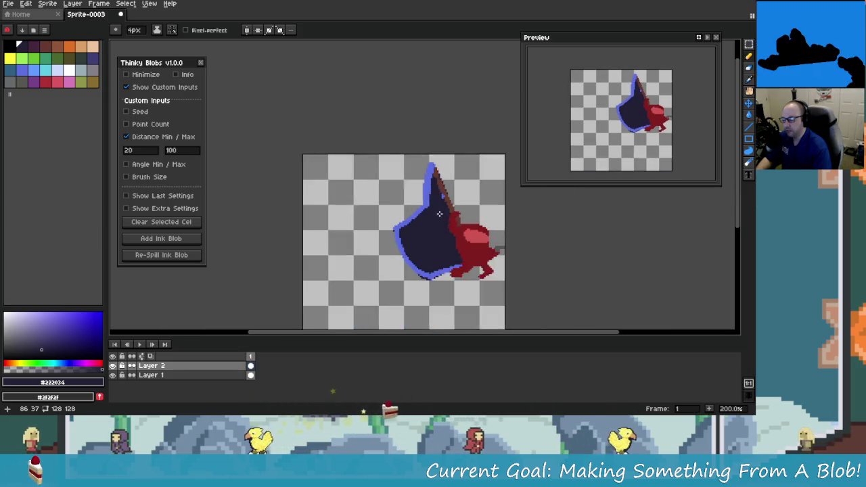
scroll(420, 210, "up", 3)
scroll(407, 169, "down", 1)
scroll(401, 155, "up", 1)
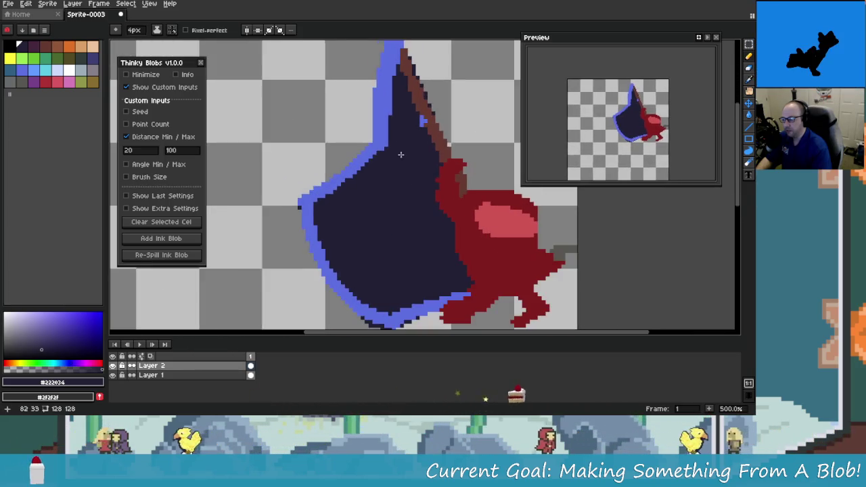
left_click(418, 100, "alt")
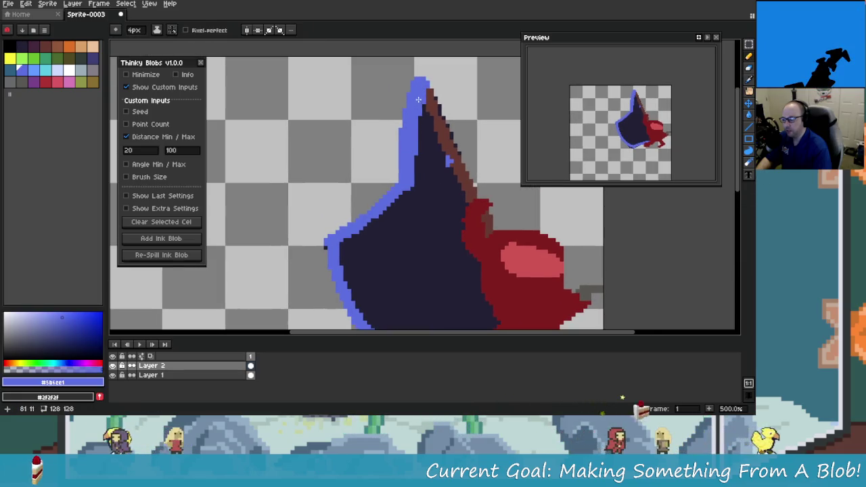
left_click_drag(384, 195, 388, 215)
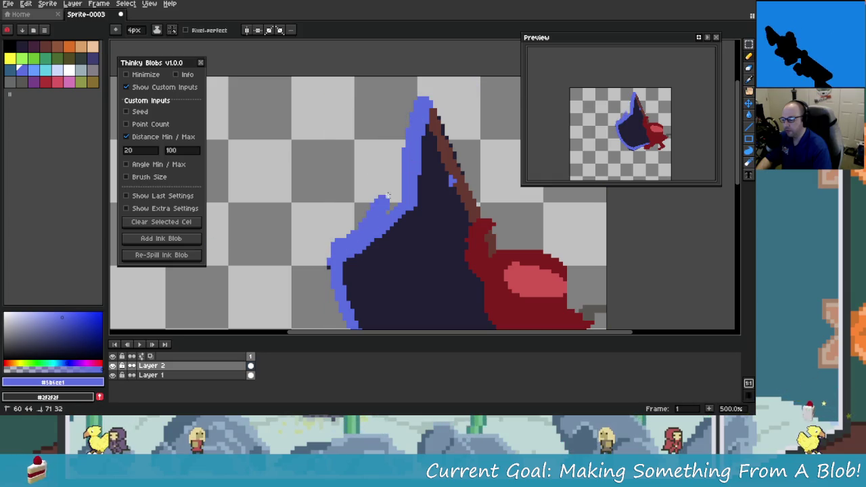
mouse_move(388, 195)
left_mouse_down()
mouse_move(413, 135)
mouse_move(402, 222)
left_mouse_up()
Undo the last pencil stroke and two stray brown strokes at the peak's tip.
left_click(417, 145, "alt")
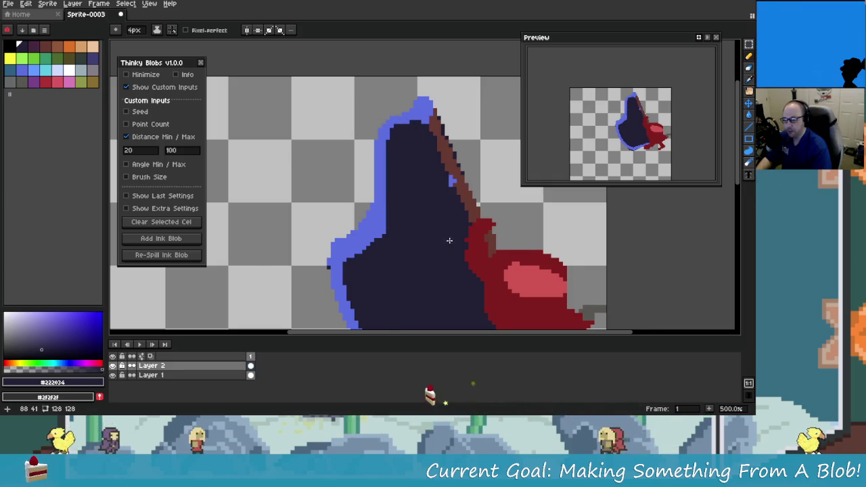
scroll(449, 240, "down", 1)
scroll(453, 258, "down", 3)
scroll(443, 253, "up", 2)
scroll(345, 209, "up", 2)
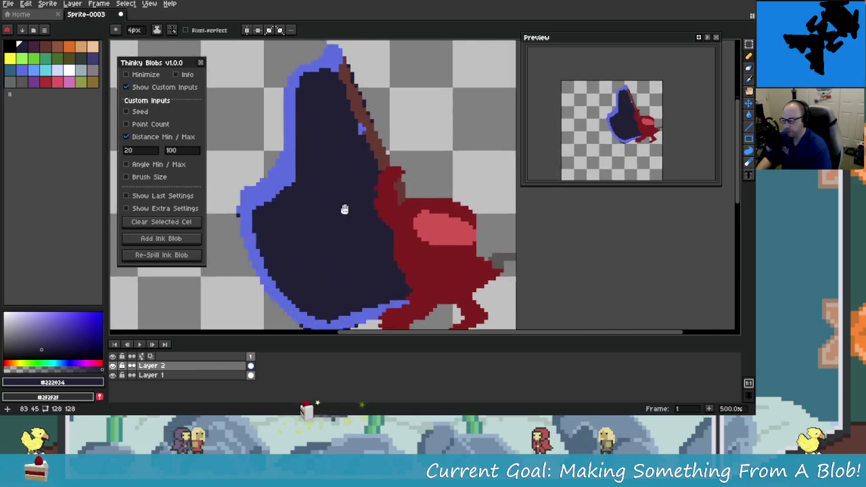
key("ctrl+z")
key("ctrl+z")
key("ctrl+z")
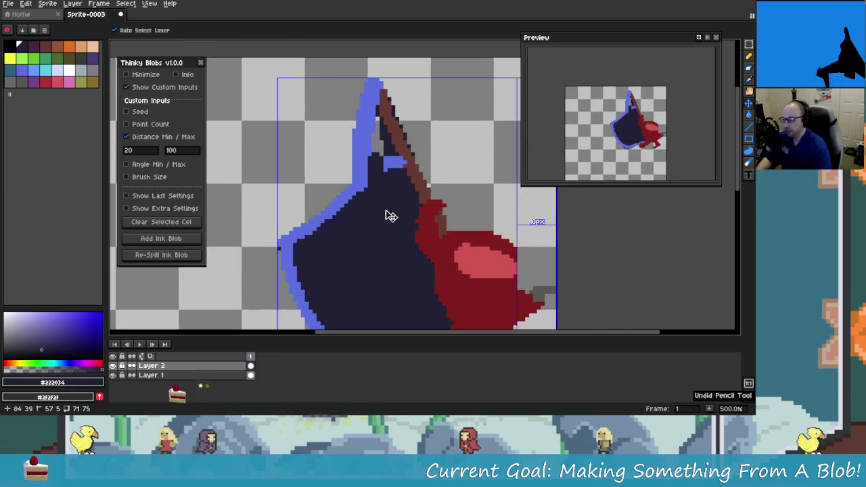
key("b")
left_click(401, 235, "alt")
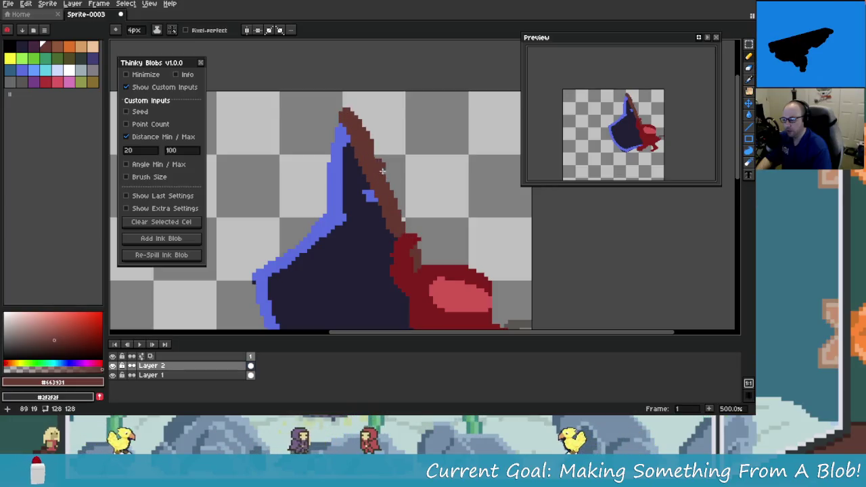
key("ctrl+z")
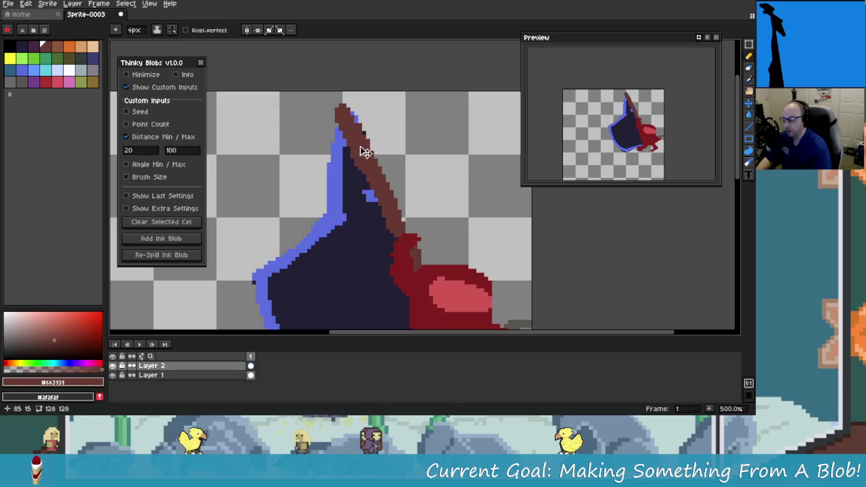
key("ctrl+z")
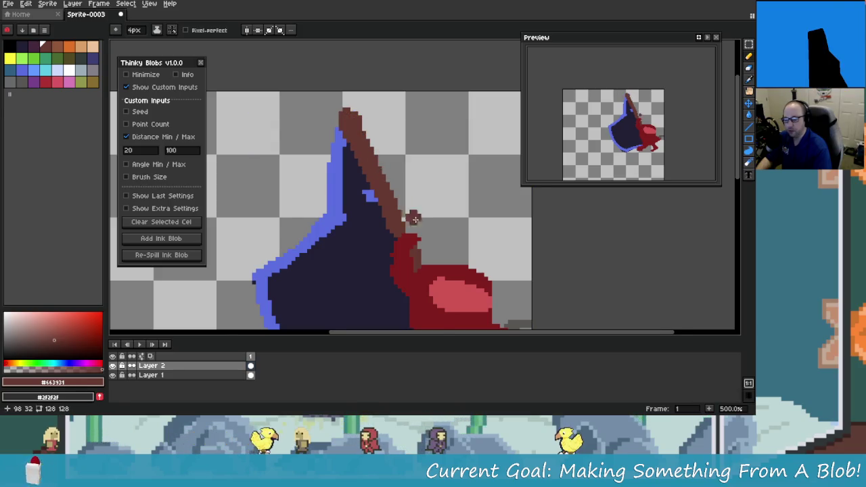
Try painting dark red over the bottom blue outline, then undo it.
scroll(414, 218, "down", 2)
scroll(379, 190, "up", 1)
scroll(365, 176, "up", 1)
left_click(361, 156, "alt")
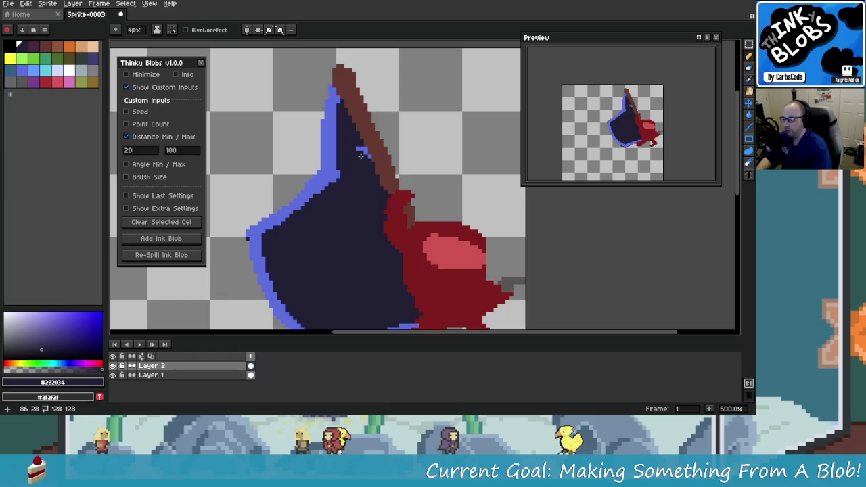
left_click_drag(408, 278, 321, 203)
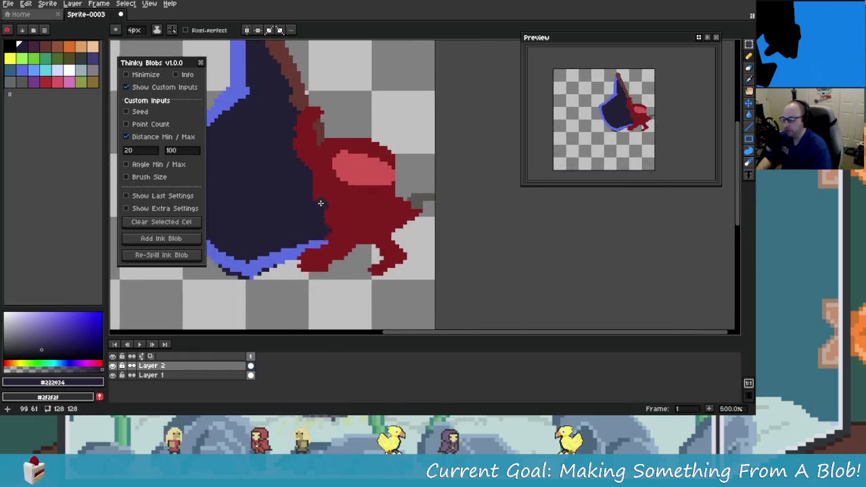
scroll(321, 203, "up", 3)
scroll(273, 151, "down", 2)
left_click(341, 239, "alt")
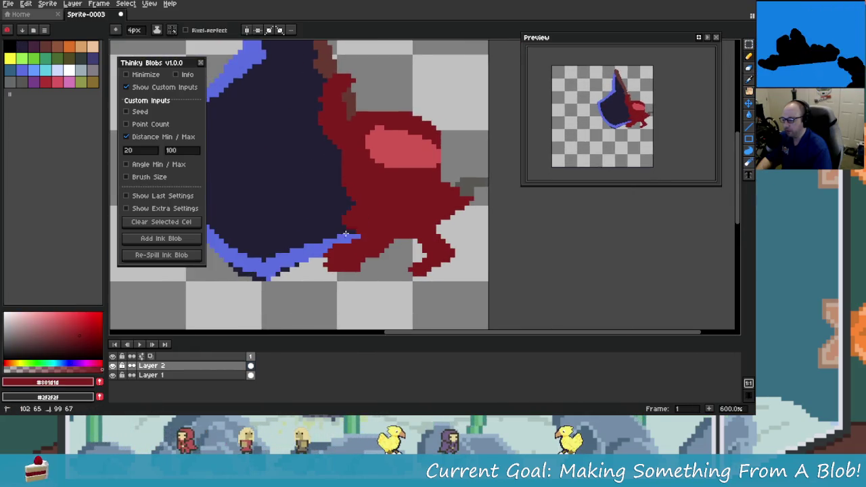
left_click_drag(346, 233, 344, 245)
key("ctrl+z")
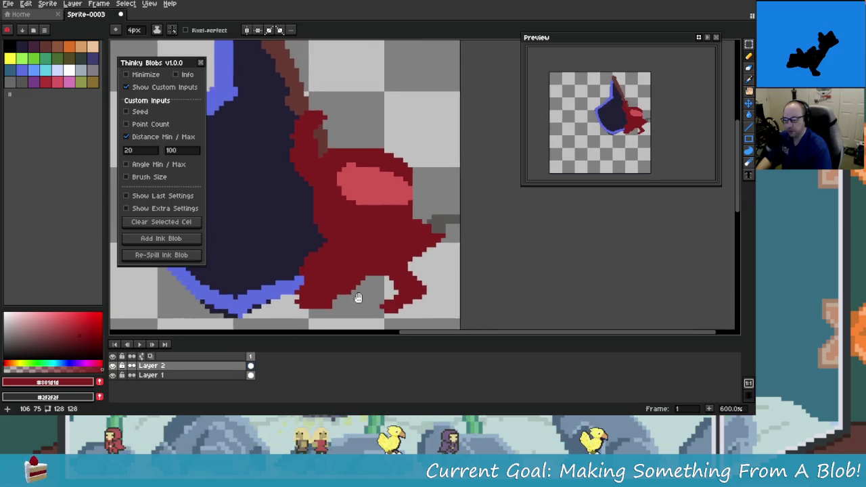
Hide Layer 2 to compare the drawing.
scroll(367, 251, "up", 2)
scroll(365, 271, "down", 3)
key("v")
key("b")
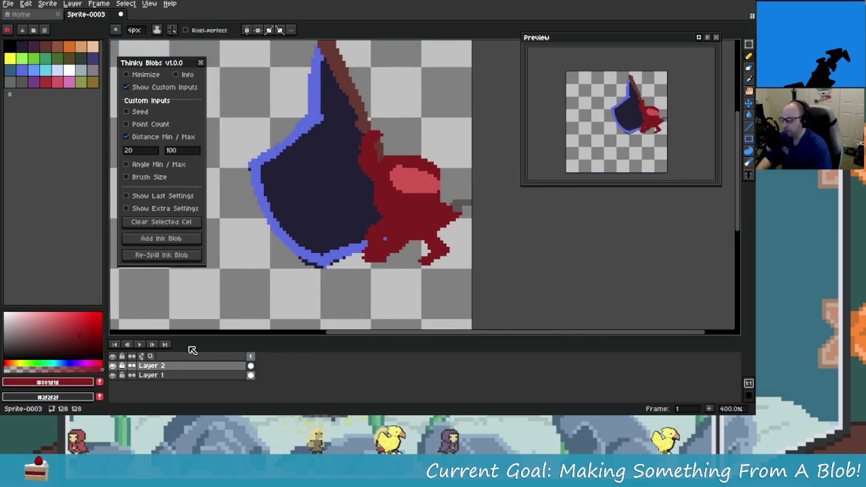
left_click(113, 365)
Show Layer 2 again and erase the red shape's leg, upper strokes and bottom pixels.
left_click(113, 366)
left_click(113, 365)
left_click(114, 365)
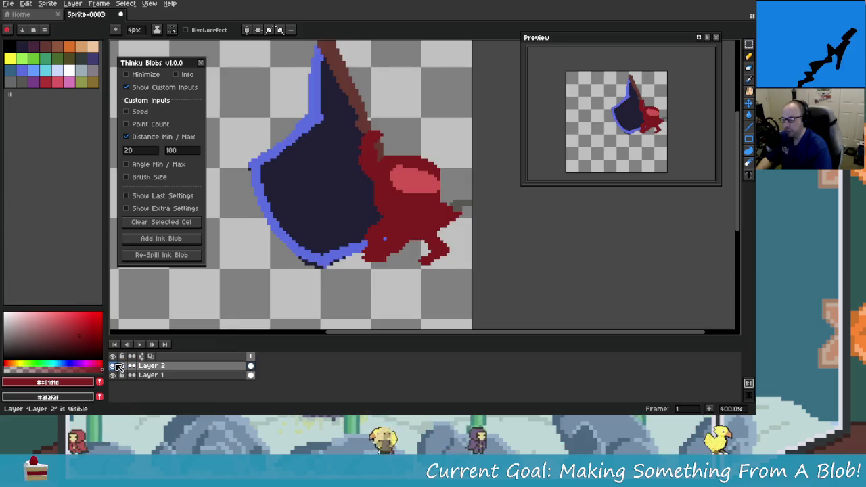
left_click_drag(376, 264, 329, 268)
left_click(407, 193, "alt")
mouse_move(406, 197)
left_mouse_down()
mouse_move(420, 196)
mouse_move(400, 253)
mouse_move(387, 226)
mouse_move(368, 257)
mouse_move(325, 269)
left_mouse_up()
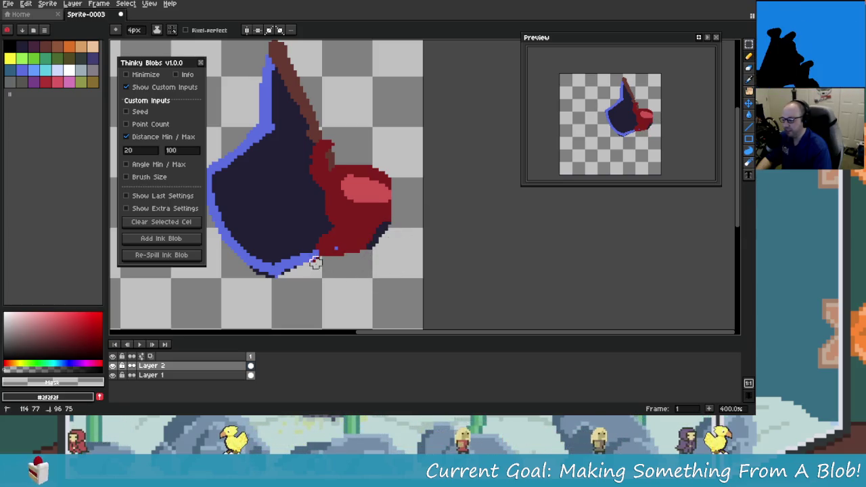
left_click_drag(372, 162, 383, 185)
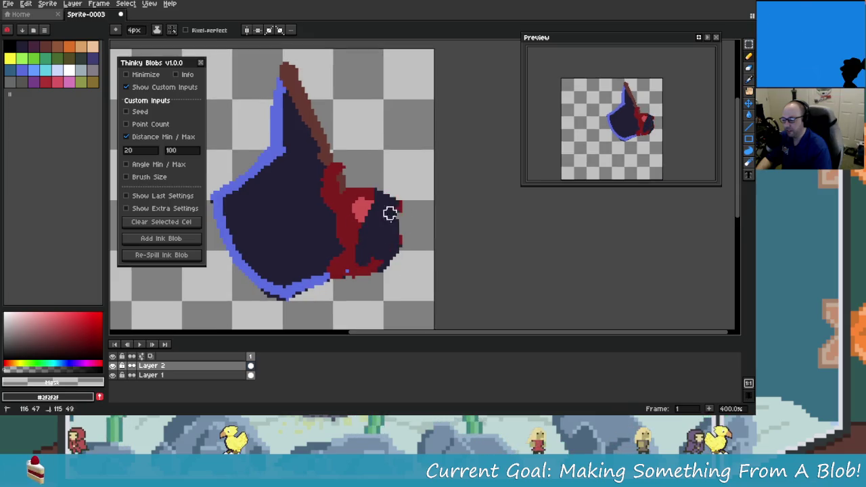
left_click_drag(354, 155, 345, 183)
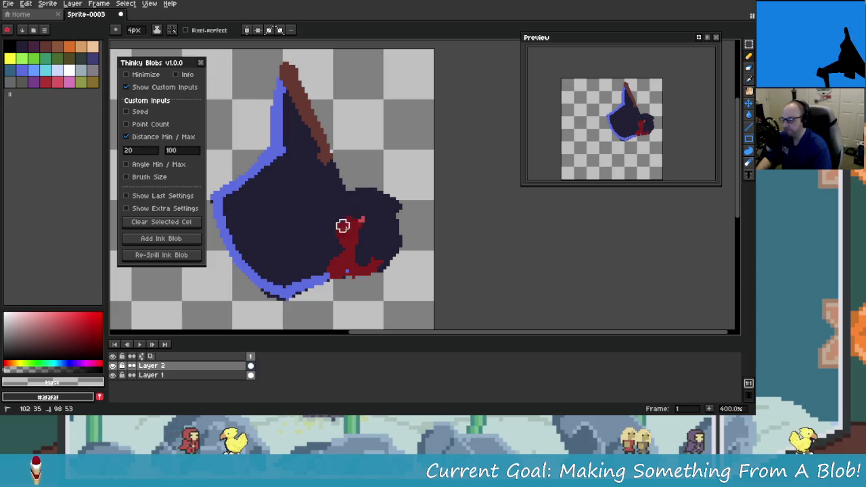
mouse_move(343, 225)
left_mouse_down()
mouse_move(355, 207)
mouse_move(338, 273)
mouse_move(381, 264)
left_mouse_up()
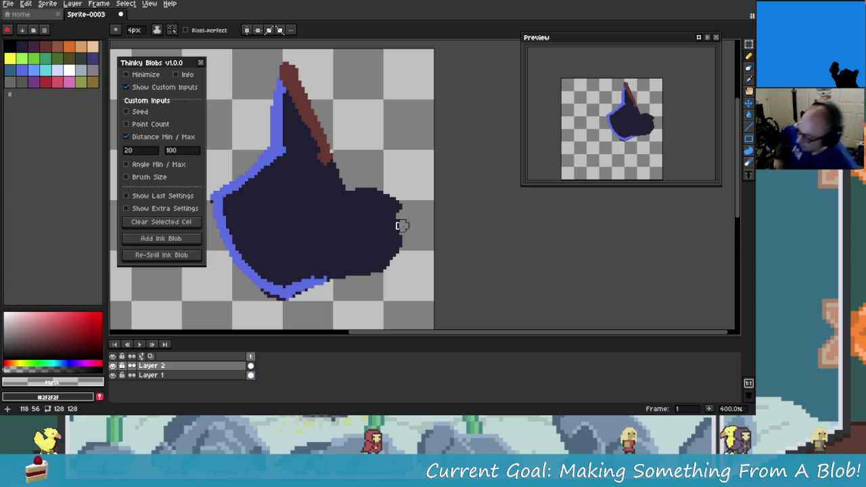
Lay a long brown stick line diagonally across the navy blob.
left_click(325, 159, "alt")
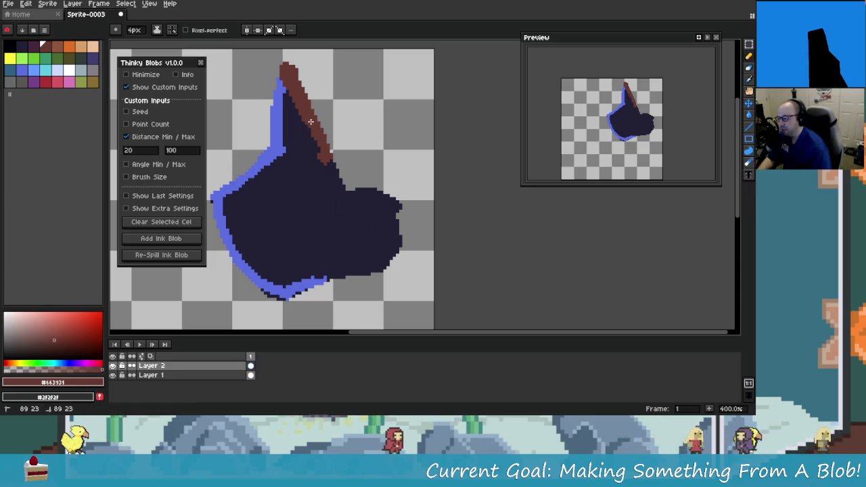
left_click(387, 291, "shift")
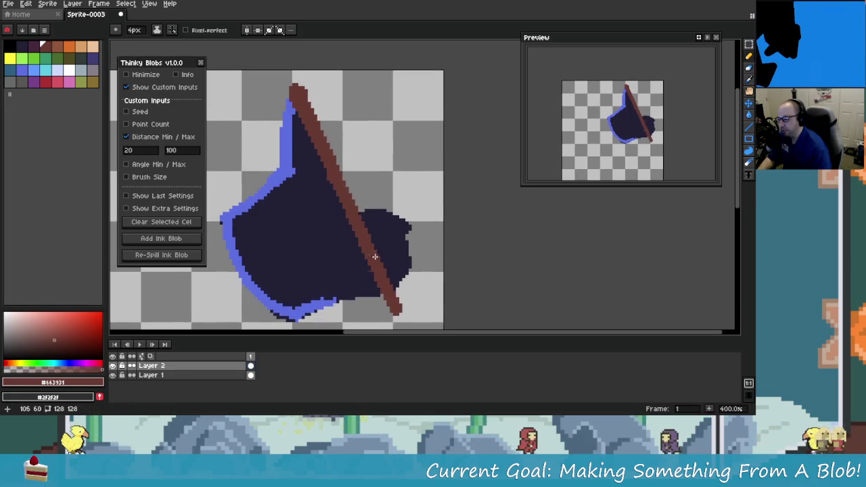
left_click_drag(301, 80, 319, 132)
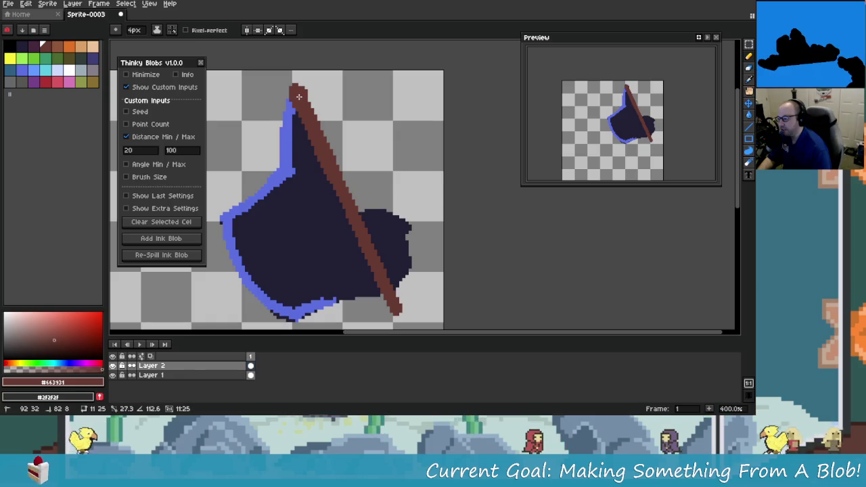
Close the blue outline along the blob's bottom edge.
left_click(323, 256, "alt")
left_click(331, 255)
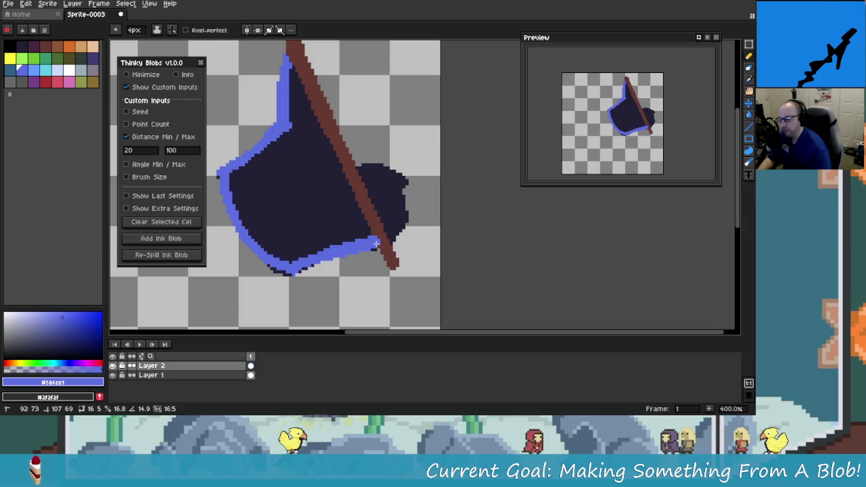
left_click_drag(376, 243, 322, 244)
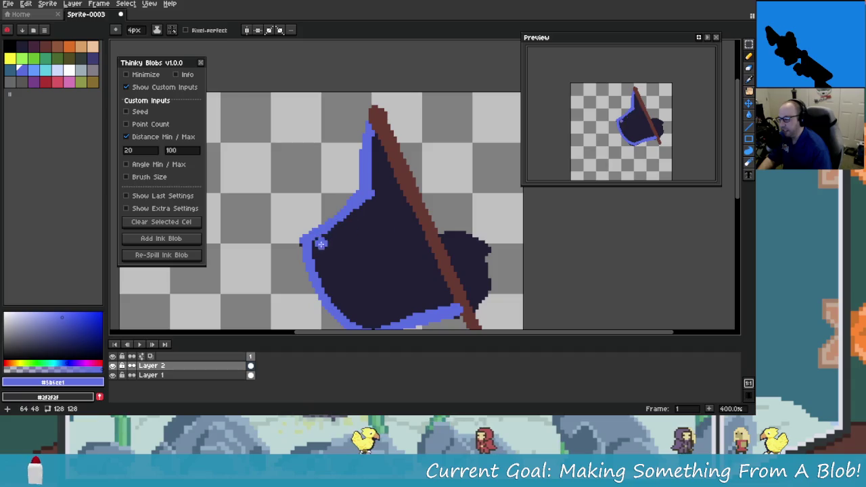
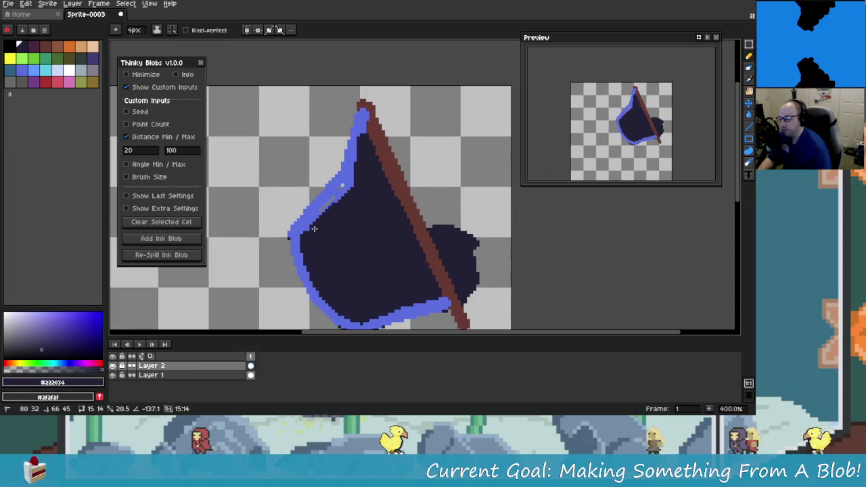
Redraw the jagged upper-left edge of the blue outline as a straight line.
left_click_drag(353, 187, 321, 220)
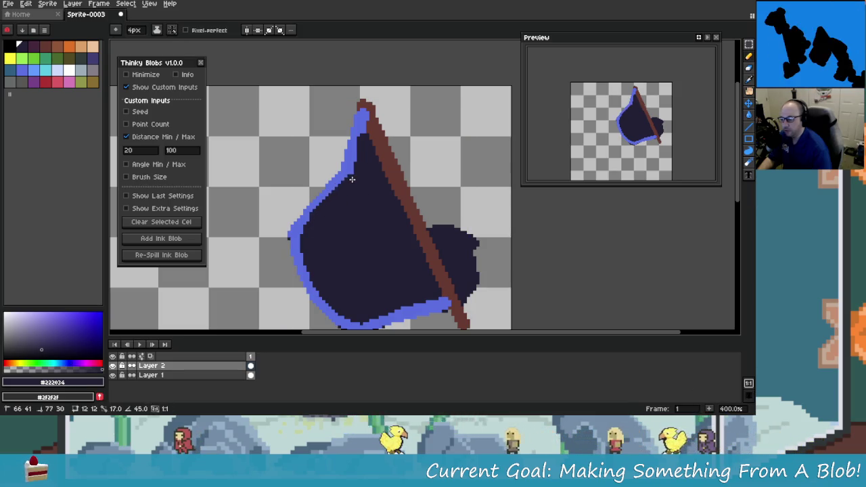
scroll(352, 180, "down", 3)
scroll(393, 230, "up", 2)
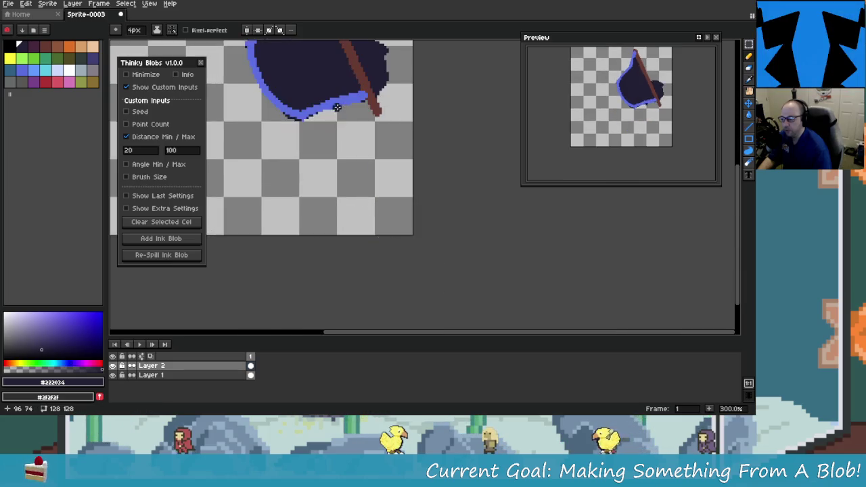
left_click_drag(337, 107, 336, 210)
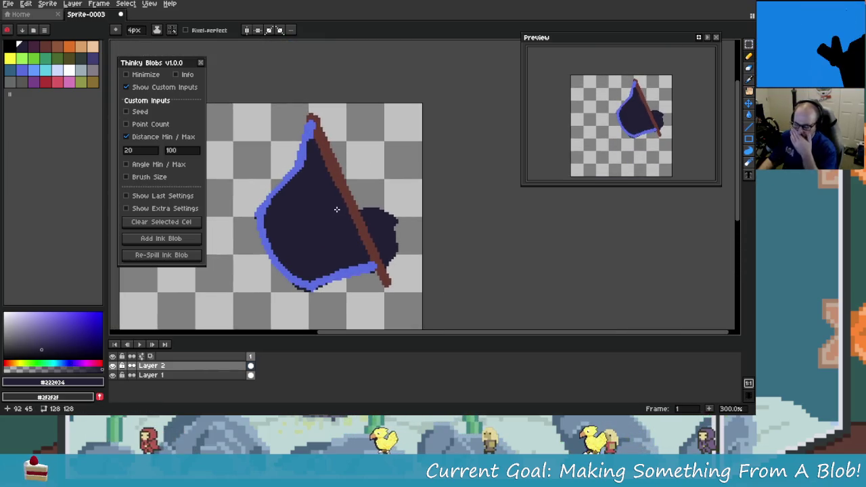
scroll(353, 209, "up", 3)
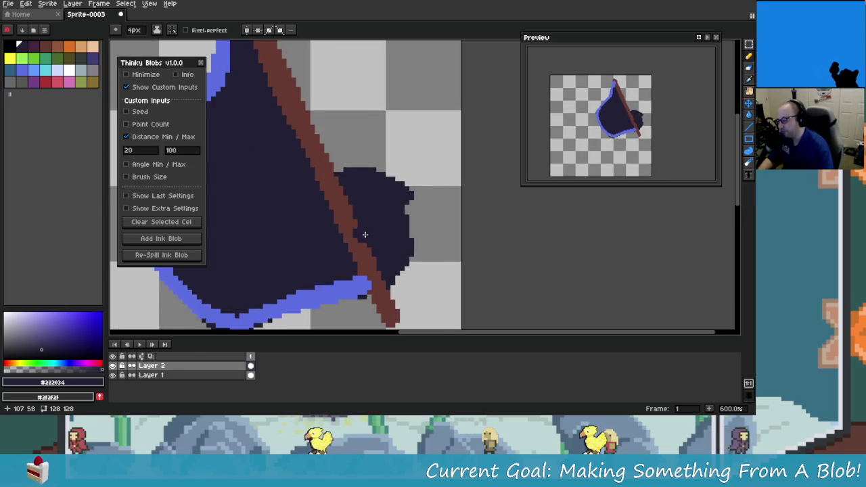
Paint a green blob over the brown stick along the dark shape's right side.
left_click(60, 61)
scroll(358, 207, "up", 1)
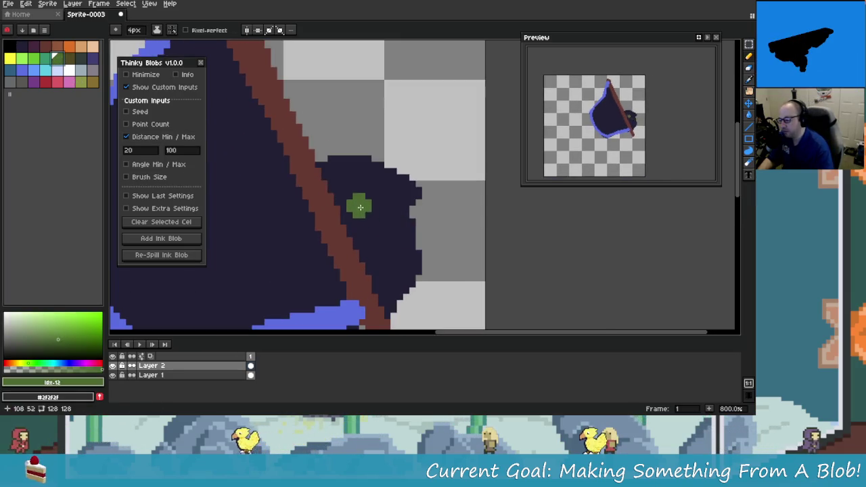
left_click(315, 170)
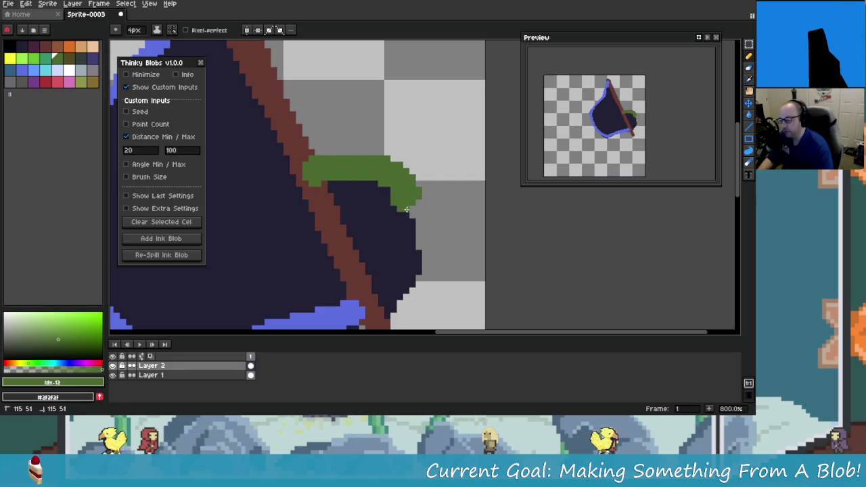
mouse_move(406, 210)
left_mouse_down()
mouse_move(387, 305)
mouse_move(385, 287)
left_mouse_up()
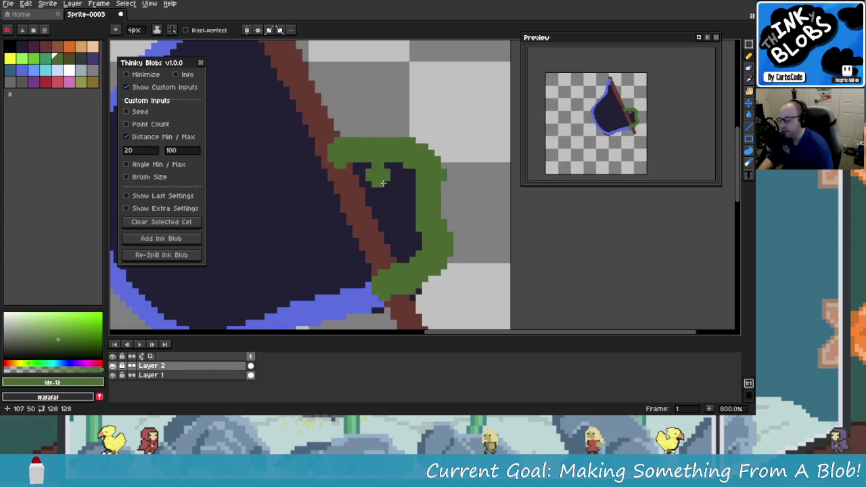
left_click(420, 245)
mouse_move(420, 245)
left_mouse_down()
mouse_move(400, 234)
mouse_move(413, 277)
left_mouse_up()
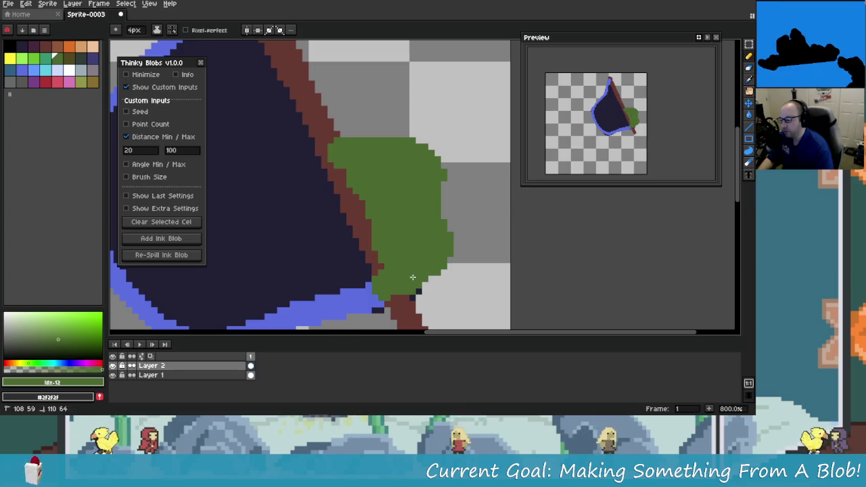
scroll(387, 223, "up", 2)
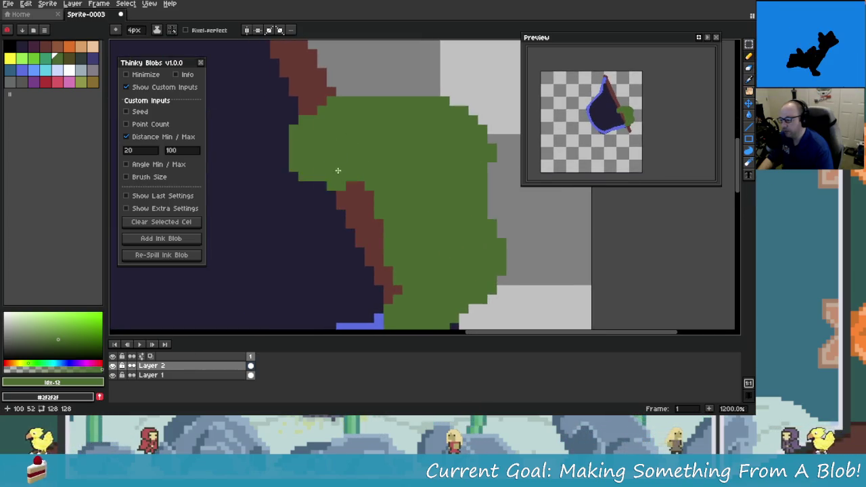
mouse_move(366, 137)
left_mouse_down()
mouse_move(348, 176)
mouse_move(396, 277)
left_mouse_up()
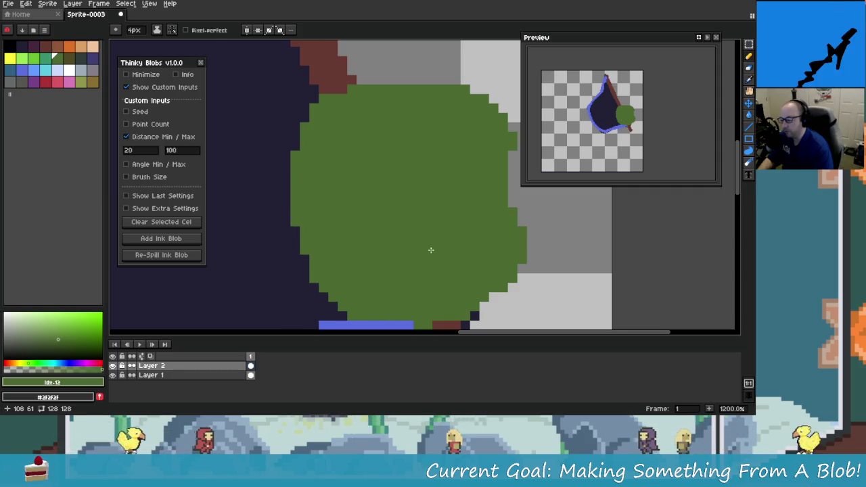
Tidy the green blob's right edge, covering the dark notch and top-right pixels with green.
scroll(433, 261, "down", 4)
scroll(427, 271, "up", 3)
scroll(460, 271, "down", 1)
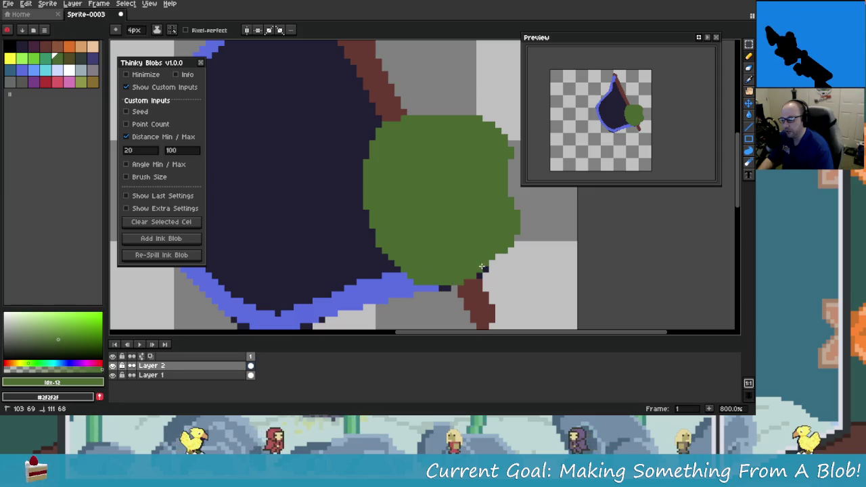
left_click_drag(468, 165, 397, 212)
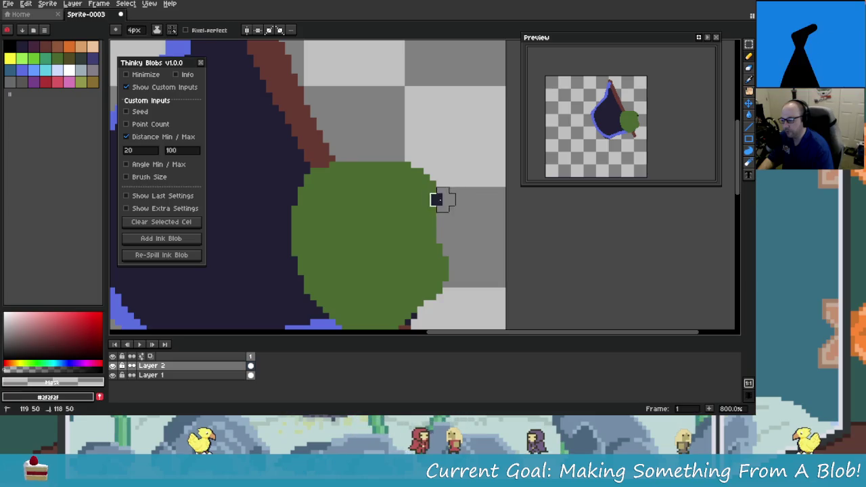
left_click_drag(430, 204, 443, 245)
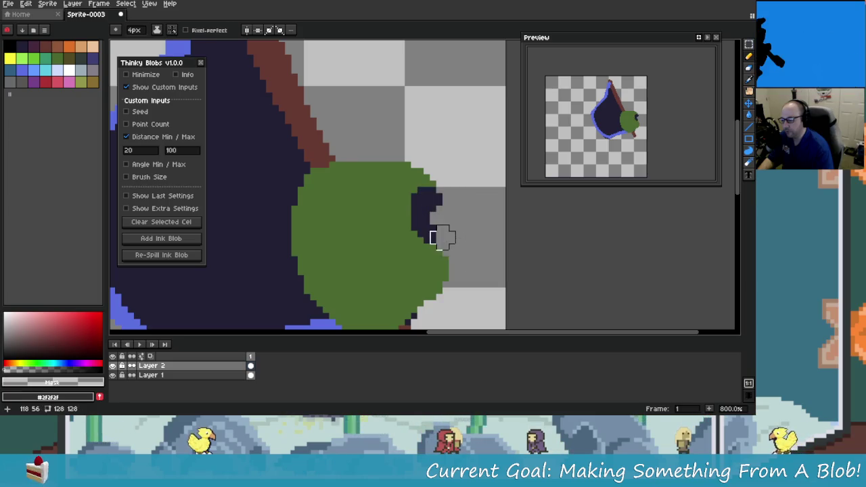
left_click(449, 236, "alt")
left_click_drag(448, 203, 445, 248)
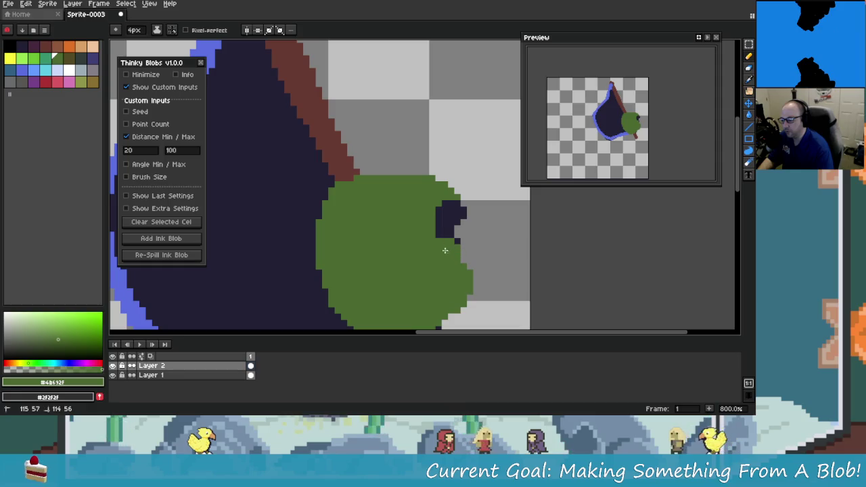
left_click_drag(450, 211, 455, 208)
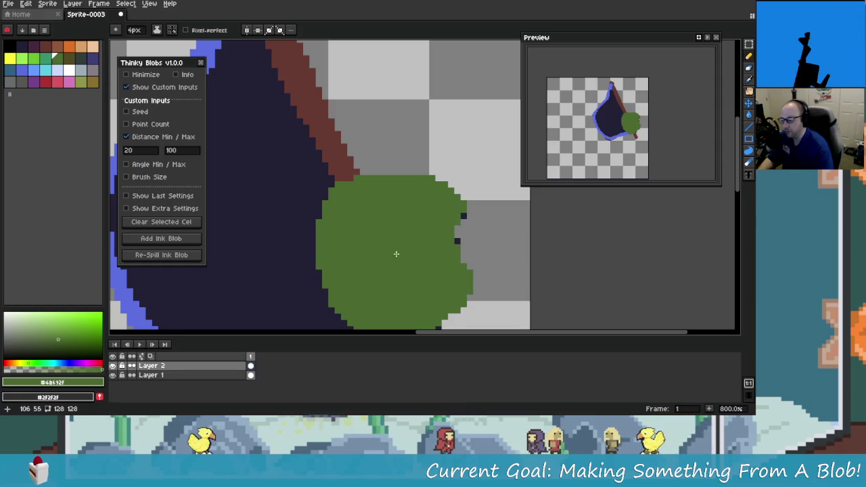
Undo the last stray pencil stroke on the blob.
scroll(397, 254, "down", 3)
scroll(431, 235, "up", 5)
scroll(394, 217, "down", 4)
scroll(425, 229, "up", 1)
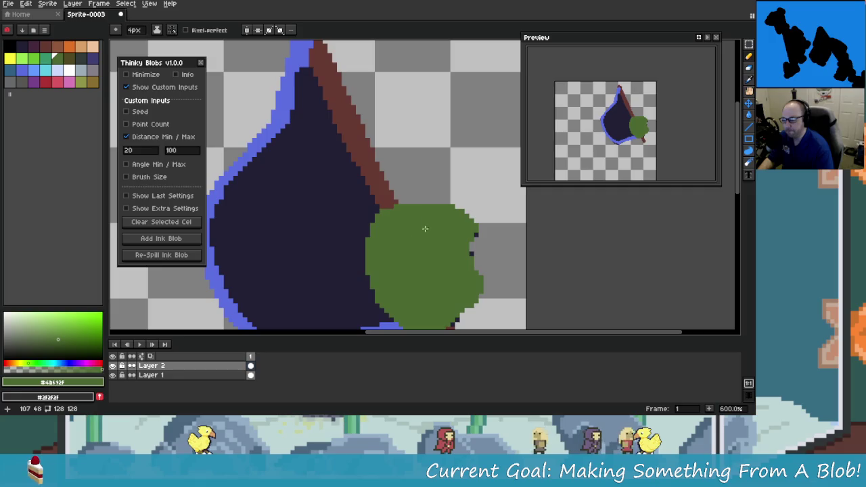
scroll(409, 203, "down", 1)
scroll(456, 282, "down", 1)
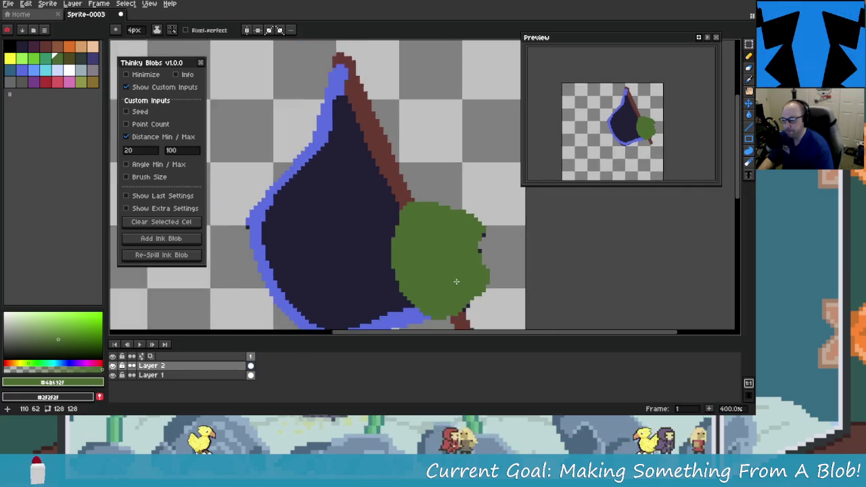
scroll(452, 250, "up", 1)
scroll(433, 225, "up", 1)
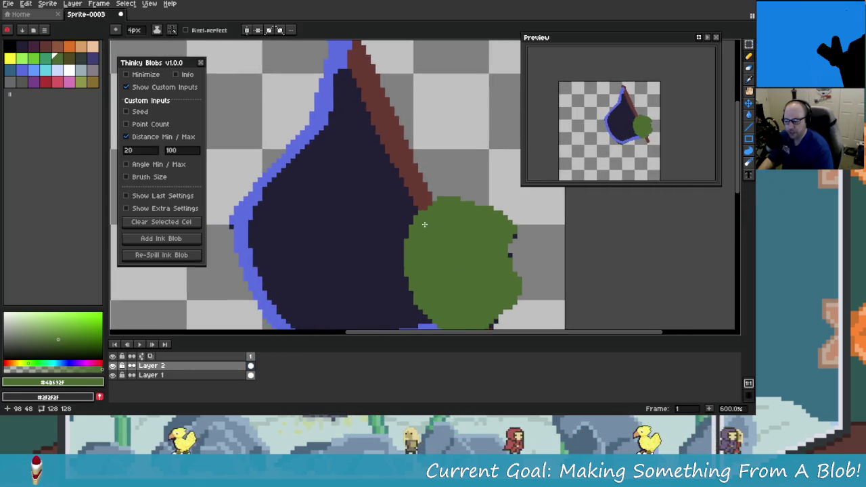
key("ctrl+z")
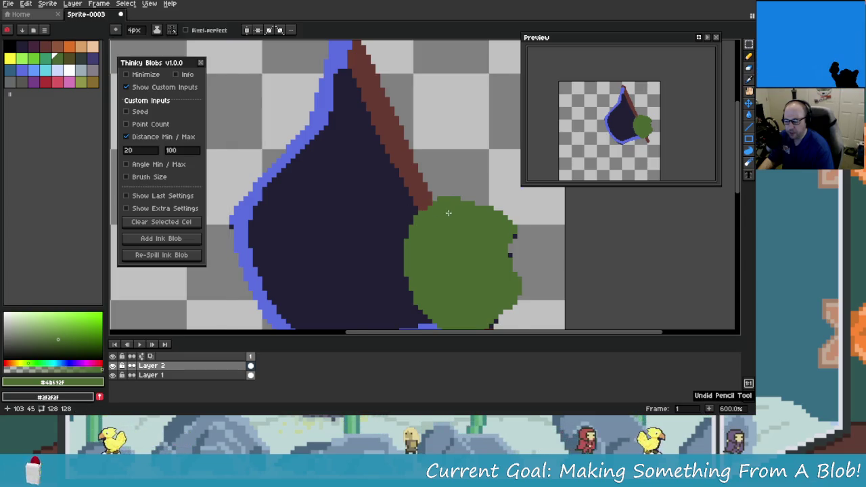
Recentre the view on the blob and eyedrop the blue outline colour.
scroll(466, 290, "down", 1)
scroll(470, 264, "up", 1)
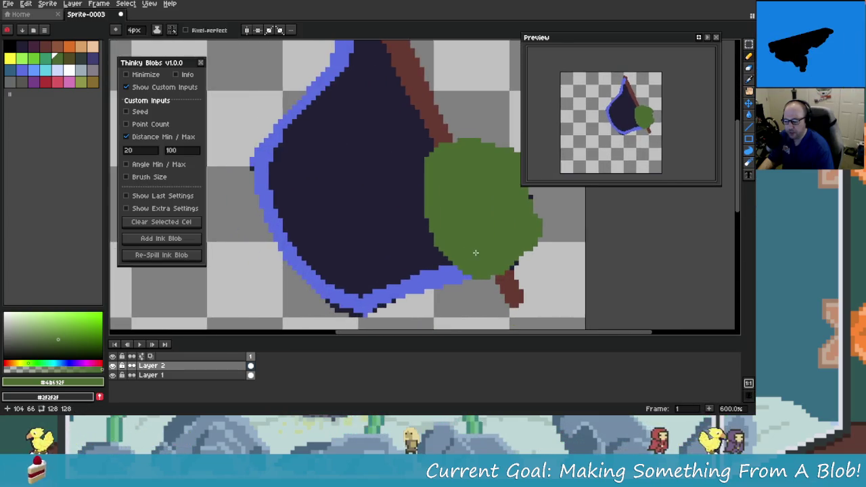
left_click_drag(474, 251, 333, 244)
scroll(393, 245, "up", 1)
scroll(407, 246, "down", 1)
left_click_drag(406, 246, 478, 251)
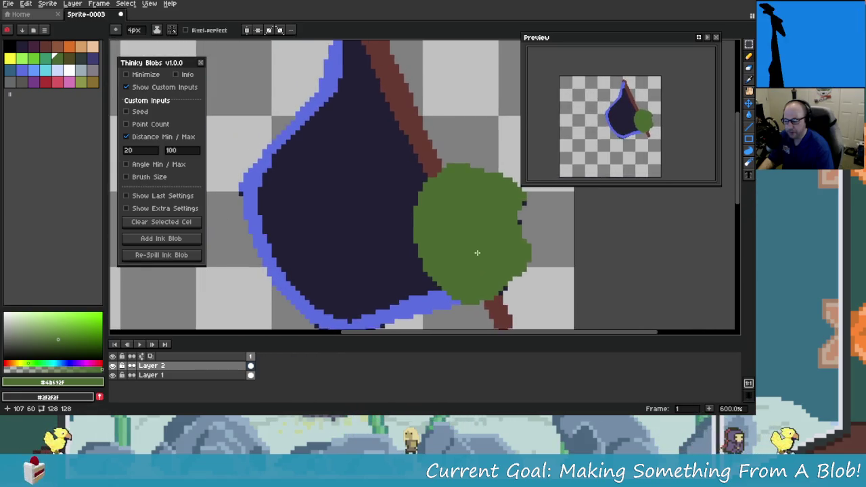
scroll(411, 241, "down", 2)
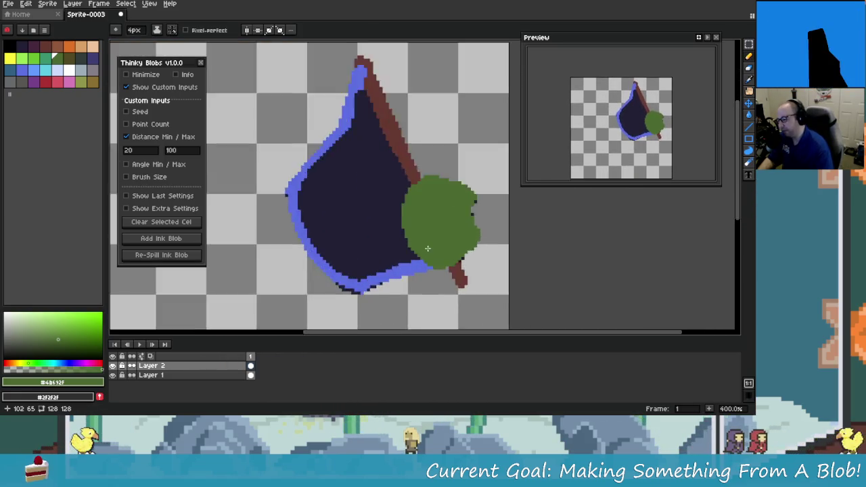
mouse_move(379, 176)
left_mouse_down()
mouse_move(420, 190)
mouse_move(382, 234)
left_mouse_up()
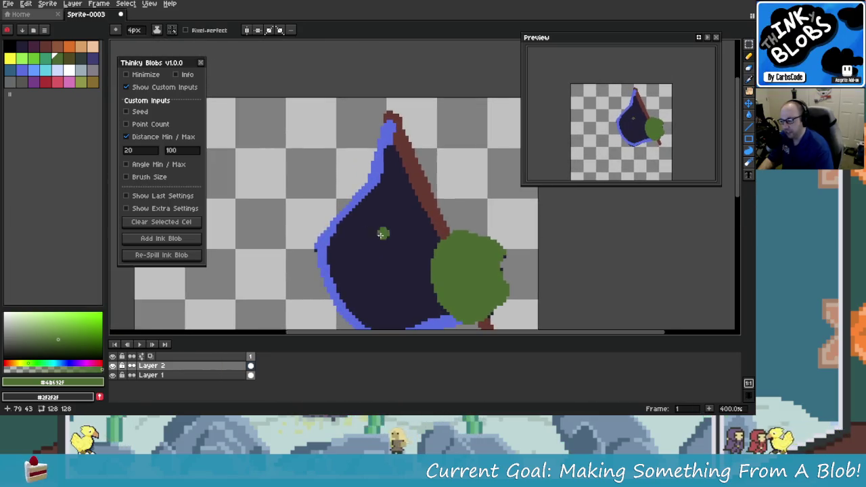
left_click(323, 234, "alt")
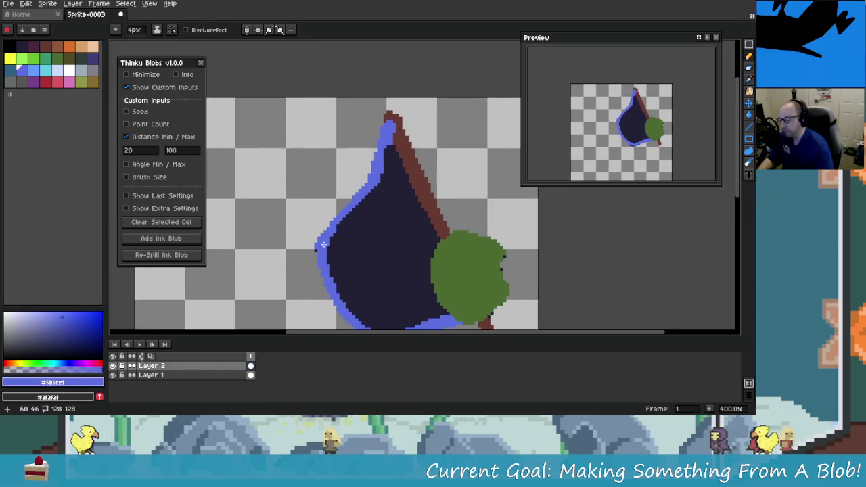
Hide Layer 1 to check Layer 2 on its own.
mouse_move(385, 224)
left_mouse_down()
mouse_move(370, 71)
mouse_move(382, 158)
left_mouse_up()
left_click_drag(420, 286, 399, 237)
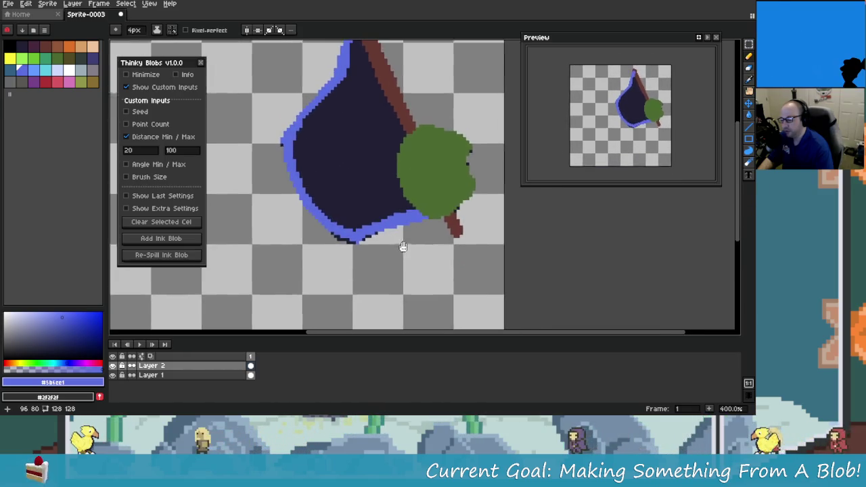
left_click(113, 376)
Show Layer 1 again and toggle Layer 2 on and off to compare the layers.
left_click(114, 376)
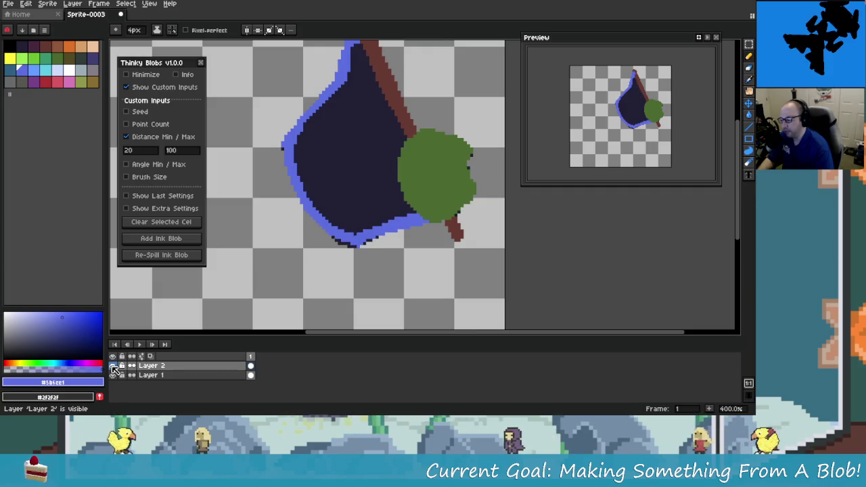
left_click(113, 366)
left_click(113, 367)
left_click(113, 366)
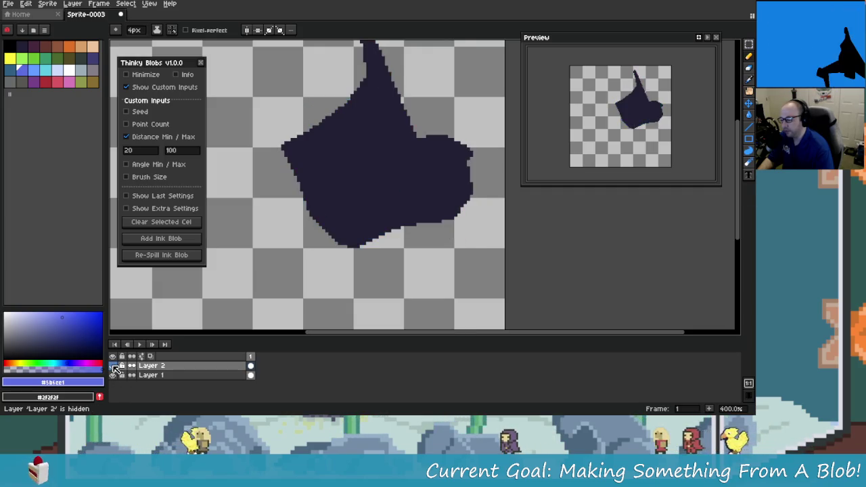
left_click(113, 366)
Bring the area below the green blob into view and sample the brown and green colours.
left_click_drag(471, 261, 391, 253)
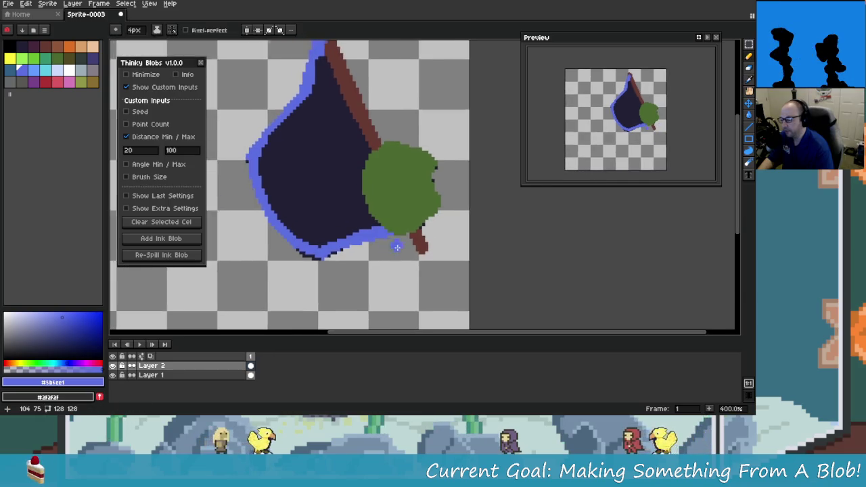
scroll(397, 242, "up", 2)
scroll(397, 245, "down", 1)
left_click_drag(467, 322, 369, 167)
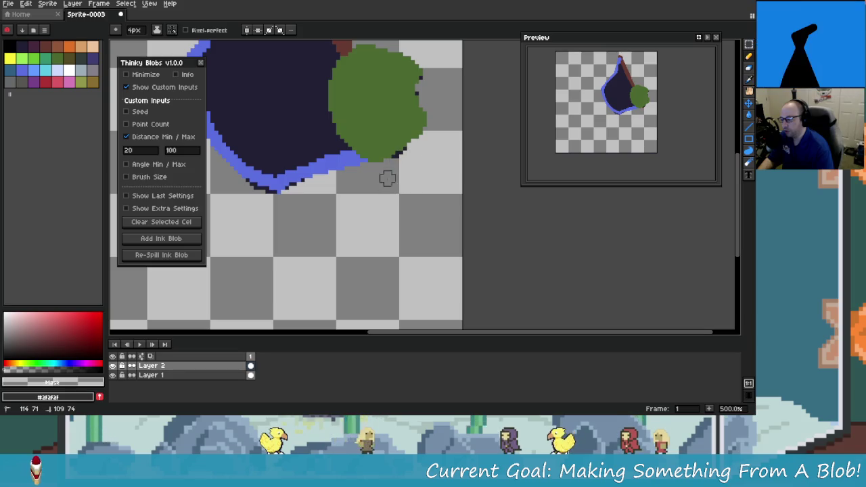
scroll(375, 186, "up", 1)
scroll(386, 182, "down", 1)
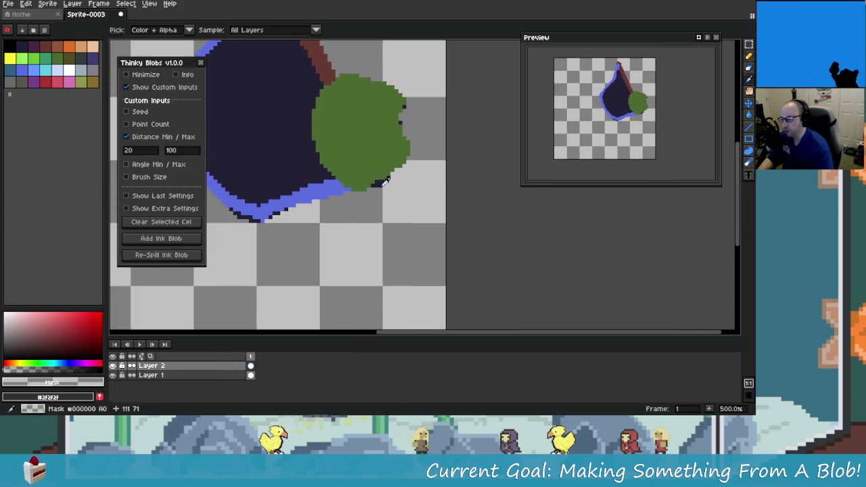
left_click(348, 66, "alt")
scroll(378, 235, "up", 1)
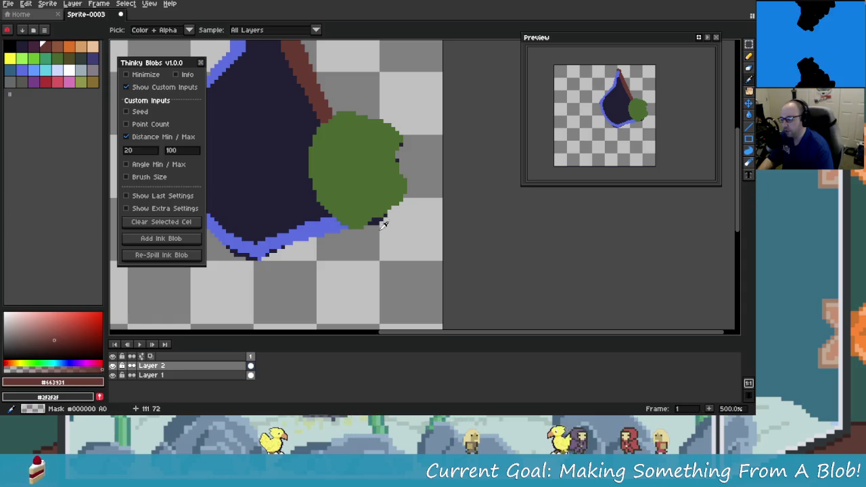
left_click(363, 220, "alt")
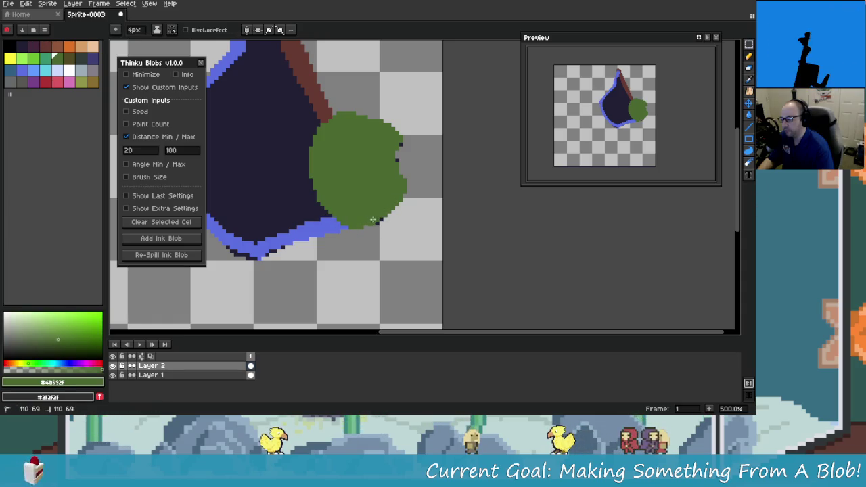
scroll(368, 180, "up", 1)
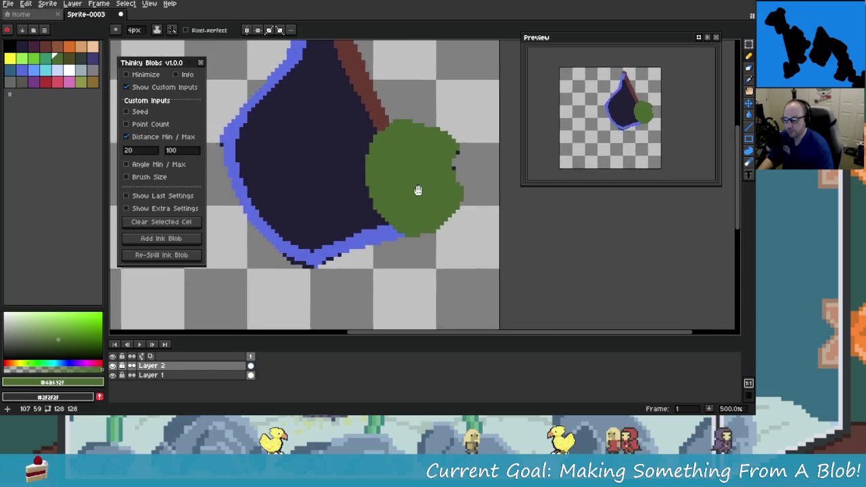
scroll(427, 191, "down", 1)
scroll(427, 204, "up", 1)
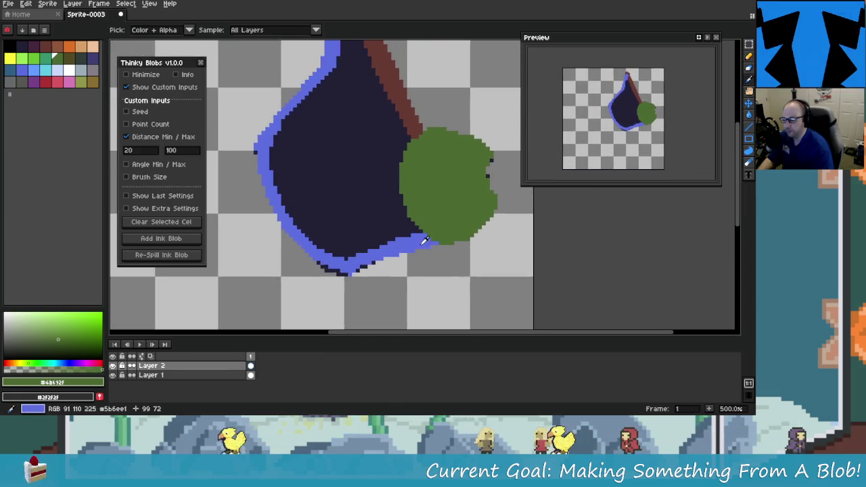
Try painting the dark bottom-edge pixels blue, then undo it.
left_click(354, 269, "alt")
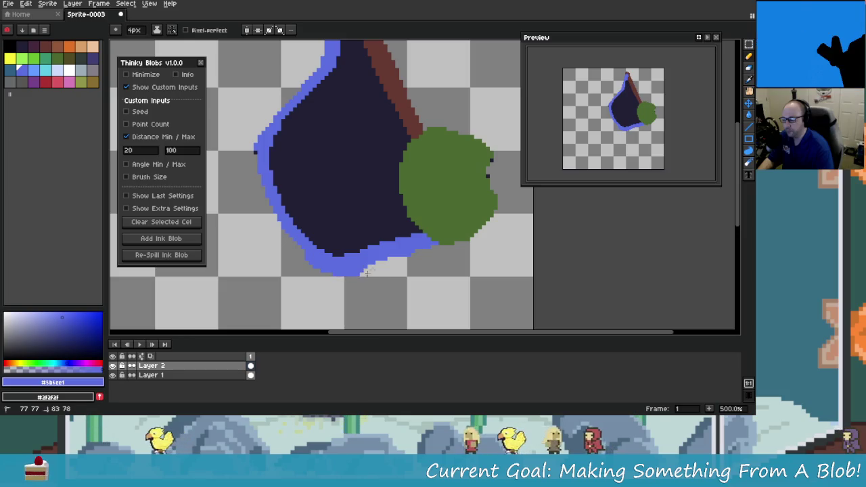
key("ctrl+z")
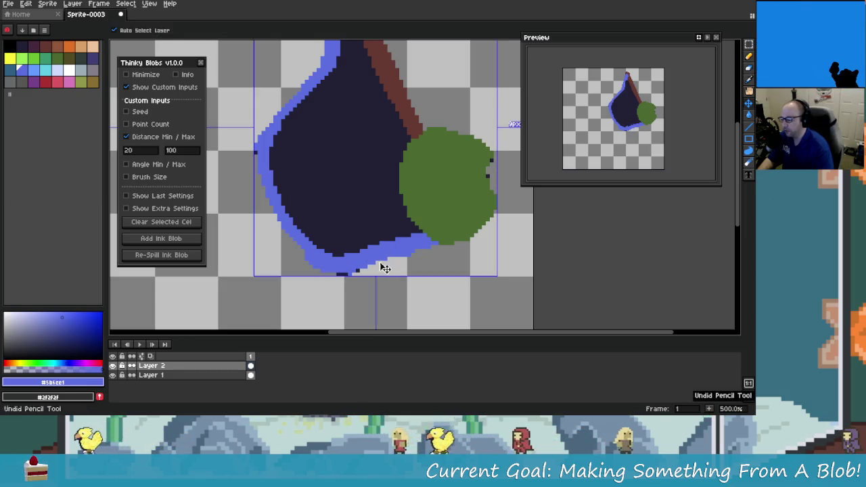
left_click_drag(372, 269, 337, 271)
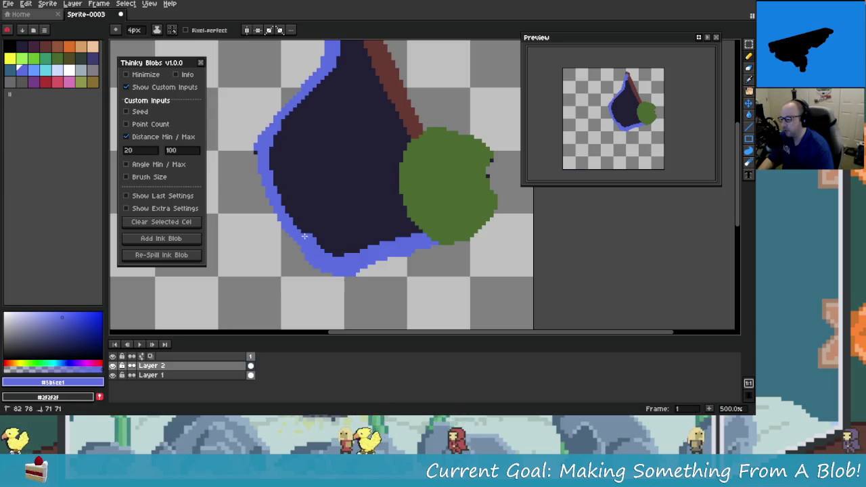
key("ctrl+z")
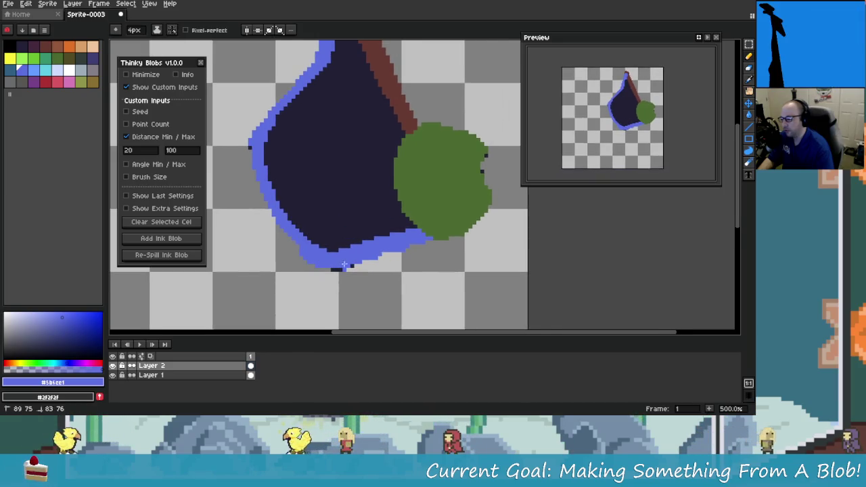
Try two curved blue highlights inside the dark shape and undo both.
left_click(329, 174)
left_click_drag(329, 174, 327, 259)
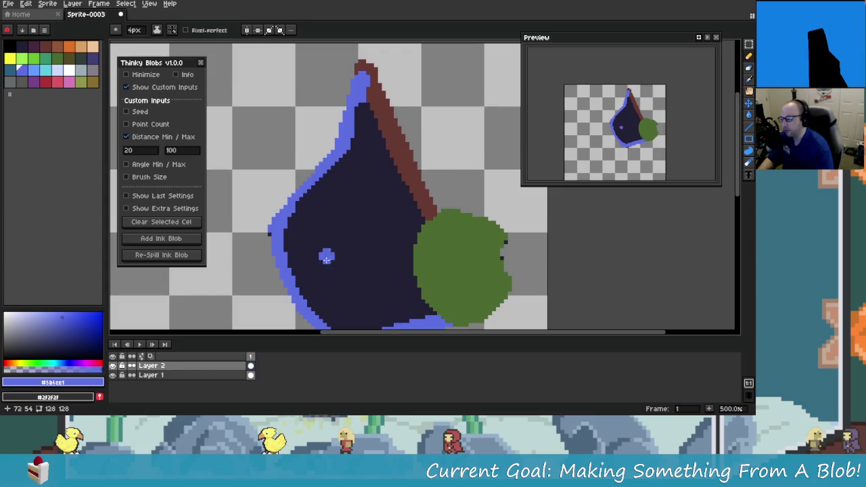
scroll(348, 246, "down", 1)
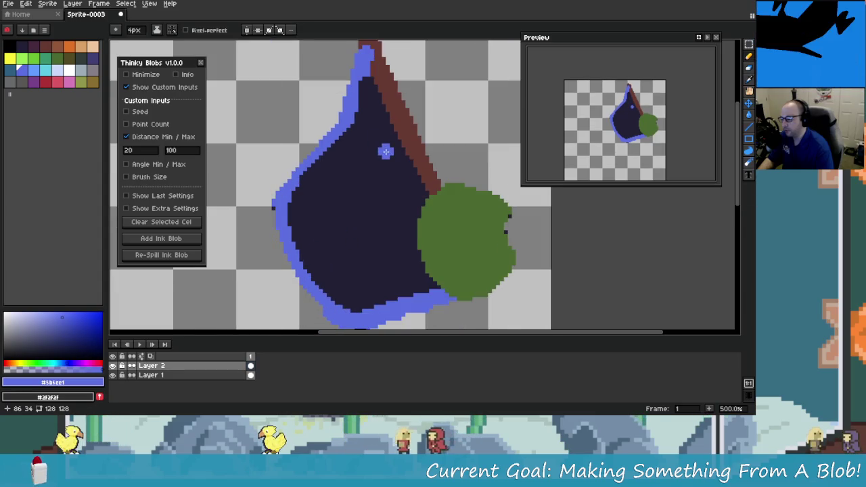
left_click_drag(360, 190, 382, 277)
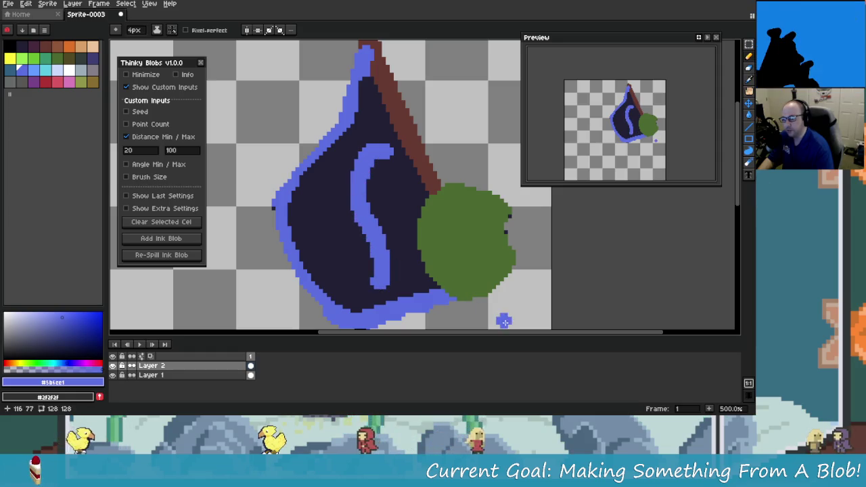
key("ctrl+z")
scroll(440, 236, "up", 2)
scroll(433, 174, "down", 2)
scroll(413, 183, "down", 1)
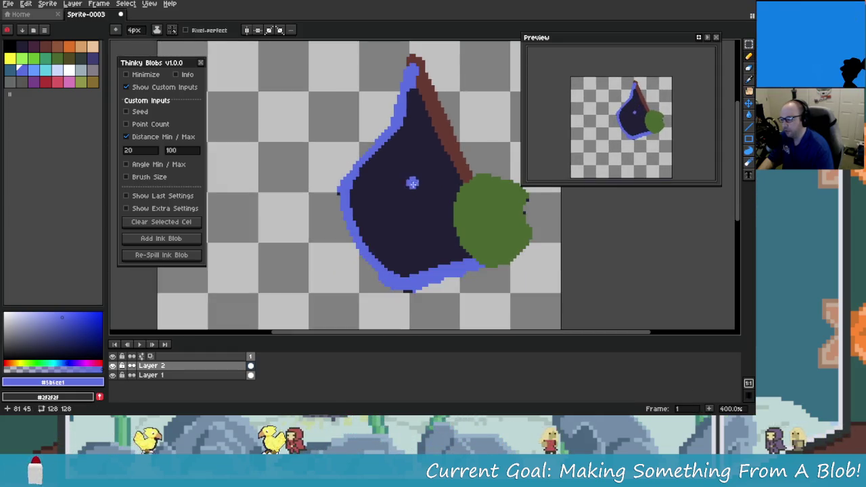
mouse_move(417, 145)
left_mouse_down()
mouse_move(382, 244)
mouse_move(409, 262)
left_mouse_up()
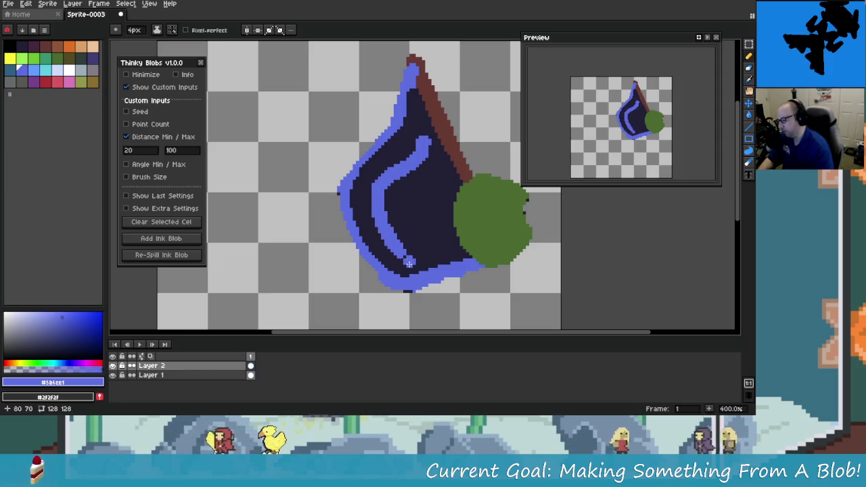
key("ctrl+z")
scroll(368, 196, "up", 1)
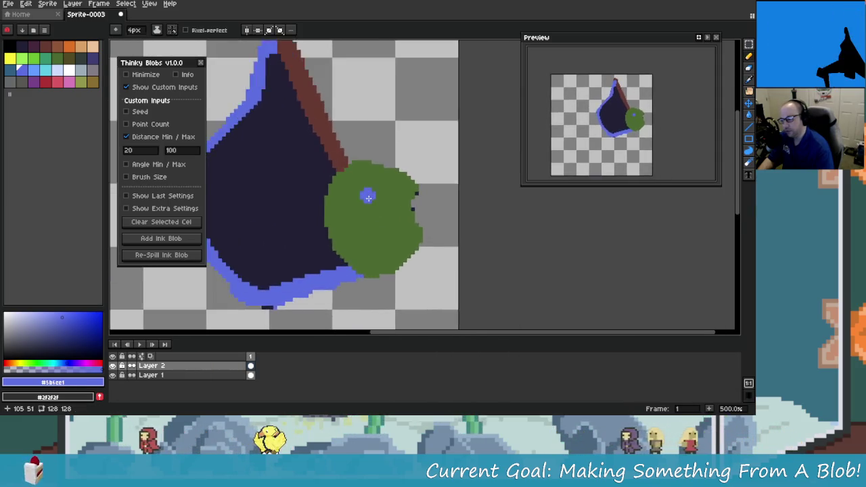
Extend the brown stick up over the shape's pointed tip.
left_click_drag(368, 197, 446, 251)
left_click(422, 221, "alt")
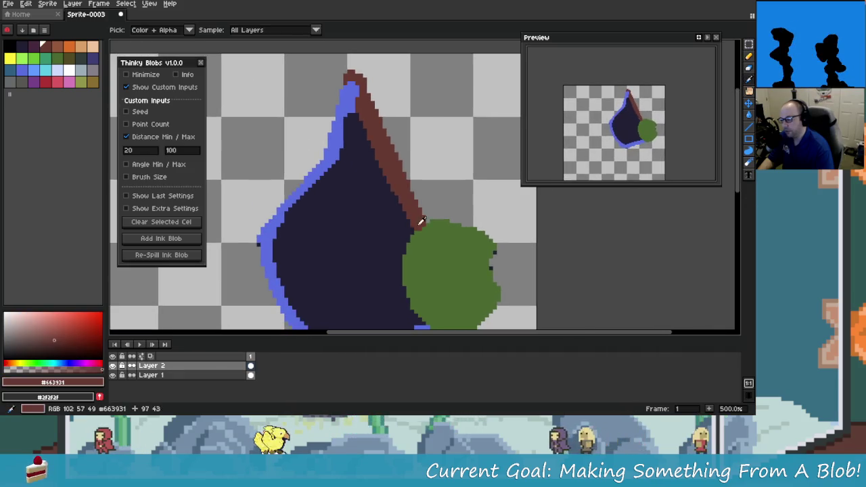
mouse_move(350, 98)
left_mouse_down()
mouse_move(353, 82)
mouse_move(335, 104)
left_mouse_up()
scroll(409, 237, "up", 1)
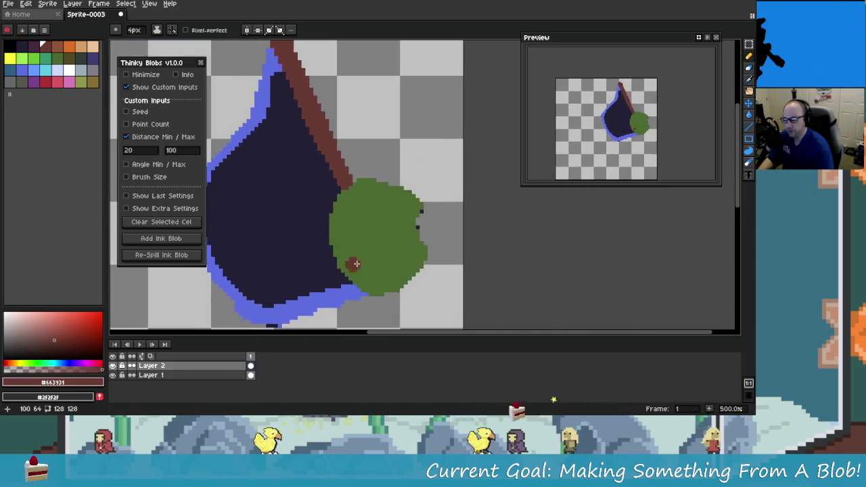
mouse_move(392, 251)
left_mouse_down()
mouse_move(433, 213)
mouse_move(406, 310)
mouse_move(321, 163)
mouse_move(344, 201)
mouse_move(398, 250)
left_mouse_up()
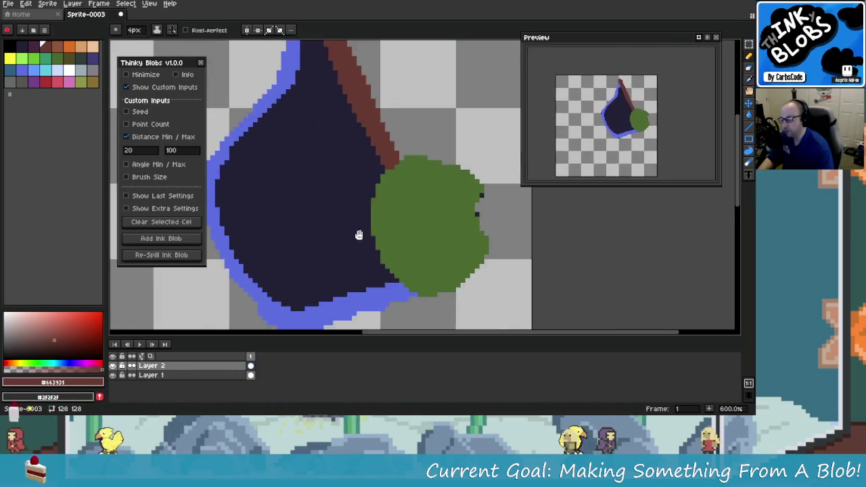
scroll(393, 203, "up", 3)
mouse_move(367, 234)
left_mouse_down()
mouse_move(367, 131)
mouse_move(412, 218)
left_mouse_up()
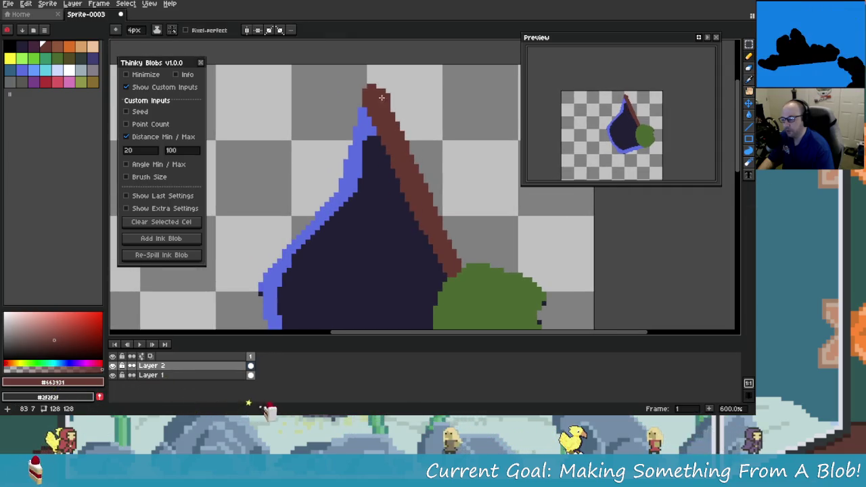
left_click_drag(367, 197, 373, 91)
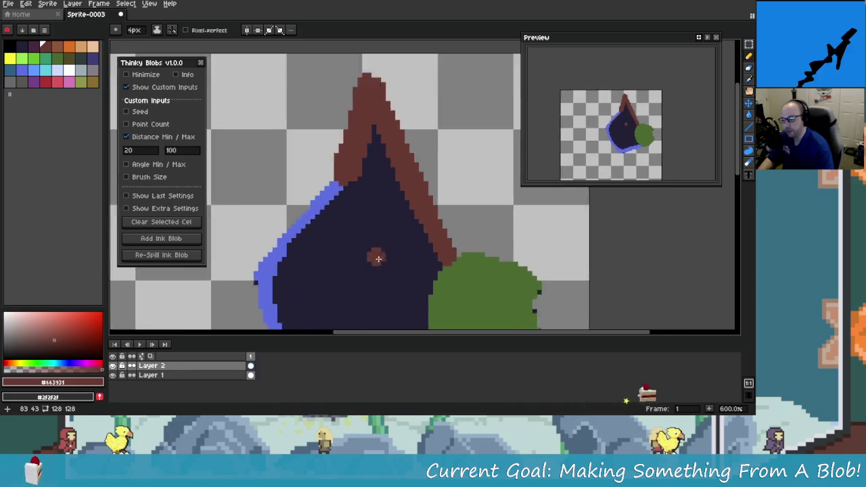
mouse_move(385, 254)
left_mouse_down()
mouse_move(409, 133)
mouse_move(441, 131)
left_mouse_up()
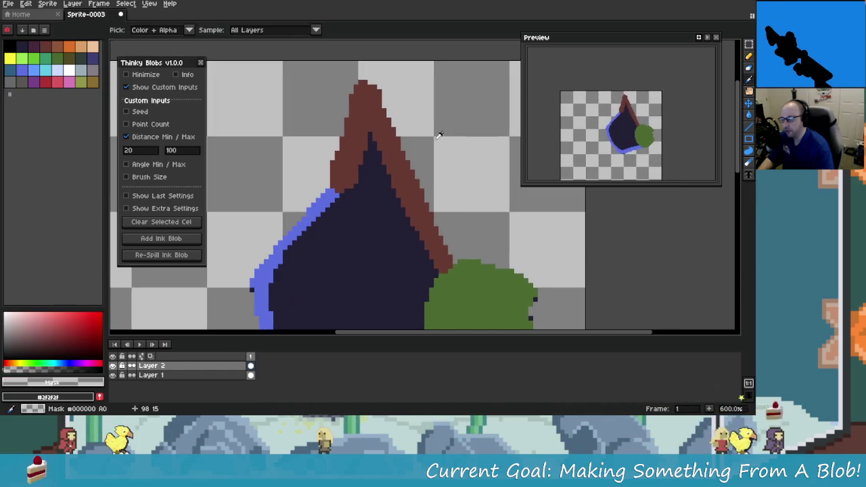
scroll(386, 169, "up", 1)
scroll(359, 209, "down", 1)
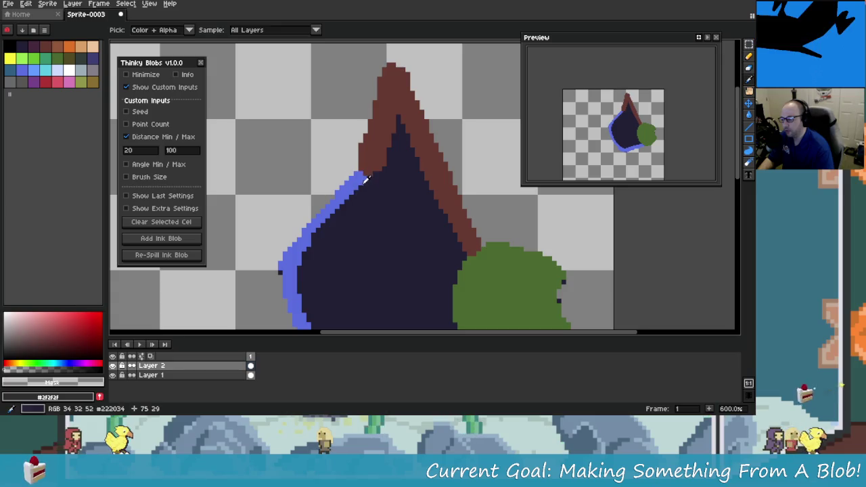
Add blue across the shape's top, then undo it and the brown tip repaint.
left_click(344, 203, "alt")
left_click(369, 174)
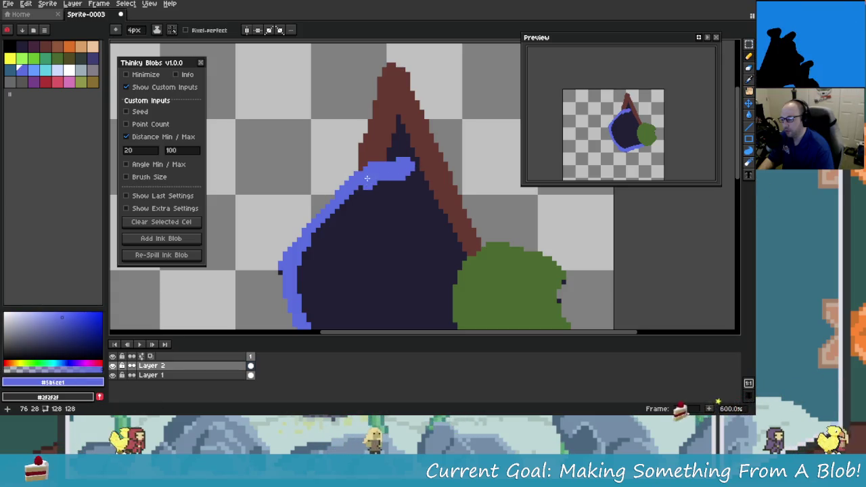
left_click_drag(367, 178, 405, 169)
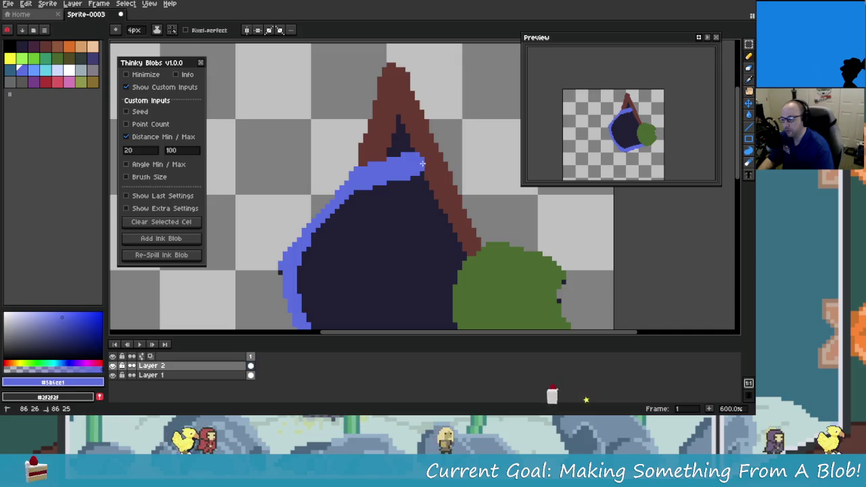
key("ctrl+z")
scroll(423, 163, "up", 1)
scroll(480, 230, "down", 1)
key("v")
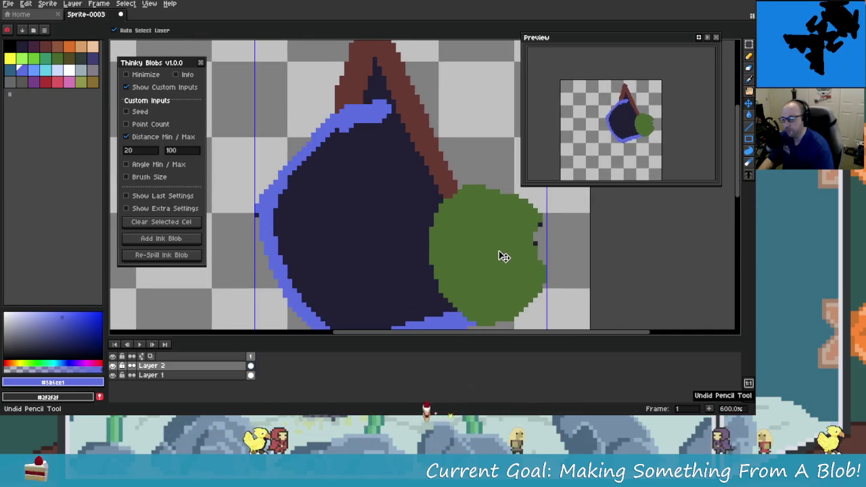
key("ctrl+z")
key("b")
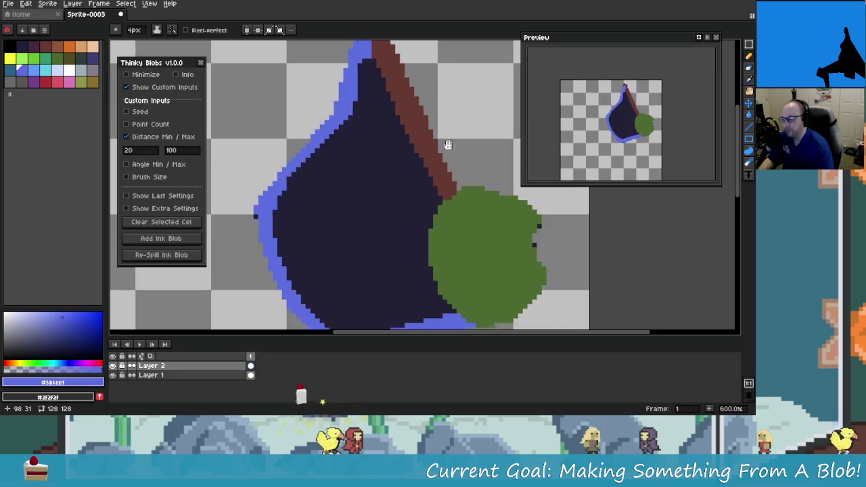
Repaint the stick in brown over the blob's blue tip.
left_click_drag(448, 145, 450, 243)
left_click(402, 164, "alt")
left_click_drag(382, 125, 362, 166)
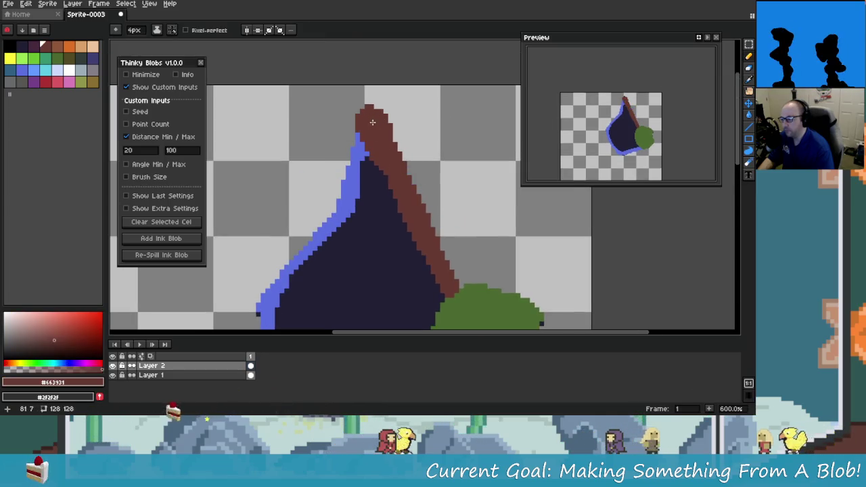
scroll(410, 183, "down", 3)
left_click_drag(410, 183, 326, 66)
left_click(377, 188)
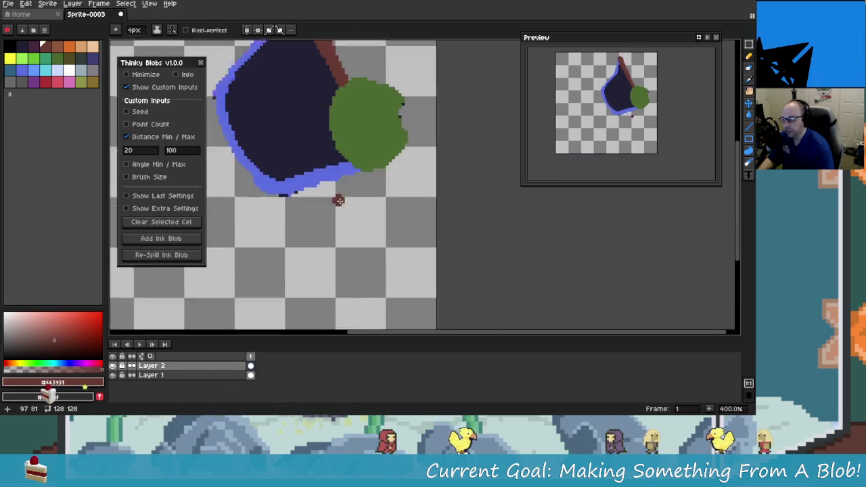
scroll(352, 193, "up", 3)
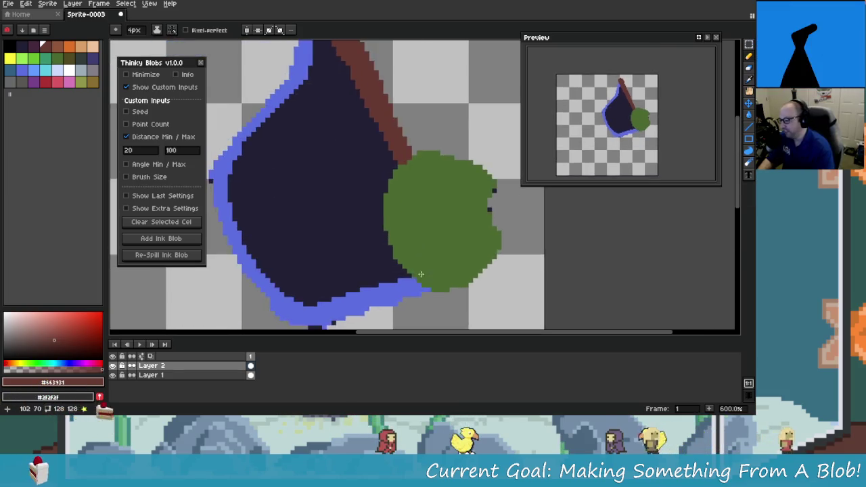
left_click_drag(383, 214, 329, 190)
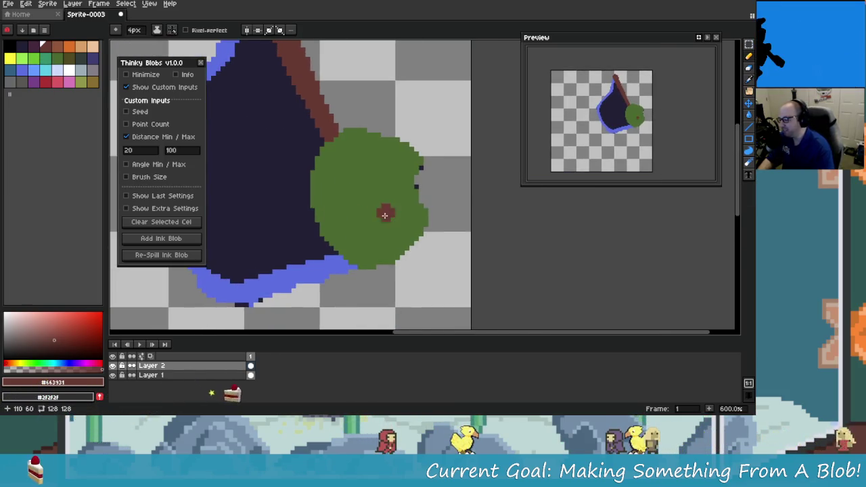
Remove the stray brown dot and pick a lighter shade of the blob's green.
left_click(344, 193, "alt")
key("ctrl+z")
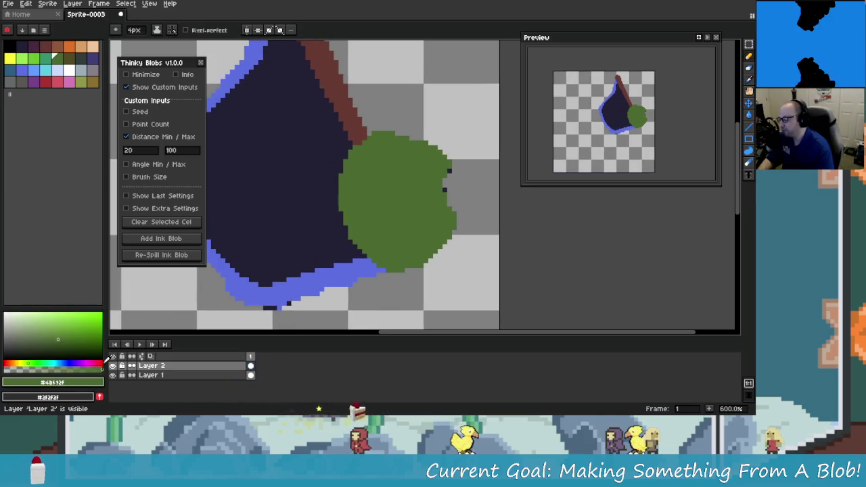
left_click_drag(58, 339, 49, 333)
left_click(249, 263)
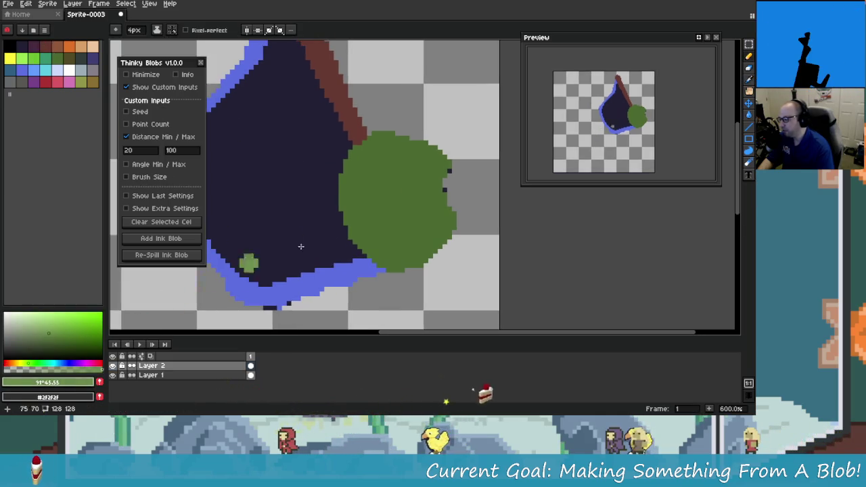
Paint a wide light-green highlight band across the blob's top, undoing a stray dab.
scroll(464, 222, "up", 4)
scroll(464, 223, "down", 4)
scroll(472, 217, "up", 4)
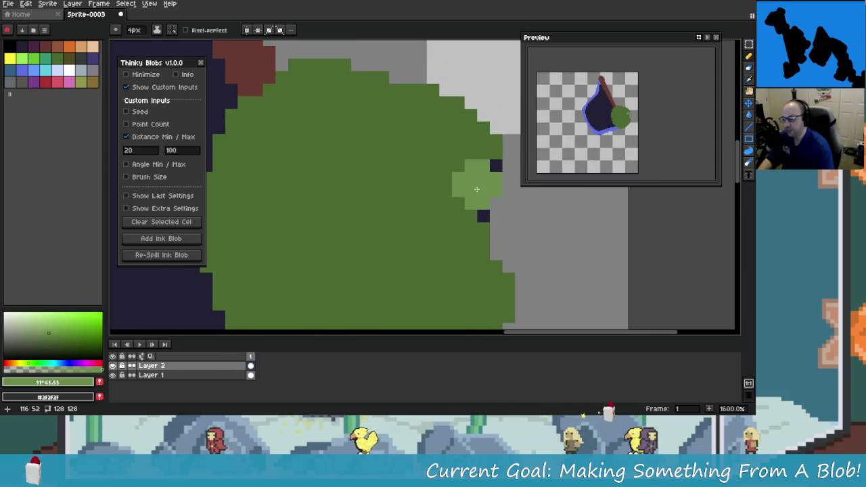
left_click_drag(455, 188, 317, 168)
left_click(441, 239)
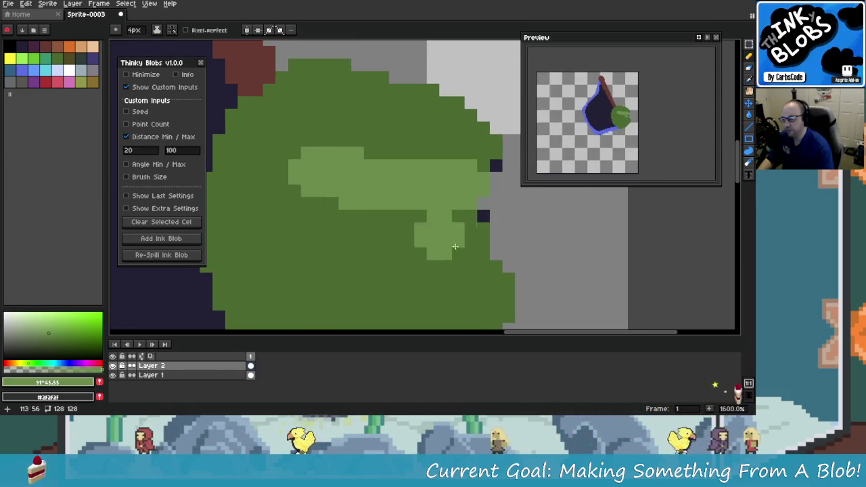
key("ctrl+z")
left_click_drag(467, 175, 342, 173)
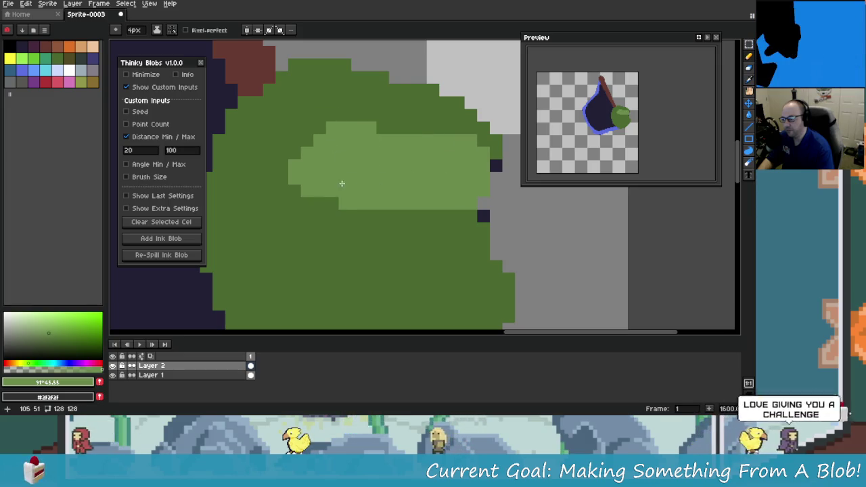
mouse_move(359, 217)
left_mouse_down()
mouse_move(532, 247)
mouse_move(515, 209)
left_mouse_up()
Erase the leftover light-green dab and fill light green along the blob's right edge.
key("e")
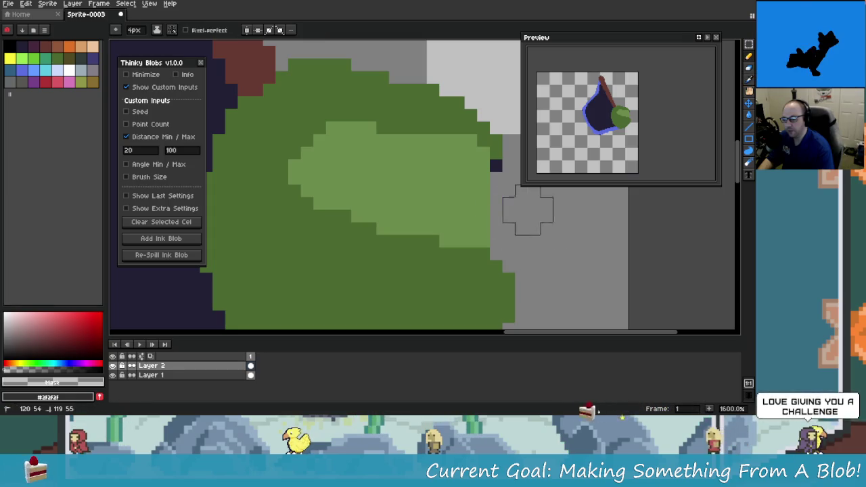
key("b")
left_click_drag(490, 232, 487, 239)
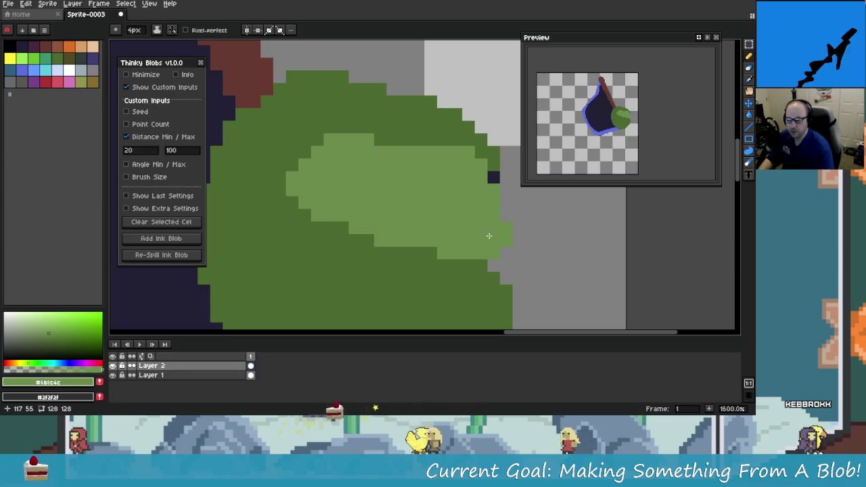
scroll(504, 230, "down", 1)
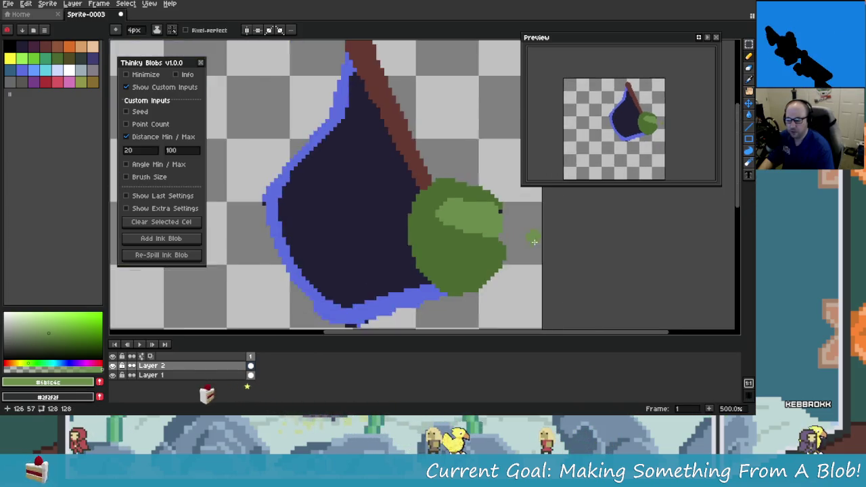
scroll(532, 237, "down", 1)
scroll(524, 249, "down", 2)
scroll(501, 264, "down", 1)
scroll(489, 276, "up", 1)
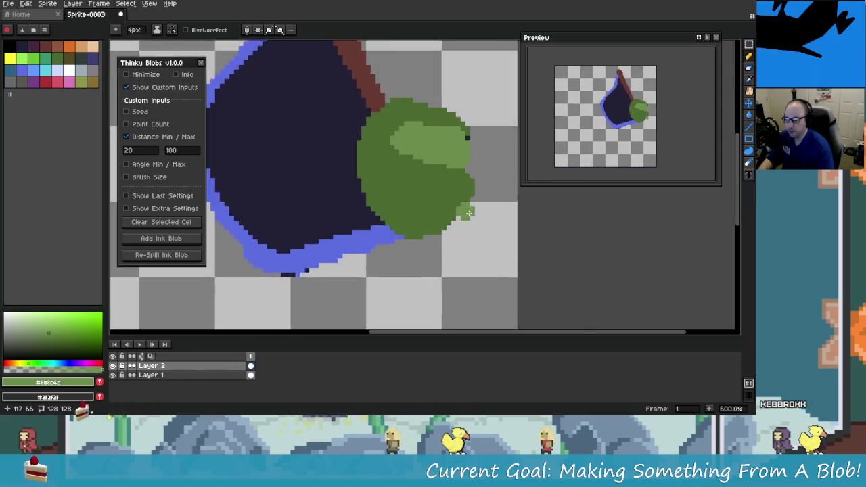
scroll(503, 232, "up", 2)
scroll(504, 231, "down", 1)
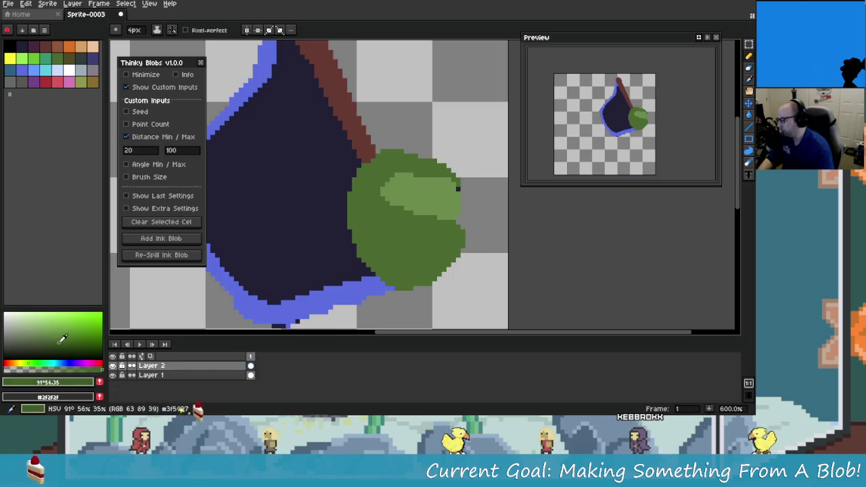
scroll(464, 230, "up", 3)
scroll(467, 252, "down", 1)
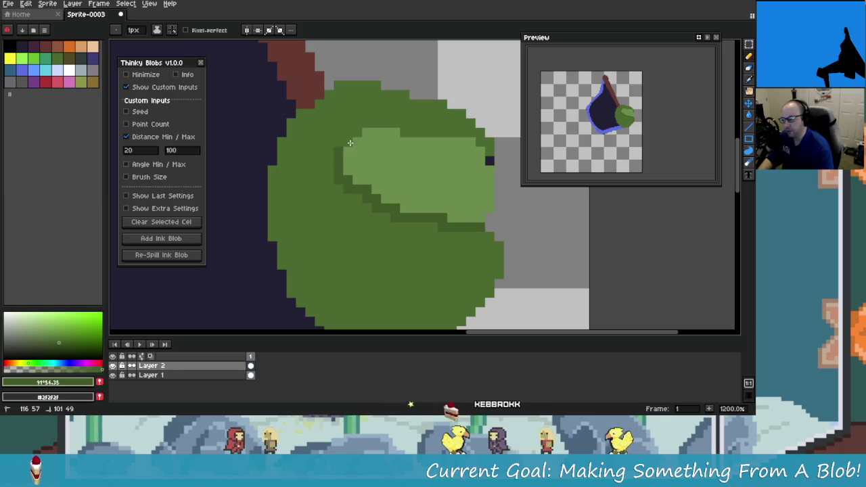
Edge the blob's highlight with a few darker green pixels.
left_click_drag(474, 141, 496, 163)
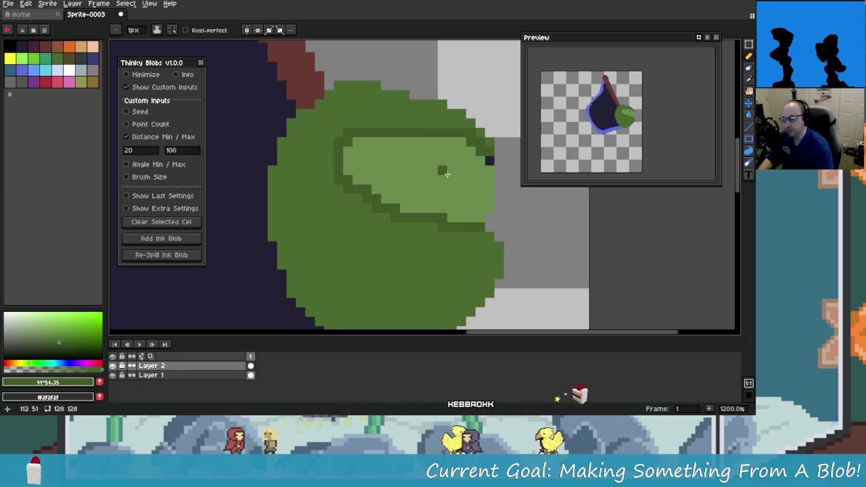
scroll(446, 174, "up", 1)
scroll(475, 182, "up", 2)
scroll(399, 199, "down", 5)
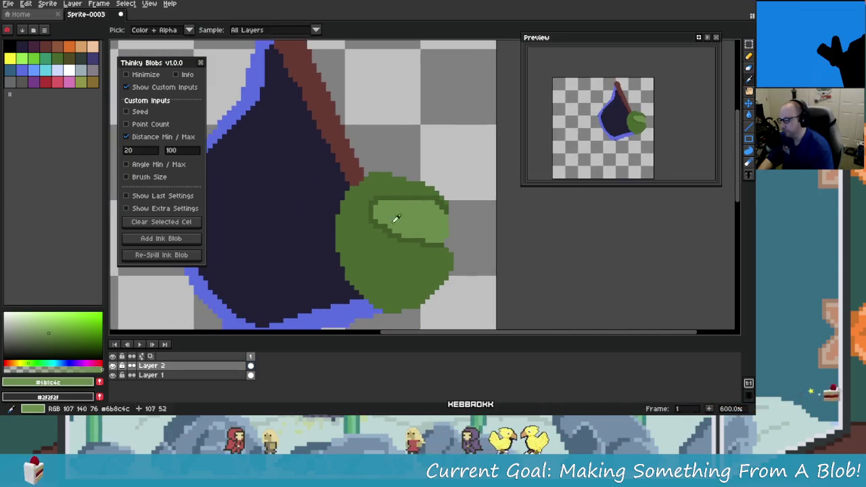
Sample the light green and add a brighter highlight streak, redoing a smaller lower-right patch.
left_click(48, 324)
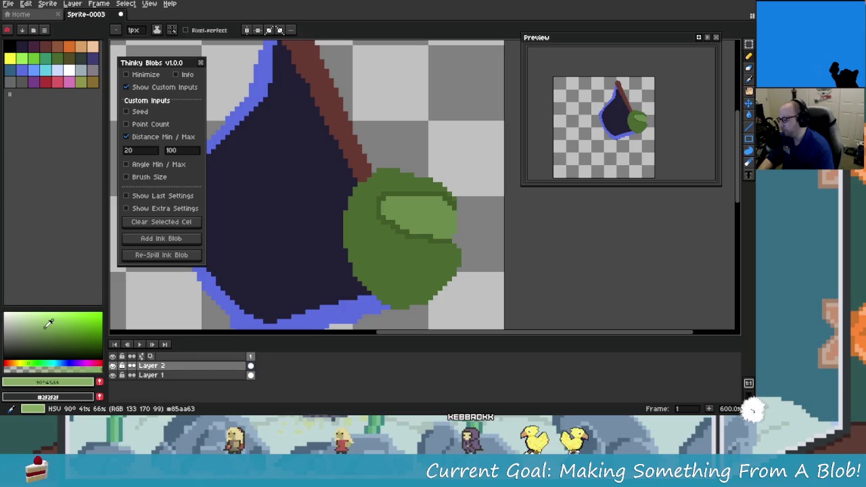
scroll(433, 217, "up", 2)
scroll(426, 217, "up", 1)
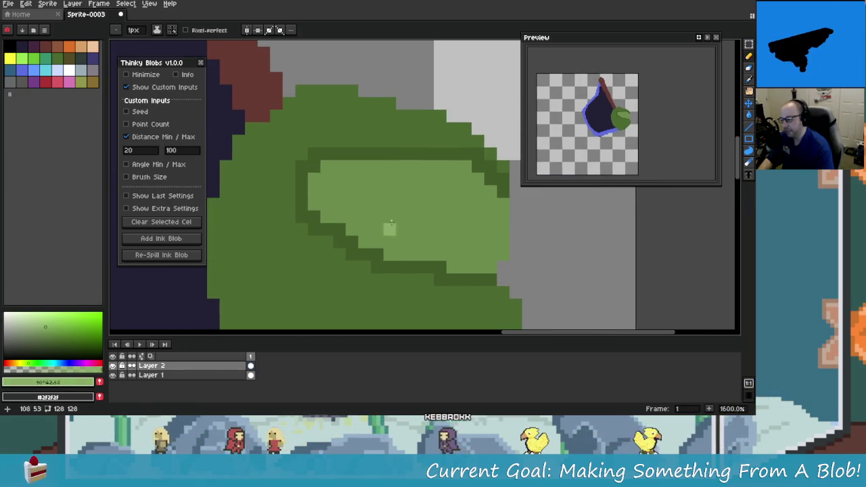
left_click_drag(352, 203, 417, 183)
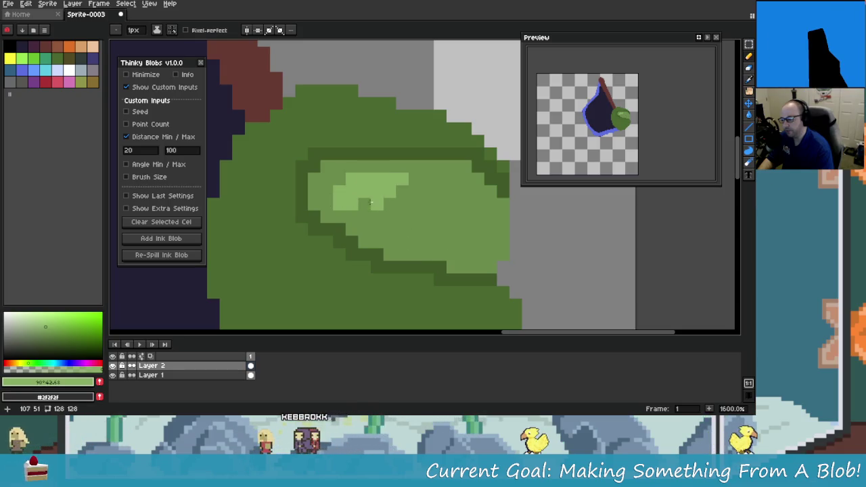
scroll(406, 244, "right", 2)
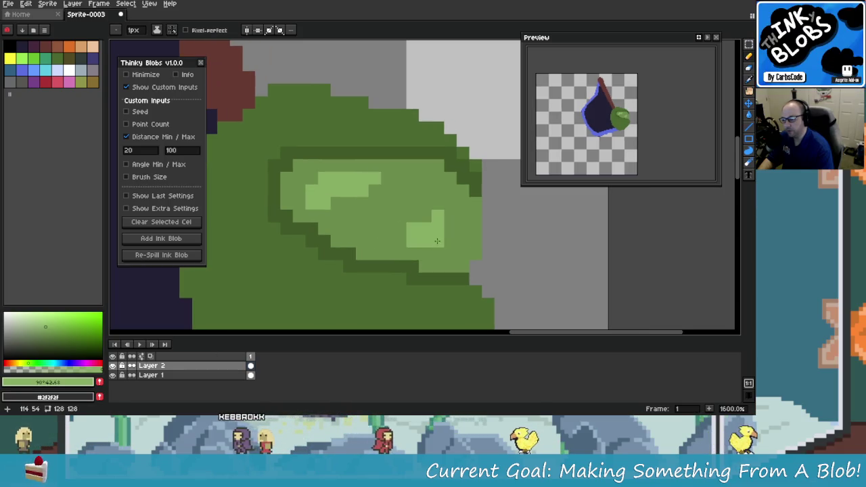
left_click_drag(450, 244, 450, 213)
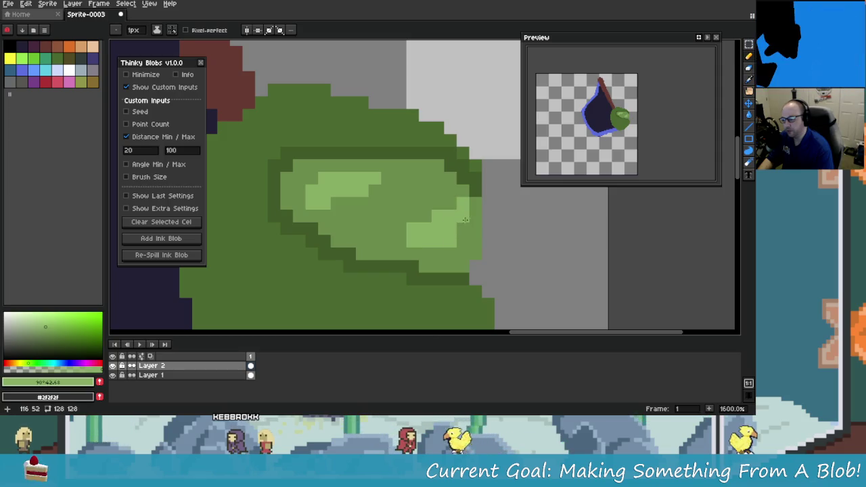
key("ctrl+z")
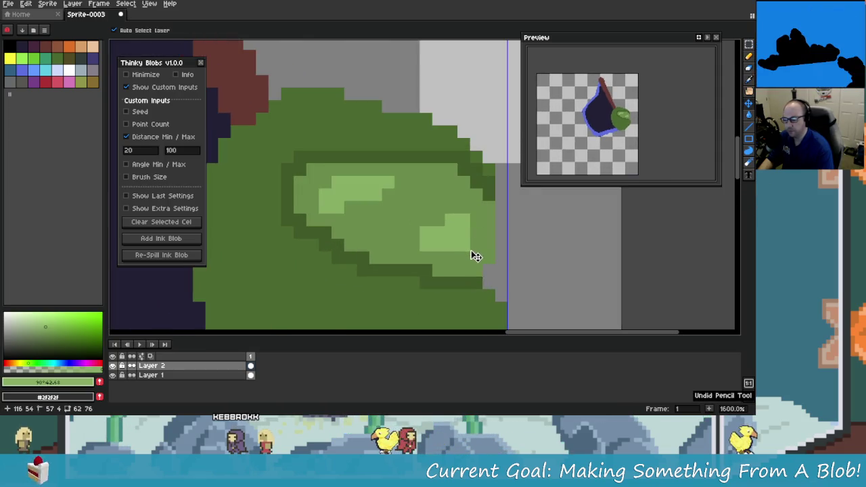
key("ctrl+z")
key("b")
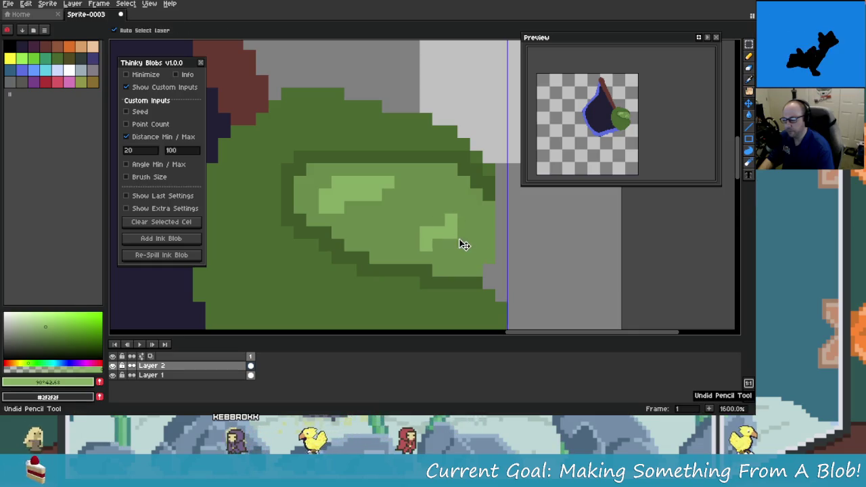
key("ctrl+z")
left_click_drag(452, 259, 490, 238)
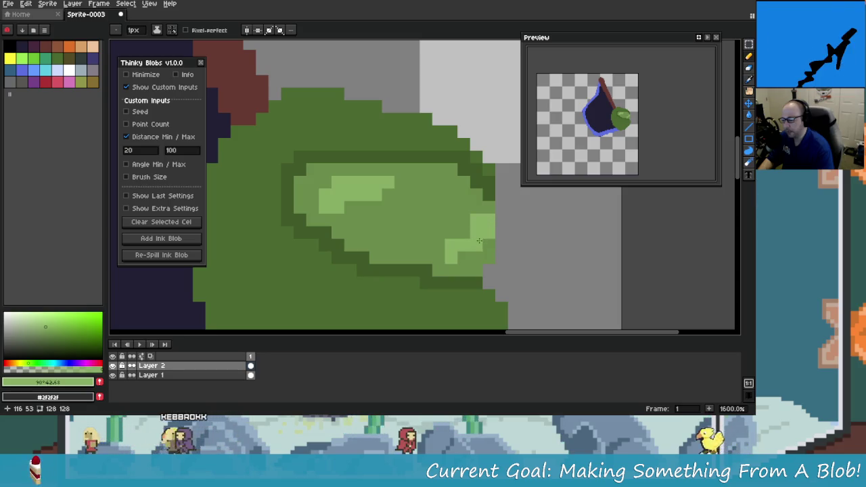
Pick the dark green and paint it along the blob's upper-right edge and above its top edge.
scroll(479, 241, "down", 3)
scroll(501, 271, "down", 3)
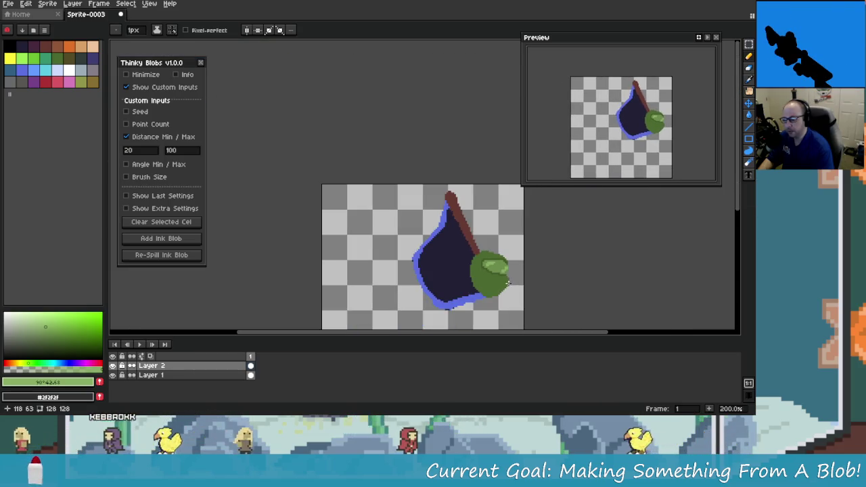
scroll(506, 283, "up", 6)
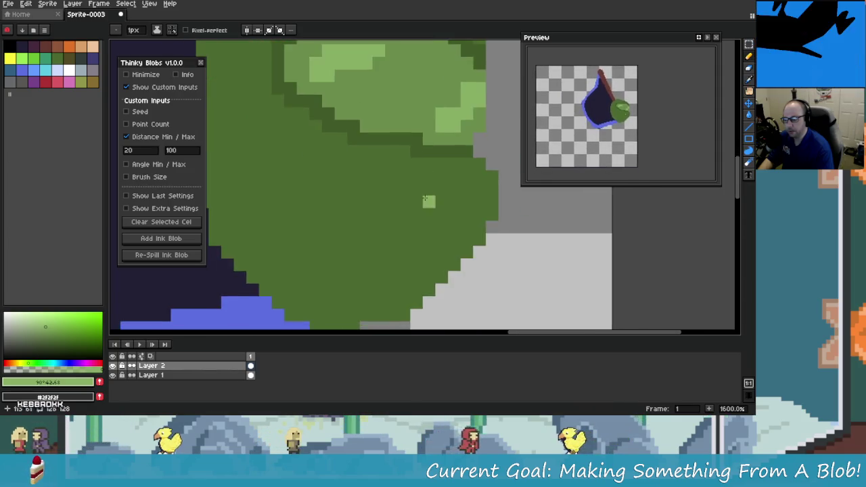
mouse_move(425, 199)
left_mouse_down()
mouse_move(408, 272)
mouse_move(426, 258)
left_mouse_up()
left_click(425, 257, "alt")
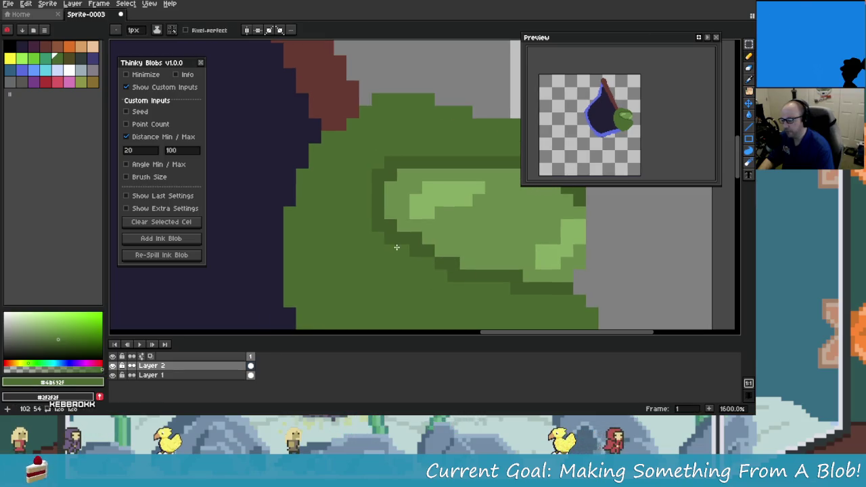
scroll(375, 228, "up", 1)
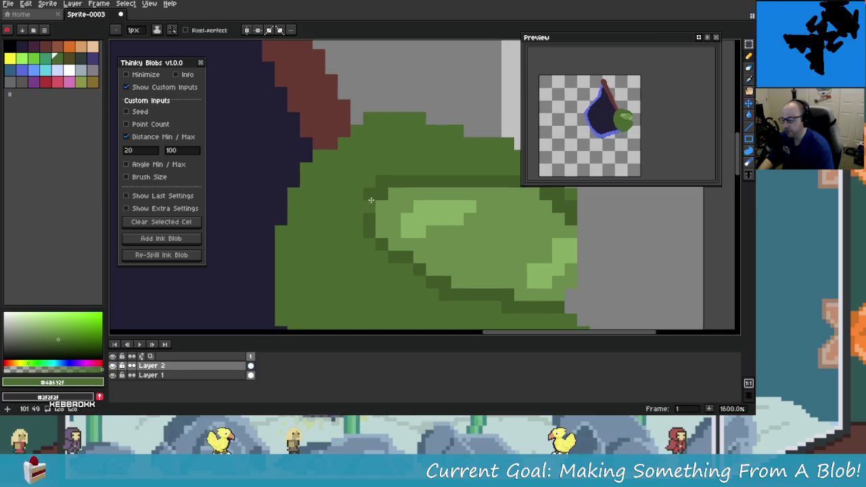
scroll(360, 181, "right", 1)
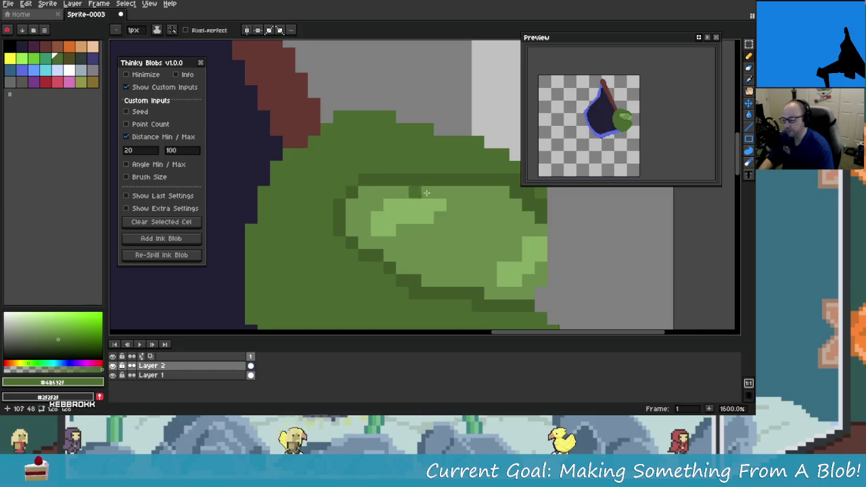
left_click_drag(428, 194, 322, 222)
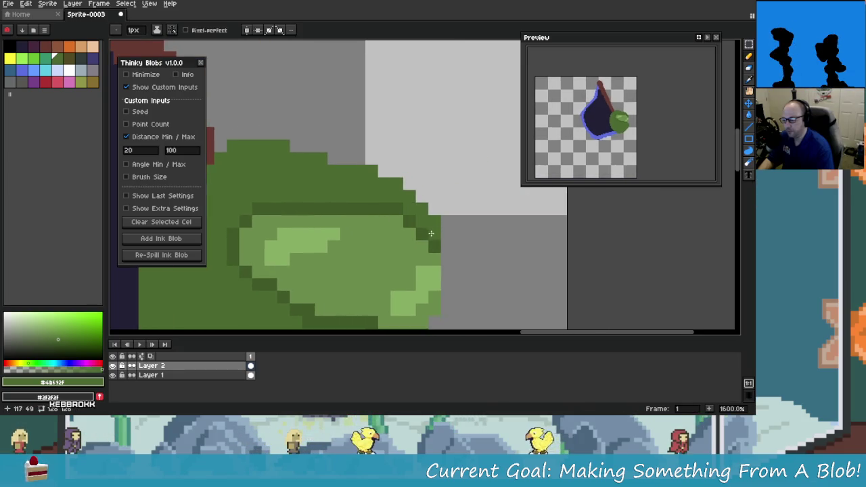
scroll(413, 232, "down", 2)
scroll(382, 227, "down", 2)
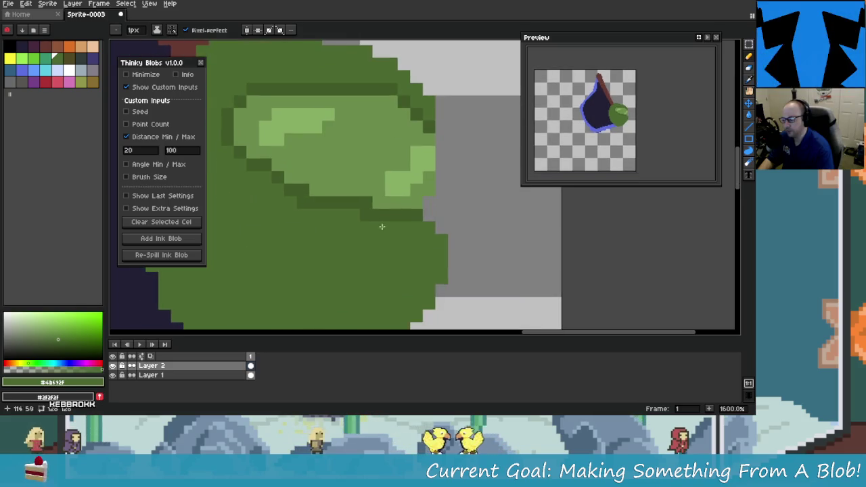
scroll(382, 227, "up", 1)
scroll(345, 241, "down", 1)
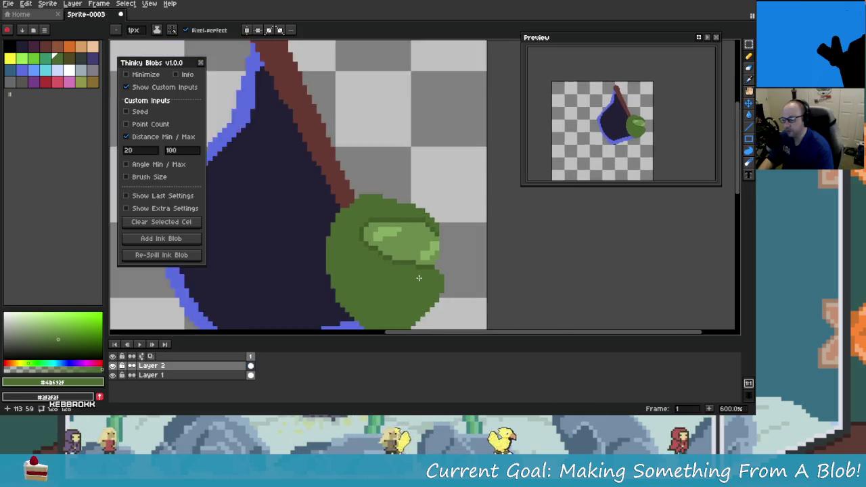
scroll(420, 247, "up", 1)
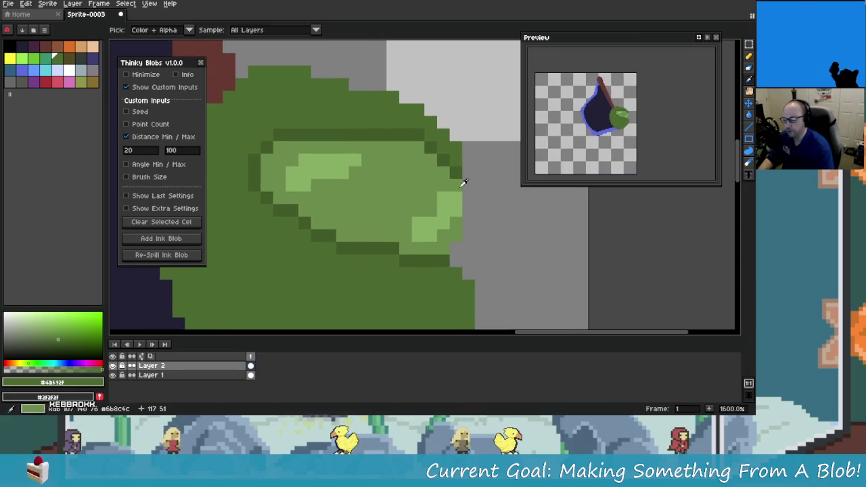
left_click(460, 185, "alt")
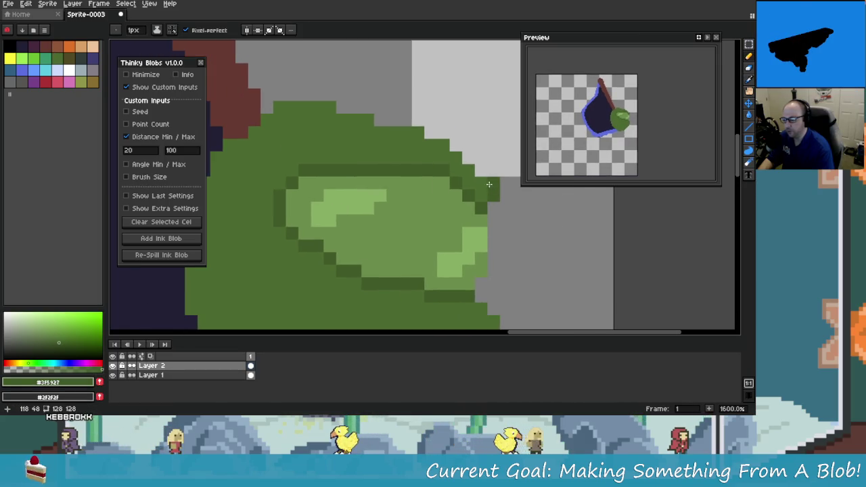
left_click_drag(489, 184, 438, 131)
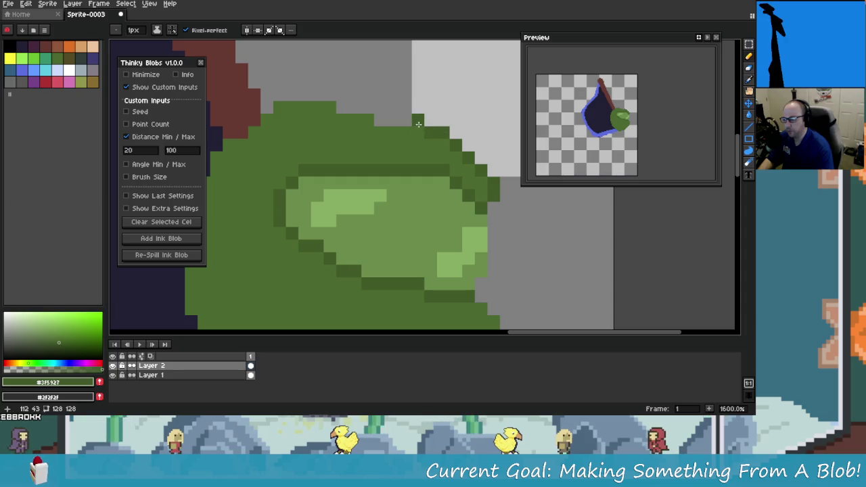
left_click(400, 131)
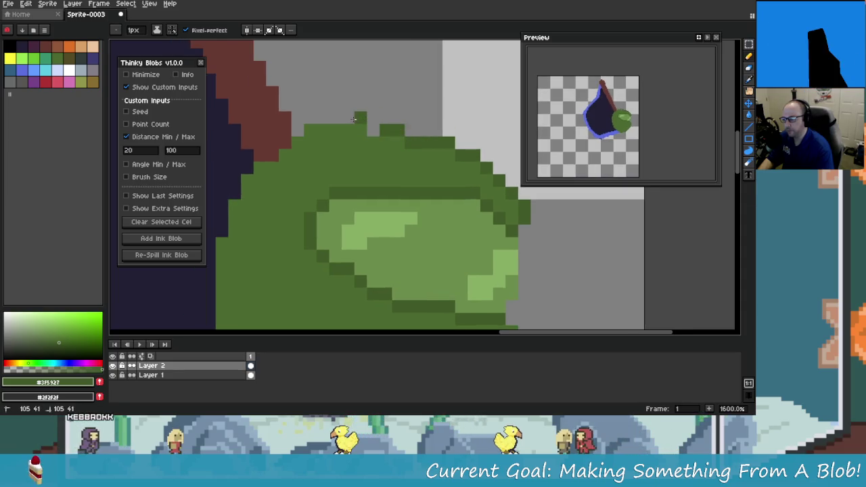
left_click_drag(362, 118, 315, 117)
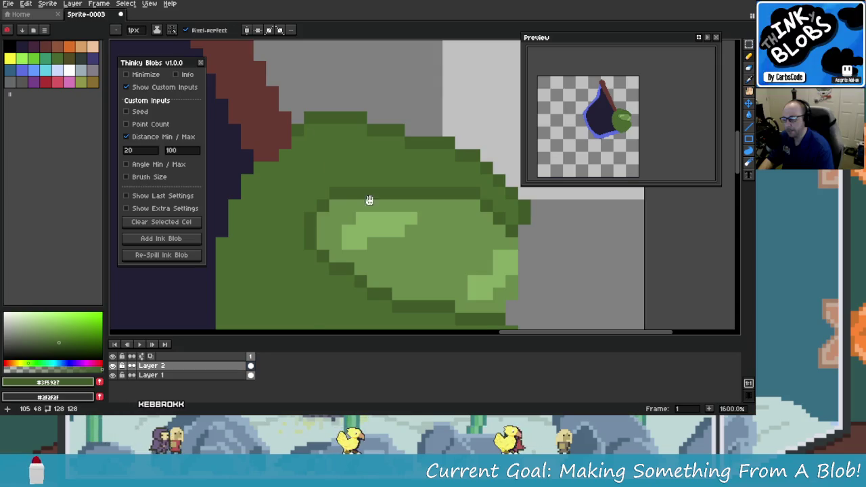
Extend the dark-green right edge downward and add a pixel on the lower stepped edge, correcting a stray one.
scroll(368, 265, "down", 1)
scroll(368, 265, "down", 1)
scroll(406, 214, "down", 1)
scroll(406, 214, "up", 2)
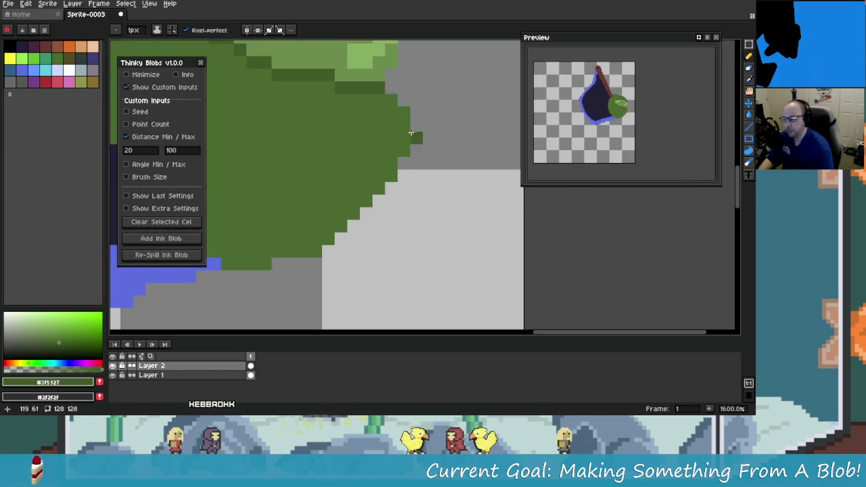
scroll(386, 117, "up", 1)
left_click_drag(405, 148, 400, 190)
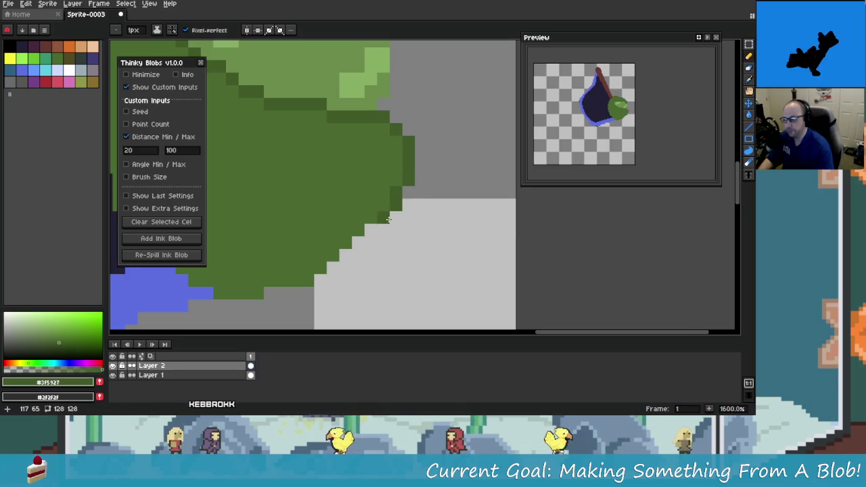
scroll(389, 218, "down", 1)
scroll(359, 230, "up", 1)
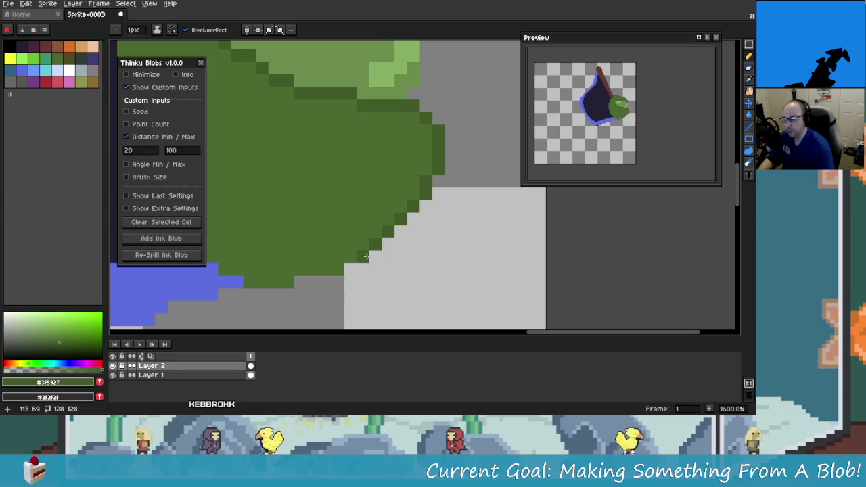
left_click(370, 262)
key("ctrl+z")
left_click(382, 278)
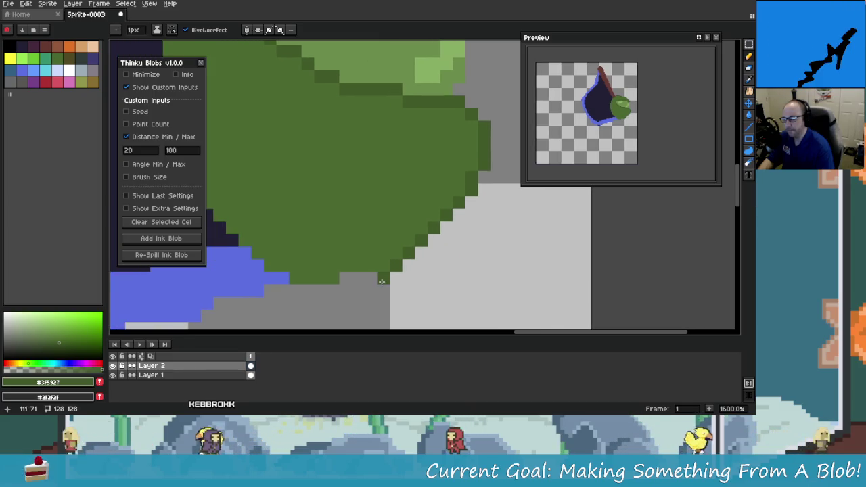
Sample the blue colour of the dark shape's outline.
scroll(350, 282, "down", 2)
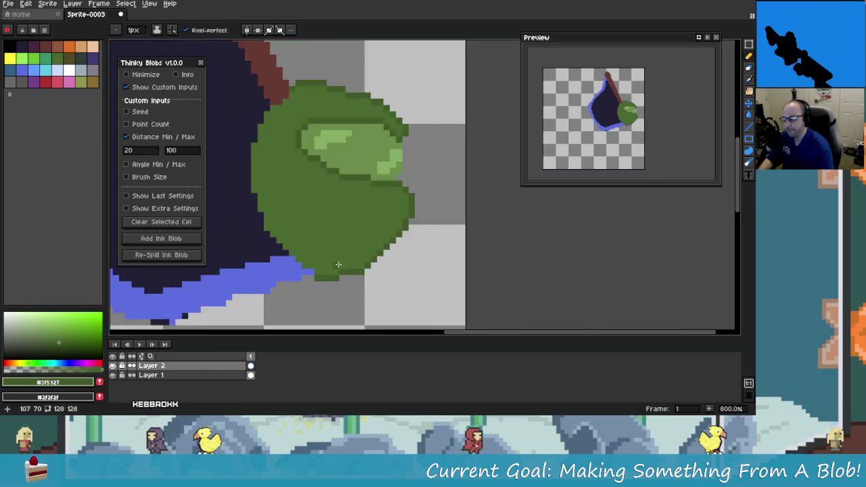
scroll(341, 273, "down", 2)
scroll(341, 272, "down", 3)
scroll(366, 284, "up", 1)
scroll(379, 291, "up", 1)
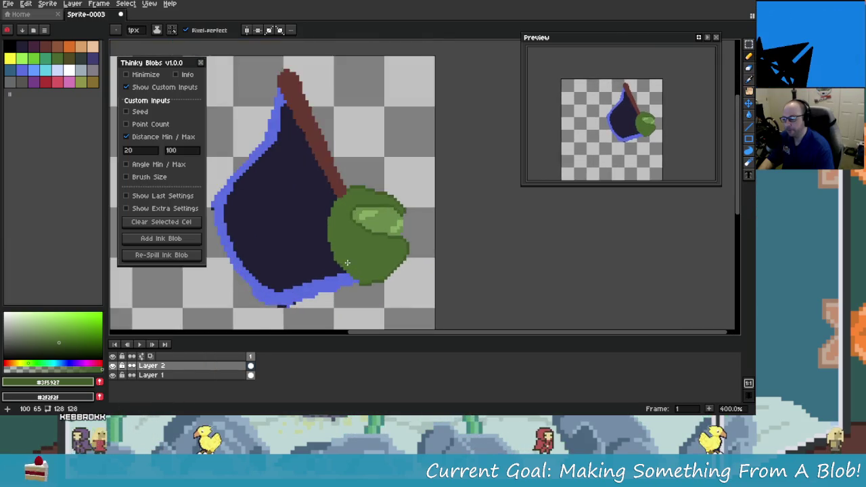
scroll(401, 302, "down", 2)
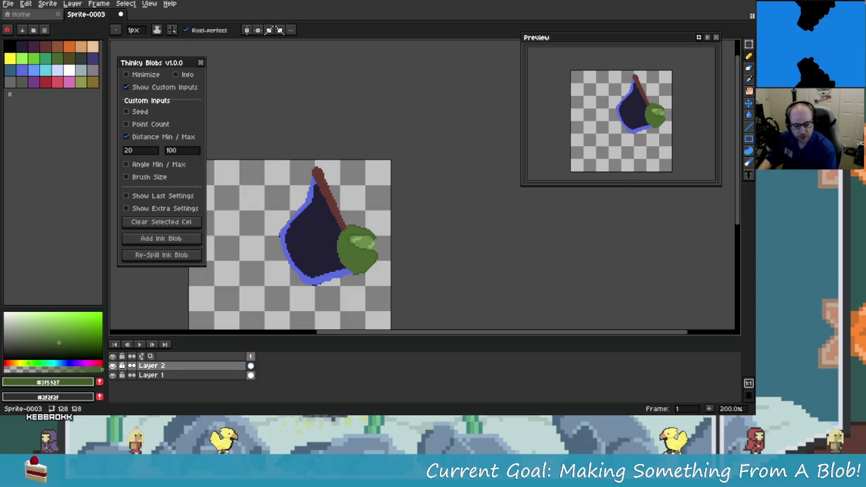
scroll(379, 176, "up", 1)
scroll(327, 184, "up", 2)
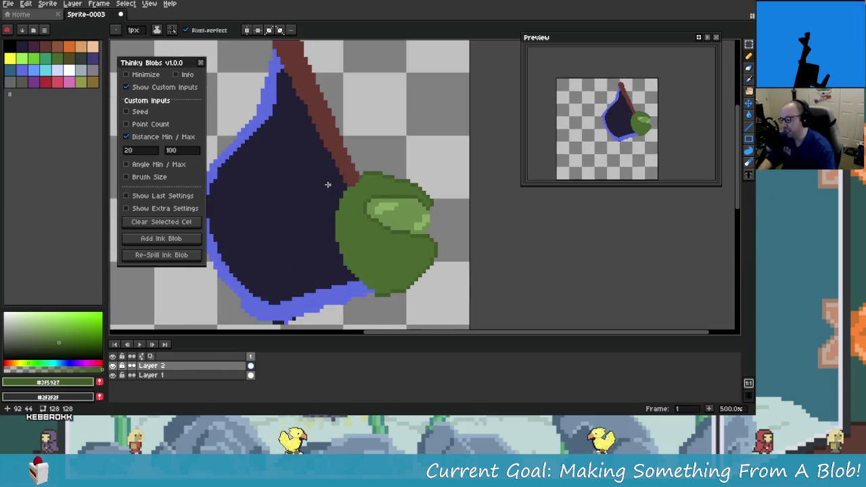
scroll(328, 185, "down", 1)
scroll(332, 189, "up", 1)
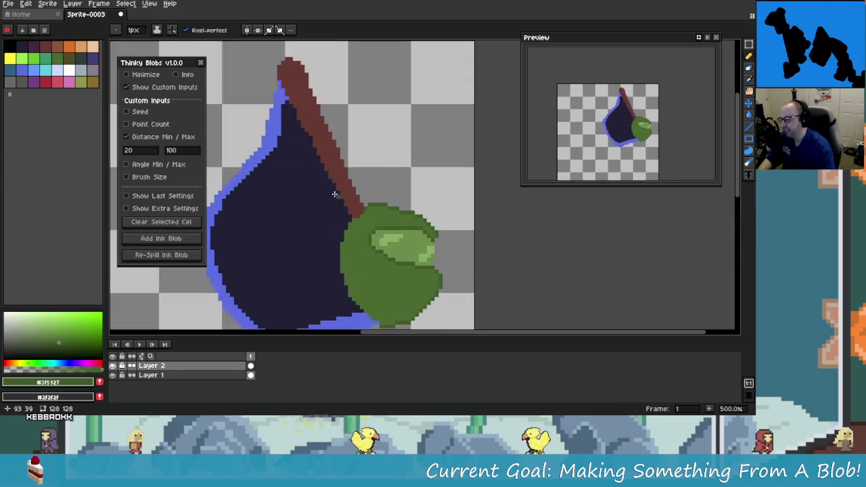
scroll(406, 196, "down", 1)
scroll(433, 190, "up", 1)
left_click(397, 153, "alt")
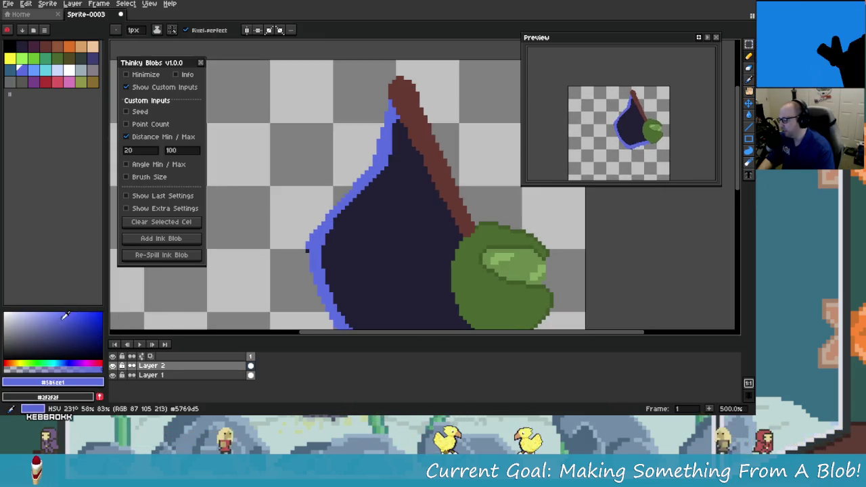
Desaturate the blue and paint muted-blue pixels along the outline's upper-left edge.
left_click_drag(65, 316, 60, 315)
scroll(381, 136, "up", 2)
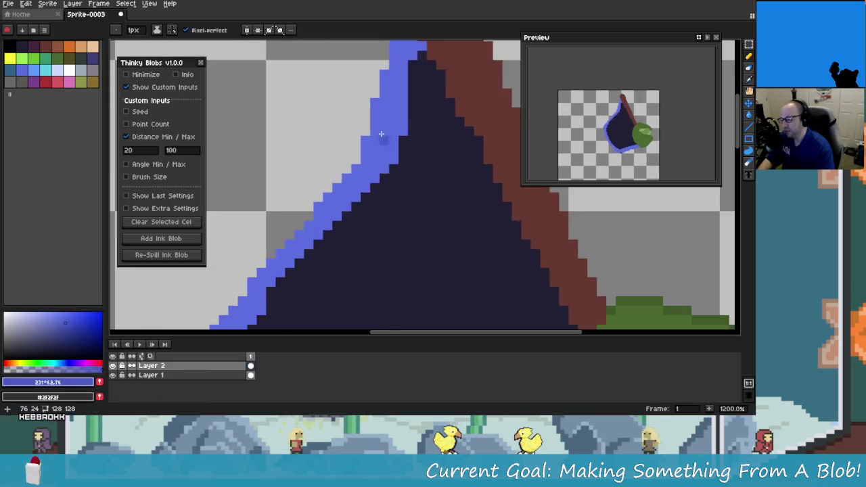
scroll(381, 236, "up", 2)
scroll(377, 180, "up", 1)
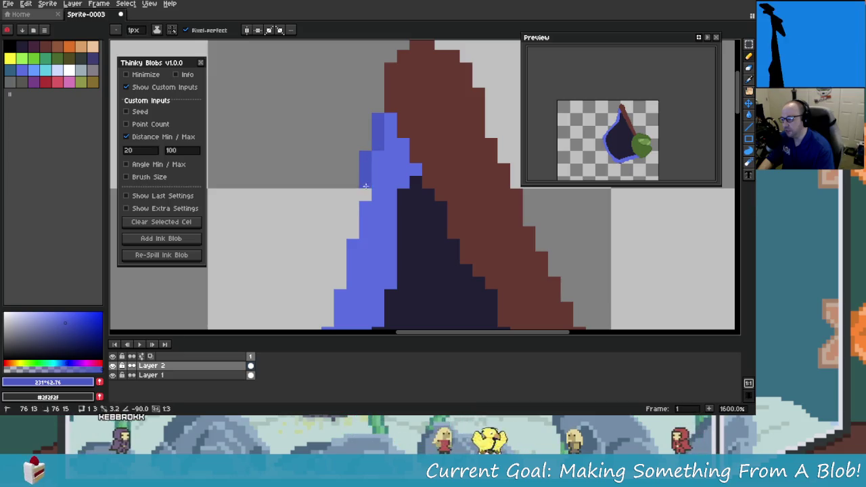
scroll(366, 193, "down", 1)
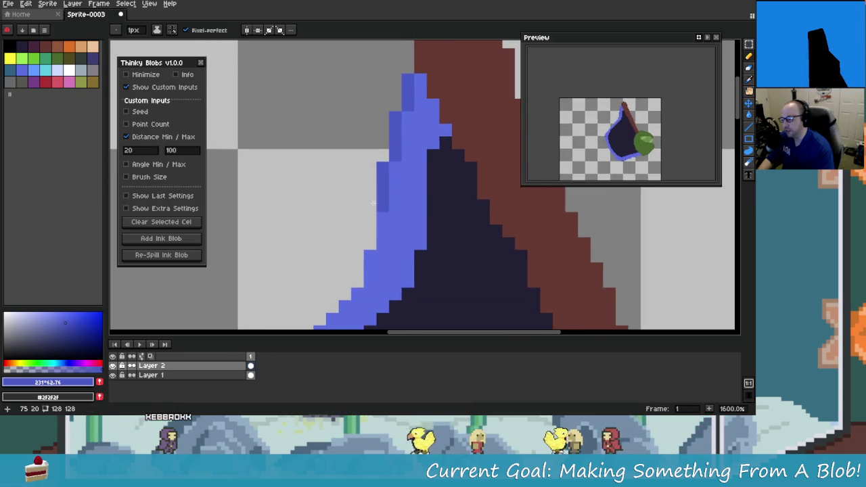
mouse_move(370, 206)
left_mouse_down()
mouse_move(371, 243)
mouse_move(398, 196)
left_mouse_up()
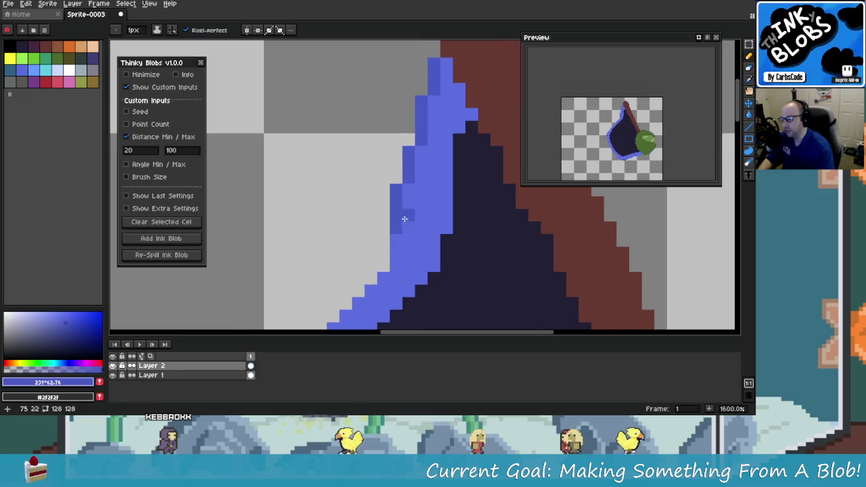
mouse_move(383, 240)
left_mouse_down()
mouse_move(421, 239)
mouse_move(395, 249)
mouse_move(462, 212)
left_mouse_up()
Switch to the rectangular marquee tool and reposition the view of the sprite.
scroll(432, 205, "down", 1)
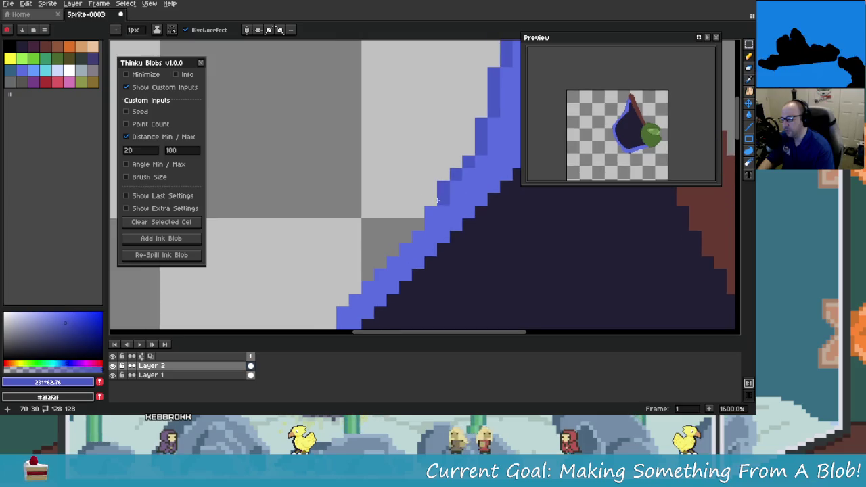
scroll(432, 206, "left", 1)
scroll(438, 225, "down", 1)
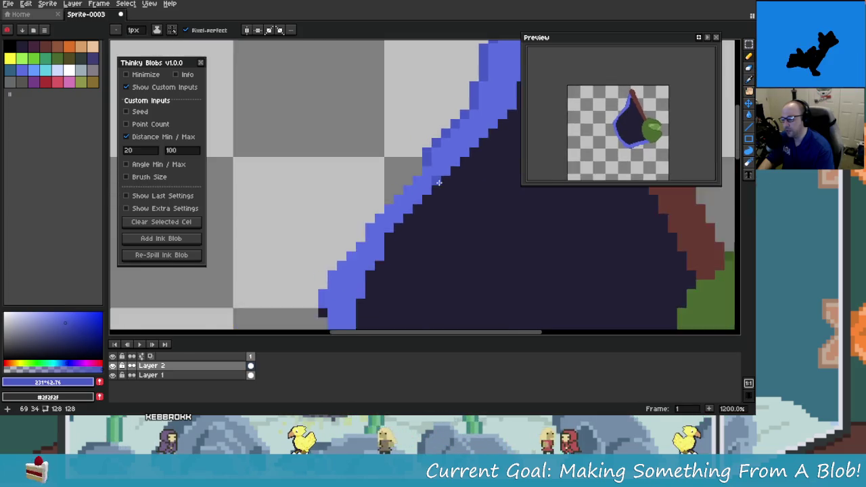
scroll(438, 225, "down", 2)
scroll(438, 225, "down", 1)
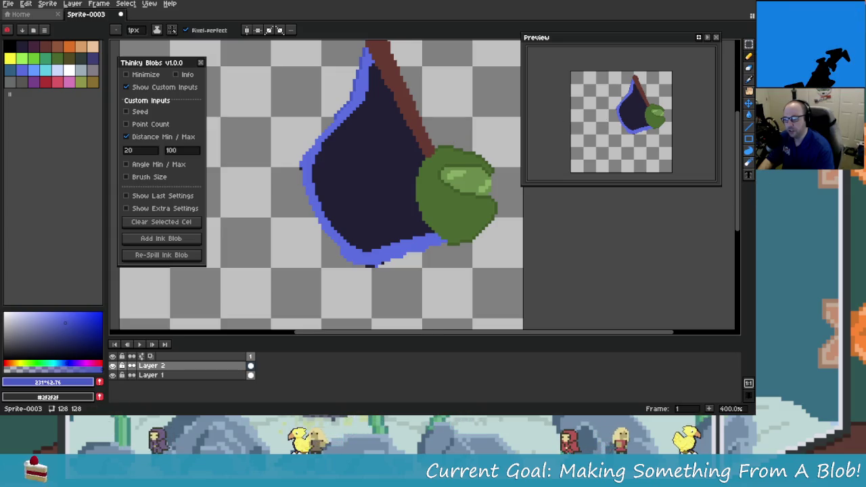
left_click(749, 45)
left_click_drag(432, 147, 499, 167)
Box-select the shape's left part and apply a blue Outline effect with an adjusted matrix.
mouse_move(336, 147)
left_mouse_down()
mouse_move(439, 260)
mouse_move(439, 300)
mouse_move(462, 304)
mouse_move(459, 292)
left_mouse_up()
key("ctrl+o")
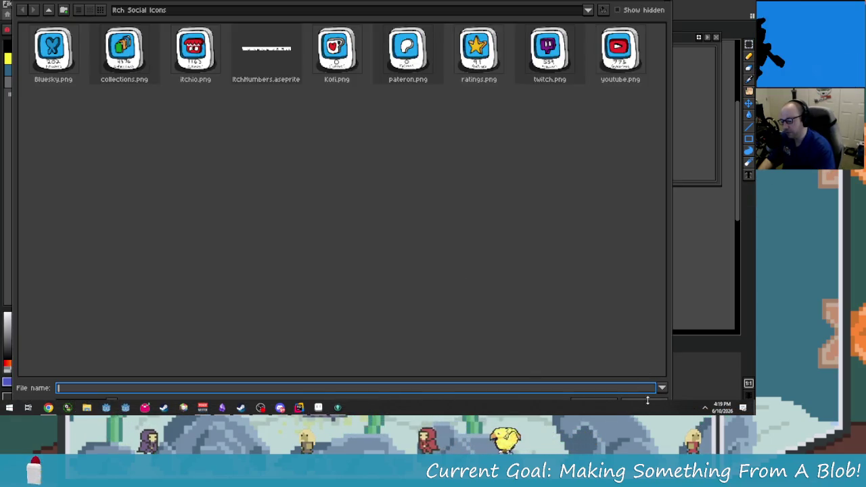
left_click(655, 403)
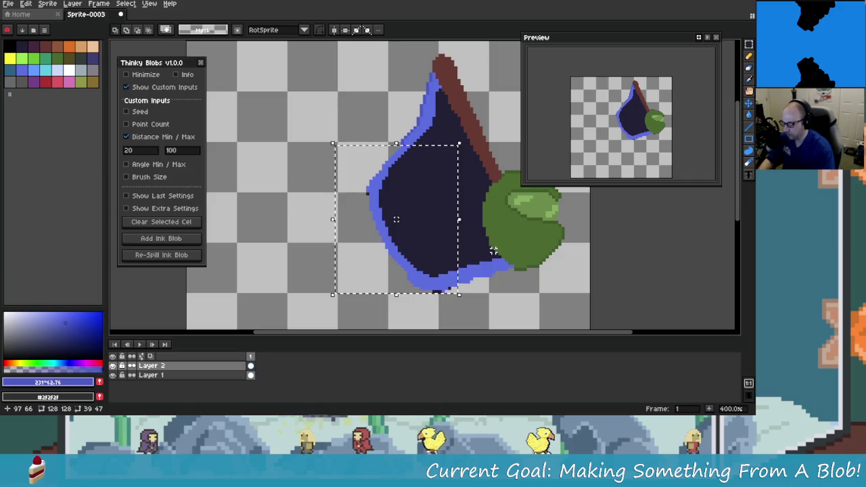
key("shift+o")
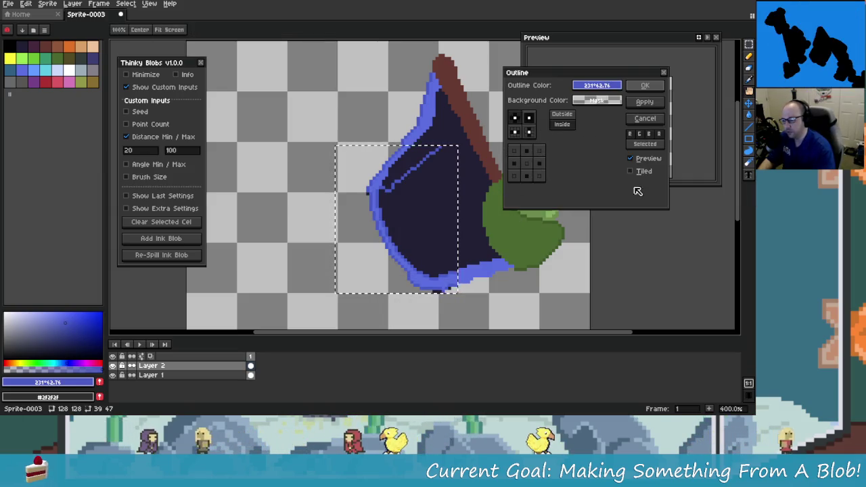
left_click(529, 117)
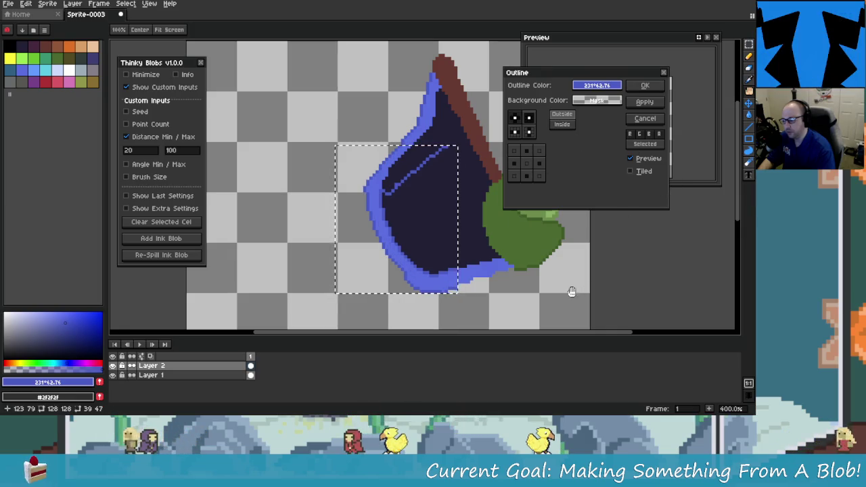
left_click(539, 163)
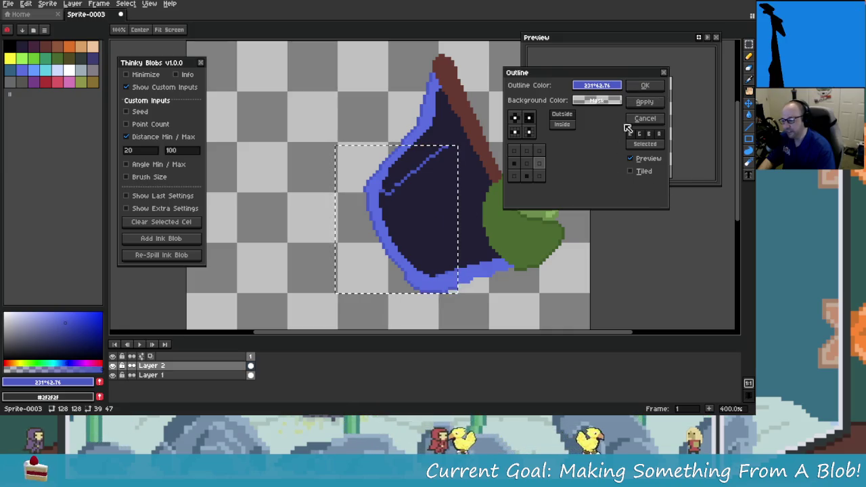
left_click(645, 85)
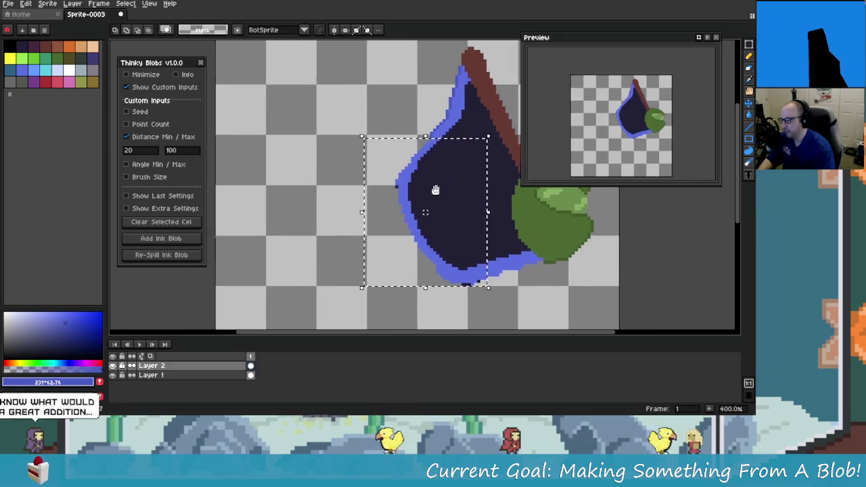
Apply a 1px Quick Outline from the Carbs Toolbar to the boxed area.
key("ctrl+alt+t")
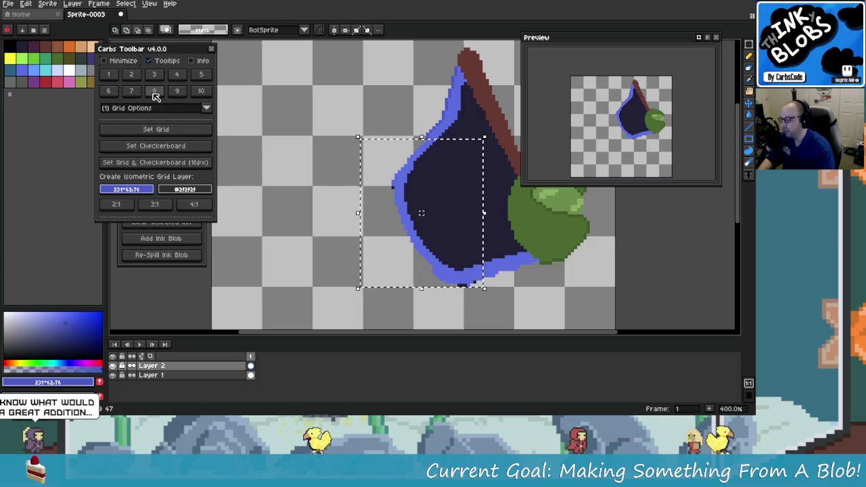
left_click(154, 91)
left_click(116, 155)
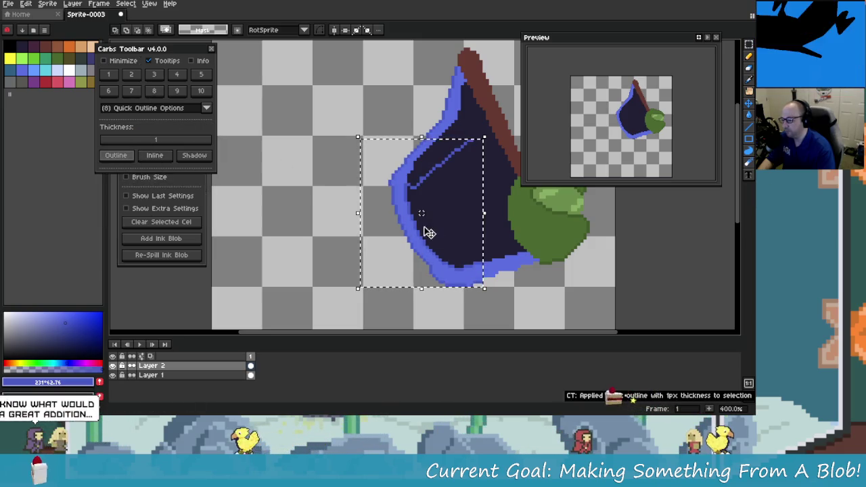
scroll(434, 217, "right", 2)
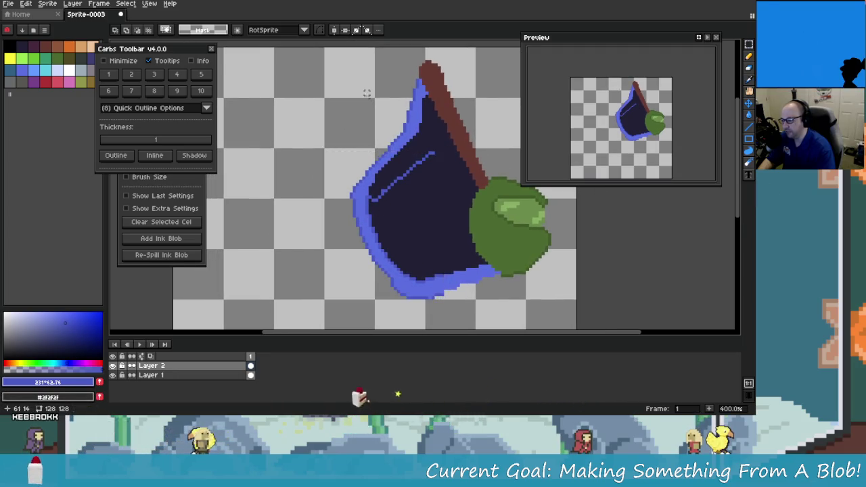
Eyedrop the dark navy and pencil over the diagonal blue line inside the body.
scroll(406, 174, "up", 3)
scroll(451, 183, "down", 2)
left_click(453, 161, "alt")
scroll(461, 160, "up", 2)
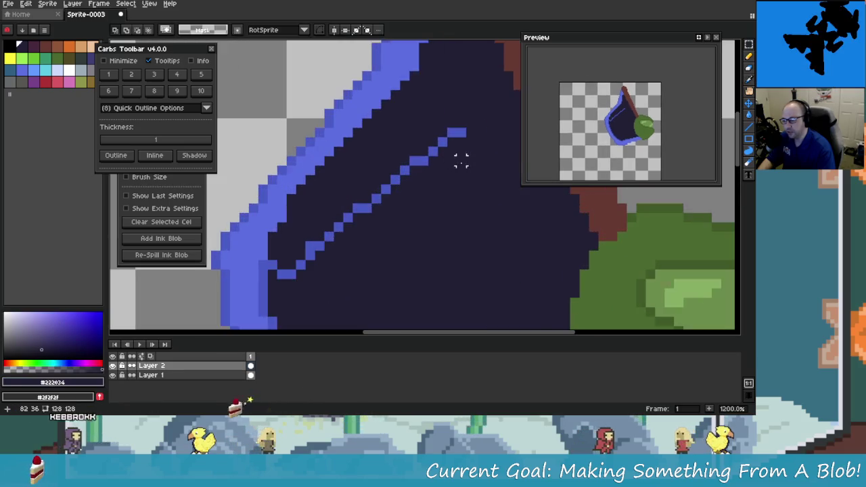
key("b")
scroll(476, 130, "down", 2)
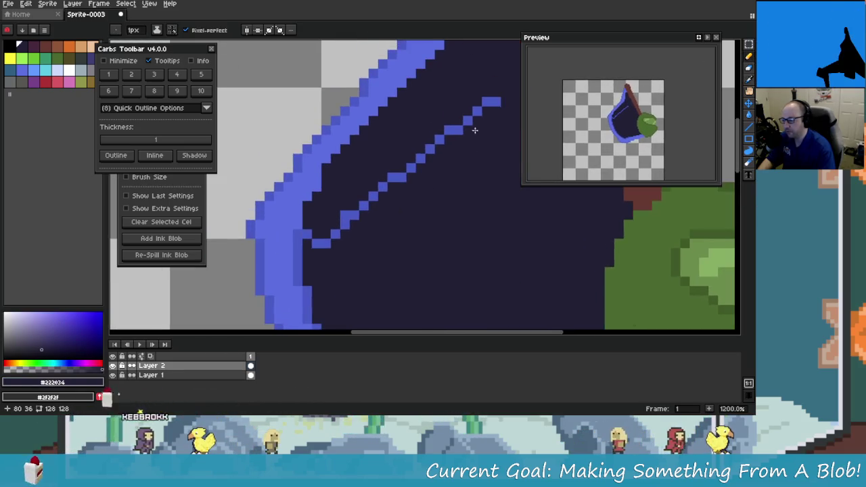
left_click_drag(475, 130, 454, 131)
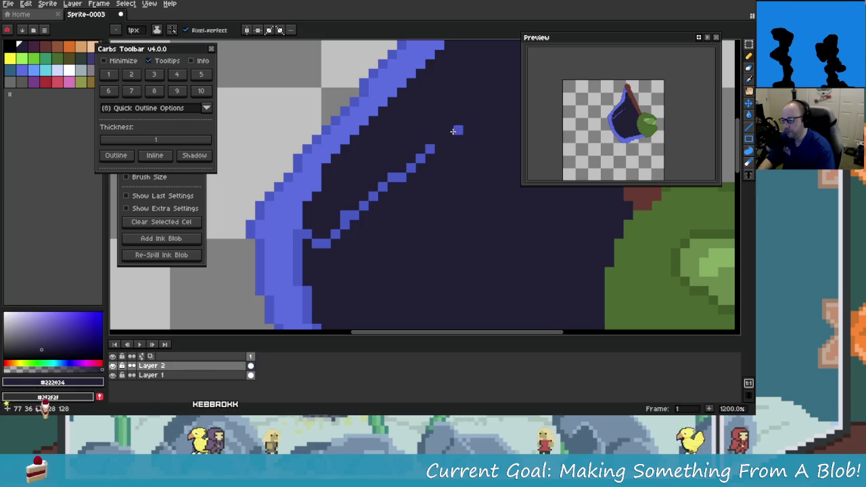
left_click_drag(453, 130, 327, 239)
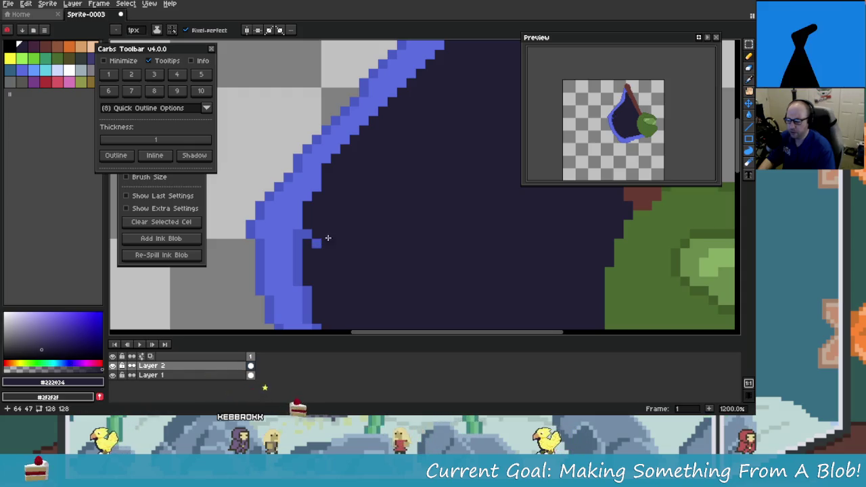
scroll(363, 155, "up", 3)
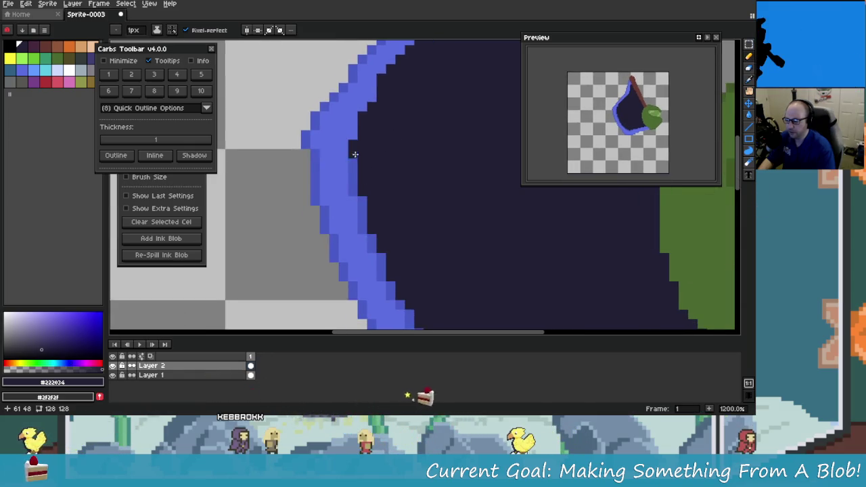
scroll(355, 154, "down", 2)
scroll(375, 151, "down", 1)
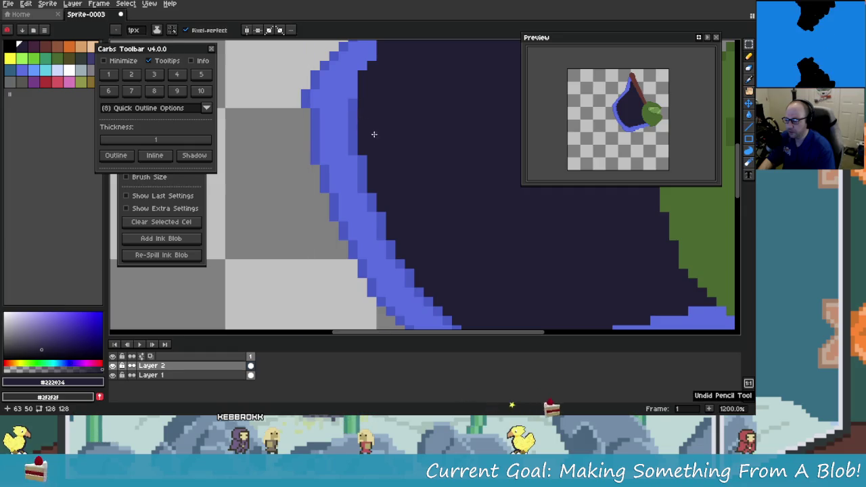
scroll(352, 119, "up", 1)
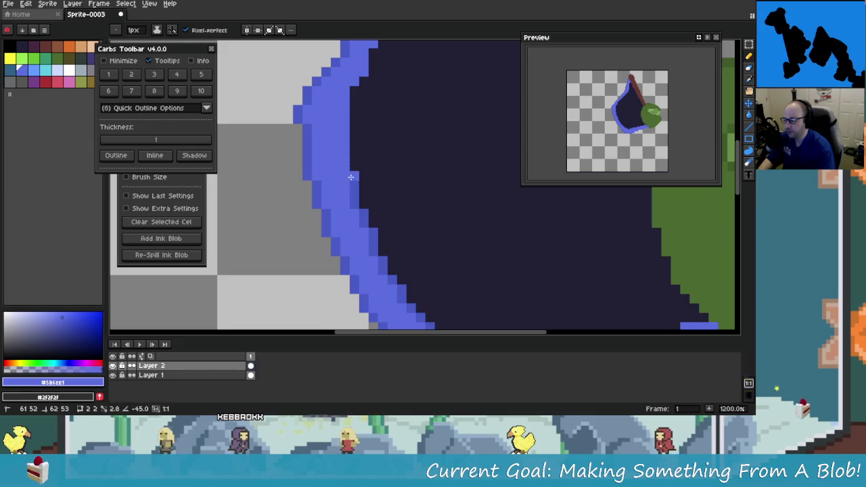
Pick the outline blue and fill the notch in the blue outline.
left_click_drag(352, 175, 354, 203)
scroll(345, 198, "down", 3)
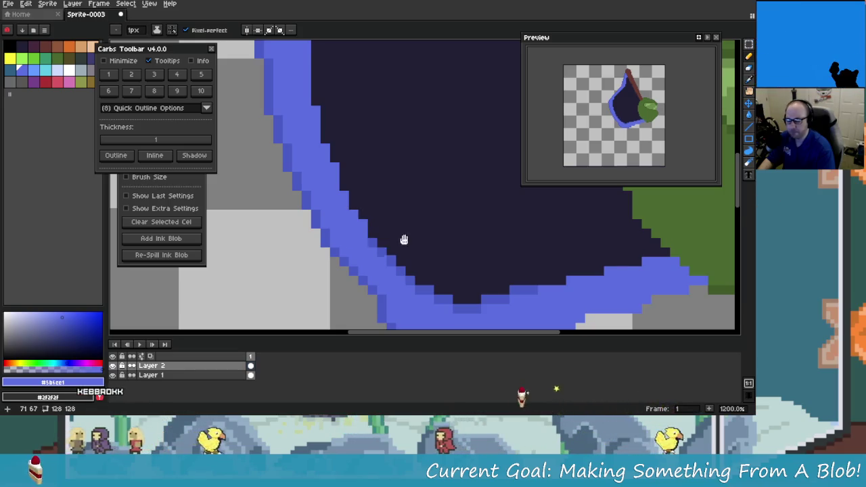
scroll(402, 203, "down", 2)
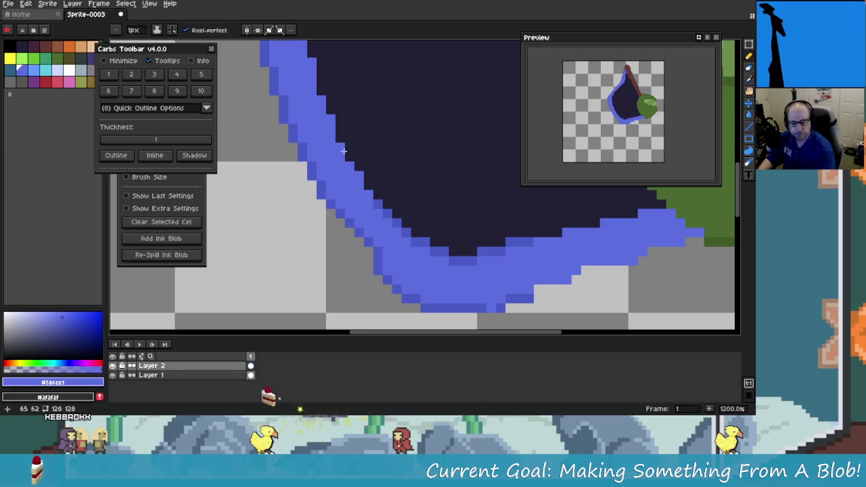
scroll(345, 160, "right", 2)
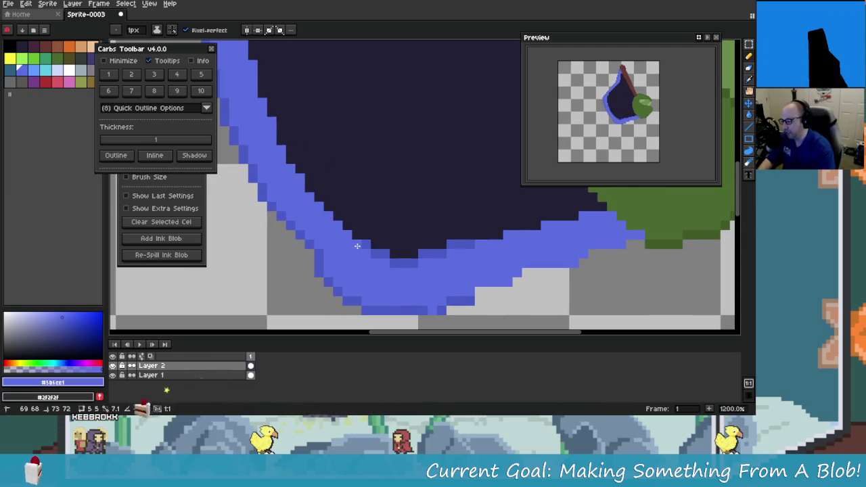
left_click(406, 262)
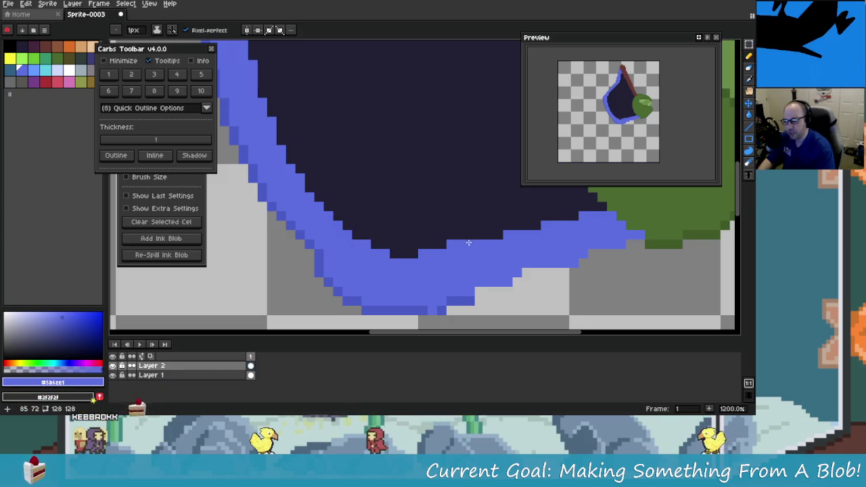
Sample the darker blue #495ae3 and draw stepped pixels along the outline's bottom edge.
scroll(448, 249, "down", 4)
scroll(448, 250, "up", 5)
left_click(452, 294, "alt")
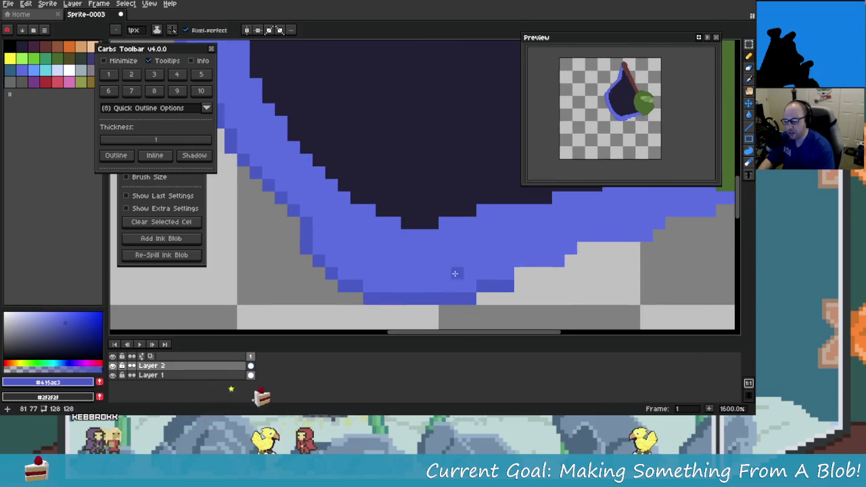
scroll(456, 267, "down", 1)
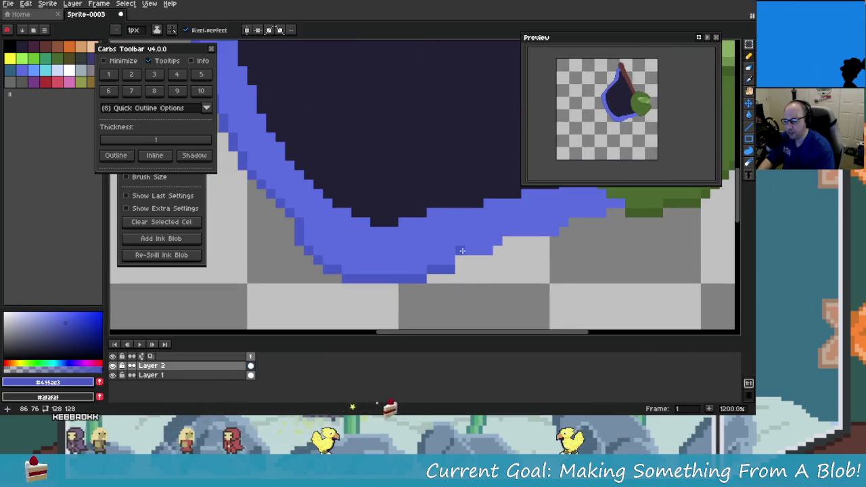
scroll(462, 251, "down", 1)
scroll(447, 247, "up", 3)
scroll(406, 244, "up", 1)
left_click(368, 239)
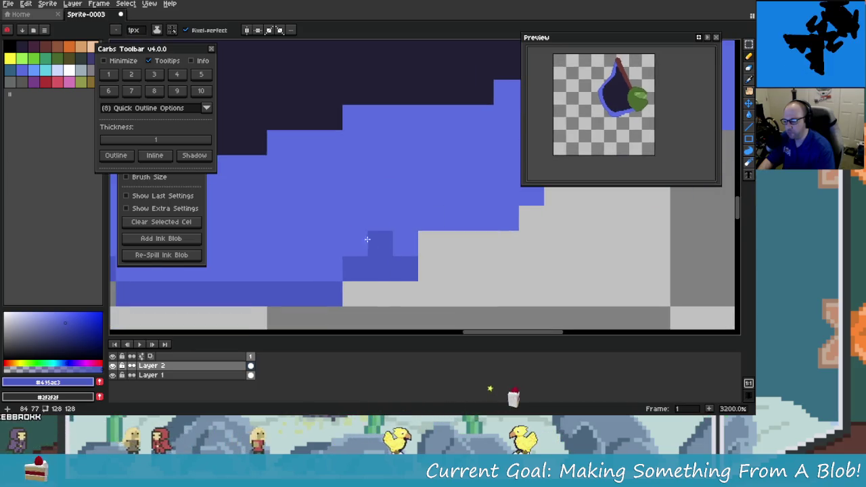
left_click_drag(406, 242, 501, 218)
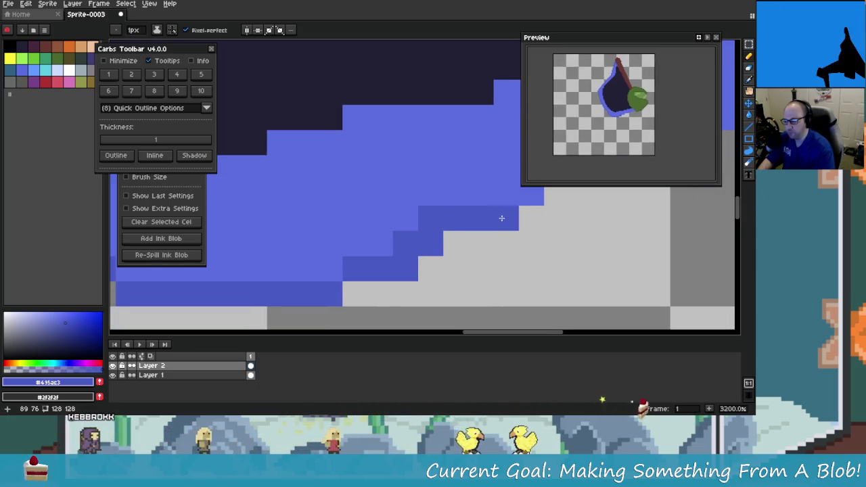
Trim the extra darker pixels and add one more darker-blue pixel to the edge.
key("ctrl+z")
left_click(452, 218)
left_click(481, 219)
left_click(451, 261, "alt")
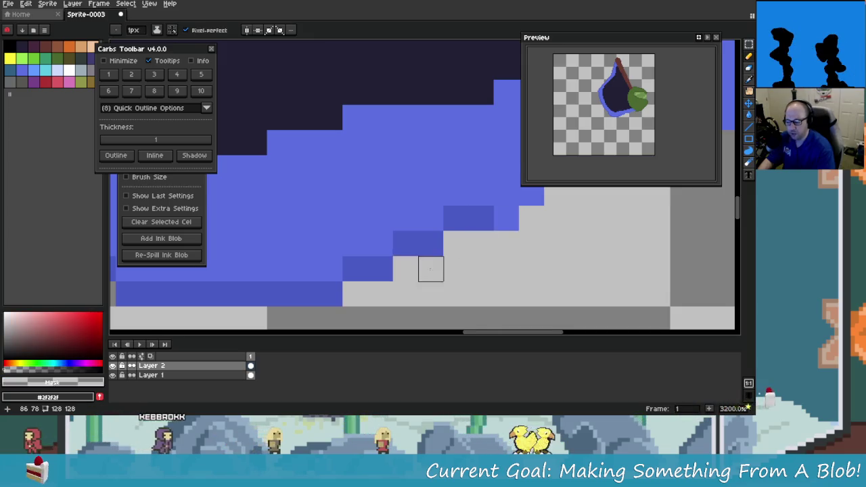
scroll(447, 264, "down", 2)
scroll(467, 257, "up", 2)
left_click(379, 257, "alt")
left_click(406, 249)
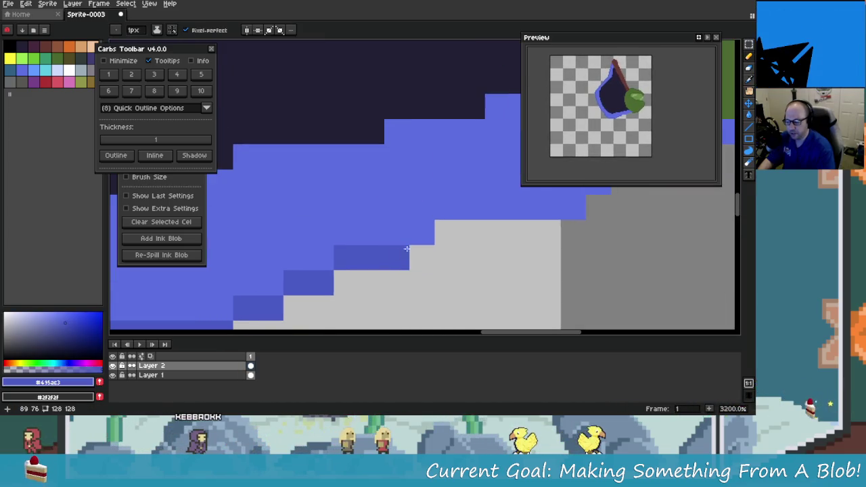
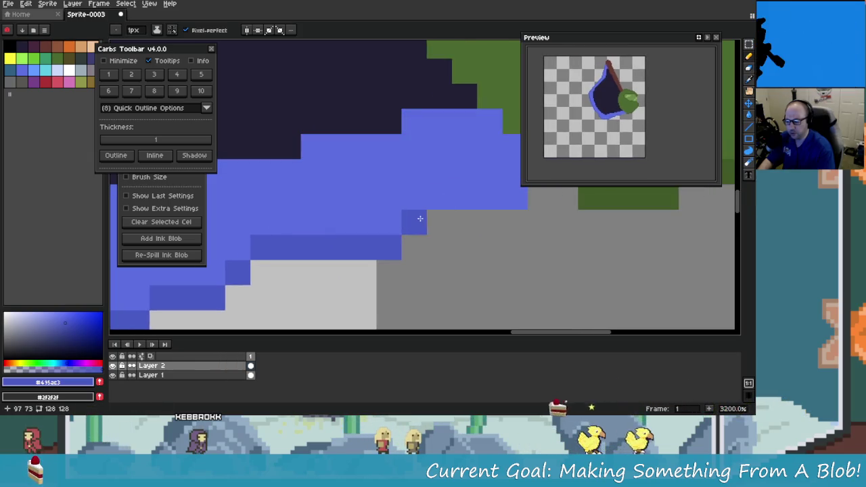
Add a darker blue pixel to the rim's staircase edge, zoom out to about 300%, and close the outline options.
mouse_move(420, 217)
left_mouse_down()
mouse_move(378, 226)
mouse_move(406, 228)
mouse_move(399, 226)
mouse_move(426, 209)
mouse_move(483, 209)
left_mouse_up()
left_click(397, 206)
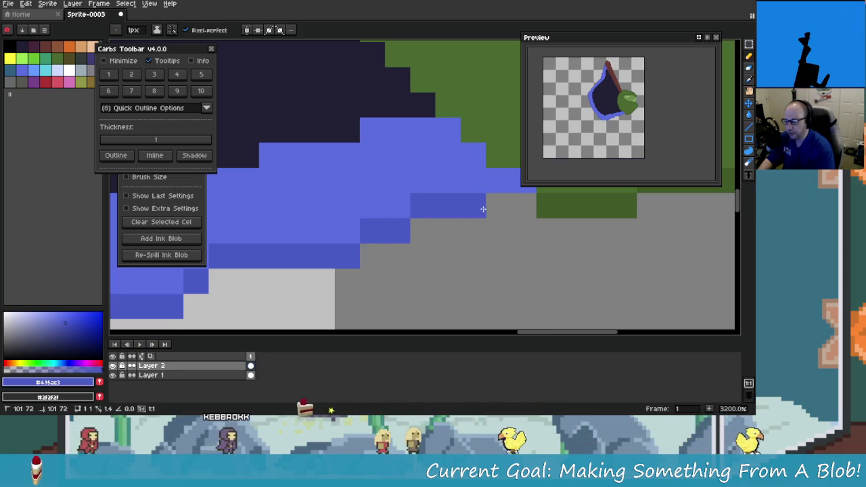
scroll(483, 209, "down", 2)
scroll(400, 250, "down", 2)
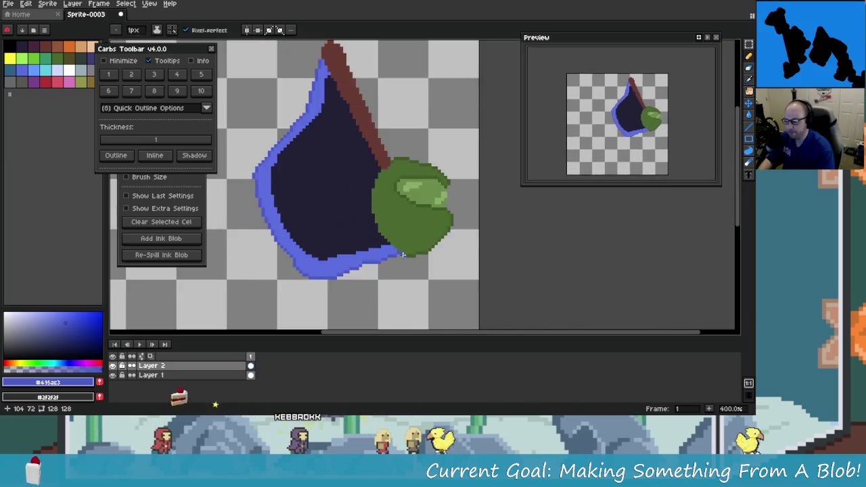
scroll(403, 254, "down", 2)
scroll(350, 234, "up", 1)
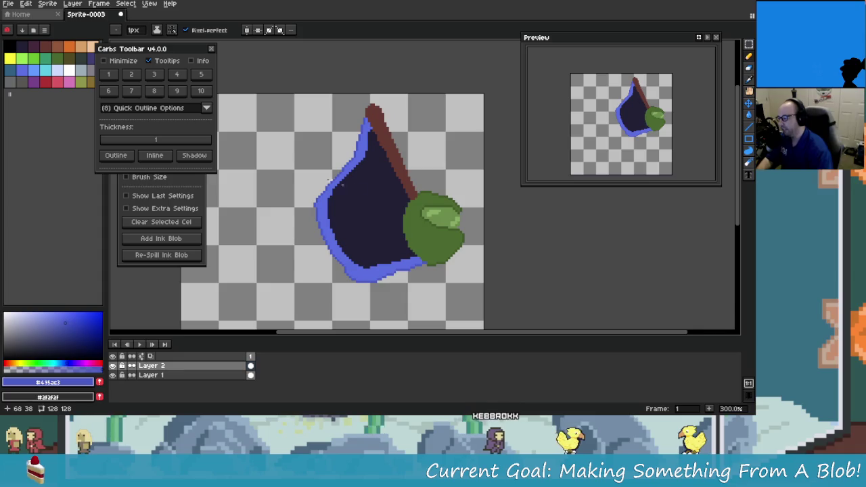
left_click(212, 49)
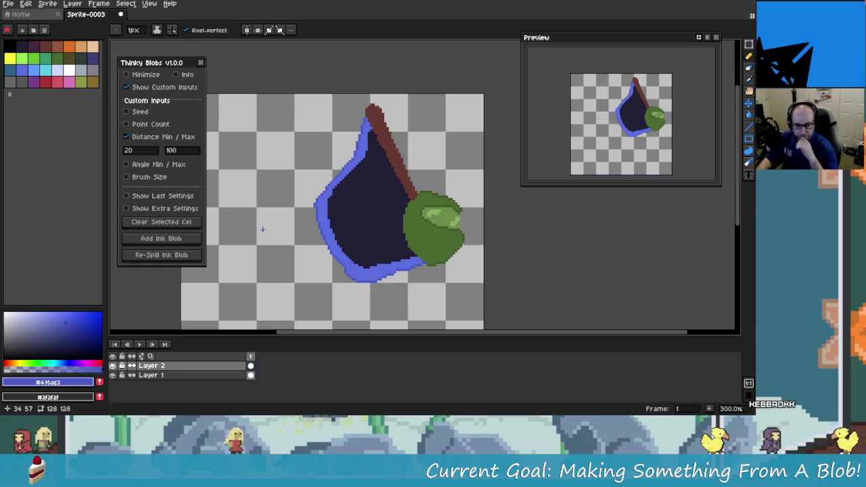
Zoom into the stick tip and eyedrop the stick's brown #663931 as the drawing colour.
scroll(340, 193, "up", 3)
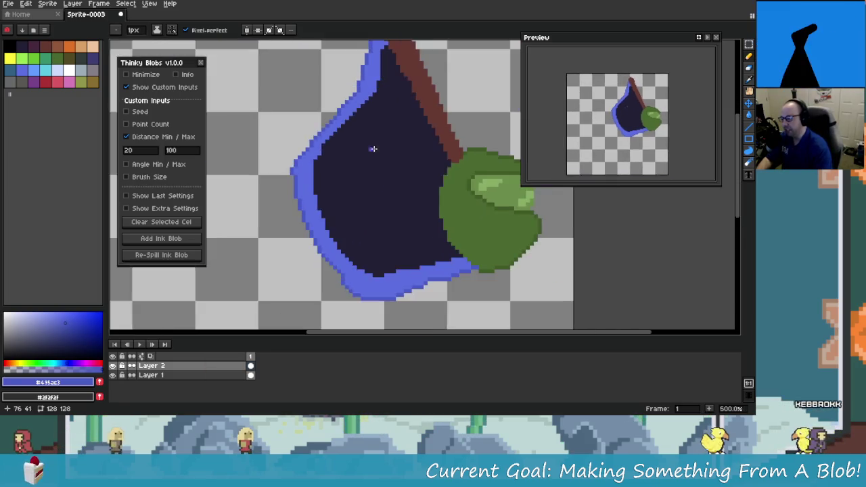
scroll(385, 218, "down", 1)
scroll(385, 156, "up", 2)
scroll(400, 176, "up", 2)
scroll(406, 149, "up", 1)
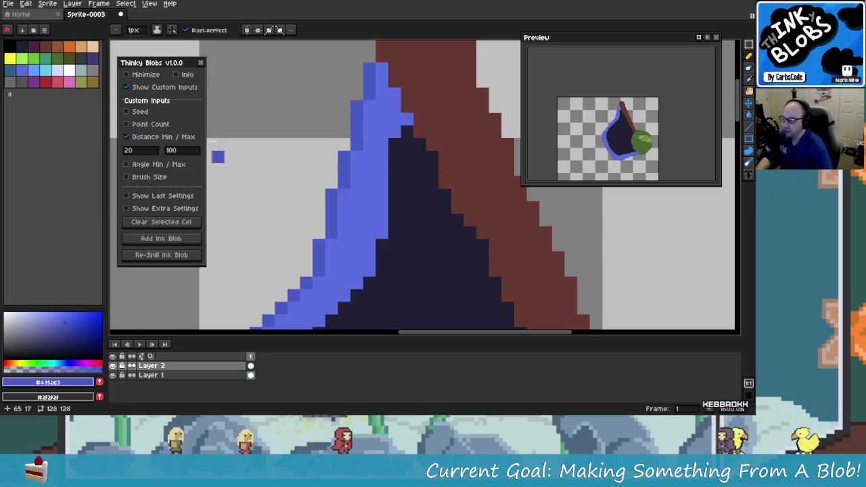
scroll(412, 120, "down", 1)
scroll(348, 199, "down", 1)
scroll(315, 93, "down", 1)
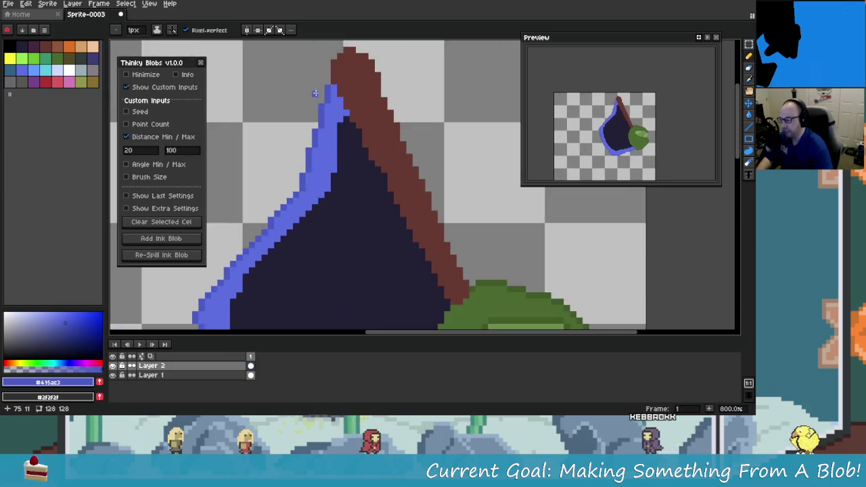
scroll(368, 226, "up", 1)
scroll(421, 252, "down", 1)
left_click_drag(422, 251, 421, 137)
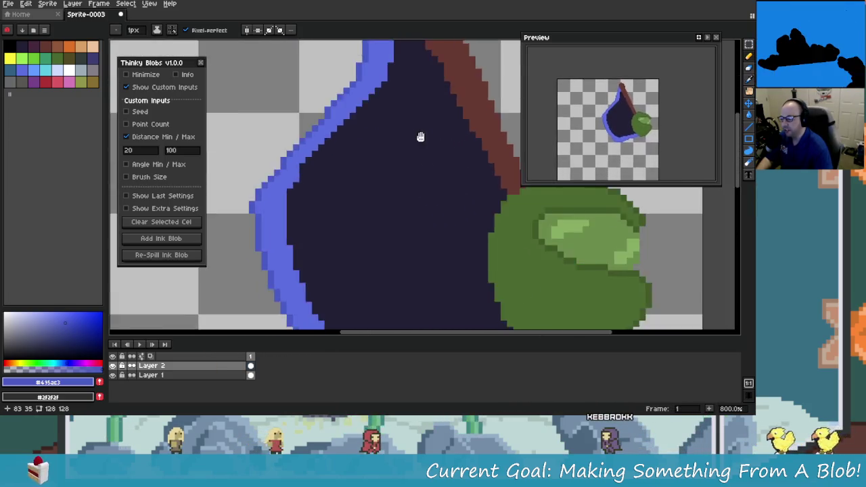
scroll(421, 137, "up", 1)
left_click(339, 196, "alt")
scroll(363, 156, "up", 1)
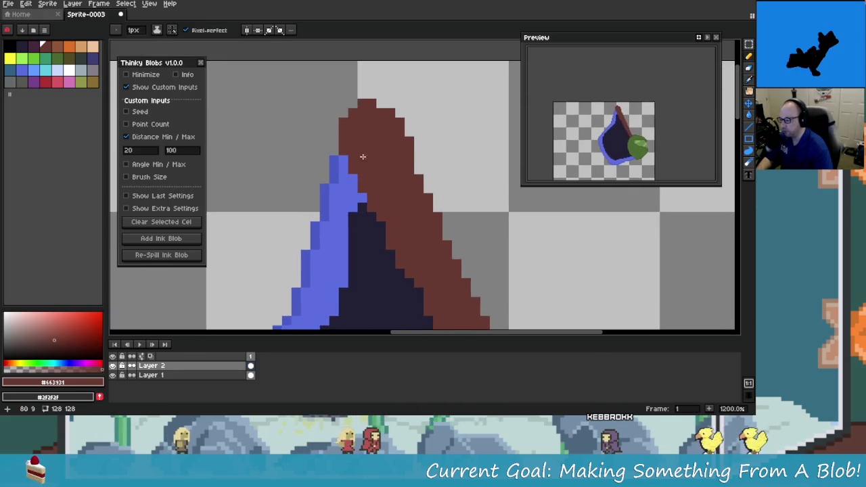
Paint a brown test pixel beside the sprite and zoom to 3200% on the stick.
left_click(230, 151)
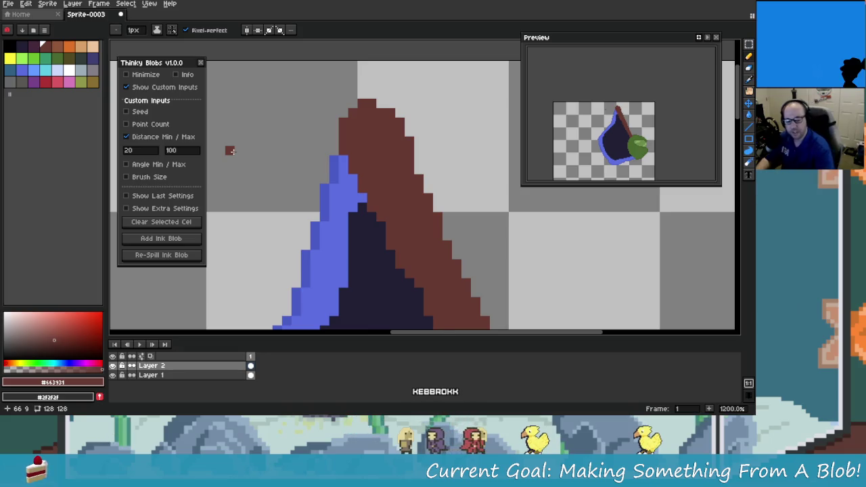
scroll(271, 142, "right", 2)
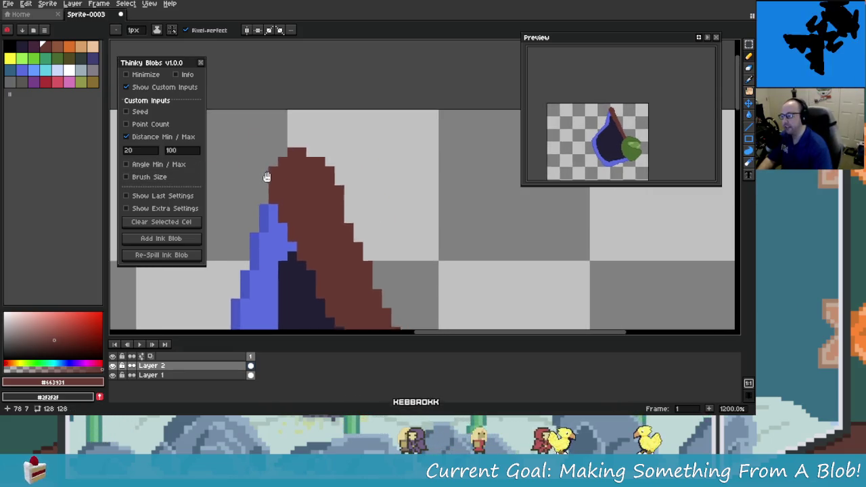
scroll(316, 114, "left", 1)
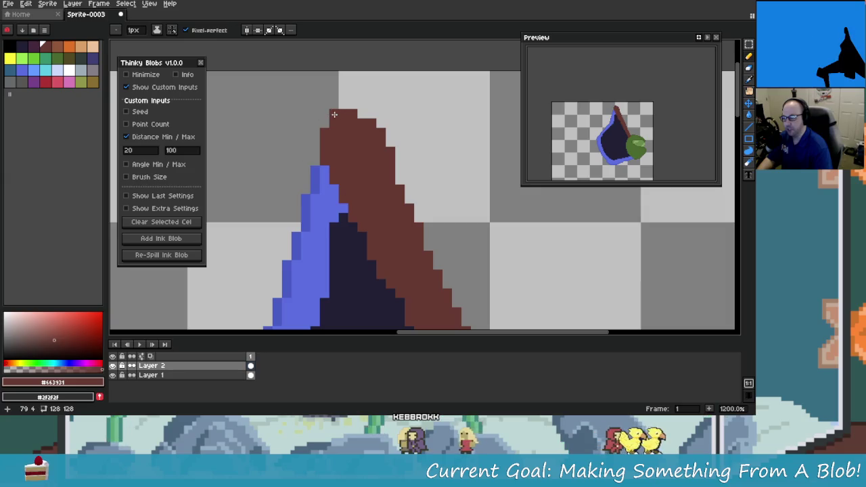
scroll(334, 115, "left", 1)
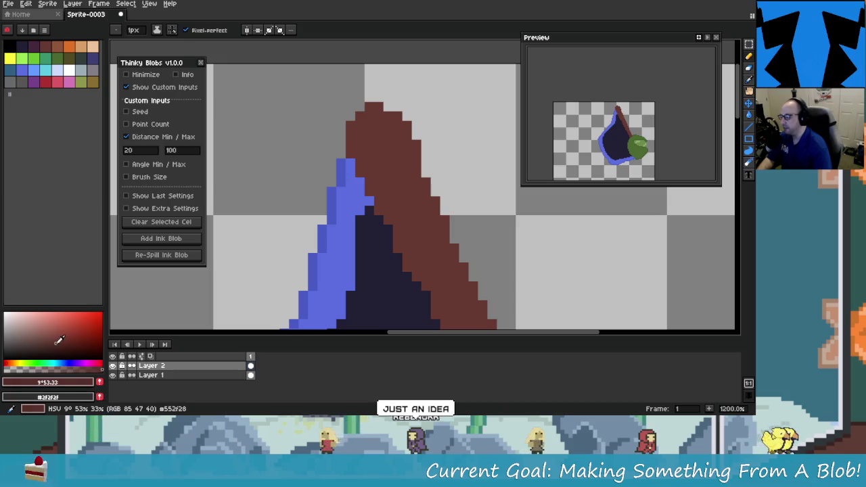
scroll(301, 161, "up", 2)
scroll(301, 161, "up", 3)
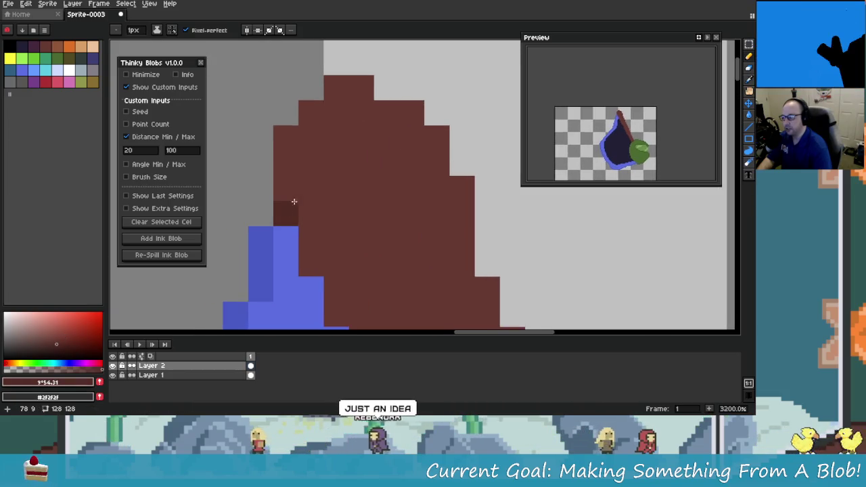
Darken the stick's tip and top pixels with dark brown, undoing the last one.
left_click_drag(294, 199, 286, 155)
scroll(300, 166, "up", 1)
left_click(321, 123)
left_click(344, 120)
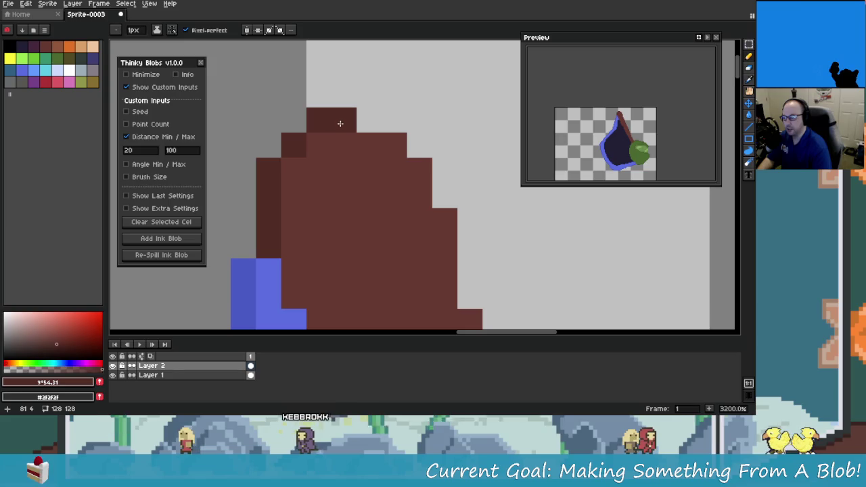
mouse_move(369, 146)
left_mouse_down()
mouse_move(394, 146)
mouse_move(339, 138)
left_mouse_up()
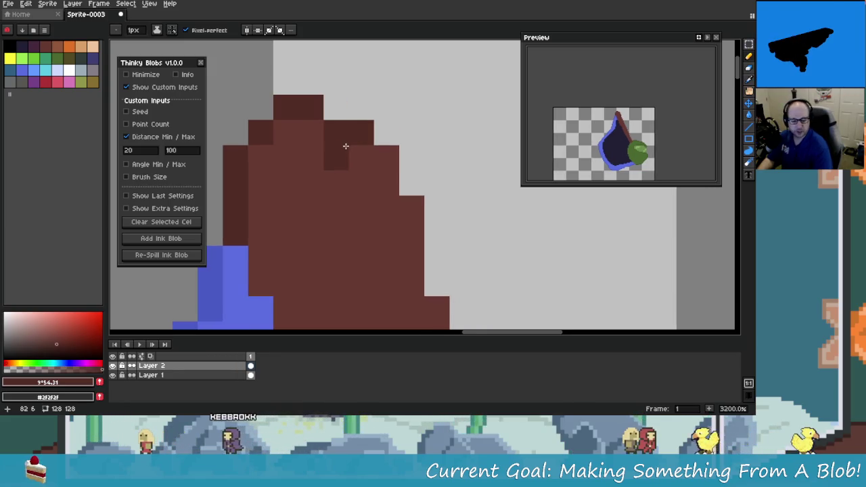
key("ctrl+z")
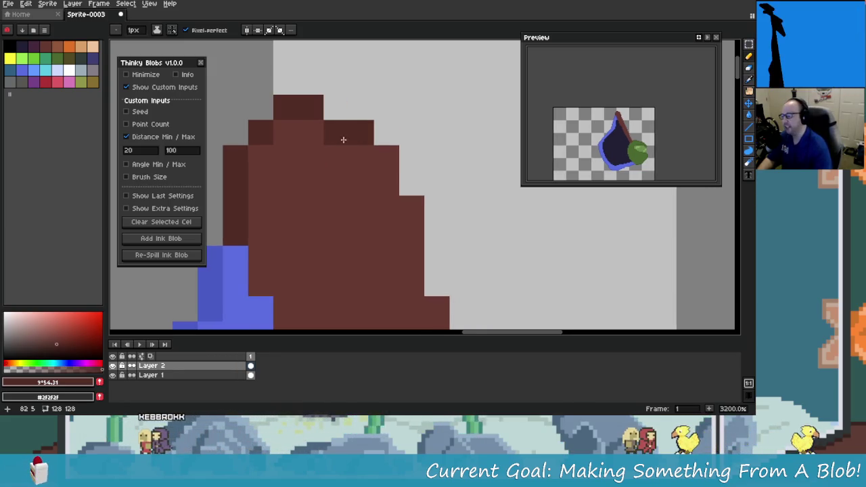
Shade a step on the stick's right edge, then tick Show Last Settings in Thinky Blobs.
left_click_drag(398, 205, 356, 178)
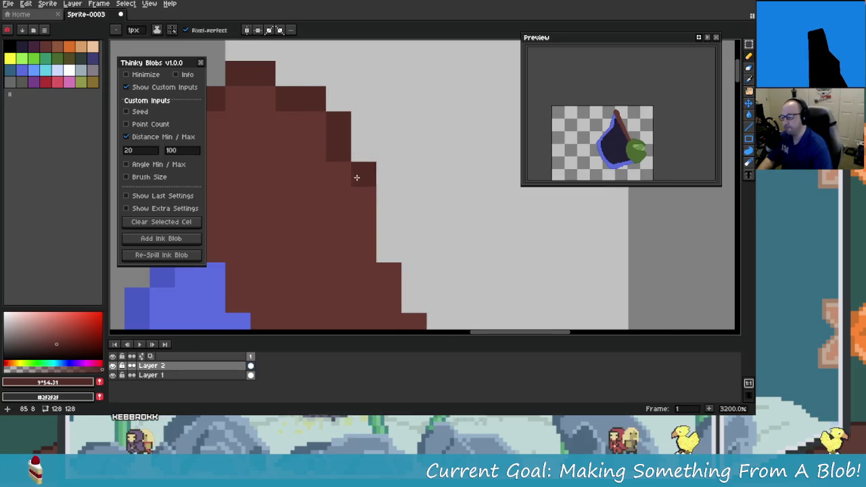
left_click_drag(383, 269, 342, 220)
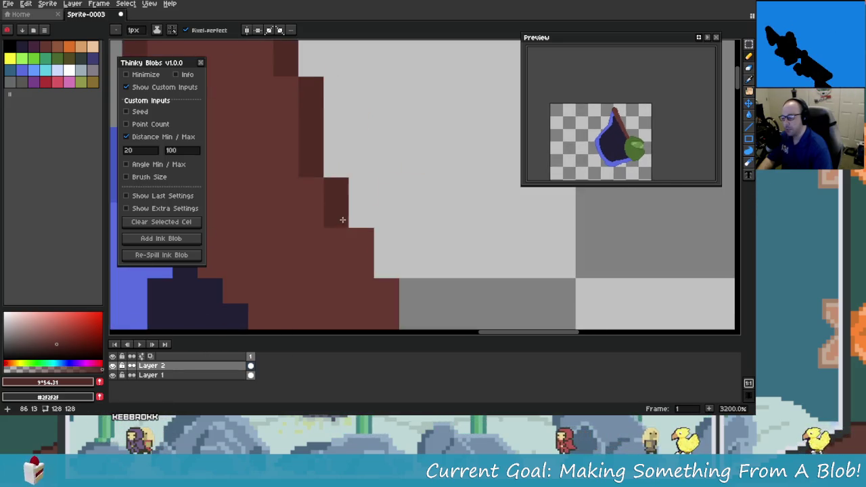
left_click(359, 266)
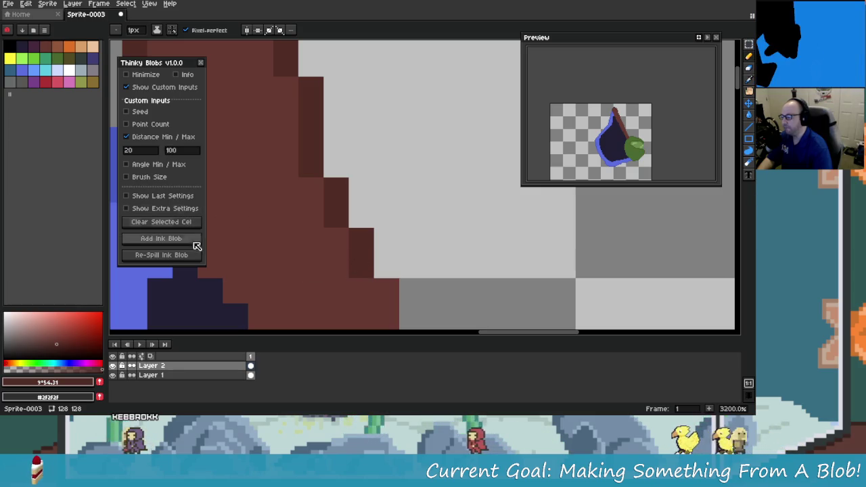
left_click(177, 196)
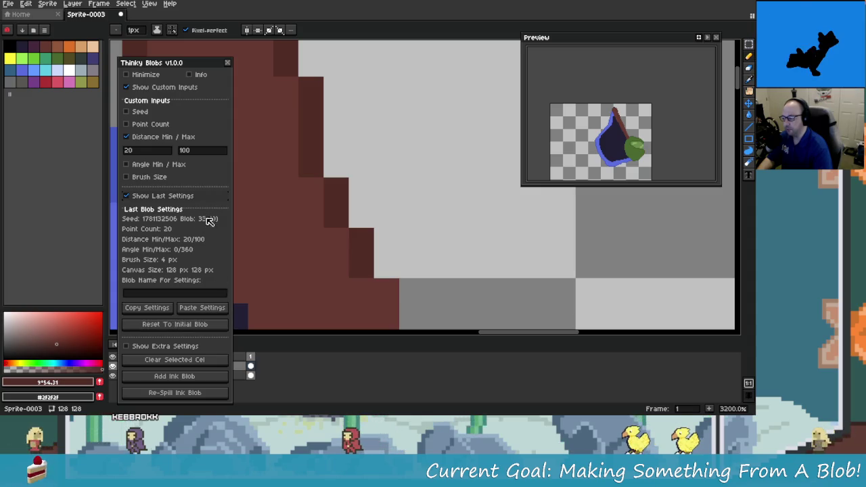
Collapse Thinky Blobs, hide Layer 2, and add a new empty Layer 3 from Layer 1's menu.
scroll(391, 239, "down", 5)
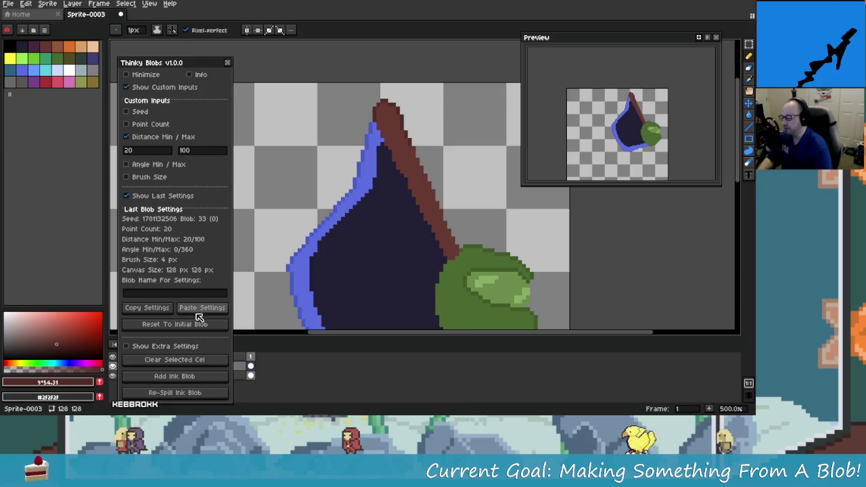
left_click(166, 75)
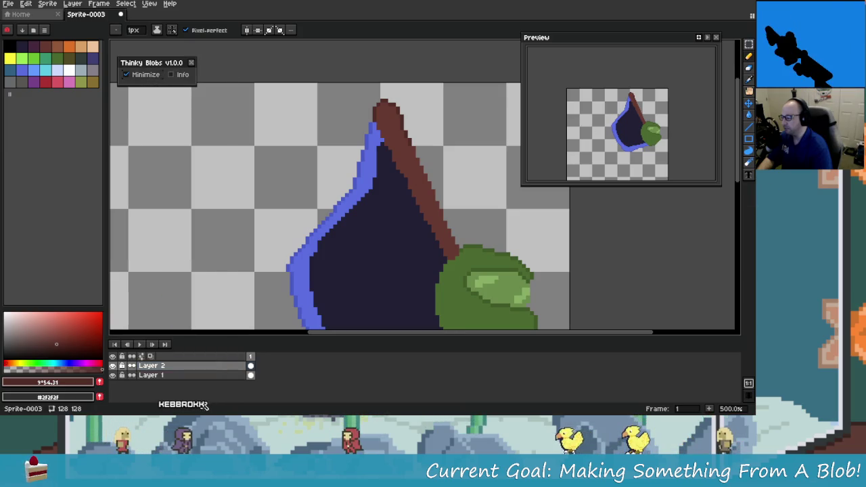
left_click(112, 365)
left_click(112, 375)
left_click(112, 375)
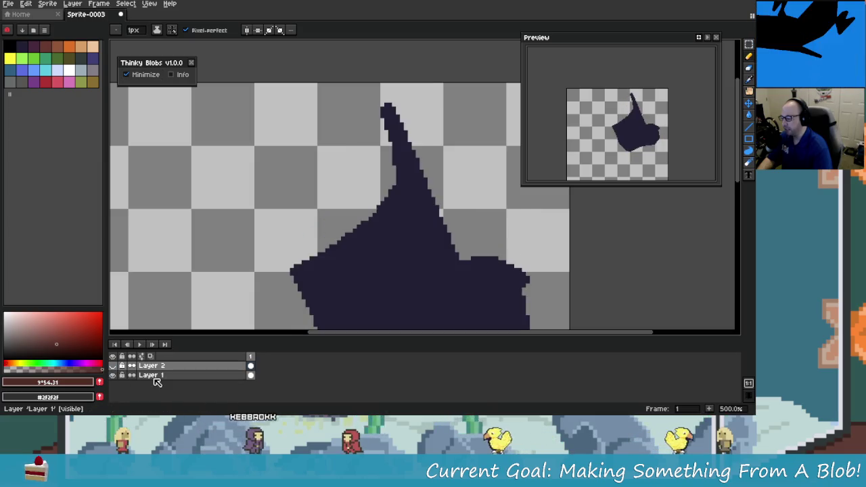
right_click(155, 377)
left_click(258, 352)
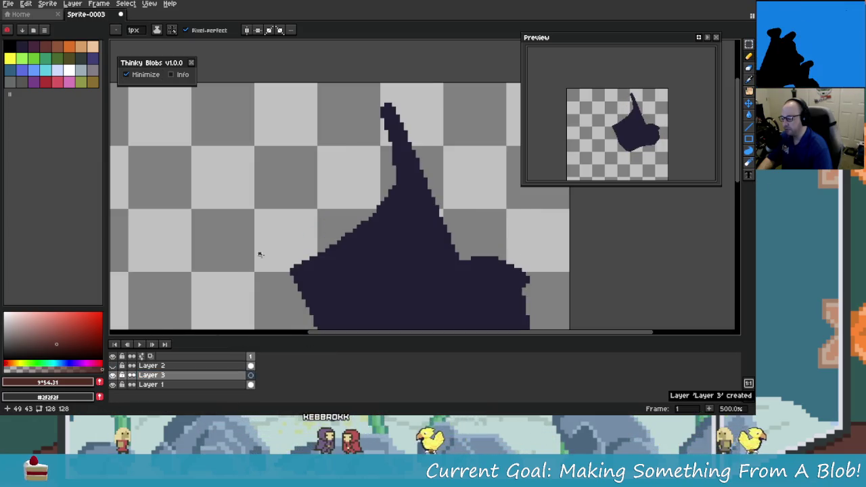
Reopen Thinky Blobs and reset it to the initial blob.
left_click_drag(274, 326, 368, 211)
scroll(356, 214, "down", 2)
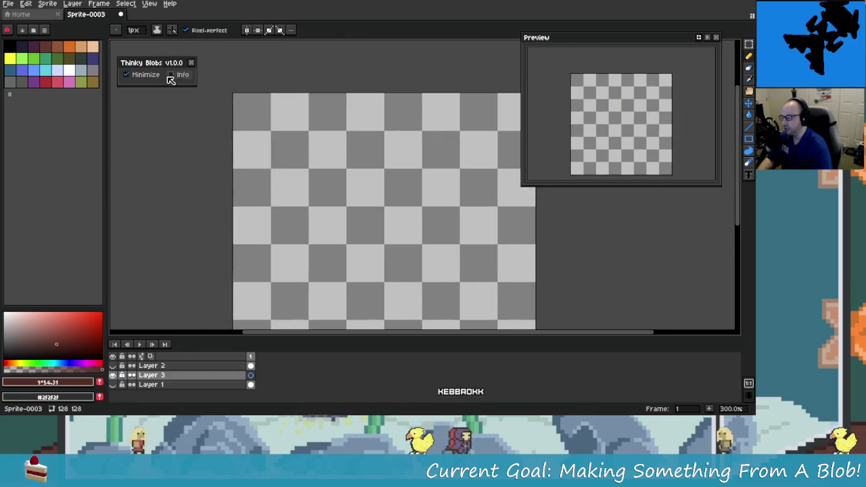
left_click(243, 375)
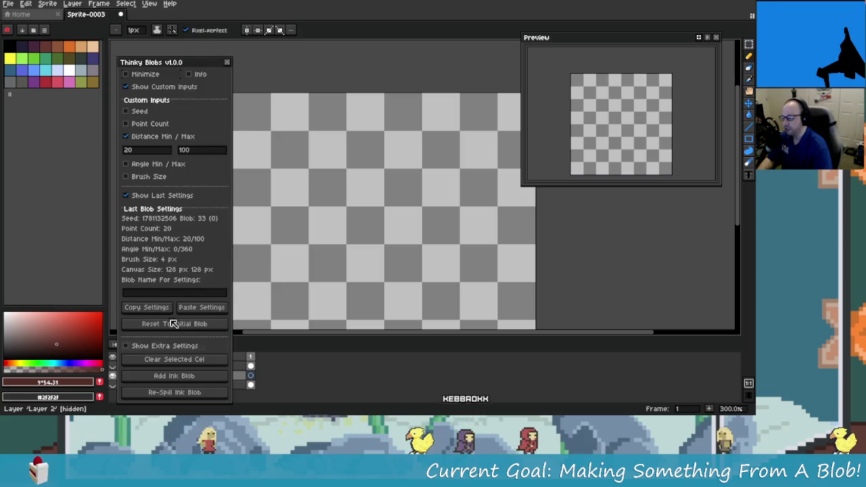
left_click(205, 324)
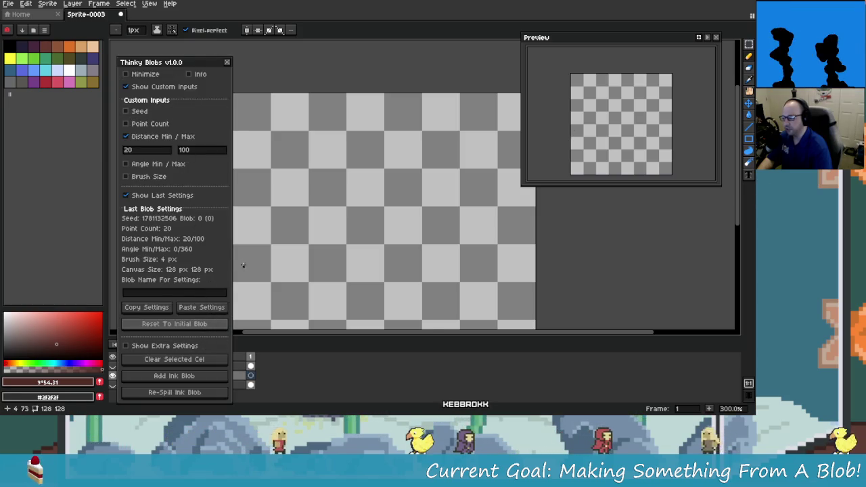
Spill an ink blob in dark navy and re-spill it repeatedly for new shapes.
left_click(197, 377)
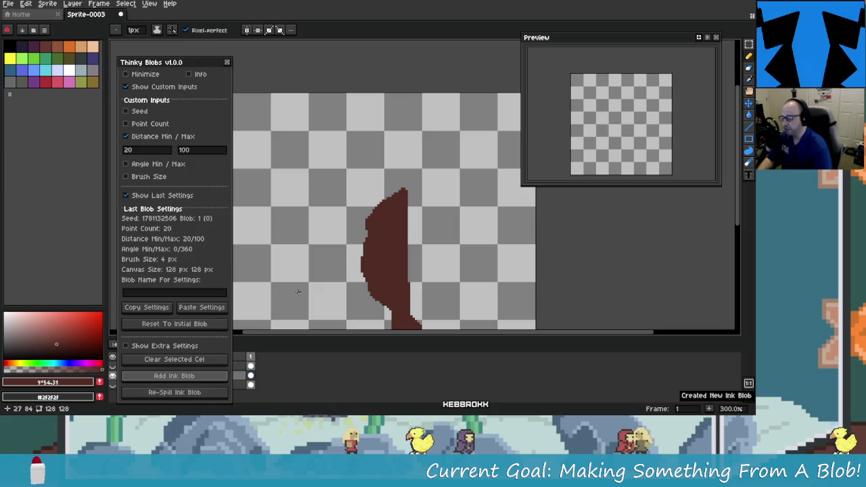
left_click(31, 45)
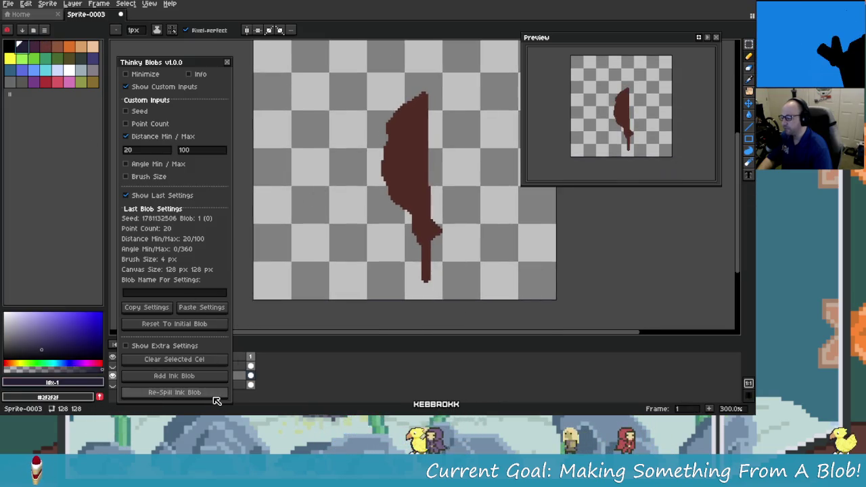
left_click(215, 393)
left_click(216, 394)
left_click(215, 393)
left_click(214, 395)
left_click(214, 395)
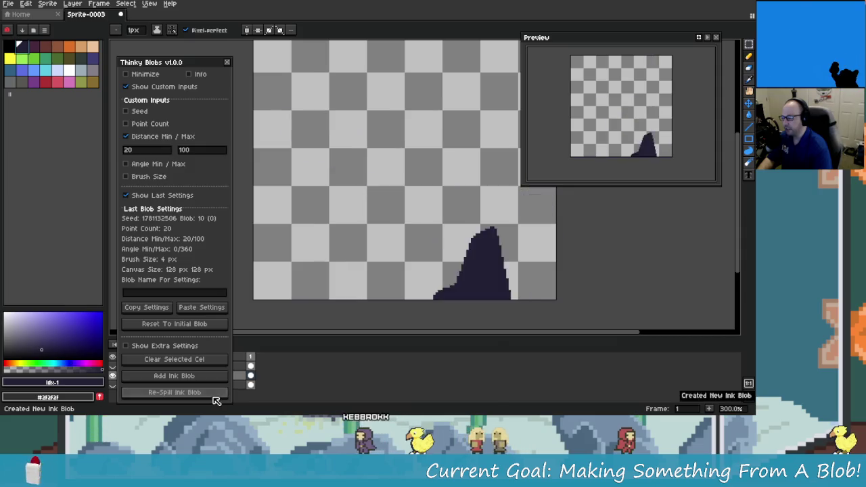
left_click(213, 396)
left_click(214, 396)
left_click(214, 395)
left_click(214, 396)
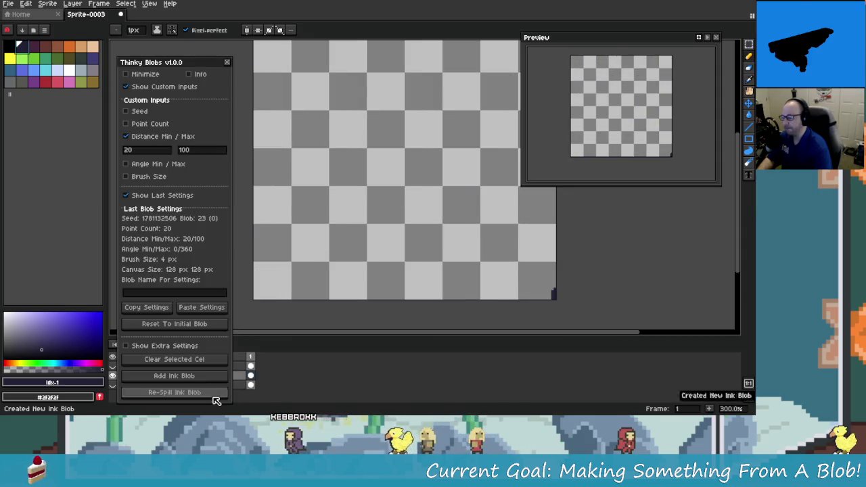
left_click(214, 395)
left_click(214, 395)
left_click(214, 396)
left_click(214, 396)
left_click(214, 396)
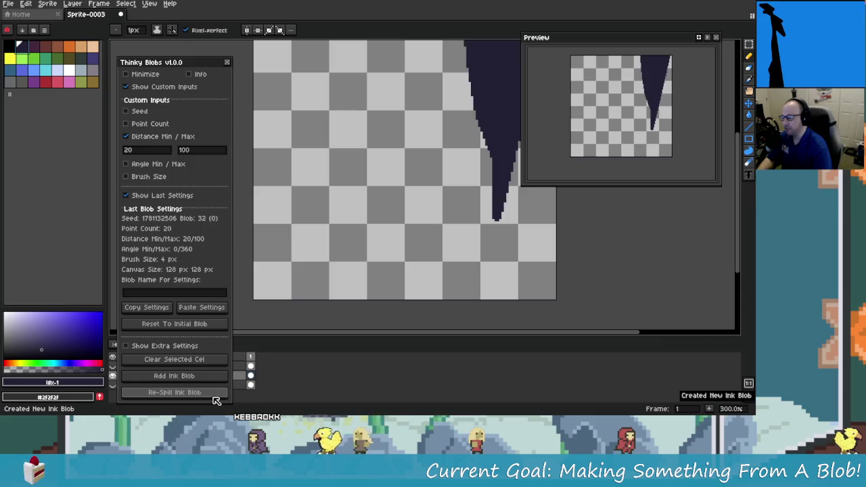
left_click(214, 396)
left_click(214, 396)
left_click_drag(441, 234, 337, 285)
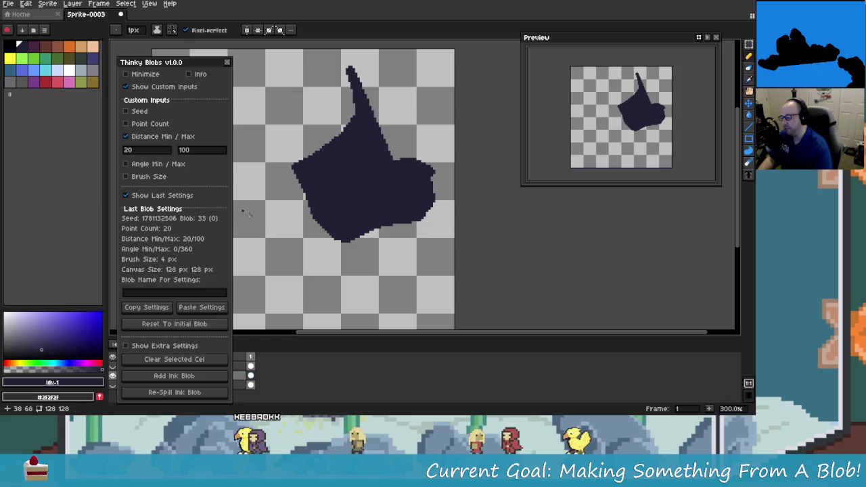
Reset to the initial blob and re-spill a fresh series of blob shapes.
left_click(206, 328)
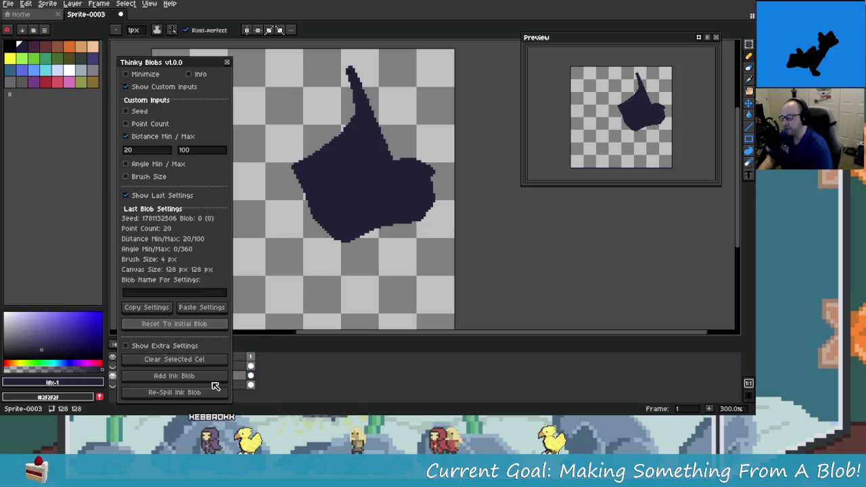
left_click(206, 394)
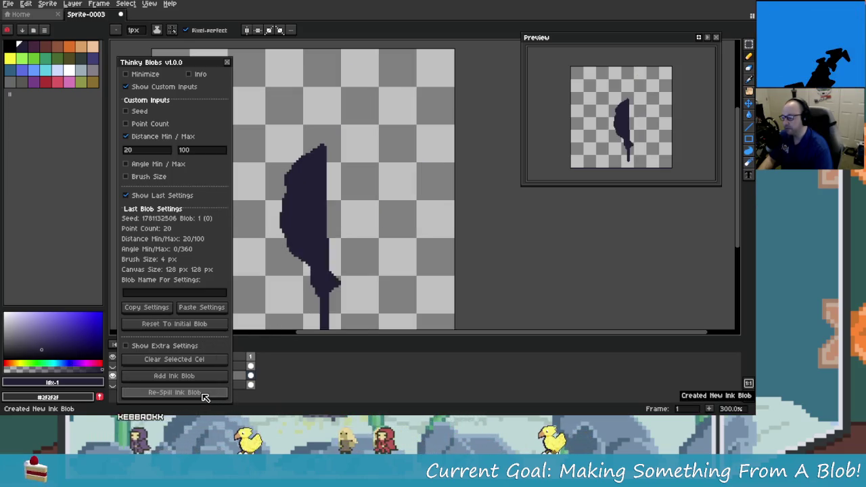
left_click(206, 393)
left_click(205, 395)
left_click(205, 396)
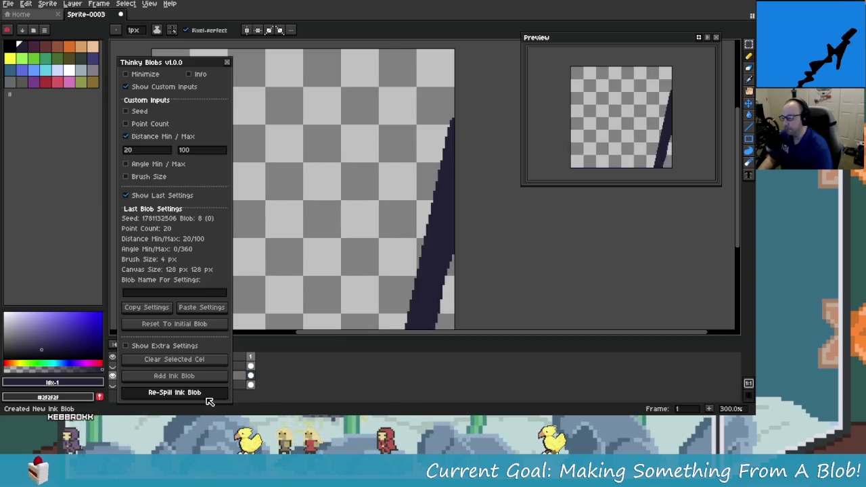
left_click(207, 397)
left_click(207, 398)
left_click(207, 398)
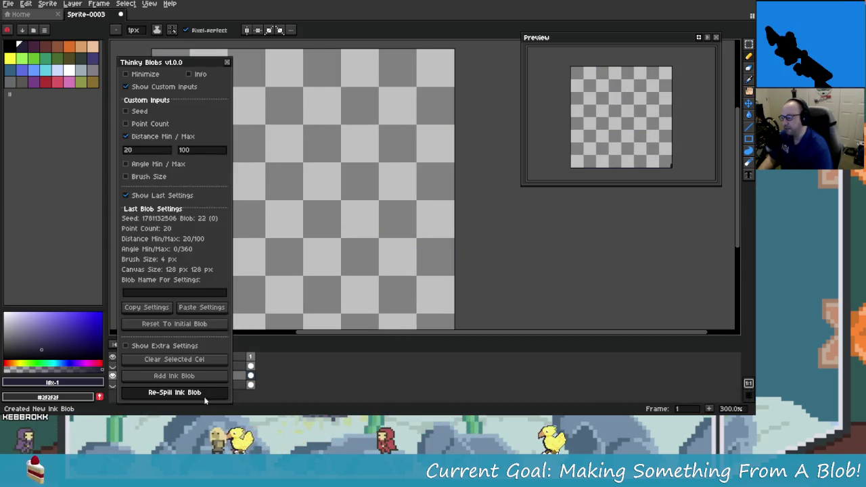
left_click(207, 398)
left_click(208, 398)
left_click(205, 398)
left_click(203, 399)
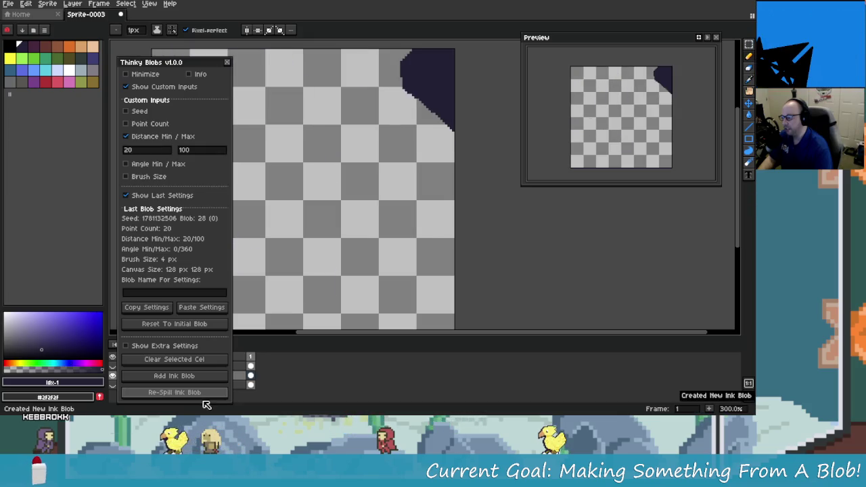
left_click(202, 399)
left_click(205, 398)
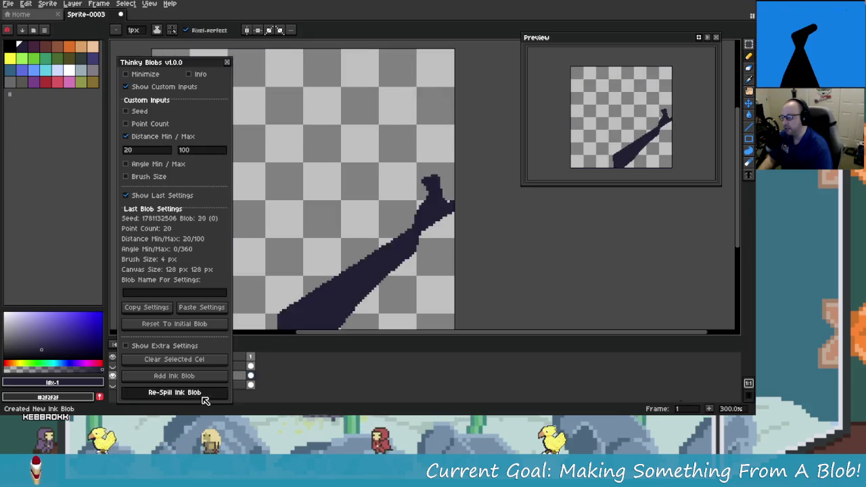
left_click(205, 398)
scroll(435, 234, "down", 1)
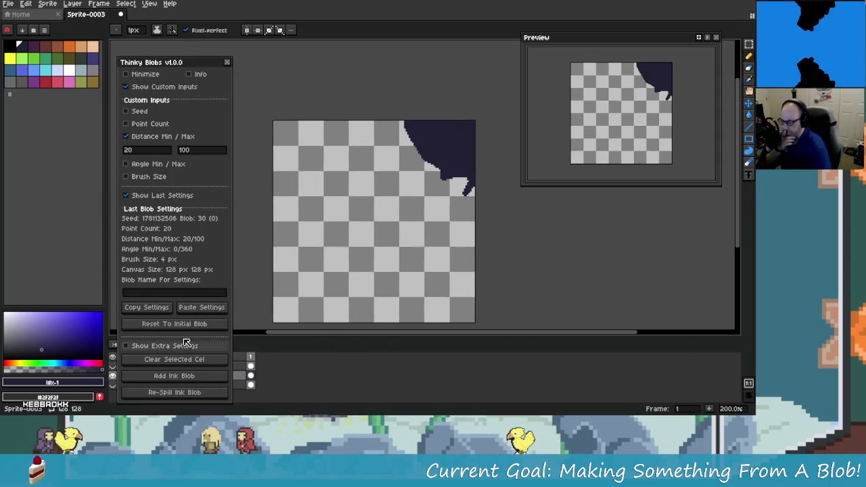
mouse_move(304, 254)
left_mouse_down()
mouse_move(318, 245)
mouse_move(290, 231)
left_mouse_up()
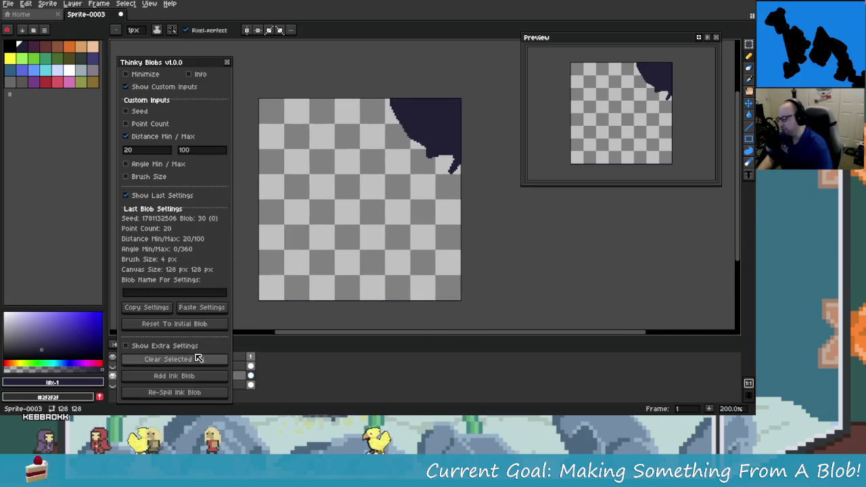
left_click_drag(318, 260, 348, 266)
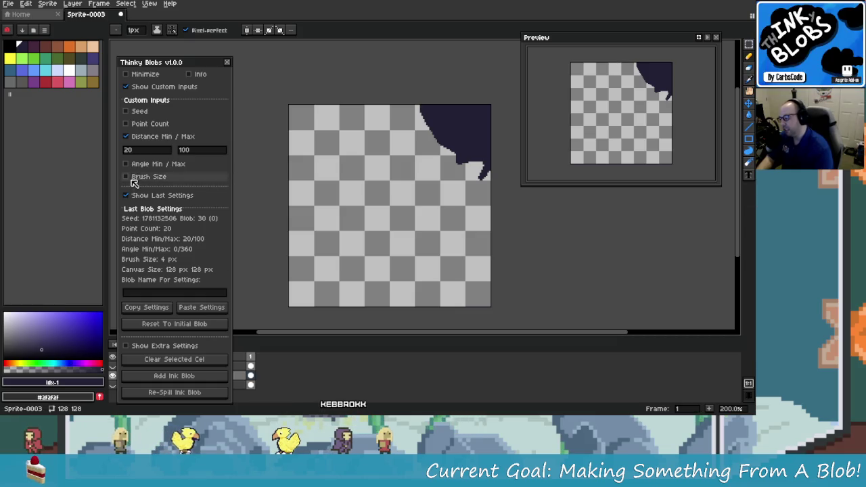
Untick Show Last Settings, delete Layer 3, and make Layer 1 visible again.
left_click(174, 195)
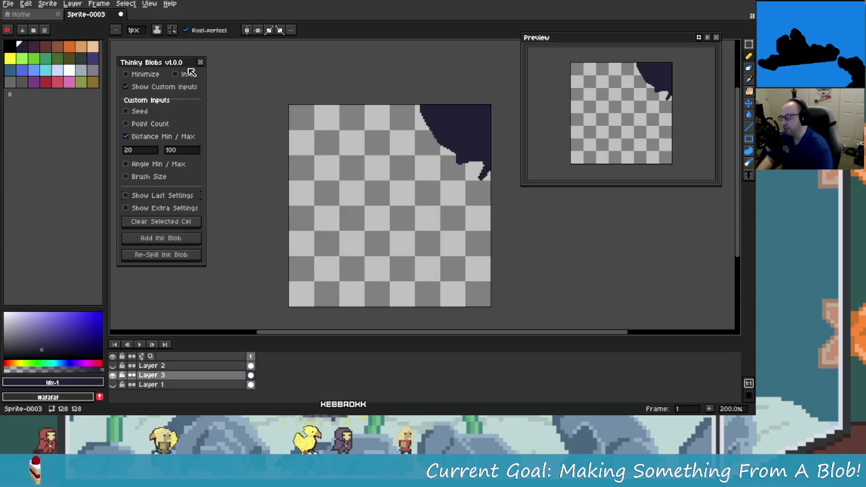
left_click_drag(181, 69, 178, 57)
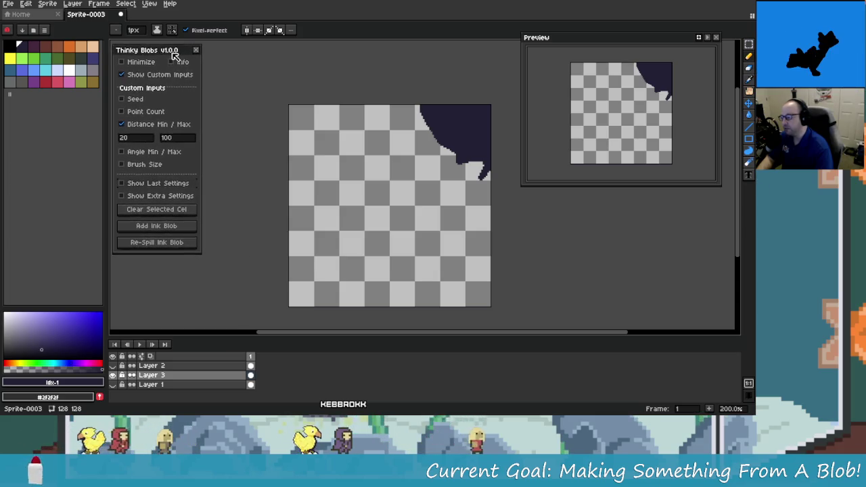
mouse_move(378, 234)
left_mouse_down()
mouse_move(325, 234)
mouse_move(330, 240)
left_mouse_up()
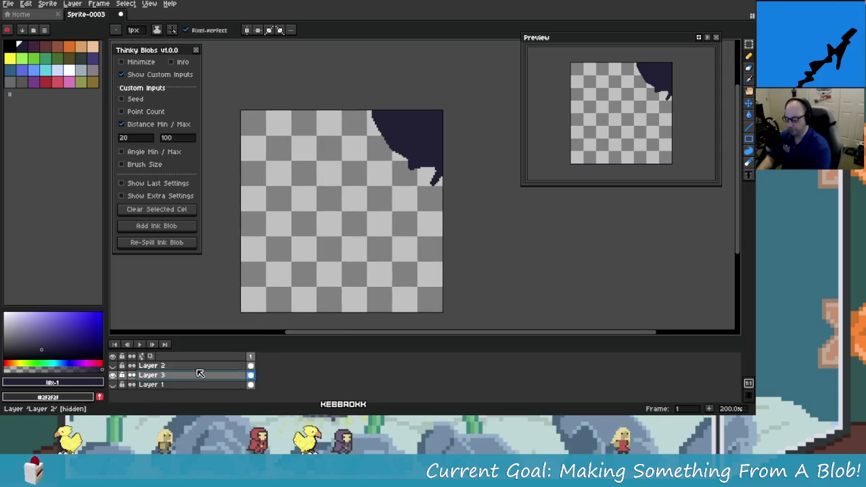
key("Delete")
left_click(113, 376)
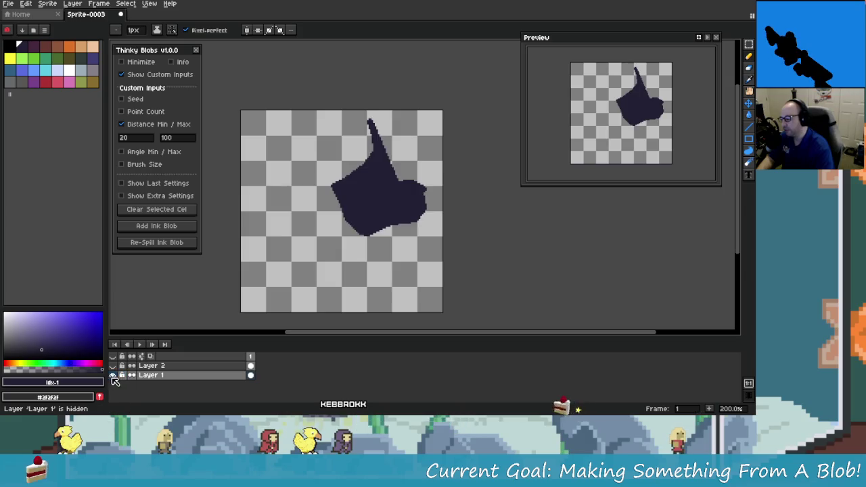
Turn Layer 2 back on so the coloured sprite shows over the dark blob.
left_click(112, 376)
left_click(113, 376)
left_click(113, 365)
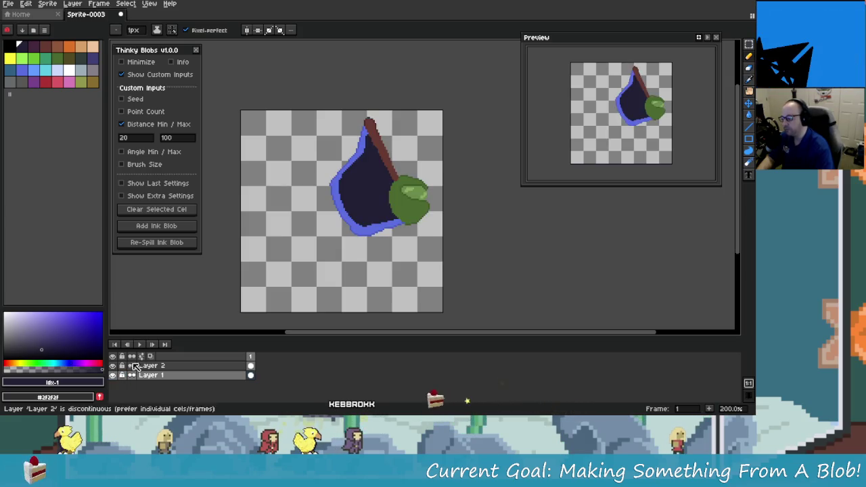
scroll(415, 176, "up", 1)
scroll(416, 176, "up", 2)
scroll(406, 179, "up", 2)
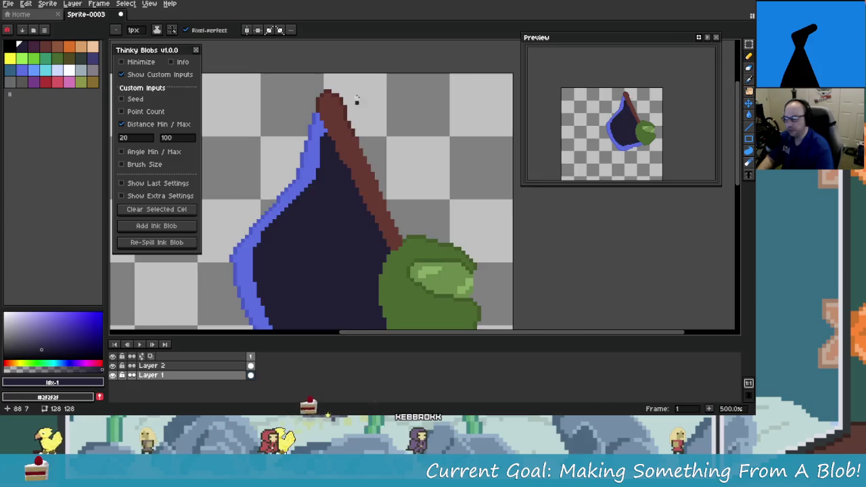
scroll(389, 183, "up", 2)
scroll(368, 188, "up", 1)
Eyedrop the stick's dark brown and select Layer 2 for editing.
left_click_drag(294, 148, 367, 169)
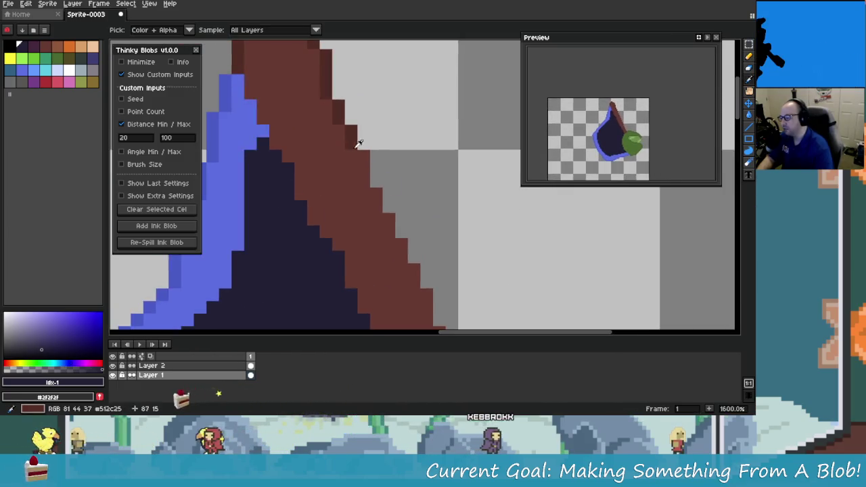
left_click(366, 169, "alt")
scroll(362, 174, "up", 2)
scroll(362, 174, "up", 1)
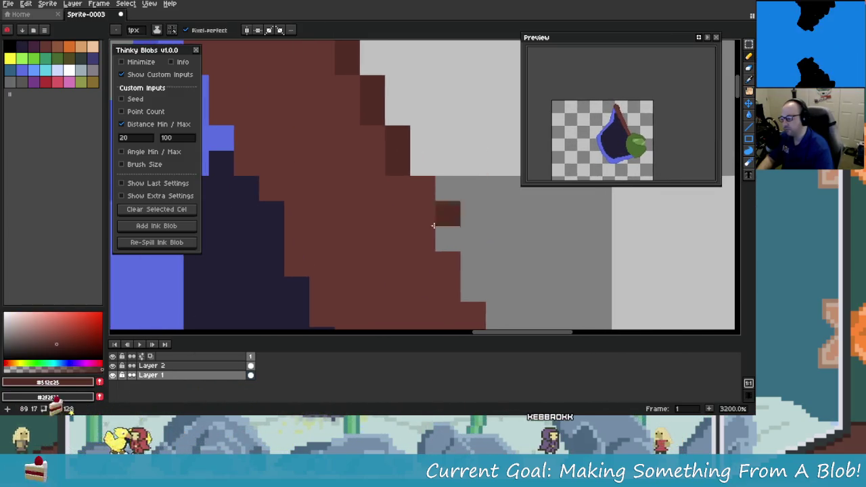
key("ctrl+z")
left_click(249, 366)
Darken several pixels along the stick's staircase edge in dark brown, undoing mistakes.
scroll(406, 203, "right", 2)
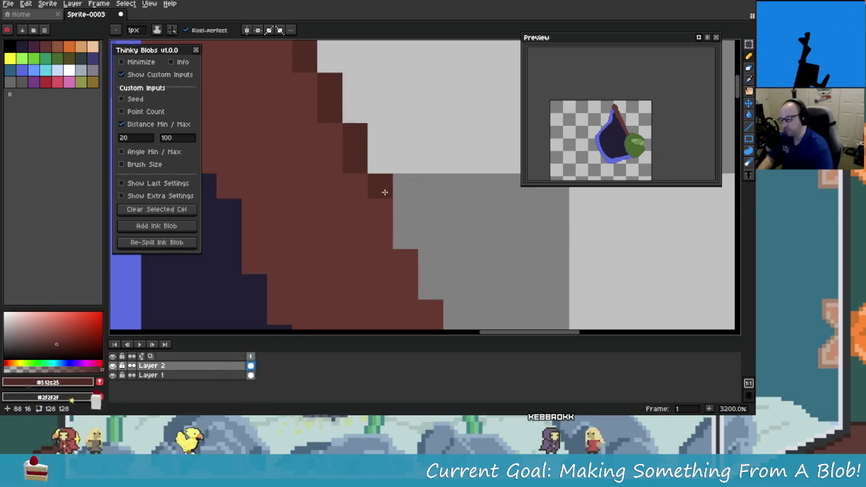
key("ctrl+z")
scroll(434, 256, "down", 3)
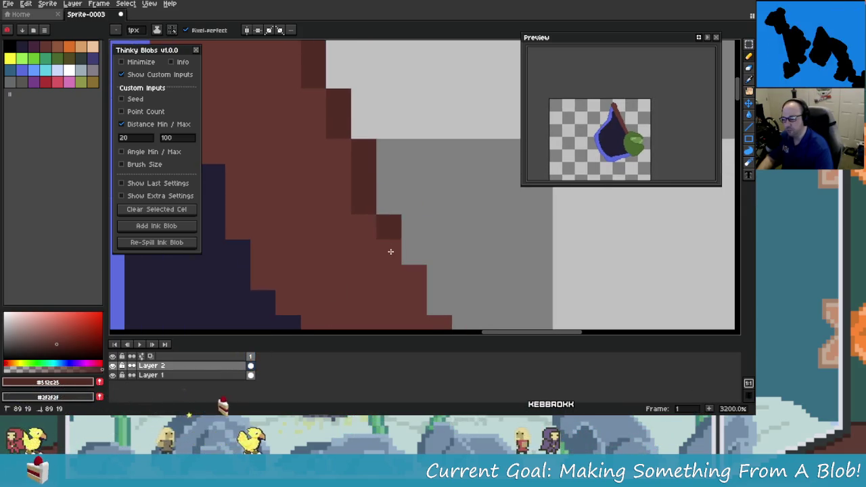
left_click(393, 250)
scroll(367, 229, "right", 3)
left_click(358, 250)
left_click(384, 276)
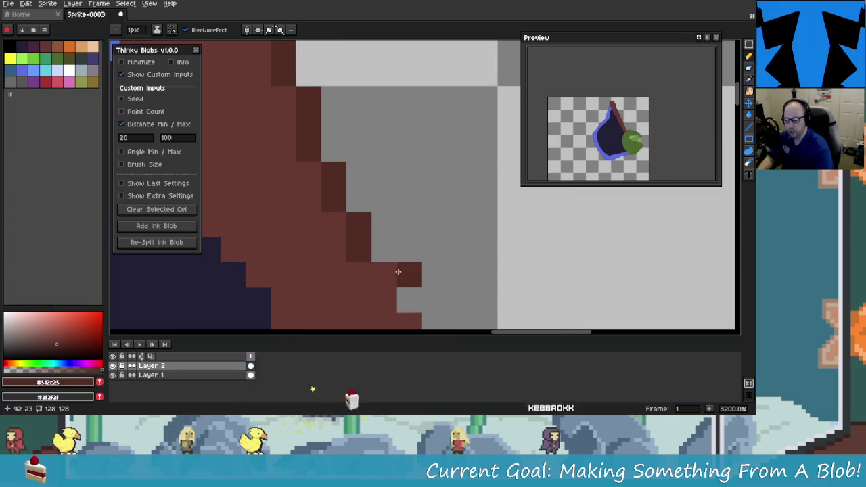
scroll(399, 271, "down", 3)
scroll(399, 271, "right", 1)
scroll(371, 232, "right", 1)
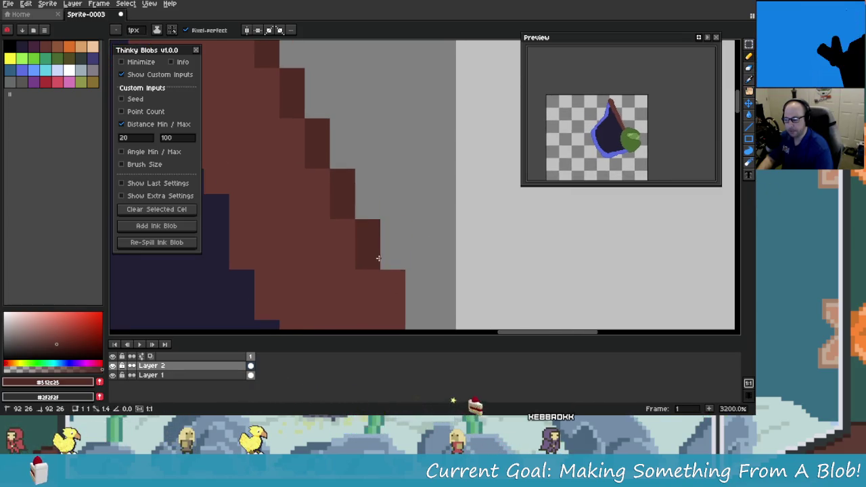
scroll(362, 229, "right", 1)
scroll(369, 209, "down", 3)
key("ctrl+z")
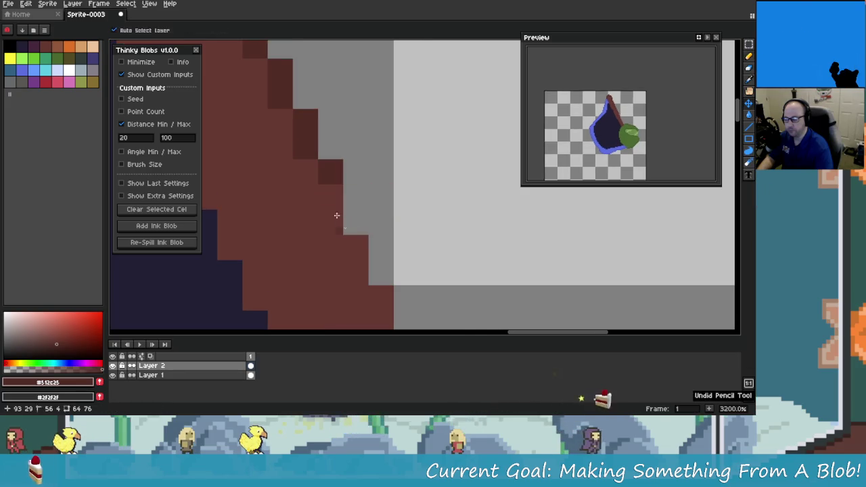
scroll(345, 240, "down", 3)
scroll(338, 203, "right", 2)
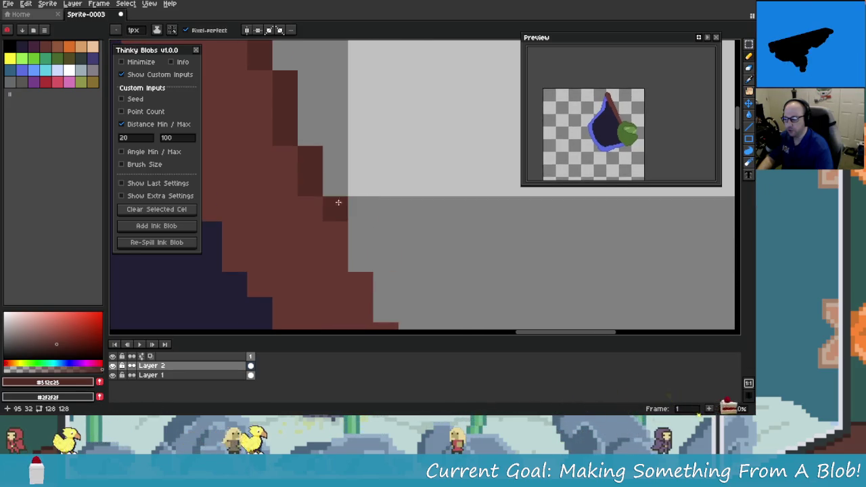
scroll(336, 246, "right", 2)
scroll(325, 245, "down", 2)
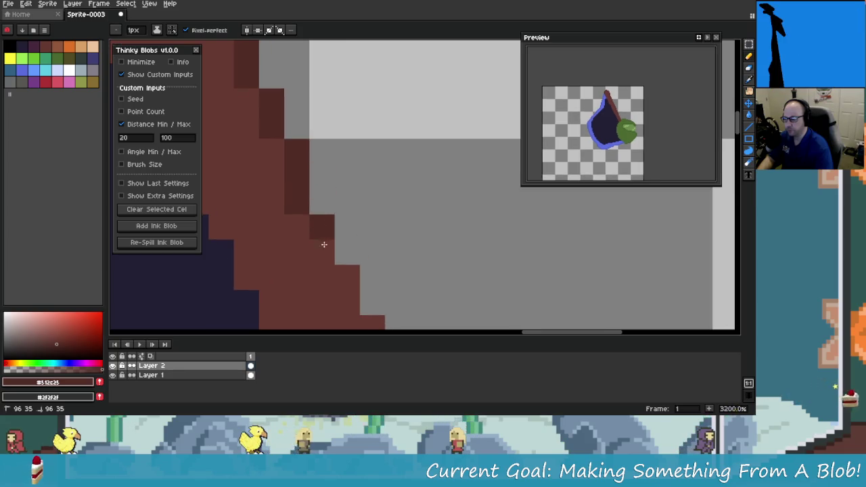
scroll(366, 280, "down", 3)
scroll(318, 203, "right", 1)
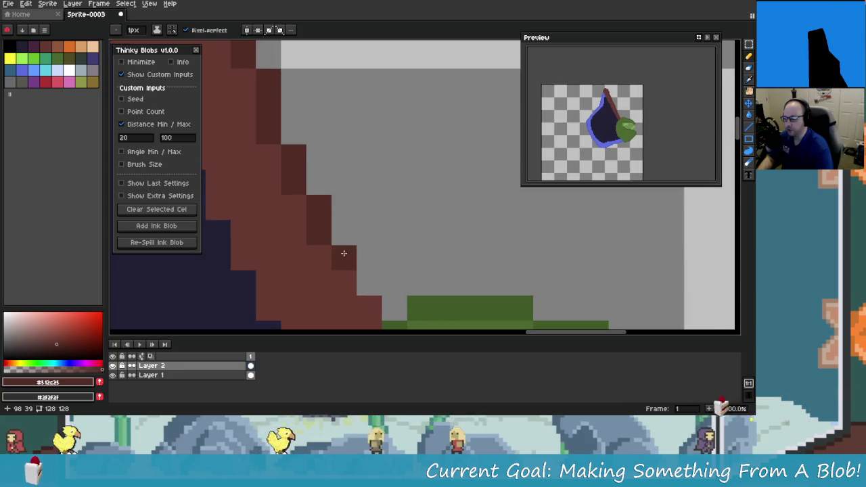
scroll(358, 237, "down", 2)
scroll(373, 201, "down", 3)
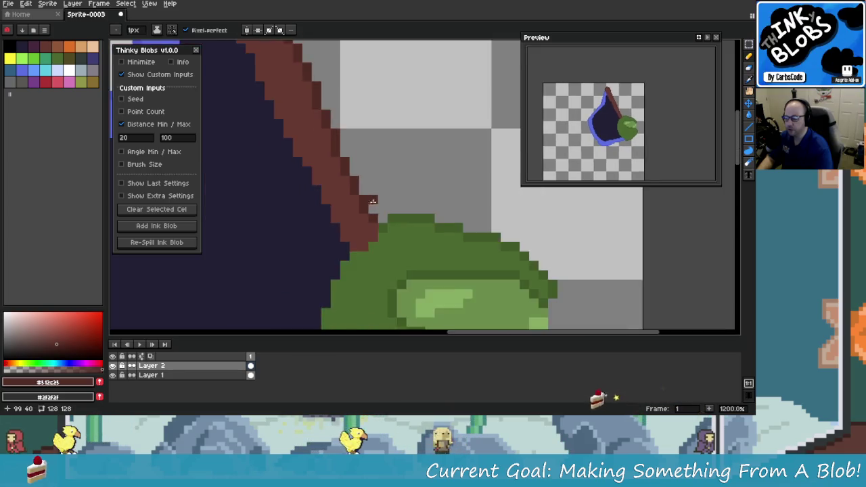
scroll(373, 201, "down", 4)
scroll(394, 115, "down", 3)
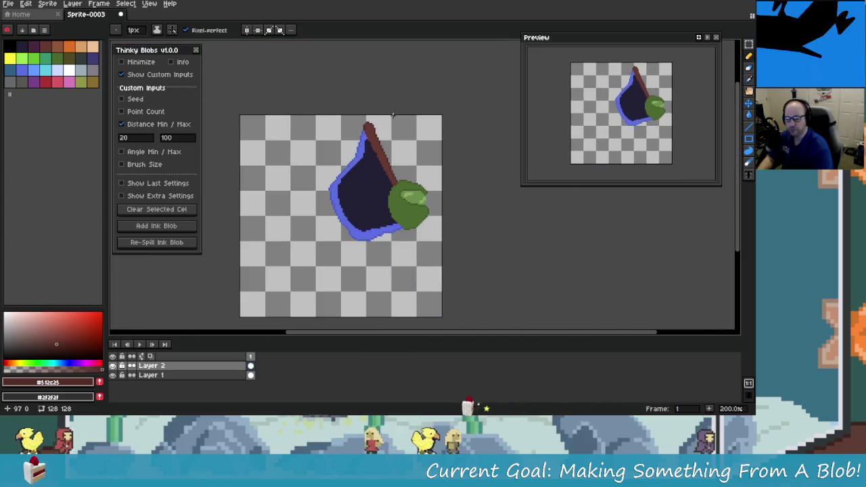
scroll(394, 115, "up", 3)
scroll(380, 182, "down", 6)
scroll(379, 183, "up", 5)
scroll(382, 168, "down", 1)
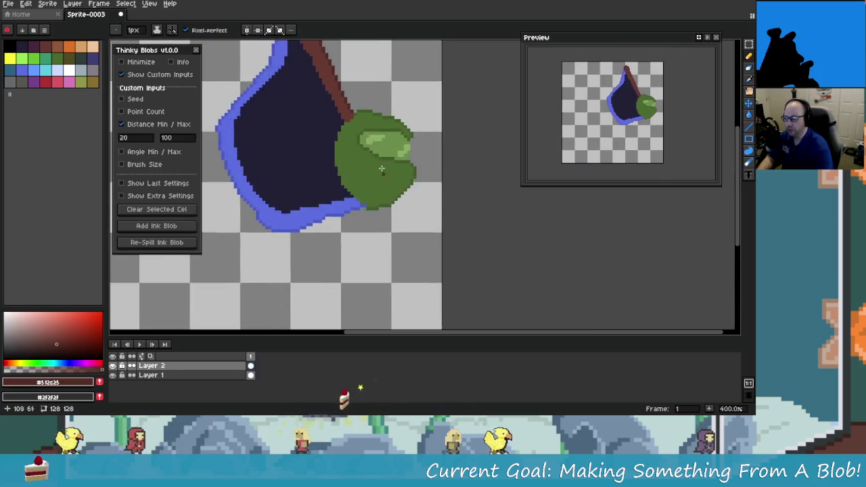
scroll(382, 169, "up", 3)
scroll(374, 184, "down", 2)
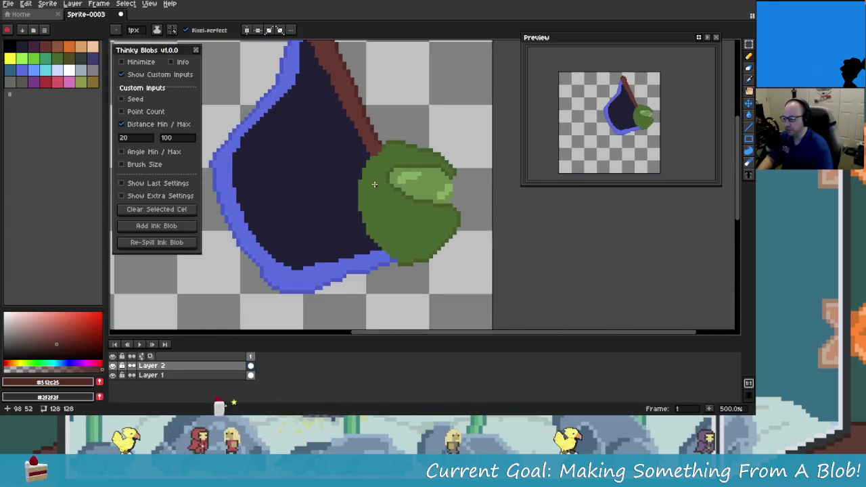
scroll(374, 184, "up", 2)
scroll(358, 179, "down", 2)
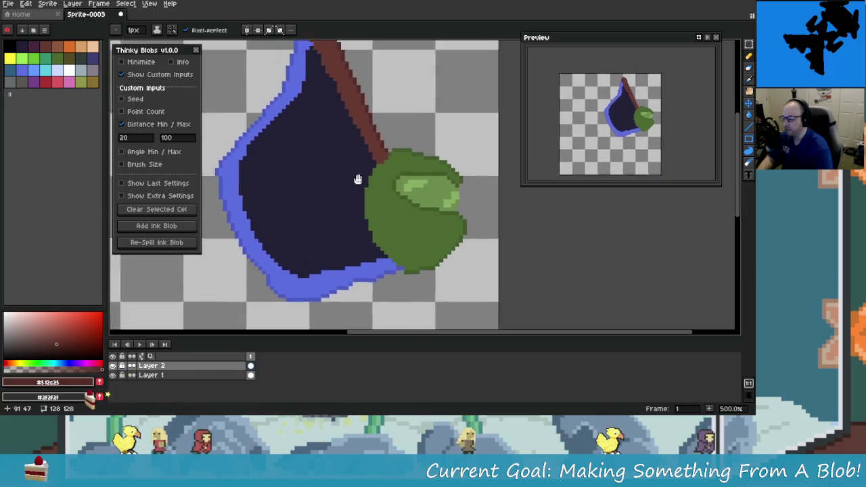
Draw a 5px brown #663931 stripe from the stick top down through the body, angled toward the leaf.
left_click_drag(359, 179, 359, 228)
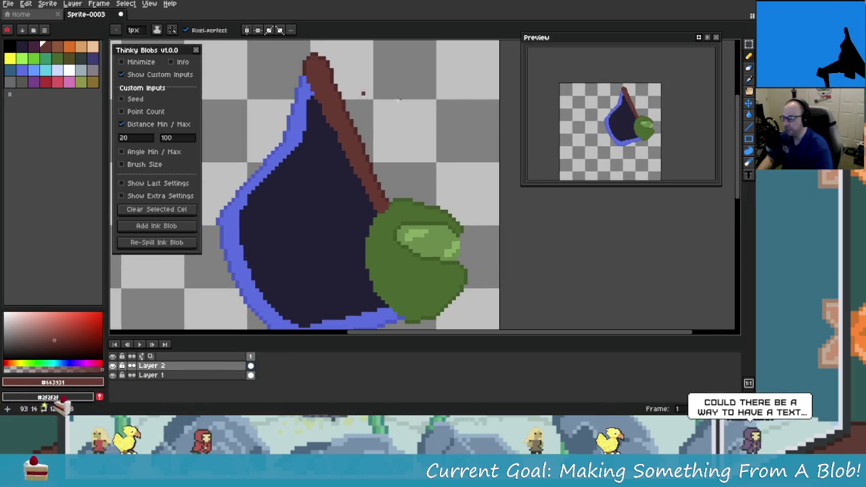
scroll(380, 136, "up", 1)
scroll(355, 98, "down", 1)
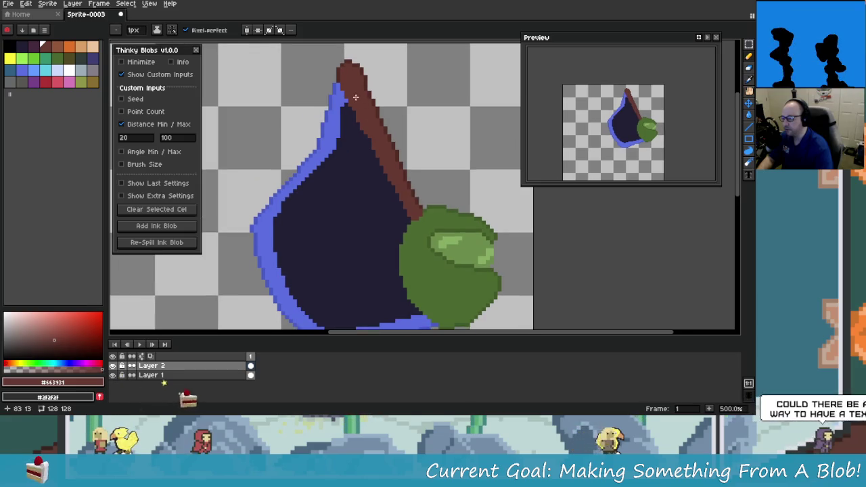
key("plus")
key("plus")
key("plus")
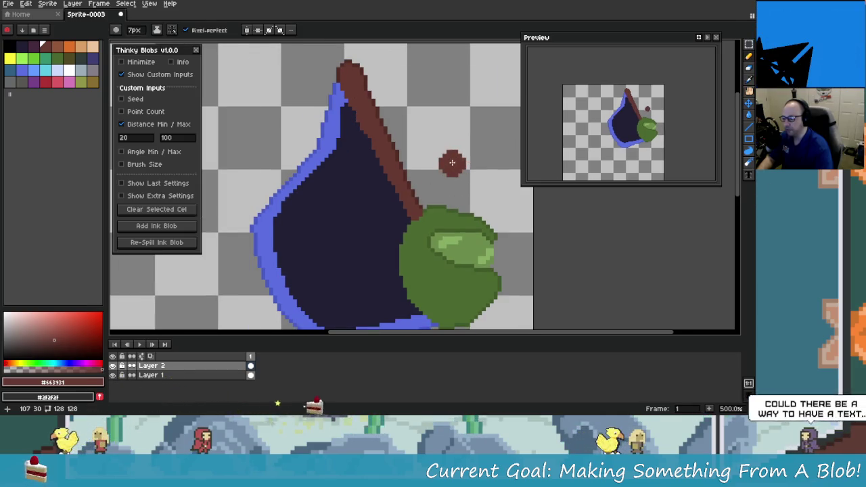
key("minus")
key("minus")
scroll(355, 109, "up", 1)
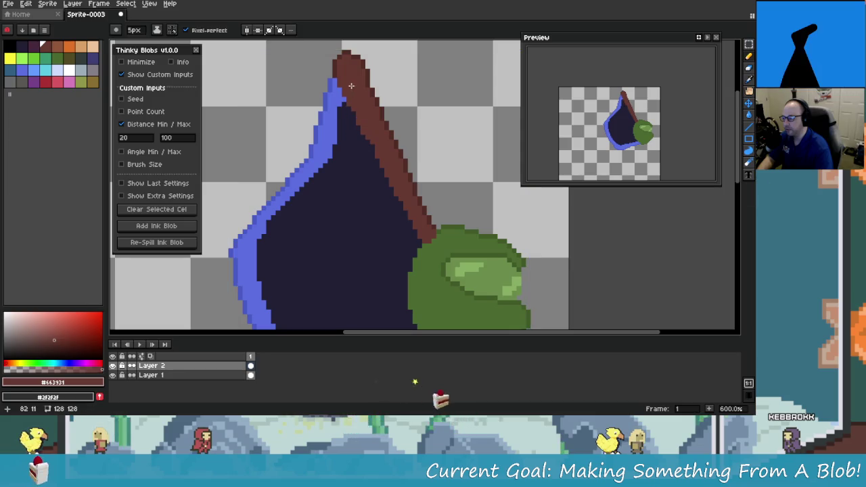
mouse_move(352, 83)
left_mouse_down()
mouse_move(355, 285)
mouse_move(339, 298)
left_mouse_up()
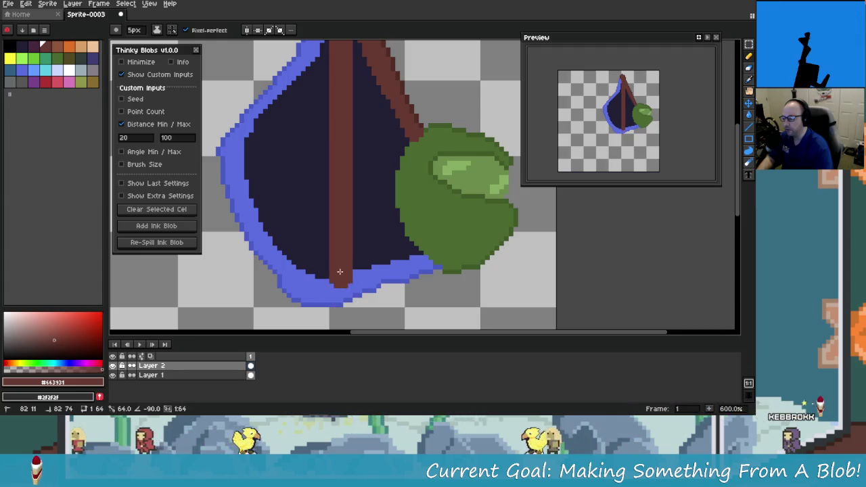
left_click_drag(338, 298, 388, 270)
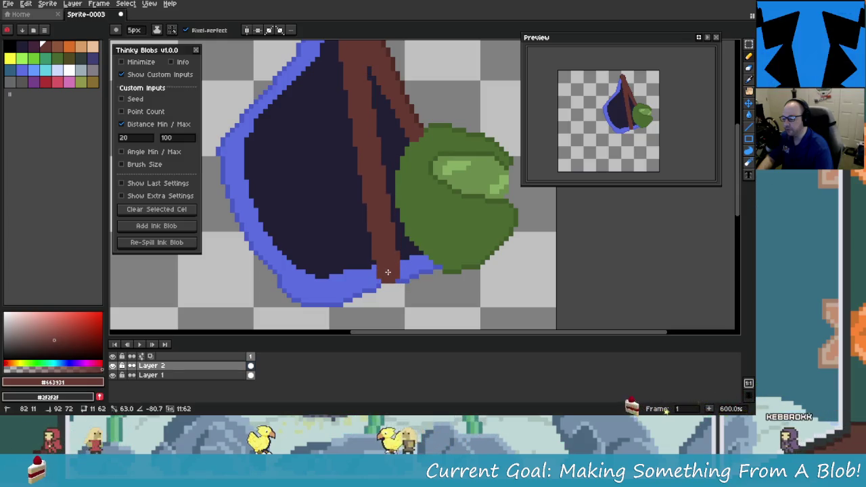
mouse_move(388, 202)
left_mouse_down()
mouse_move(387, 261)
mouse_move(381, 180)
mouse_move(406, 248)
mouse_move(357, 100)
mouse_move(410, 216)
mouse_move(458, 224)
mouse_move(361, 175)
mouse_move(382, 192)
left_mouse_up()
left_click(361, 174, "alt")
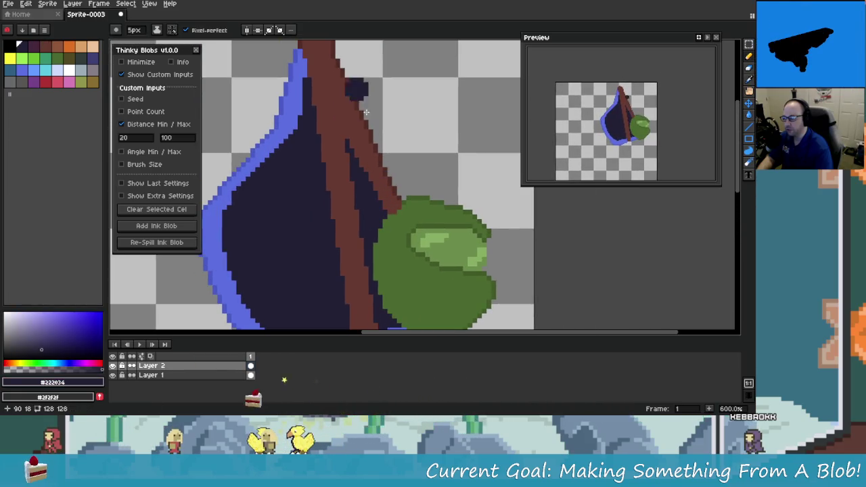
Paint brown at the stripe's top, extending the stick band up toward the blob's pointed tip.
scroll(367, 136, "right", 1)
scroll(373, 189, "down", 2)
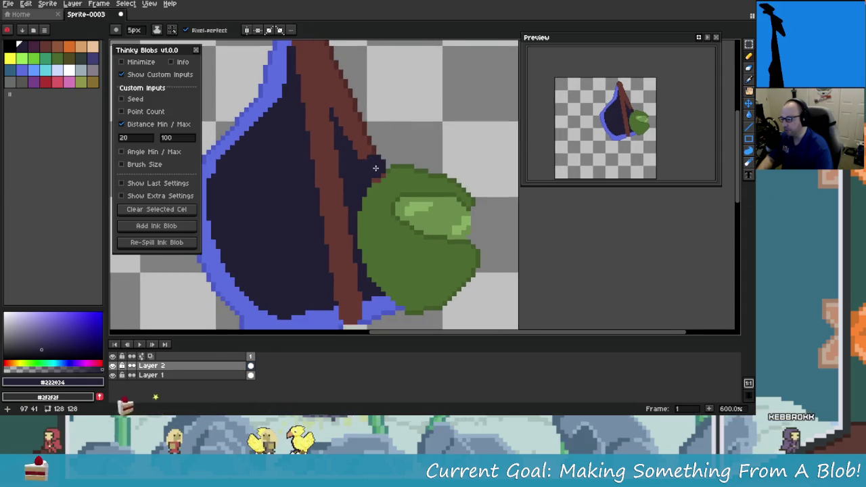
left_click_drag(358, 146, 376, 172)
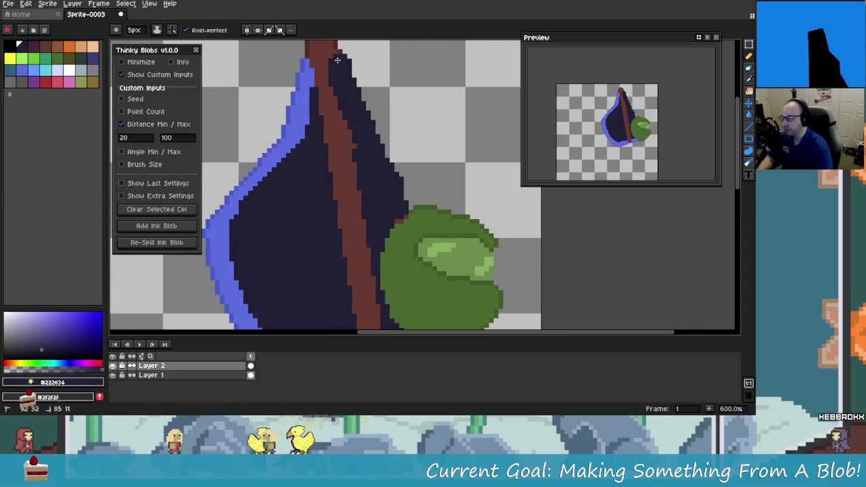
left_click_drag(337, 61, 381, 167)
scroll(396, 238, "down", 1)
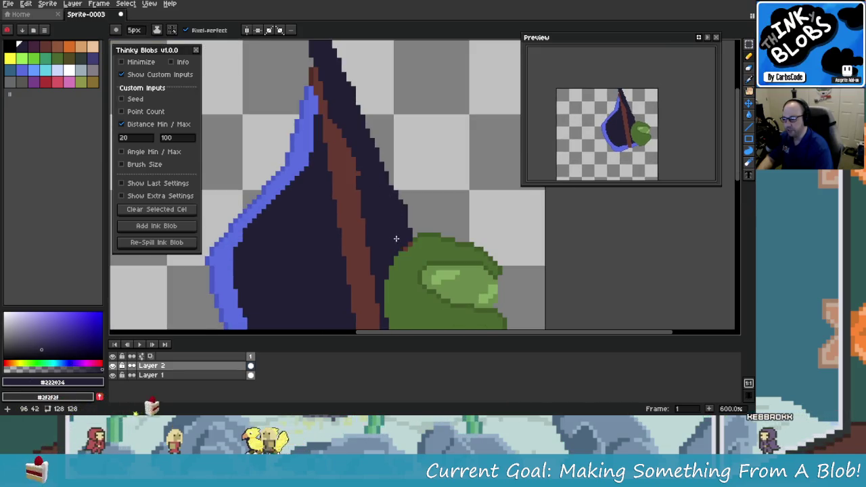
left_click(334, 135, "alt")
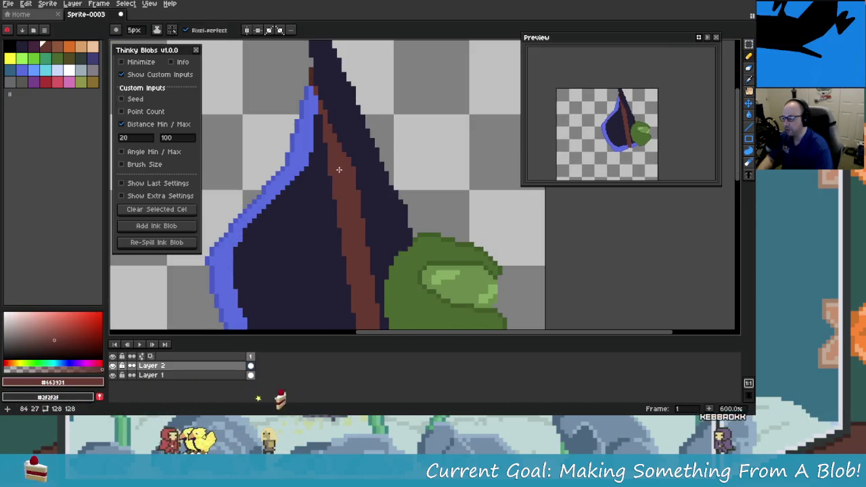
left_click(324, 81)
left_click_drag(324, 81, 323, 73)
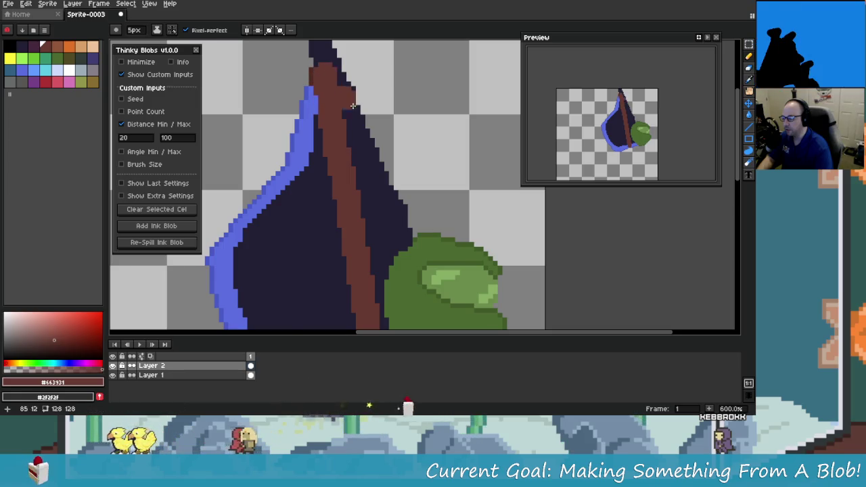
scroll(353, 107, "down", 3)
scroll(342, 98, "up", 1)
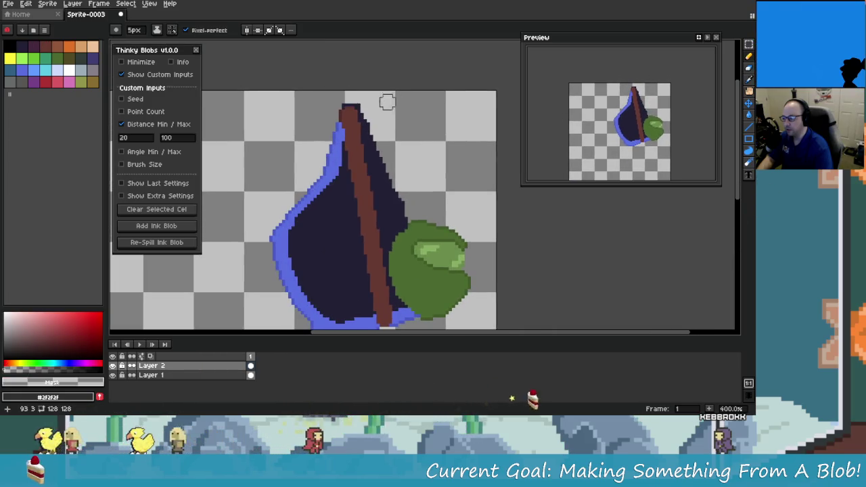
scroll(378, 115, "up", 2)
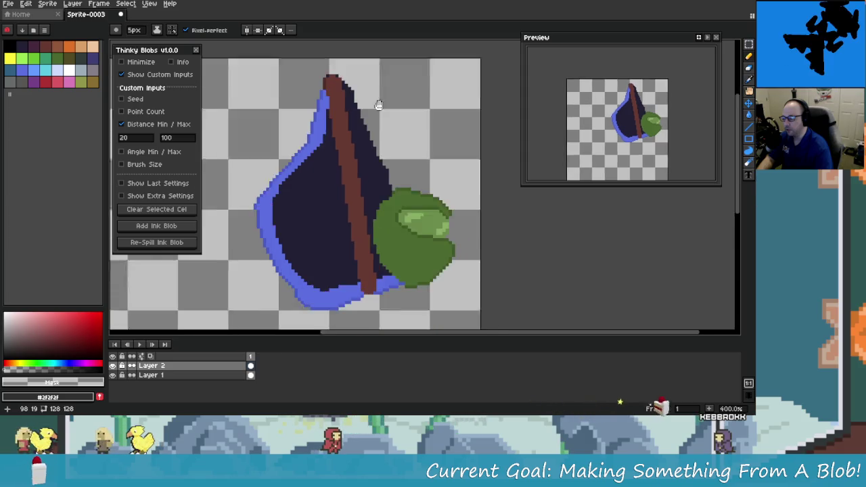
scroll(393, 176, "down", 1)
scroll(403, 204, "down", 3)
scroll(384, 203, "up", 2)
scroll(384, 204, "down", 1)
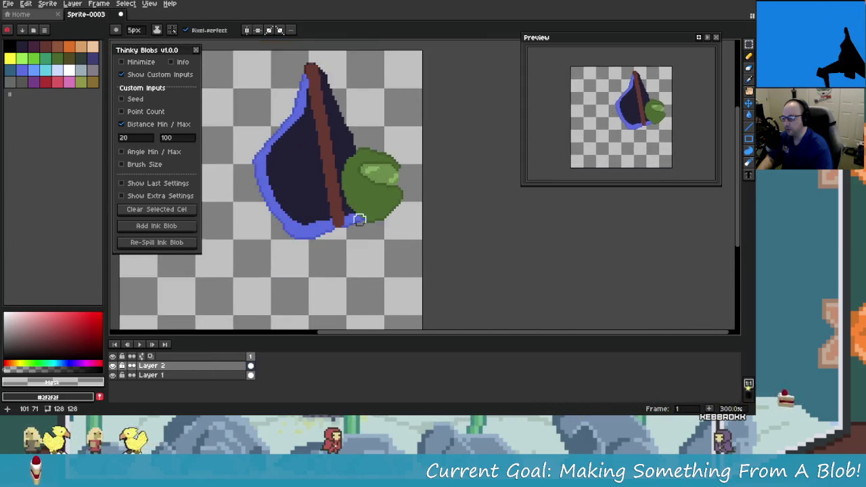
scroll(352, 183, "up", 2)
scroll(369, 209, "up", 1)
scroll(384, 230, "up", 2)
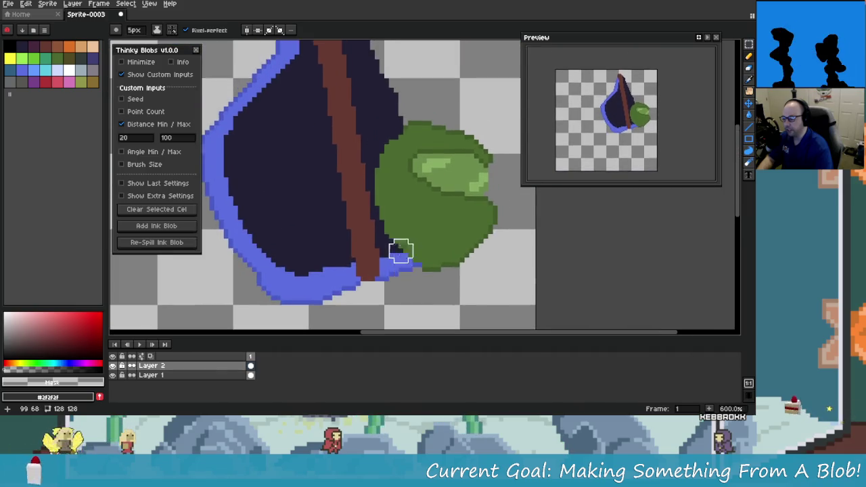
scroll(400, 248, "up", 2)
scroll(373, 287, "up", 1)
Paint the blue rim colour down the right edge of the sprite's tip.
left_click(306, 118, "alt")
scroll(305, 119, "up", 2)
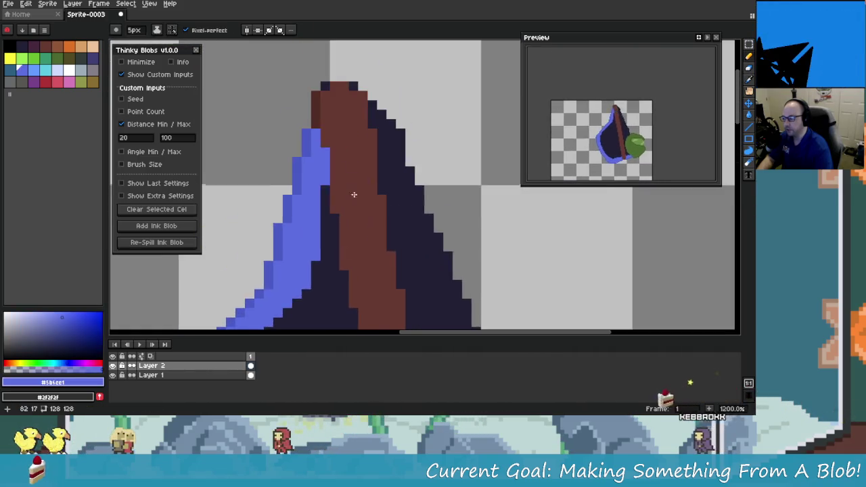
scroll(338, 129, "up", 2)
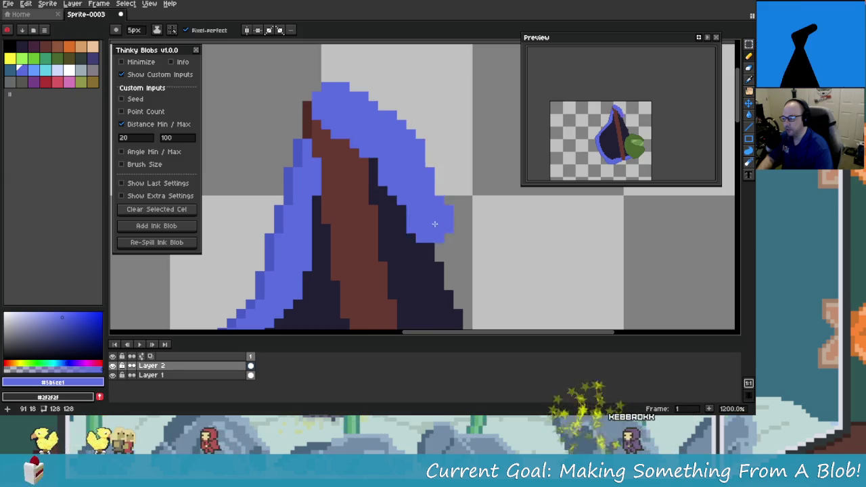
scroll(415, 209, "down", 2)
scroll(400, 189, "right", 2)
scroll(397, 209, "down", 1)
scroll(396, 209, "down", 5)
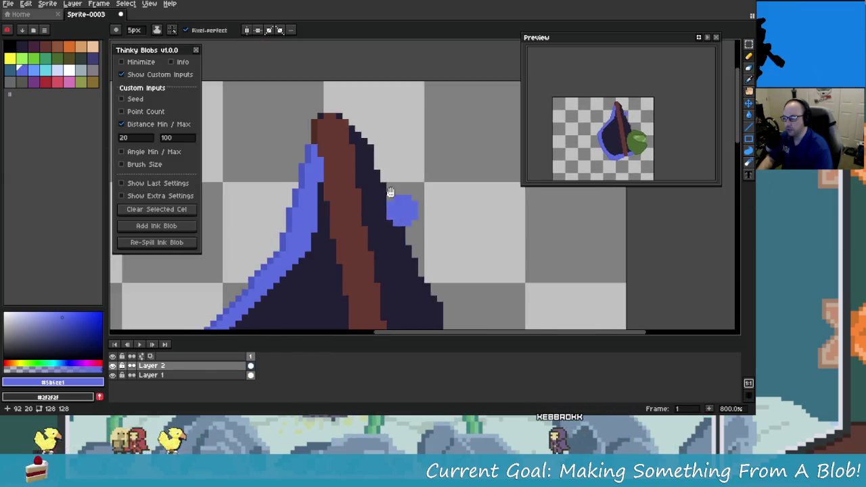
scroll(306, 87, "up", 3)
left_click_drag(333, 118, 388, 246)
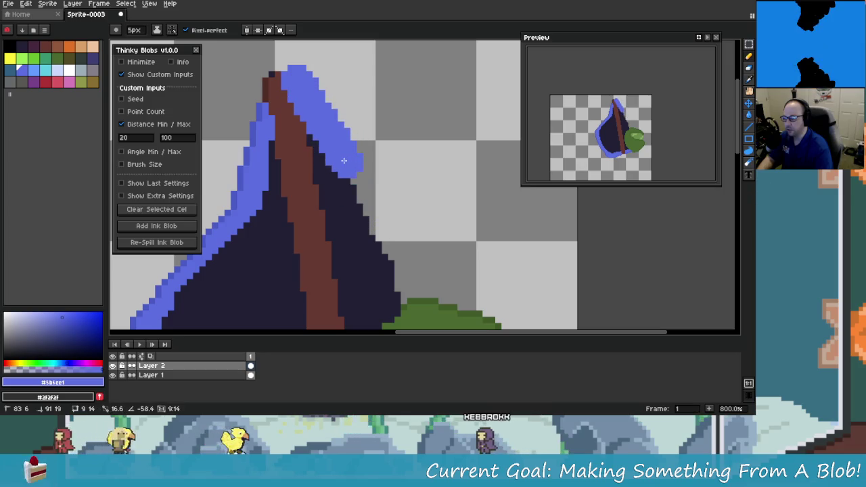
Shrink the brush to 5px and sample the dark body colour.
scroll(395, 263, "down", 2)
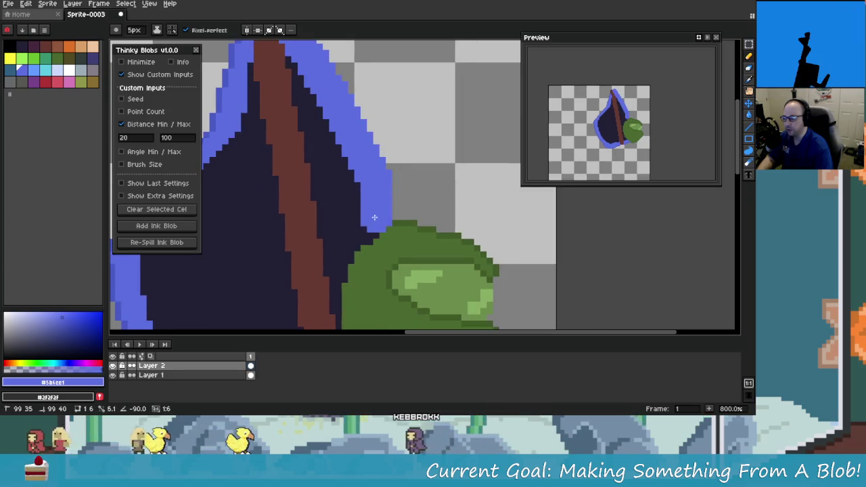
scroll(373, 225, "down", 2)
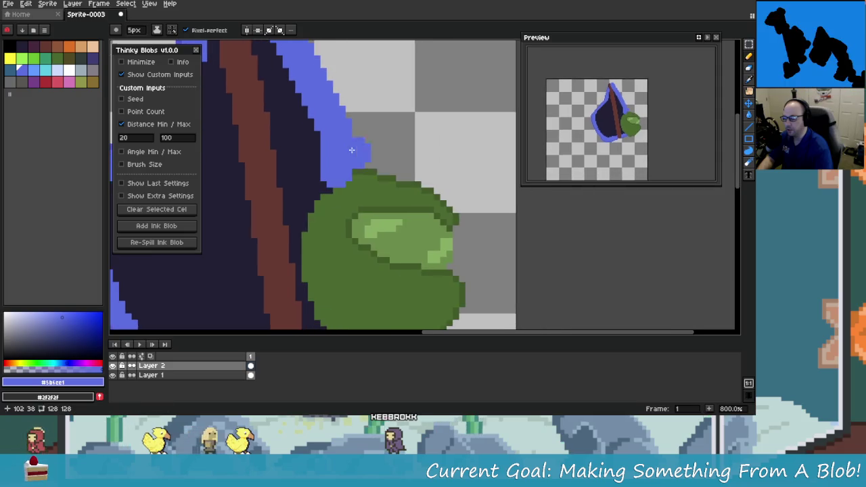
left_click(359, 196, "alt")
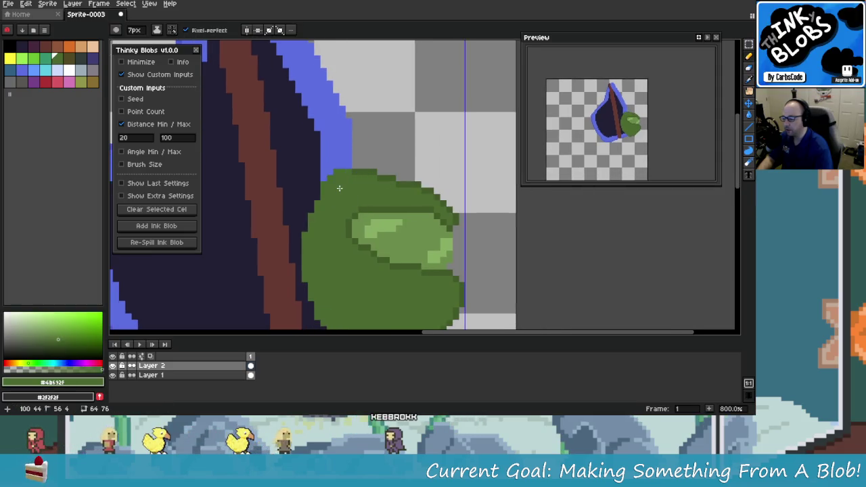
key("minus")
key("minus")
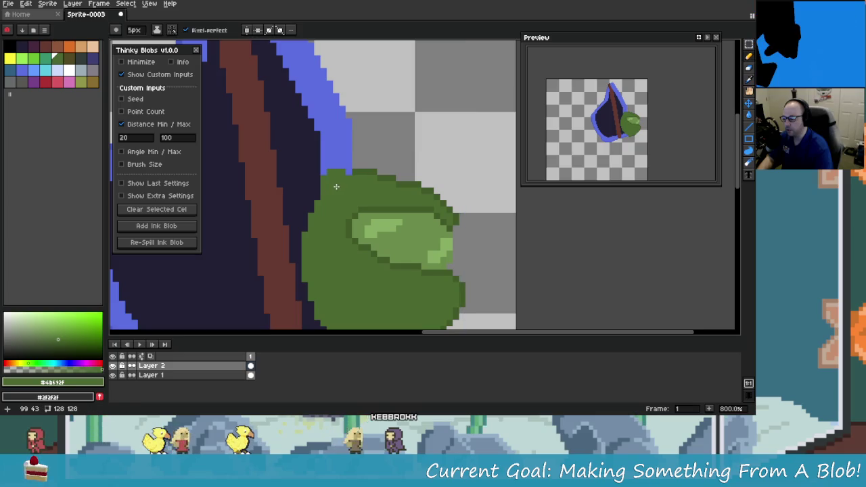
scroll(349, 186, "up", 2)
scroll(376, 199, "up", 1)
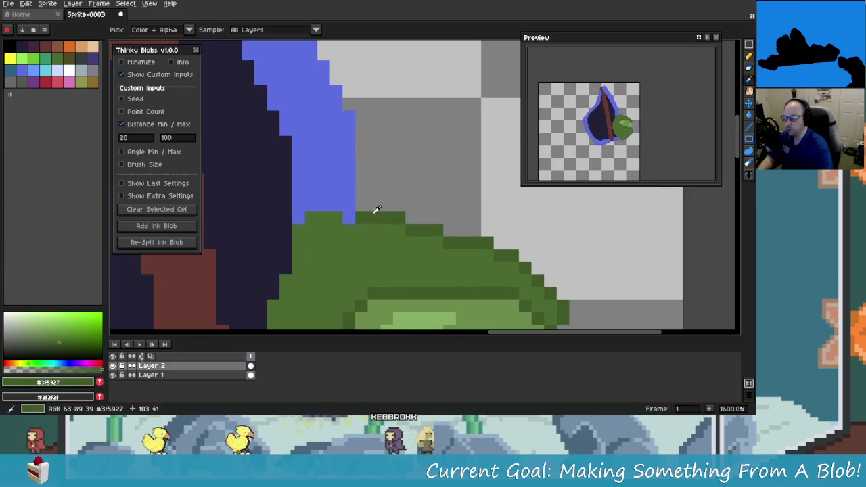
scroll(374, 203, "left", 2)
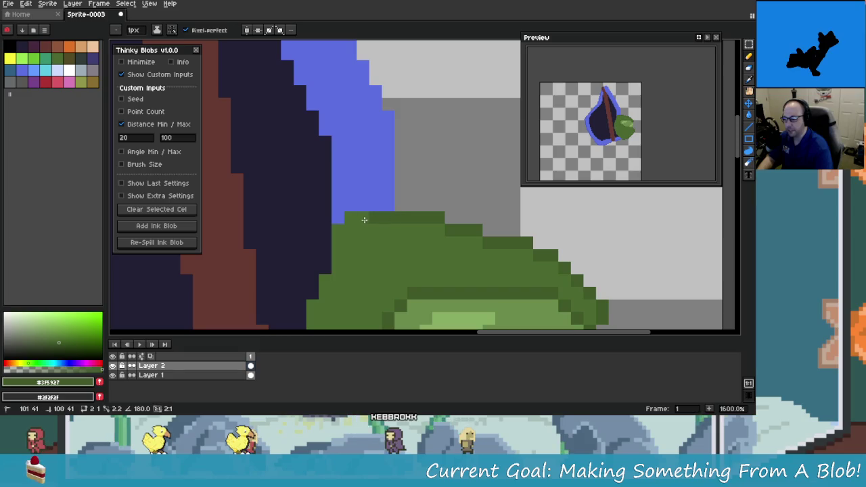
scroll(345, 230, "up", 1)
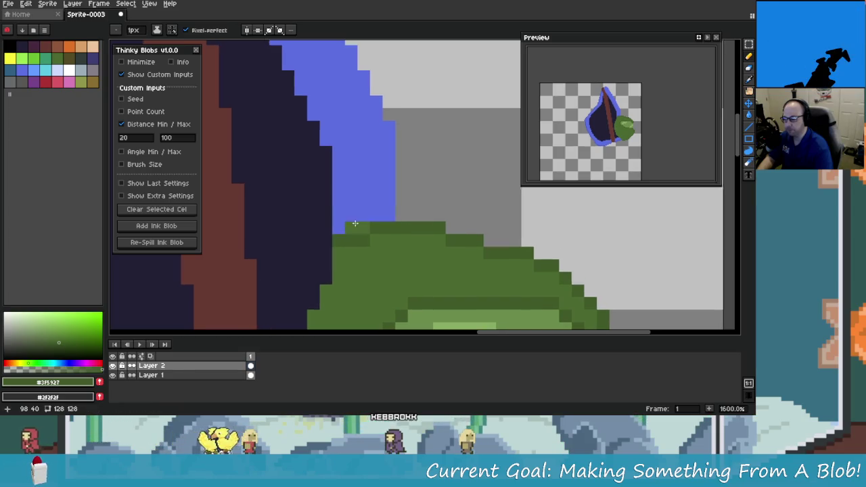
left_click(357, 229, "alt")
scroll(365, 228, "down", 1)
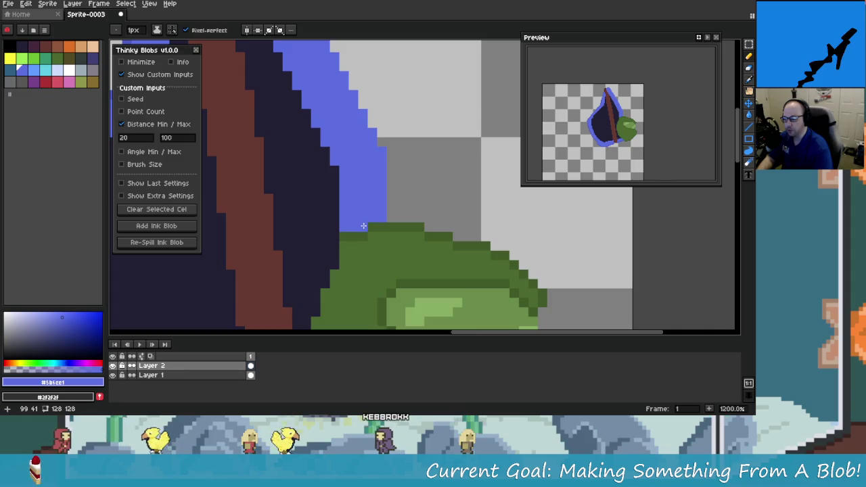
scroll(363, 226, "down", 7)
scroll(358, 226, "up", 8)
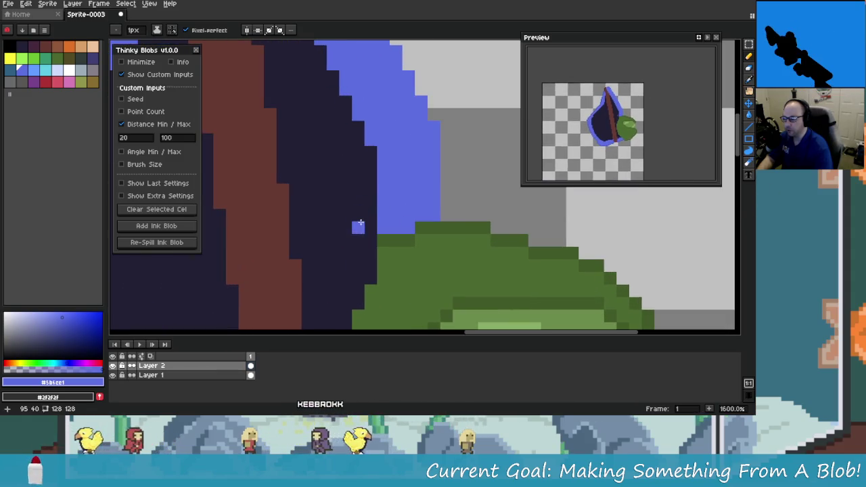
left_click(383, 225, "alt")
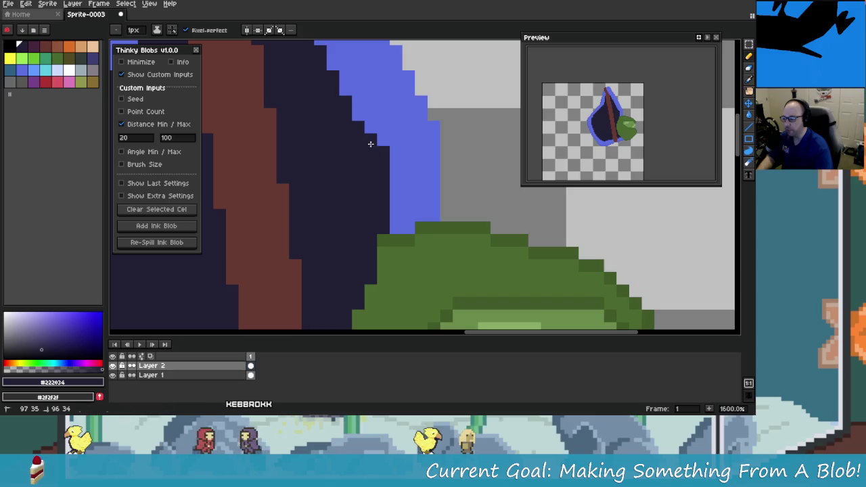
Fill dark body pixels beside the upper stick near the tip.
scroll(374, 154, "up", 2)
scroll(372, 151, "up", 2)
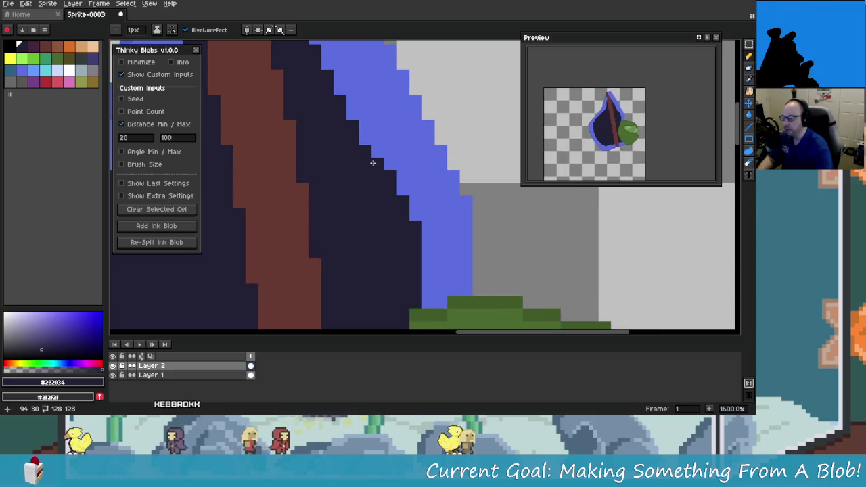
scroll(373, 149, "up", 1)
scroll(376, 158, "up", 1)
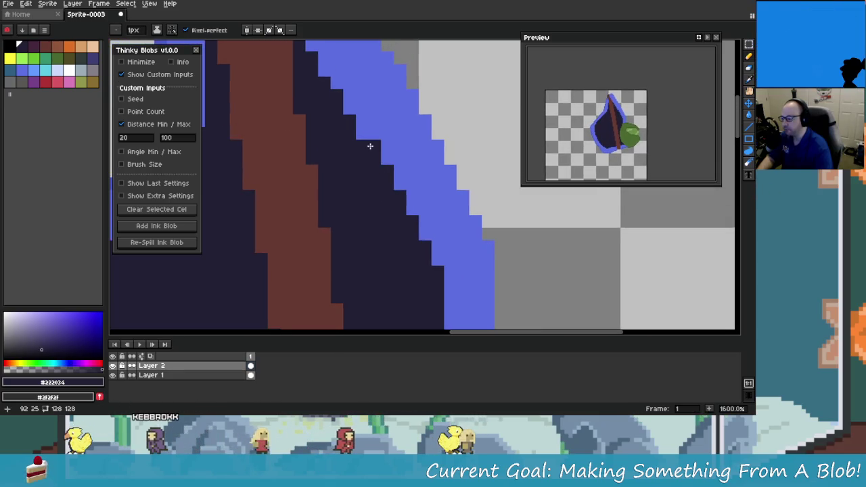
left_click_drag(370, 146, 384, 168)
scroll(367, 137, "up", 2)
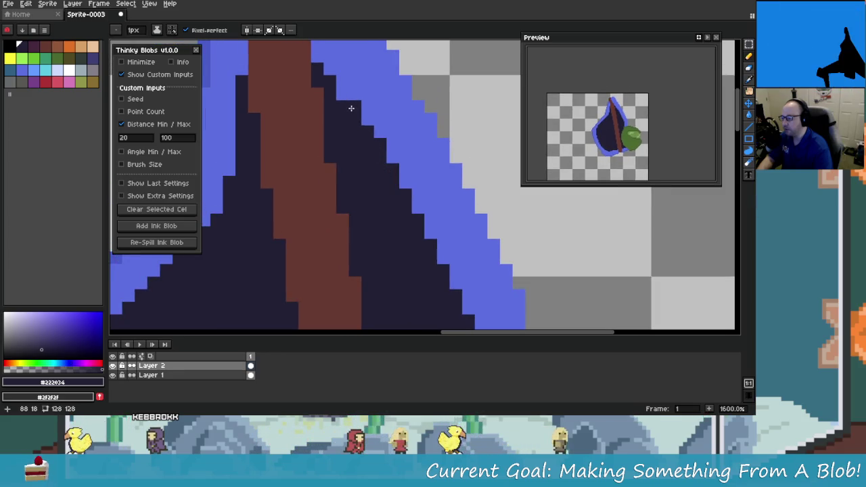
scroll(361, 141, "down", 2)
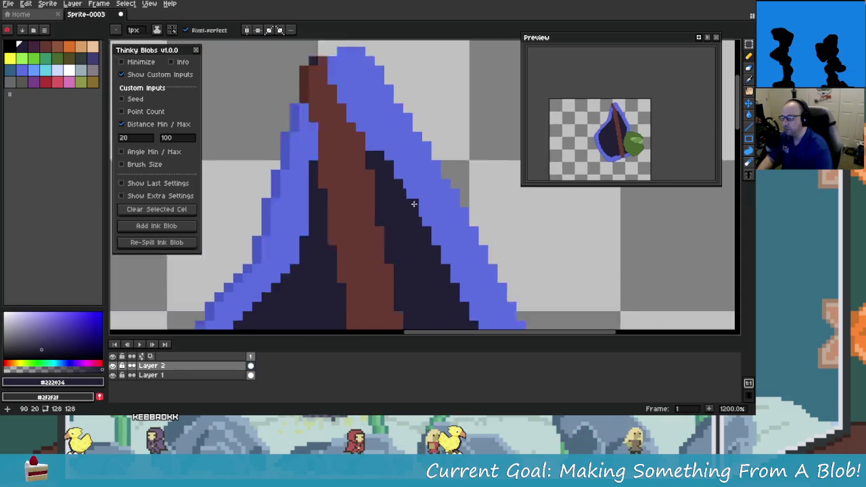
scroll(379, 163, "down", 3)
scroll(395, 181, "up", 3)
scroll(396, 181, "up", 3)
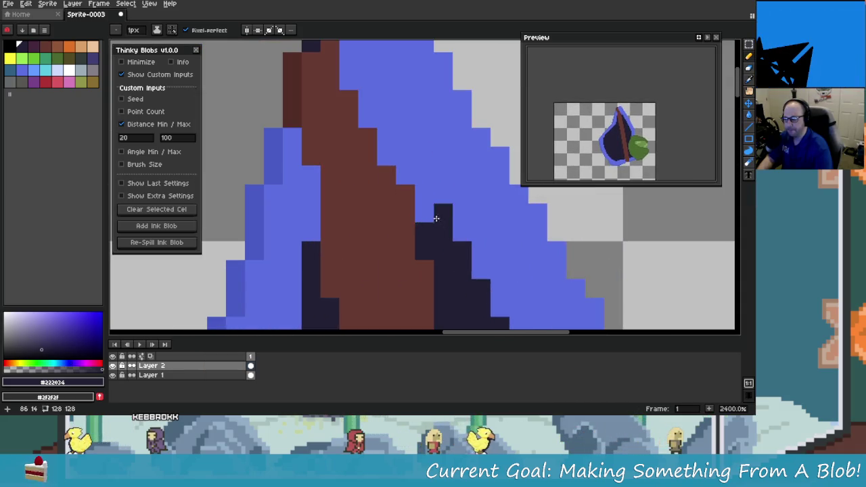
mouse_move(419, 160)
left_mouse_down()
mouse_move(417, 144)
mouse_move(368, 100)
mouse_move(390, 144)
left_mouse_up()
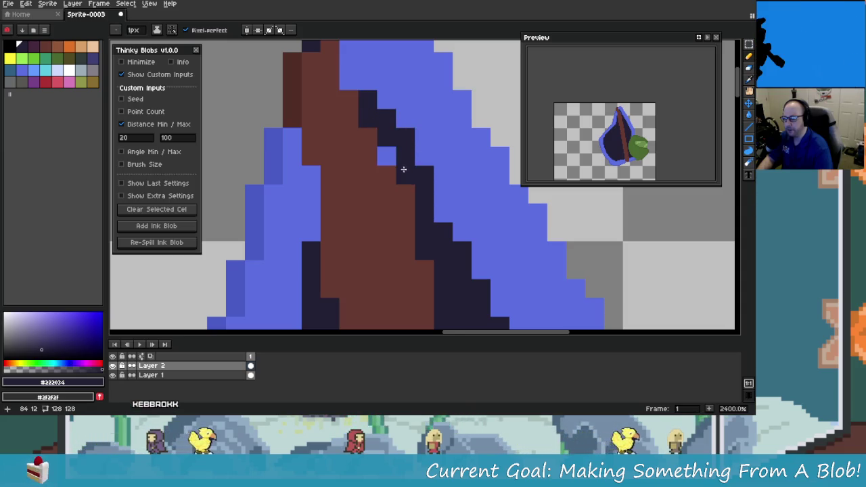
scroll(388, 160, "down", 5)
scroll(420, 209, "up", 3)
scroll(420, 210, "down", 3)
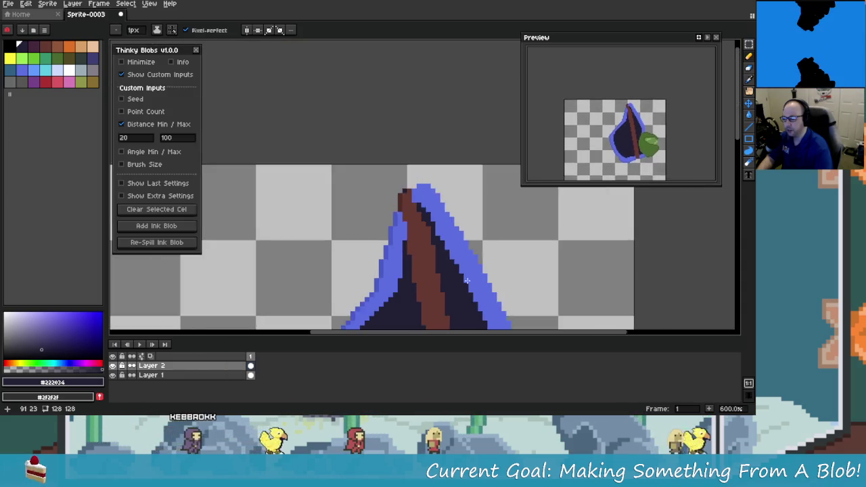
scroll(394, 200, "up", 1)
scroll(394, 199, "down", 2)
scroll(393, 203, "down", 2)
scroll(393, 203, "up", 1)
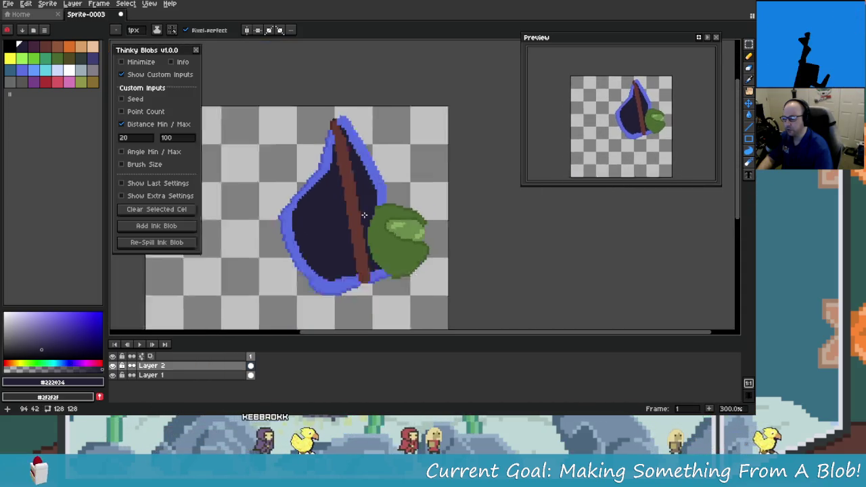
scroll(379, 237, "down", 3)
scroll(379, 237, "up", 4)
mouse_move(386, 187)
left_mouse_down()
mouse_move(379, 141)
mouse_move(342, 90)
left_mouse_up()
scroll(342, 102, "up", 3)
scroll(349, 155, "up", 1)
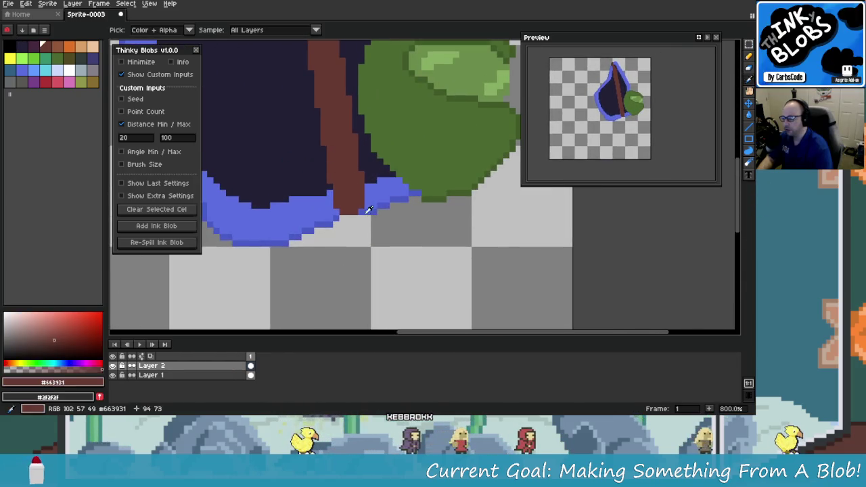
Set the brush to 6px and extend the brown stick down past the blue rim.
key("plus")
key("plus")
key("plus")
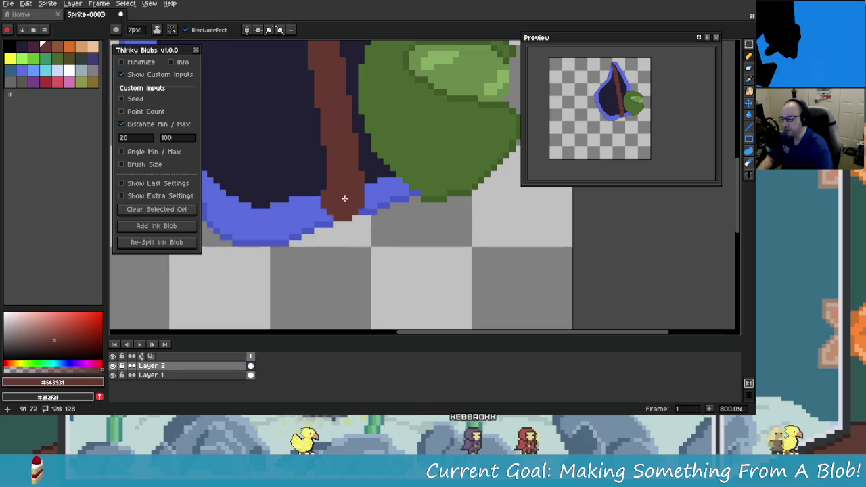
left_click_drag(350, 194, 372, 241)
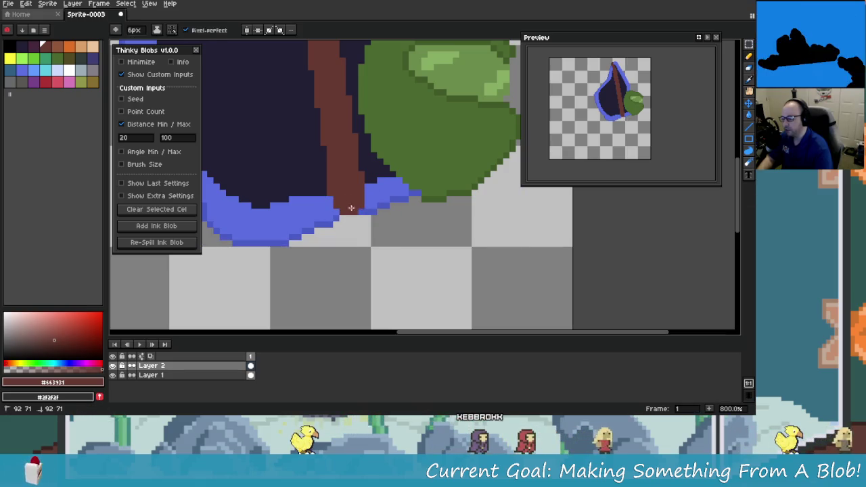
left_click_drag(359, 216, 346, 209)
scroll(352, 227, "down", 1)
scroll(359, 234, "down", 1)
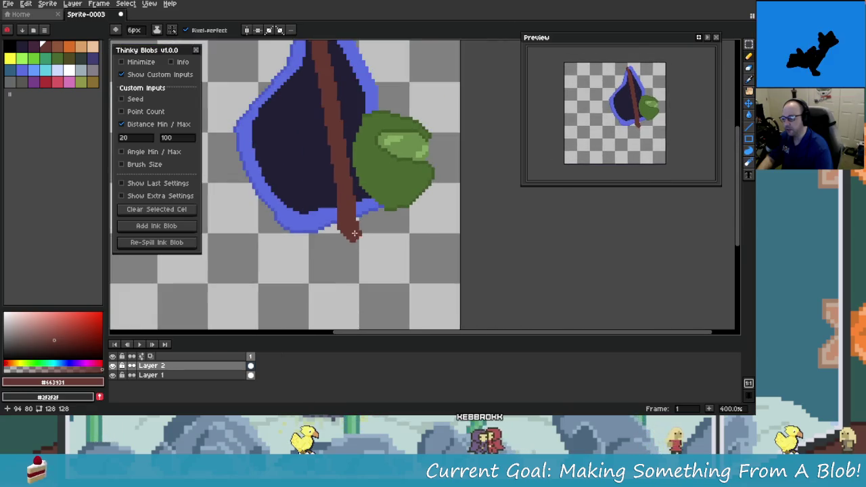
scroll(387, 259, "down", 1)
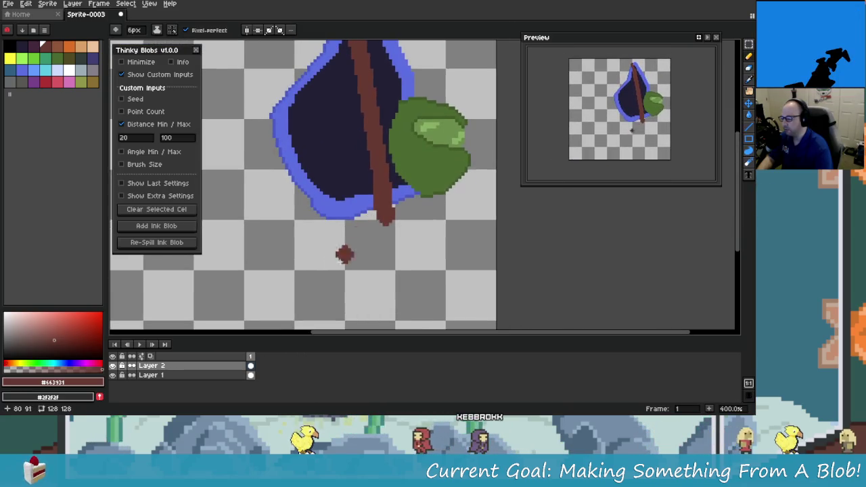
left_click_drag(387, 260, 411, 230)
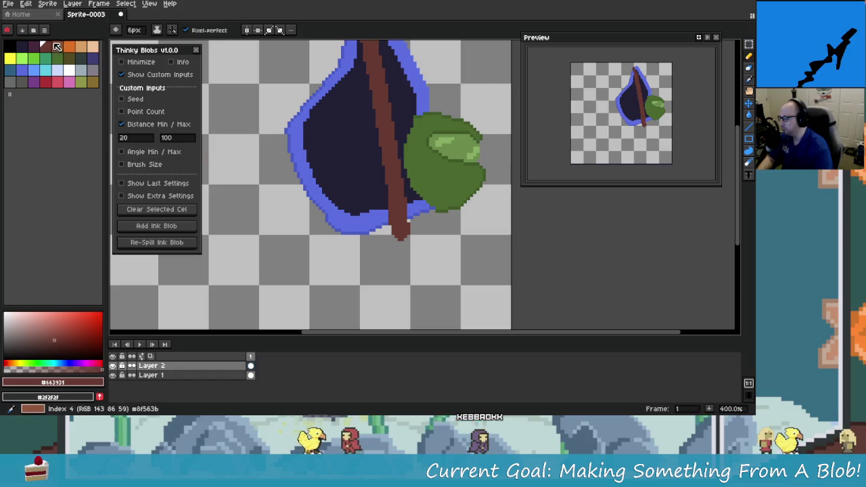
left_click_drag(356, 234, 303, 231)
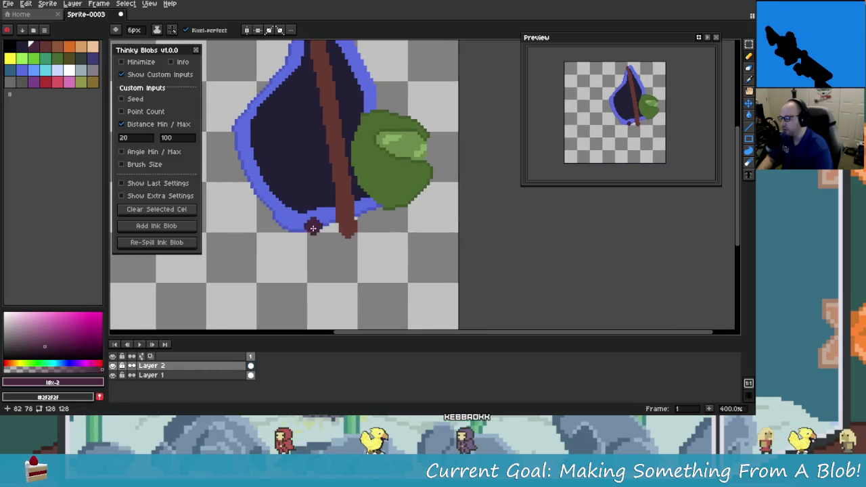
Undo a test dark stroke under the blob and pick a deeper shade of the palette brown.
left_click(268, 241)
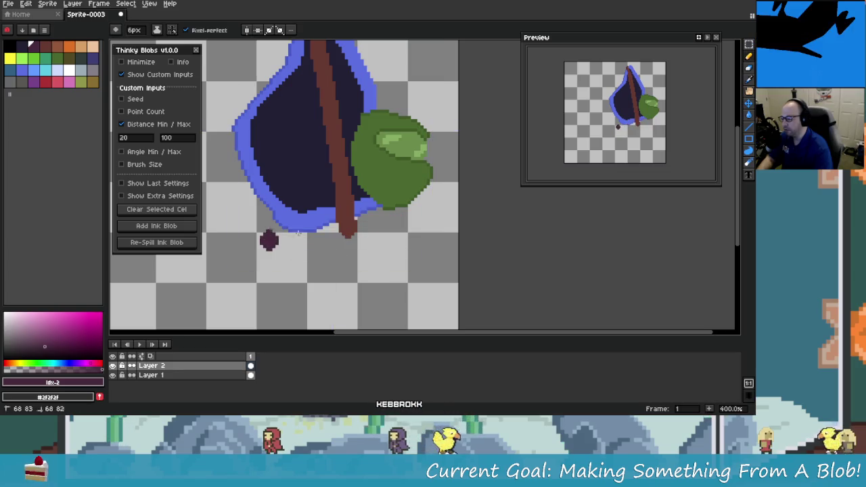
left_click_drag(269, 240, 403, 216)
key("ctrl+z")
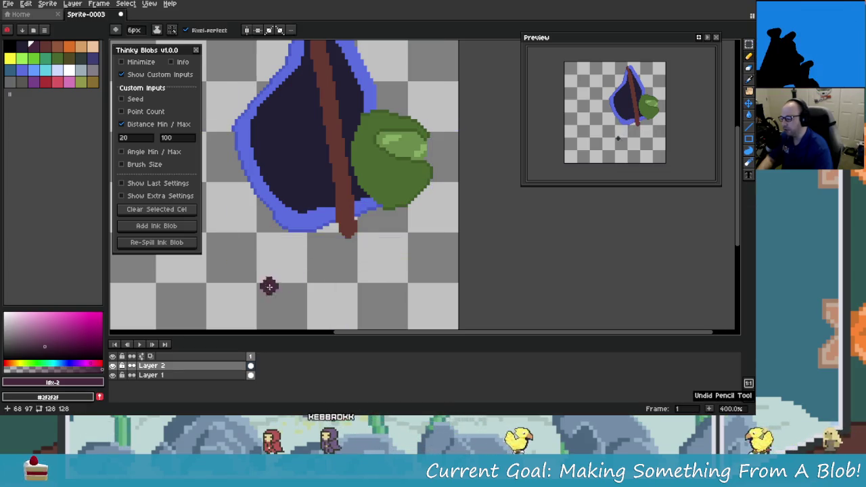
left_click(43, 46)
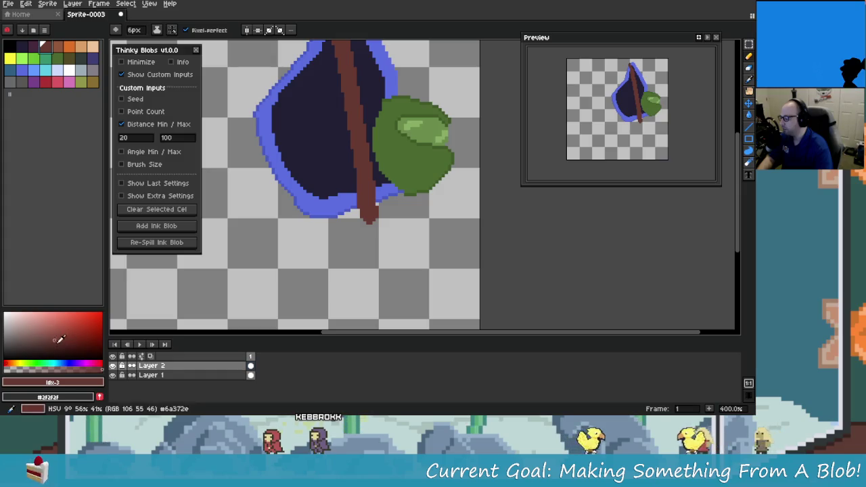
left_click(58, 340)
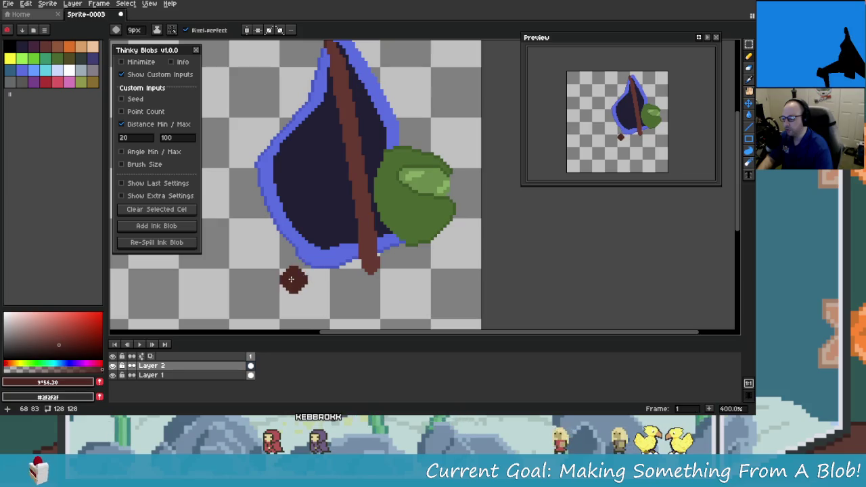
Paint a thick dark brown ground stroke along the blob's bottom, undoing the stray part near the leaf.
mouse_move(290, 278)
left_mouse_down()
mouse_move(414, 260)
mouse_move(334, 260)
mouse_move(287, 280)
mouse_move(379, 284)
mouse_move(361, 271)
mouse_move(433, 291)
mouse_move(505, 230)
left_mouse_up()
scroll(373, 275, "left", 2)
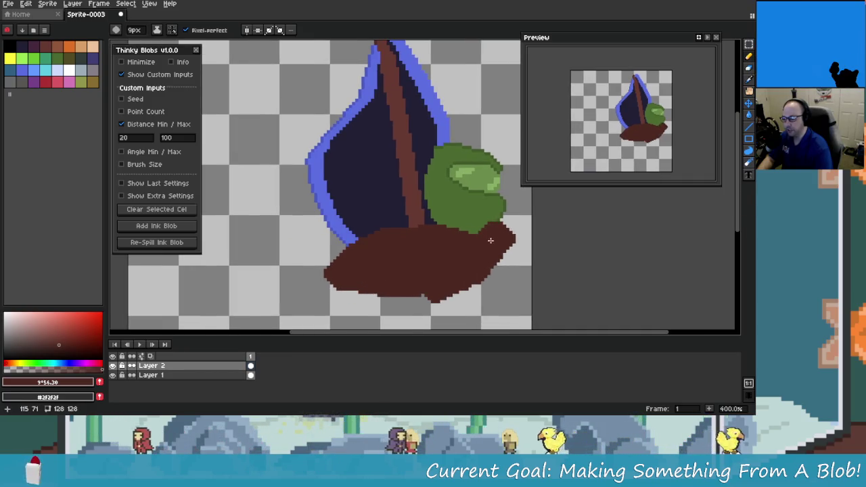
scroll(437, 257, "up", 1)
scroll(474, 271, "down", 1)
key("ctrl+z")
Add more dark brown ground at the lower right and push its bottom edge lower.
left_click_drag(474, 298, 518, 275)
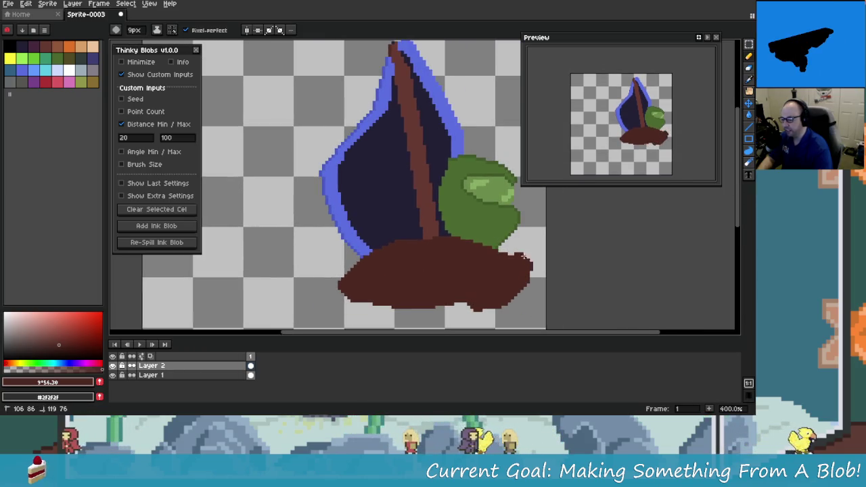
scroll(411, 274, "left", 2)
left_click_drag(410, 274, 483, 298)
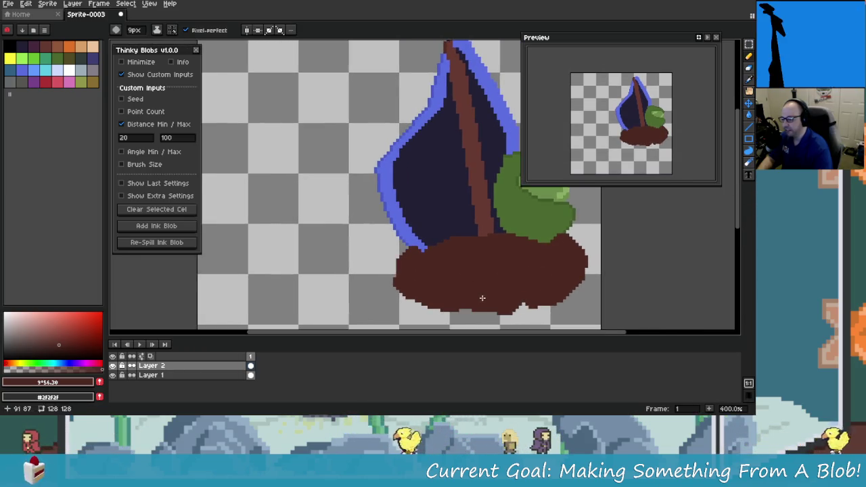
scroll(474, 285, "right", 4)
scroll(393, 239, "up", 1)
scroll(392, 238, "down", 2)
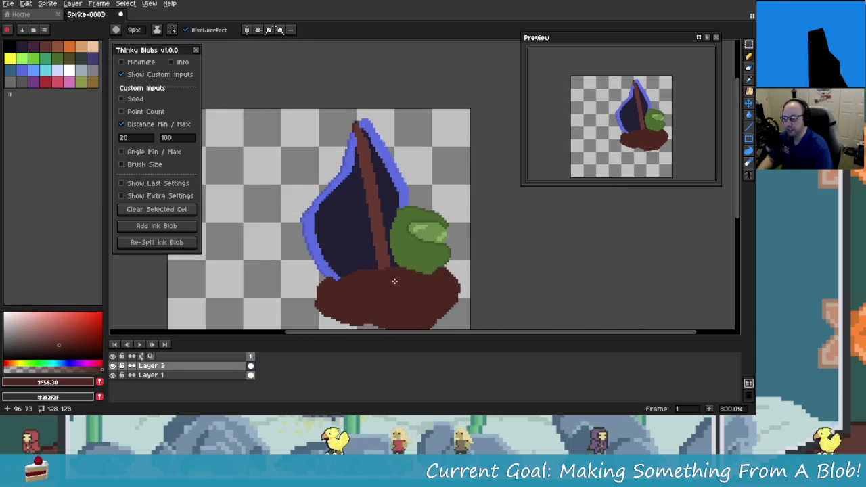
scroll(392, 239, "up", 1)
scroll(393, 238, "up", 1)
scroll(400, 230, "up", 1)
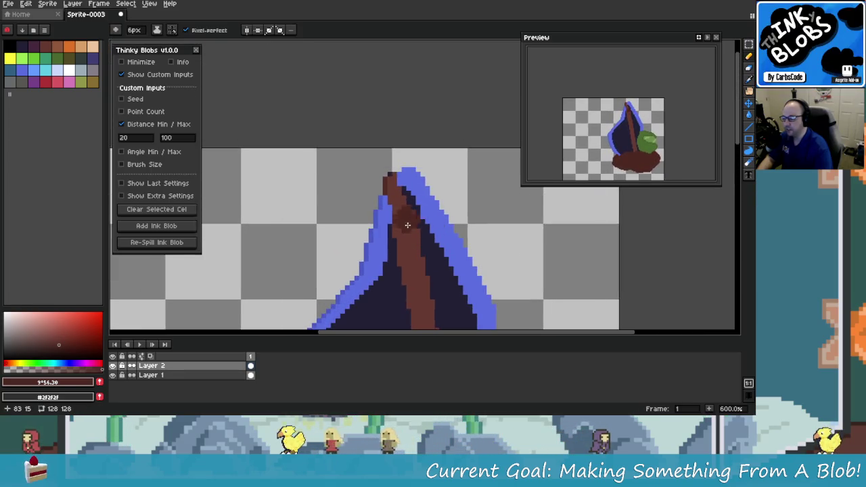
scroll(407, 234, "up", 1)
scroll(410, 233, "up", 3)
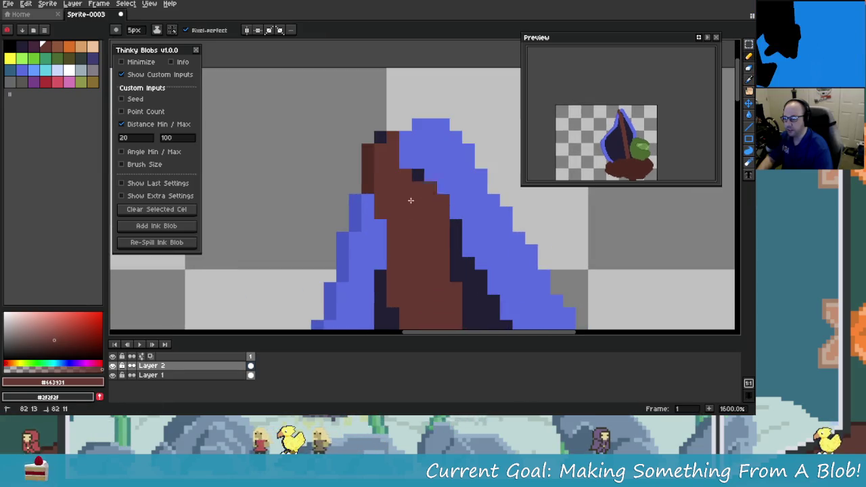
scroll(394, 144, "down", 5)
scroll(393, 163, "down", 1)
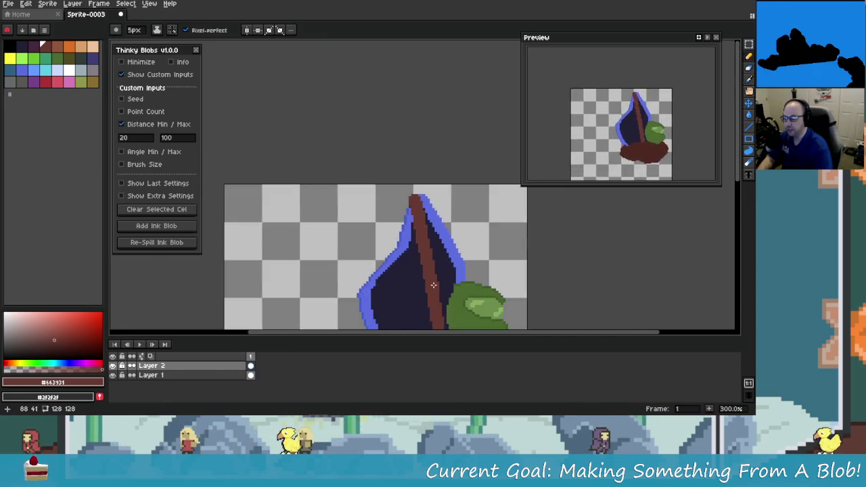
scroll(390, 182, "down", 1)
scroll(352, 194, "up", 2)
left_click(353, 228)
scroll(397, 207, "down", 1)
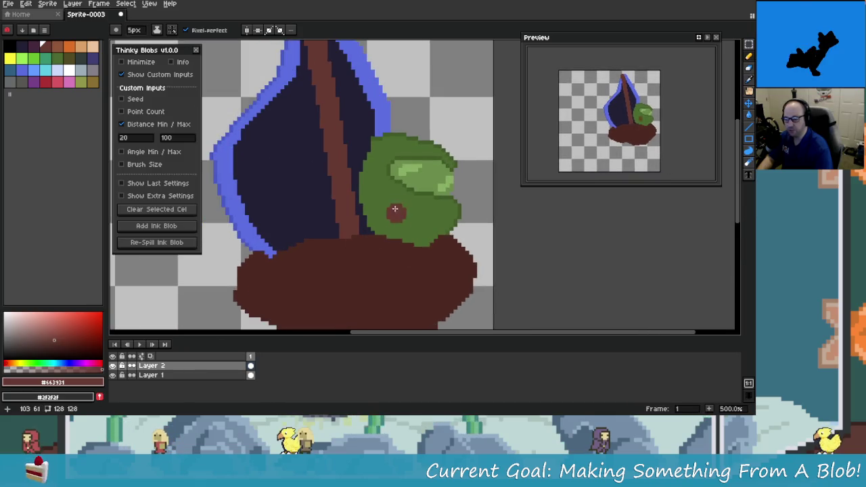
scroll(325, 218, "down", 1)
scroll(298, 214, "down", 1)
scroll(291, 196, "up", 3)
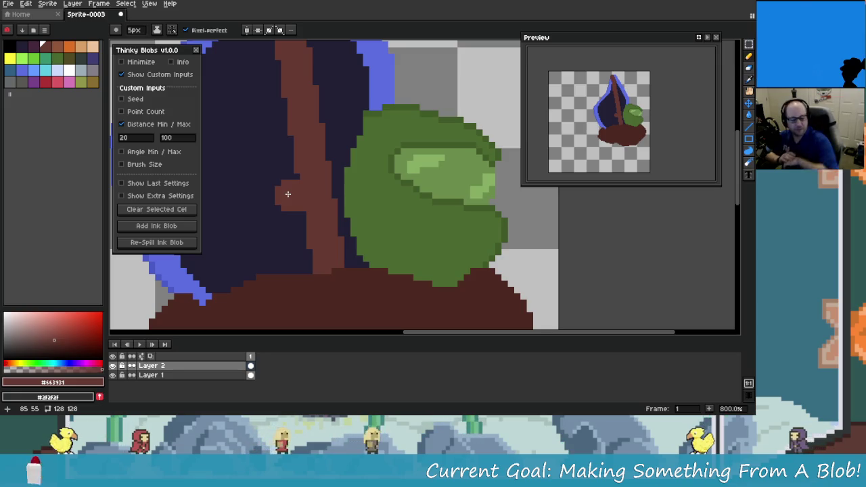
key("ctrl+z")
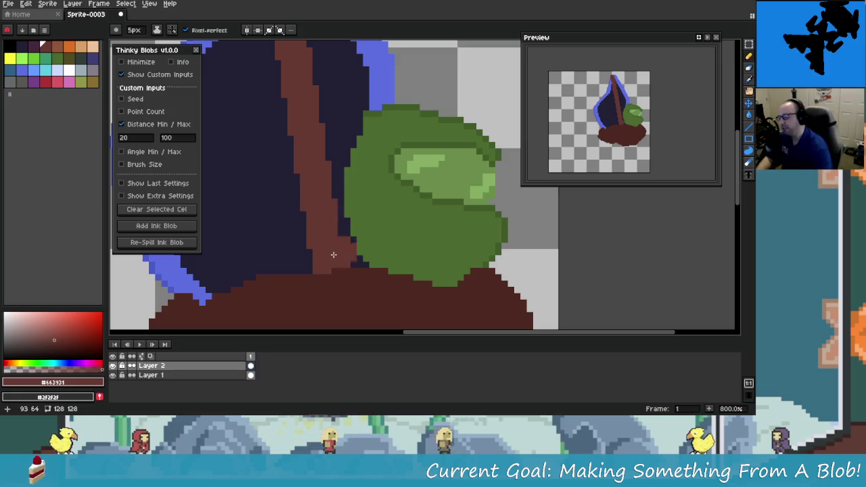
scroll(328, 201, "down", 3)
scroll(327, 203, "up", 2)
scroll(329, 210, "up", 1)
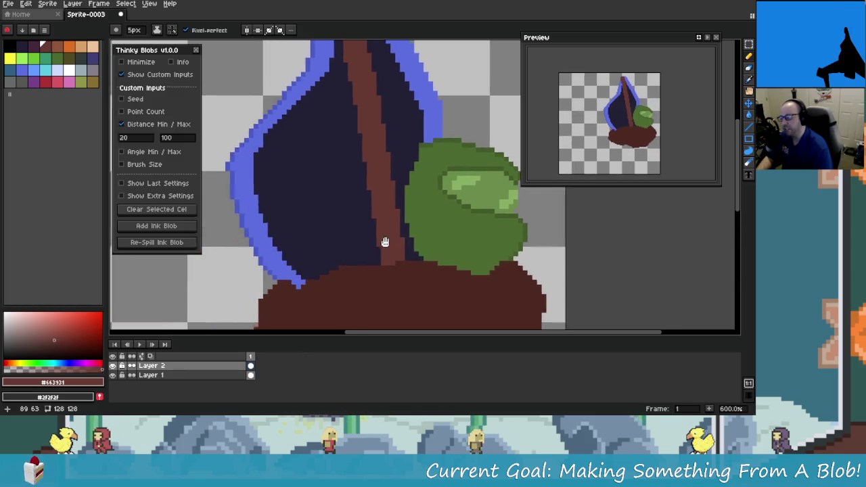
scroll(331, 217, "down", 1)
left_click_drag(331, 217, 364, 184)
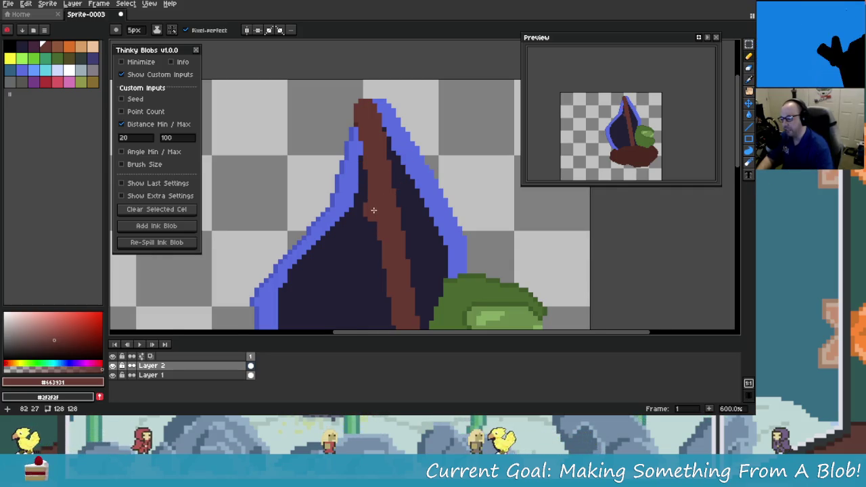
scroll(371, 212, "down", 1)
scroll(397, 253, "down", 1)
scroll(371, 258, "up", 1)
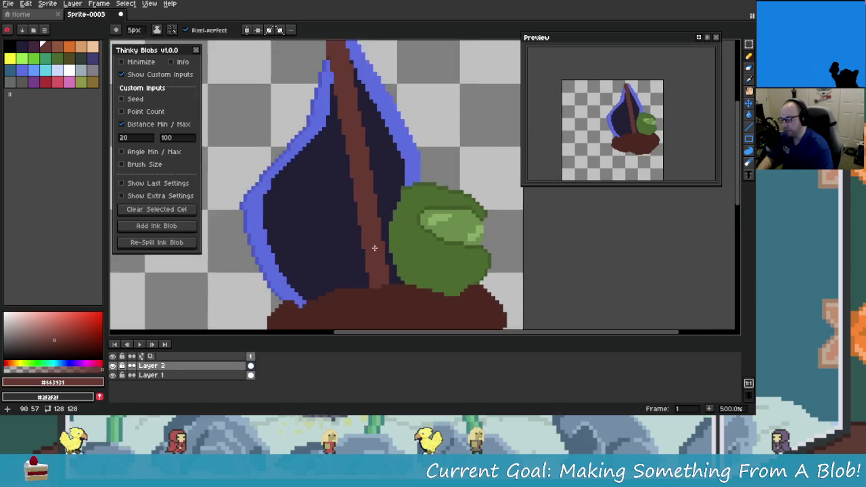
scroll(373, 248, "down", 1)
scroll(367, 223, "up", 2)
scroll(356, 219, "down", 2)
scroll(371, 196, "up", 1)
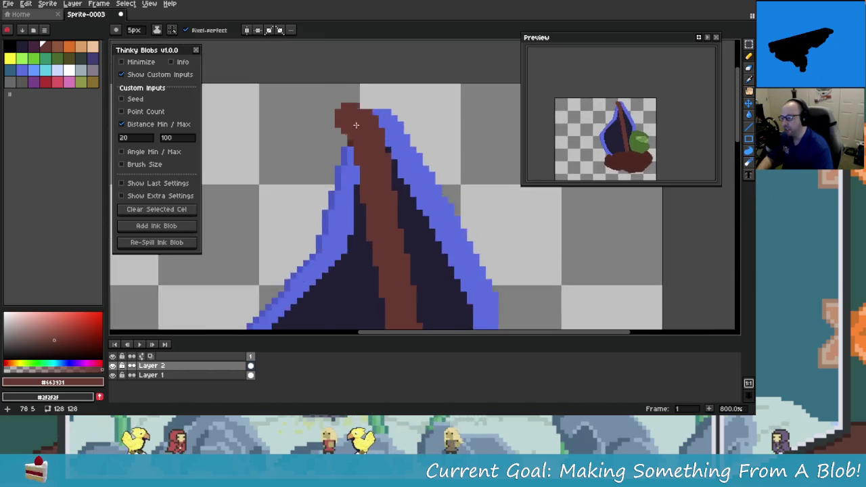
scroll(368, 176, "up", 1)
scroll(364, 159, "down", 1)
scroll(359, 141, "up", 1)
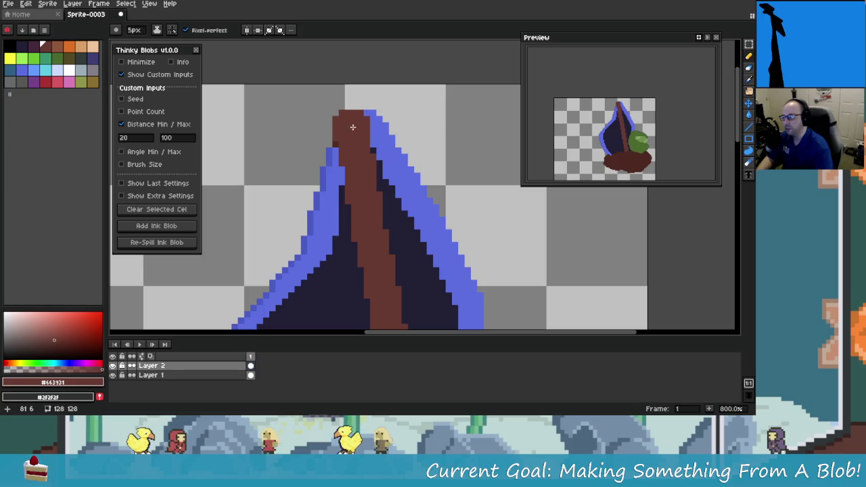
scroll(358, 187, "down", 5)
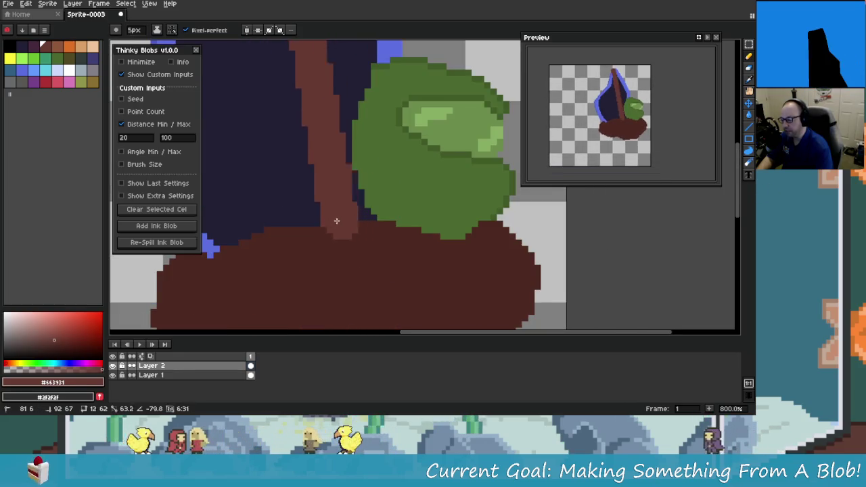
scroll(338, 223, "up", 4)
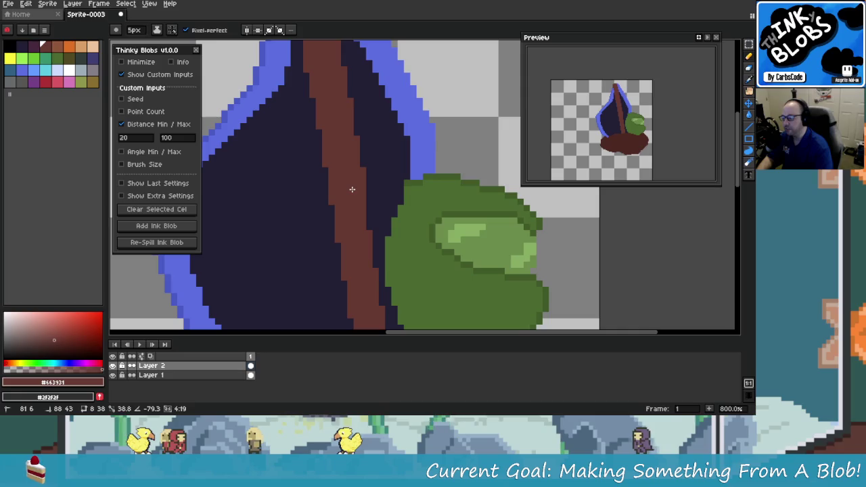
scroll(346, 216, "down", 3)
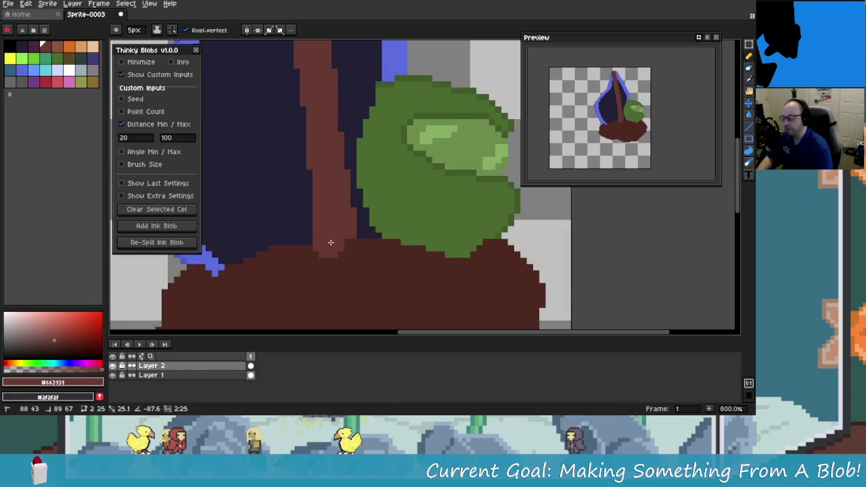
scroll(327, 172, "down", 1)
scroll(350, 223, "down", 1)
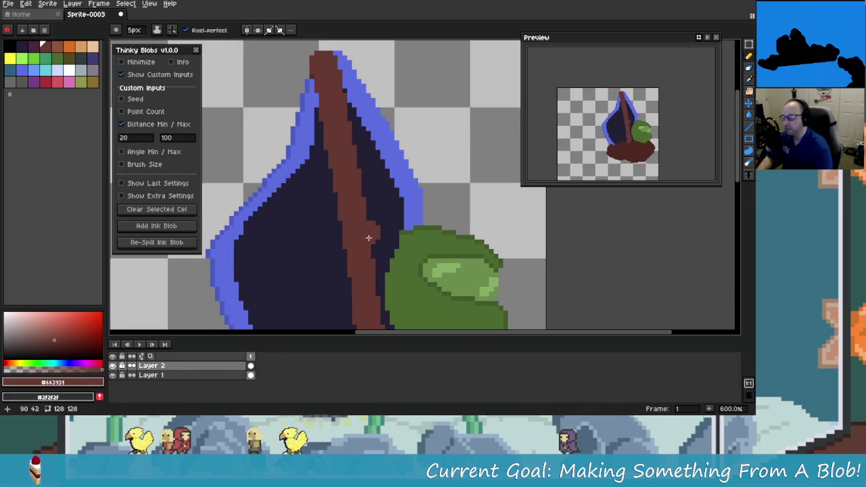
scroll(368, 236, "down", 1)
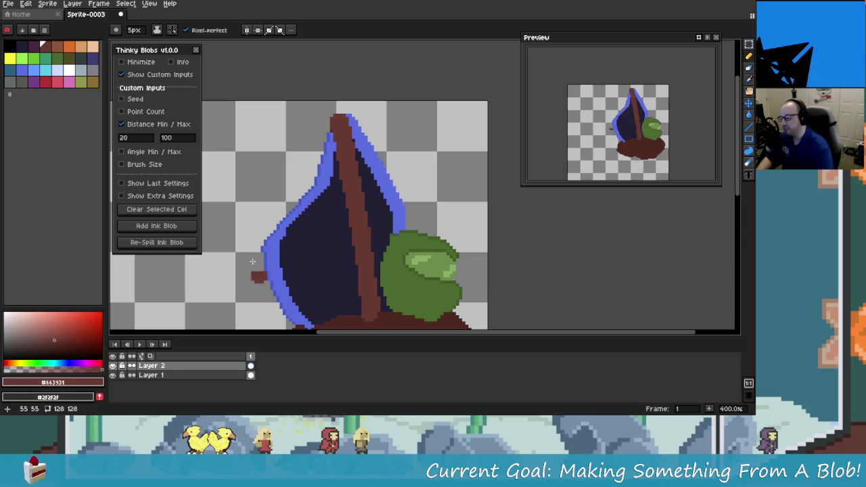
scroll(338, 107, "up", 3)
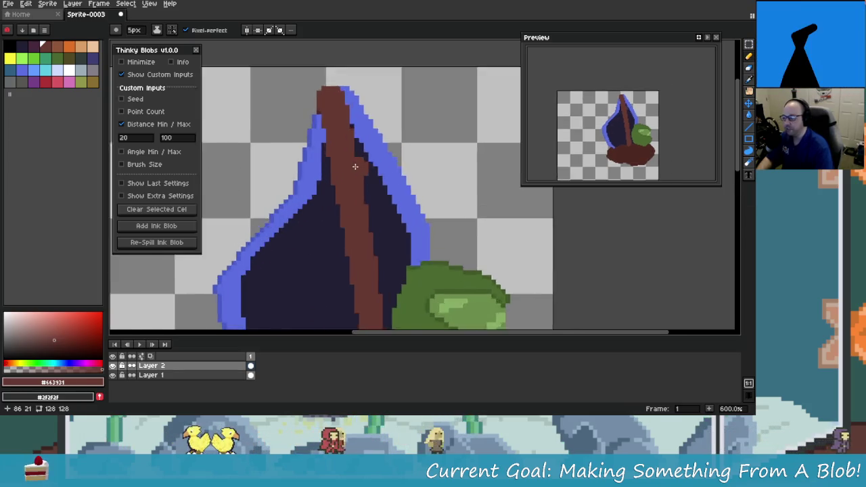
scroll(341, 115, "down", 1)
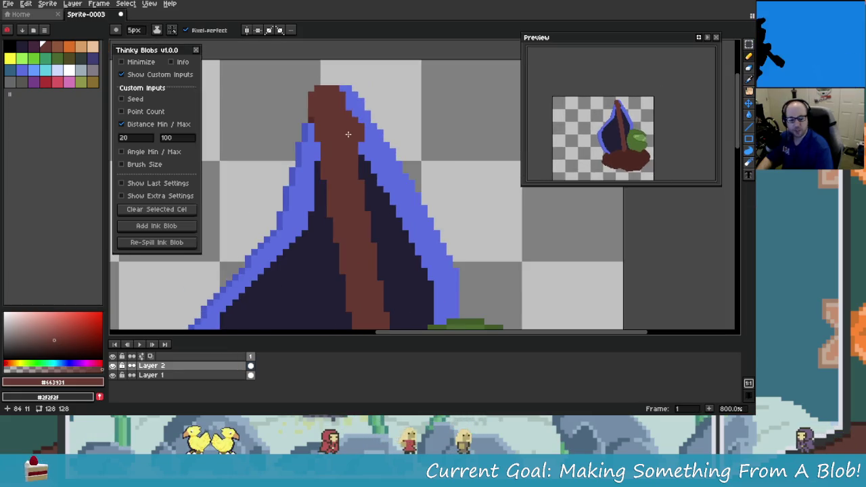
scroll(344, 135, "up", 1)
scroll(379, 190, "up", 2)
mouse_move(400, 233)
left_mouse_down()
mouse_move(331, 110)
mouse_move(339, 92)
mouse_move(349, 156)
mouse_move(366, 184)
mouse_move(392, 191)
left_mouse_up()
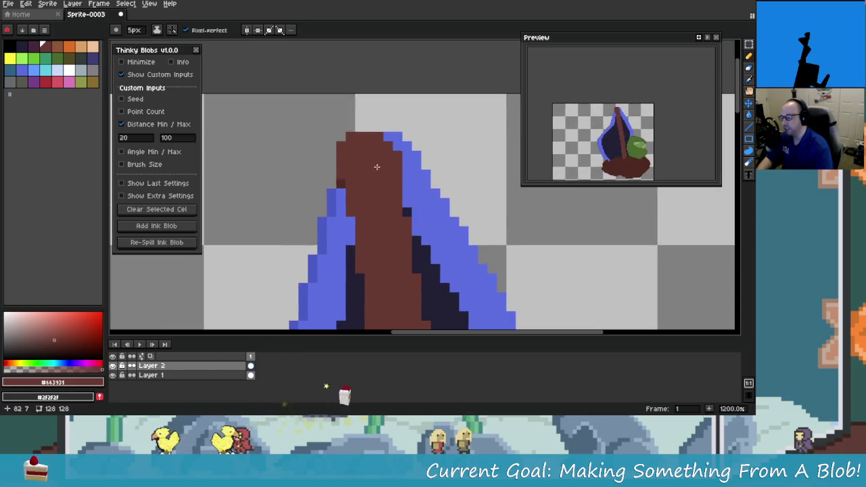
scroll(354, 137, "down", 2)
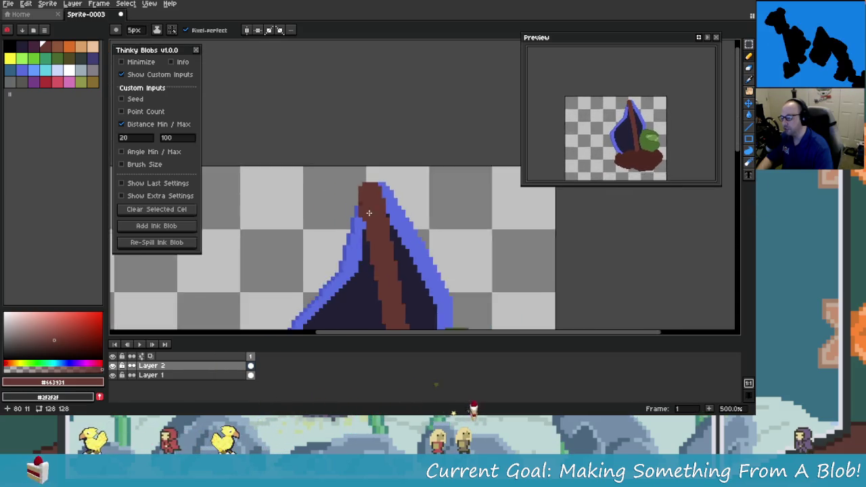
scroll(359, 176, "down", 4)
scroll(369, 218, "up", 2)
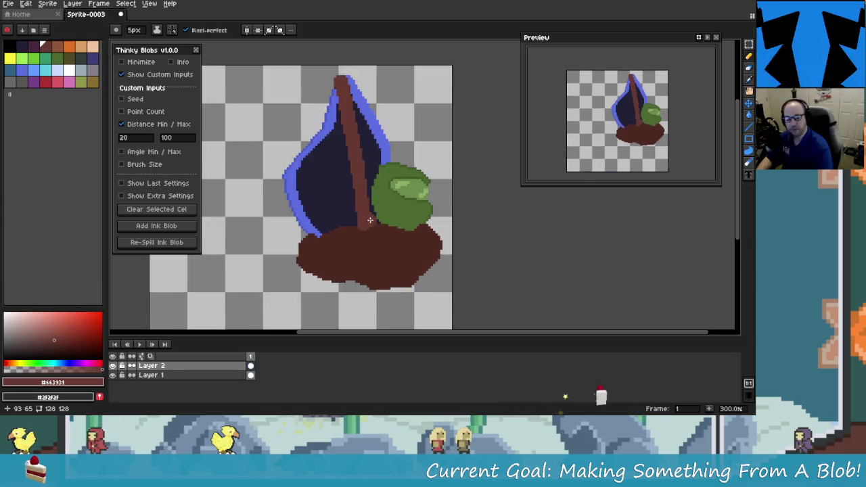
scroll(365, 210, "up", 2)
scroll(375, 240, "down", 1)
scroll(342, 231, "up", 1)
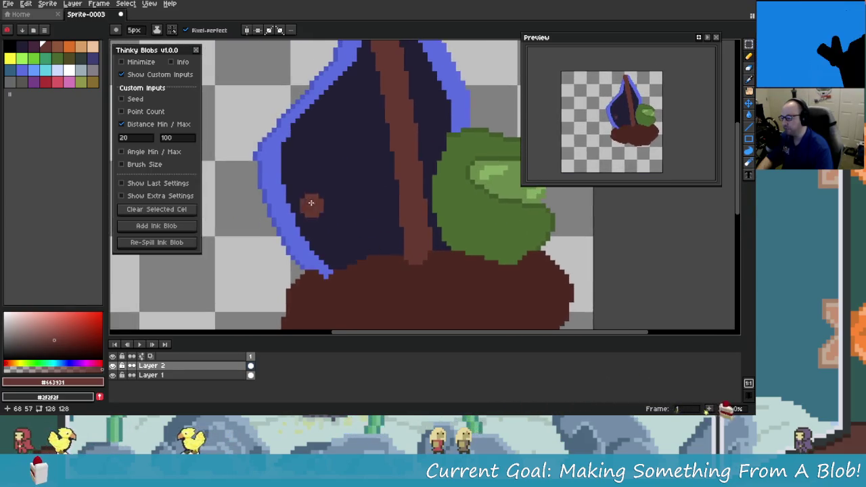
scroll(354, 223, "up", 1)
scroll(339, 176, "down", 2)
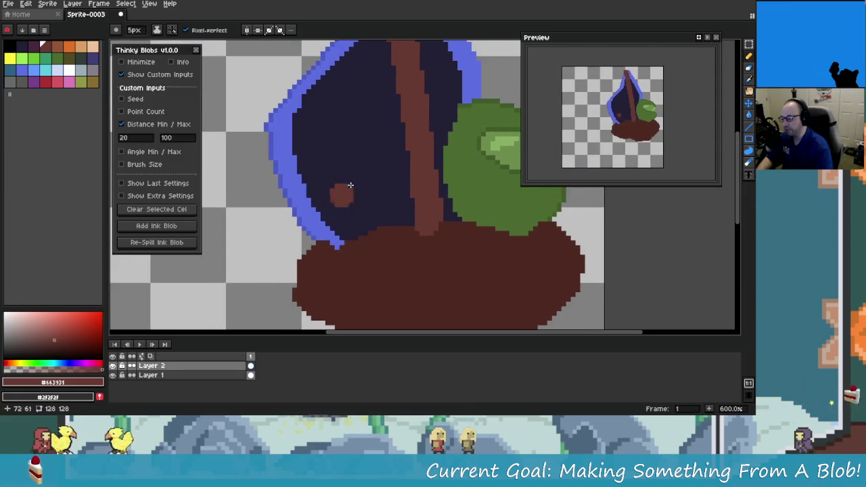
scroll(344, 189, "up", 1)
scroll(373, 248, "down", 1)
scroll(366, 196, "up", 1)
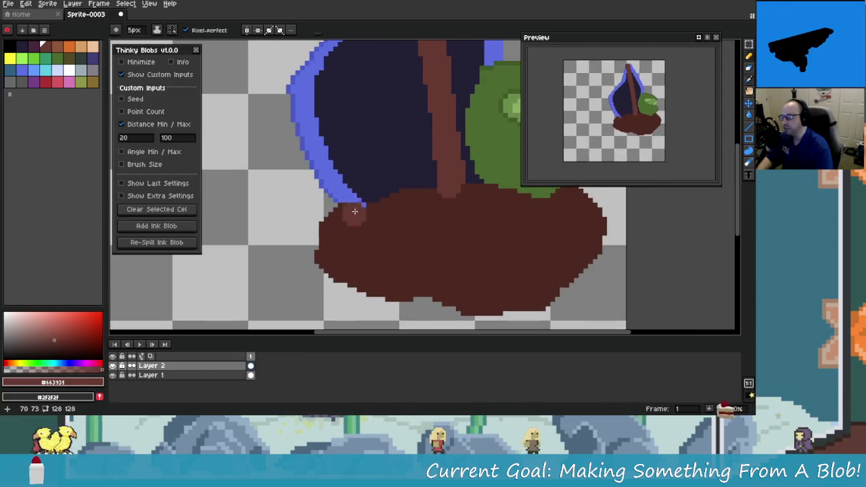
scroll(352, 203, "up", 2)
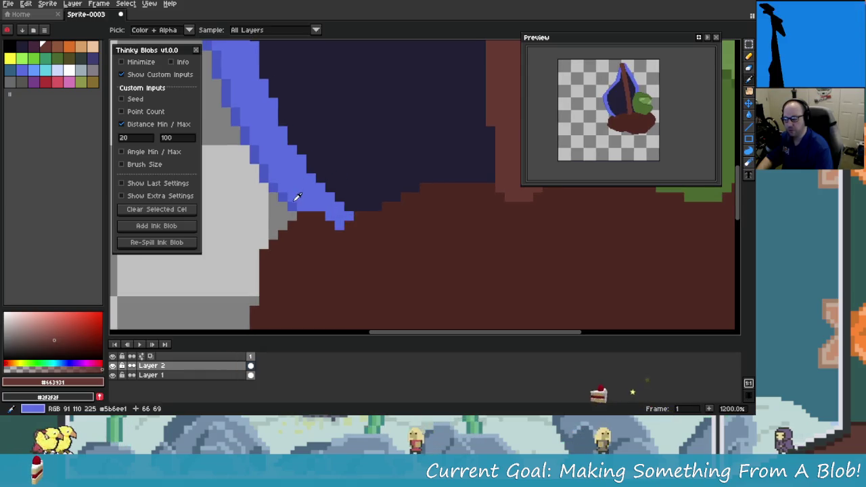
Sample the rim's blue and add a blue pixel at the rim's lower tip.
left_click(297, 197, "alt")
scroll(366, 230, "down", 1)
scroll(372, 219, "up", 1)
left_click(366, 218)
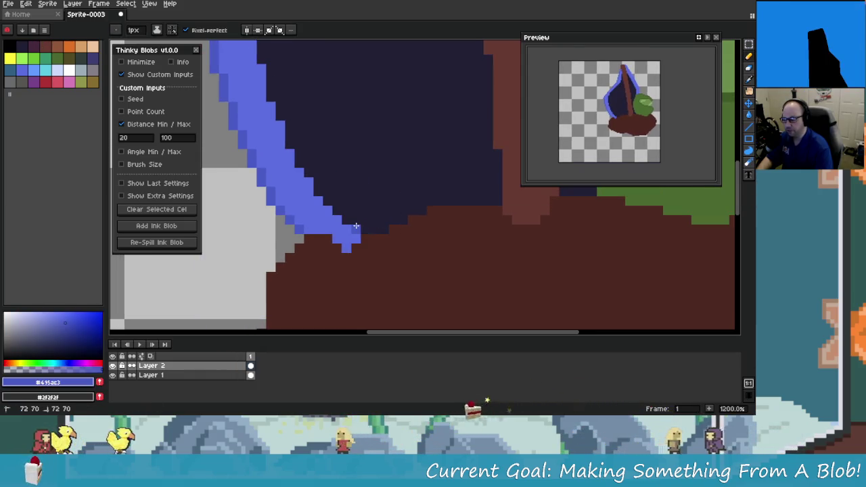
left_click_drag(356, 226, 400, 287)
mouse_move(325, 187)
left_mouse_down()
mouse_move(333, 203)
mouse_move(361, 162)
mouse_move(308, 181)
mouse_move(352, 220)
left_mouse_up()
Paint stray blue pixels beside the rim, then undo them.
mouse_move(298, 182)
left_mouse_down()
mouse_move(326, 195)
mouse_move(294, 214)
mouse_move(382, 134)
mouse_move(368, 173)
left_mouse_up()
key("ctrl+z")
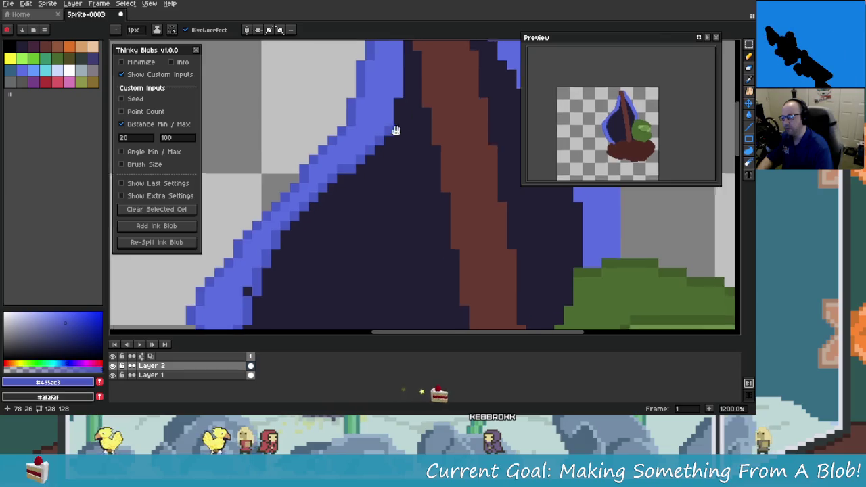
scroll(407, 122, "down", 3)
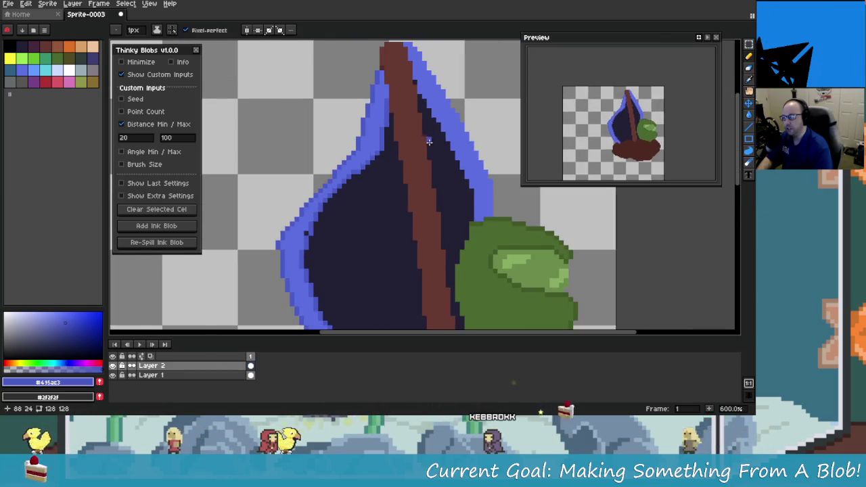
scroll(428, 159, "down", 1)
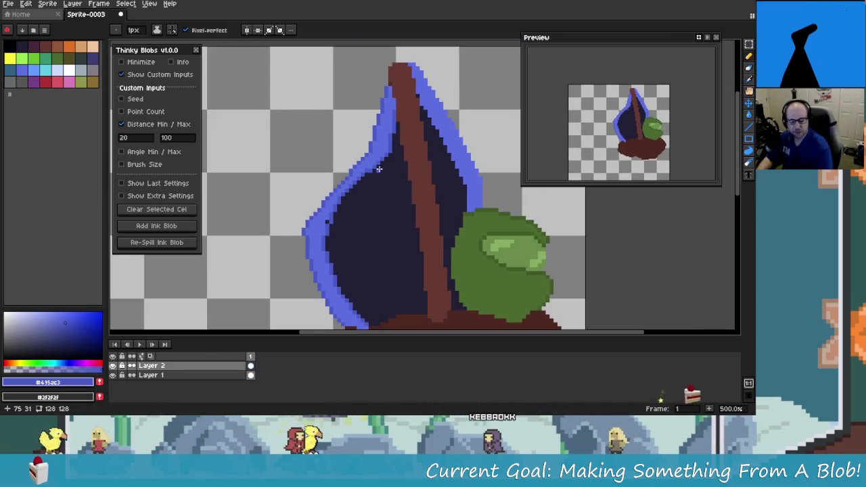
scroll(379, 162, "up", 2)
scroll(366, 136, "up", 1)
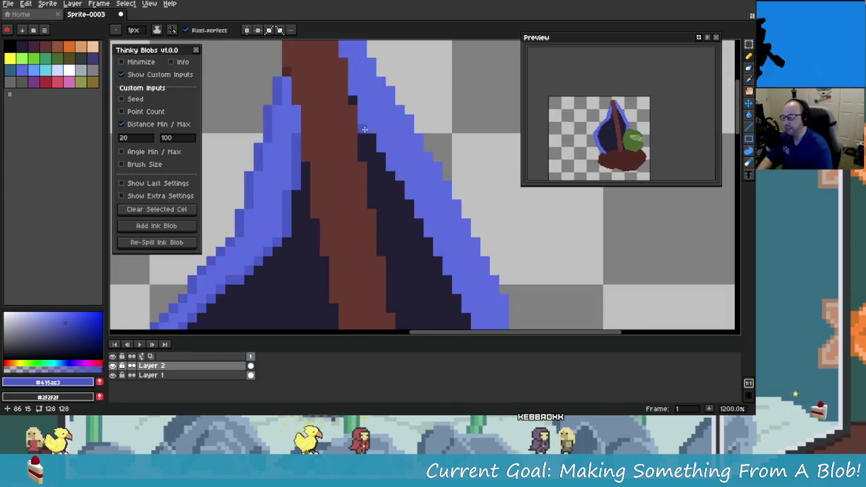
scroll(354, 106, "up", 1)
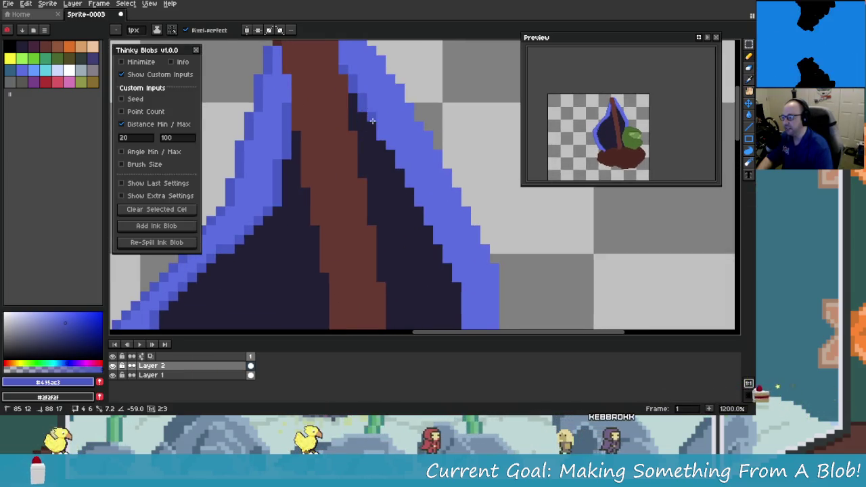
scroll(352, 95, "down", 1)
scroll(369, 122, "up", 1)
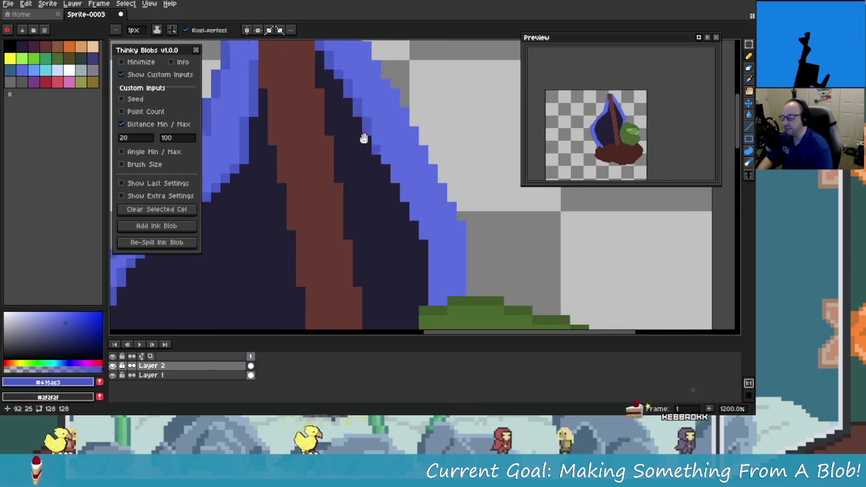
Test short blue lines along the rim edge near the leaf and undo them.
left_click_drag(364, 138, 373, 143)
left_click_drag(382, 172, 364, 134)
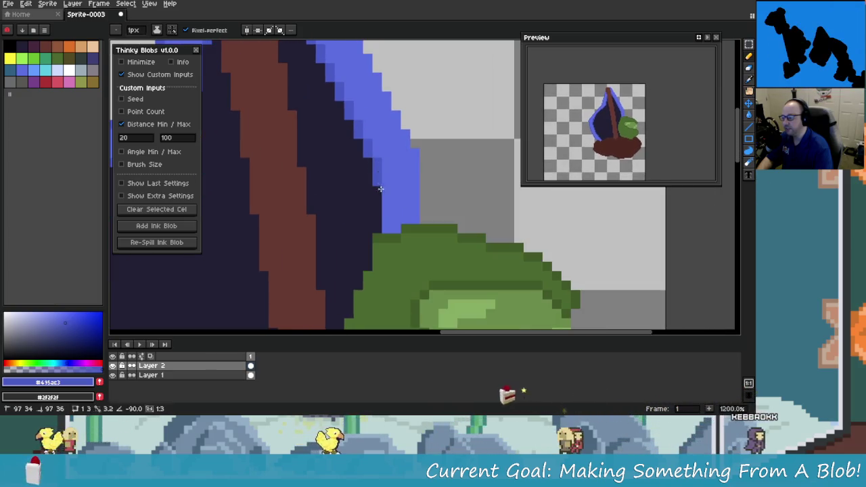
left_click_drag(368, 198, 367, 233)
key("ctrl+z")
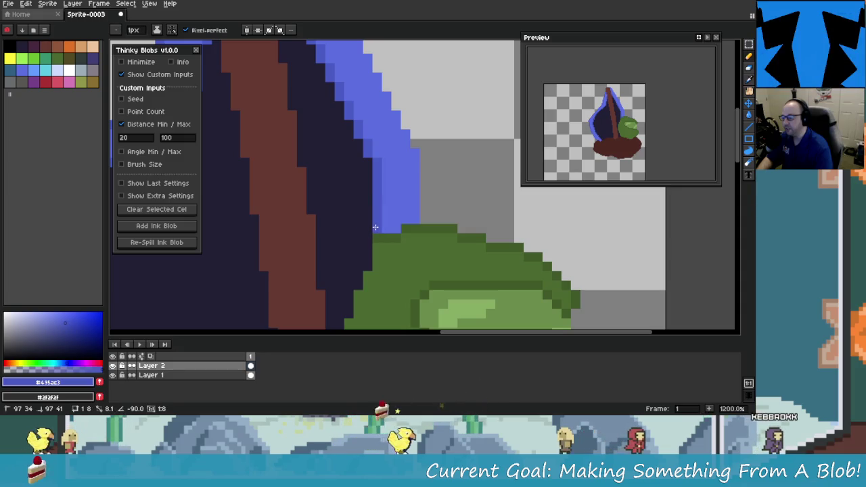
scroll(418, 253, "up", 1)
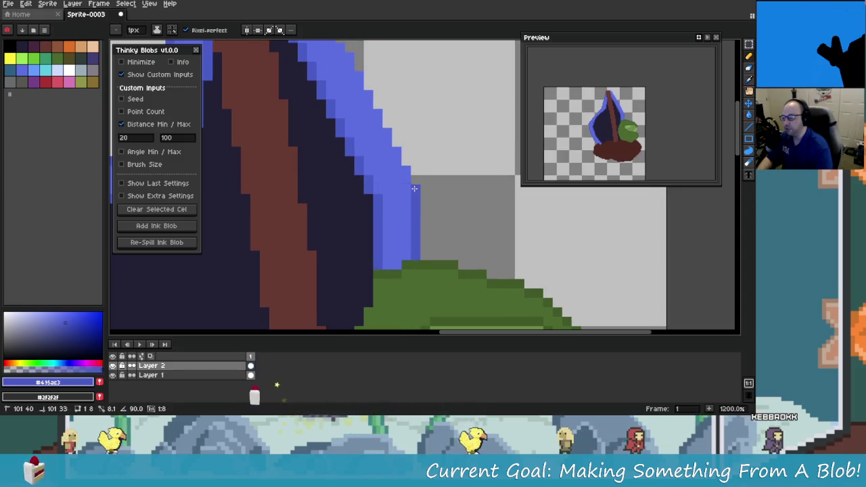
scroll(369, 135, "down", 2)
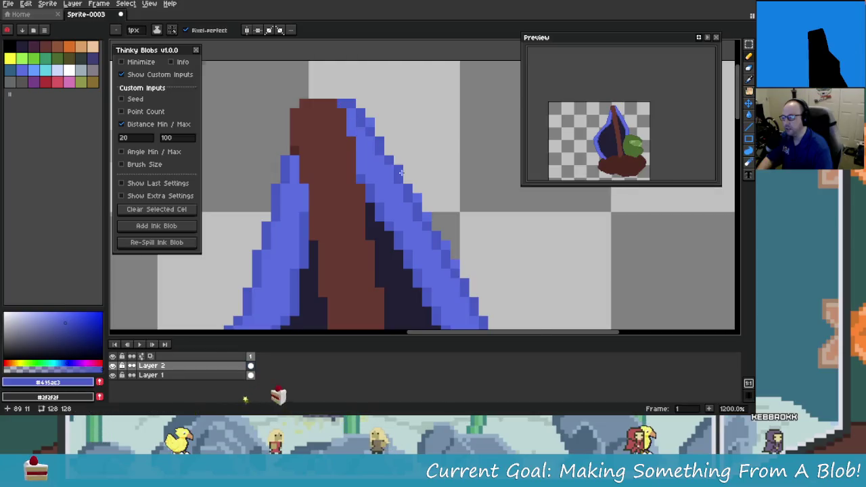
scroll(371, 162, "down", 2)
scroll(372, 167, "down", 2)
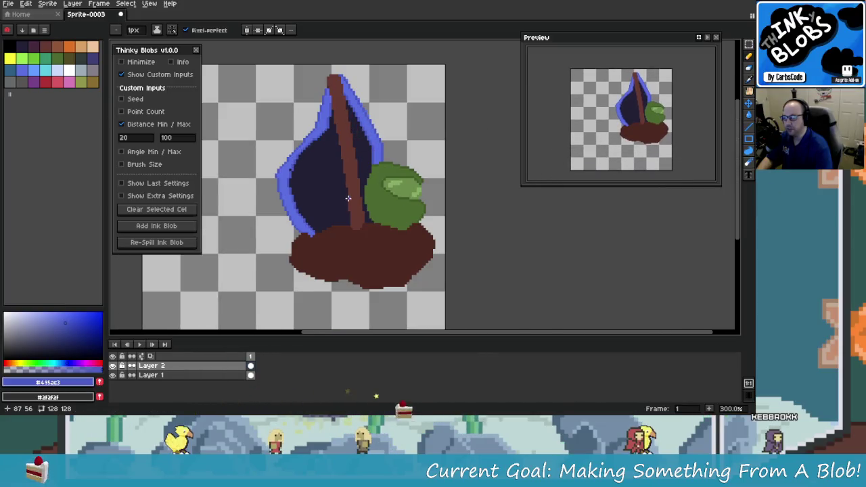
left_click_drag(373, 175, 345, 156)
scroll(352, 166, "up", 3)
scroll(354, 170, "down", 2)
scroll(366, 182, "up", 2)
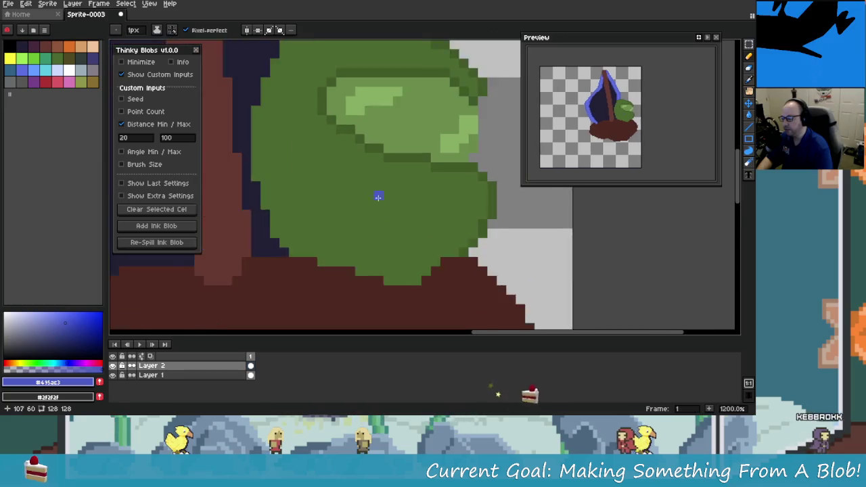
scroll(332, 140, "down", 3)
scroll(372, 161, "up", 2)
Sample the ground's brown, then choose a darker brown for shading the stick.
left_click(421, 233, "alt")
scroll(406, 234, "down", 1)
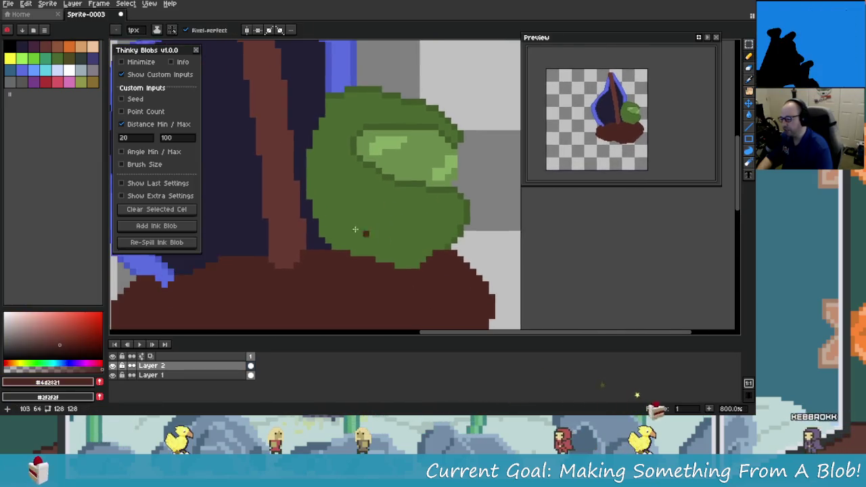
scroll(358, 232, "up", 2)
scroll(379, 235, "down", 1)
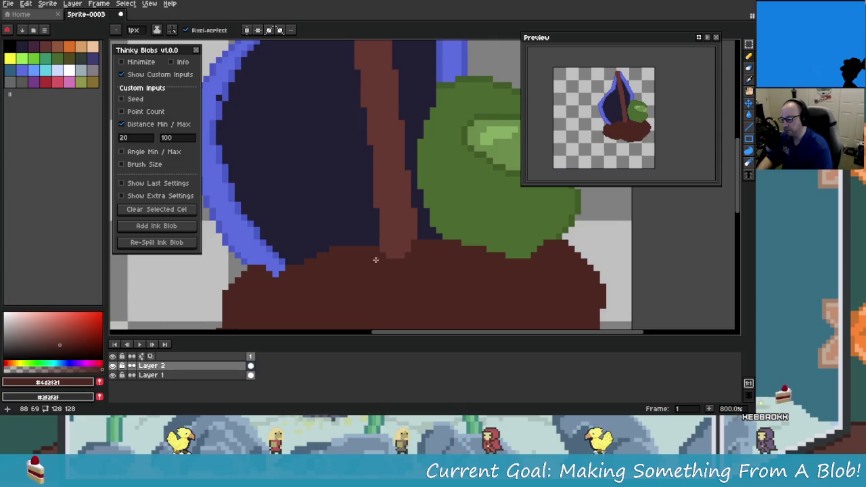
scroll(373, 257, "down", 1)
scroll(264, 288, "up", 1)
left_click_drag(61, 342, 61, 348)
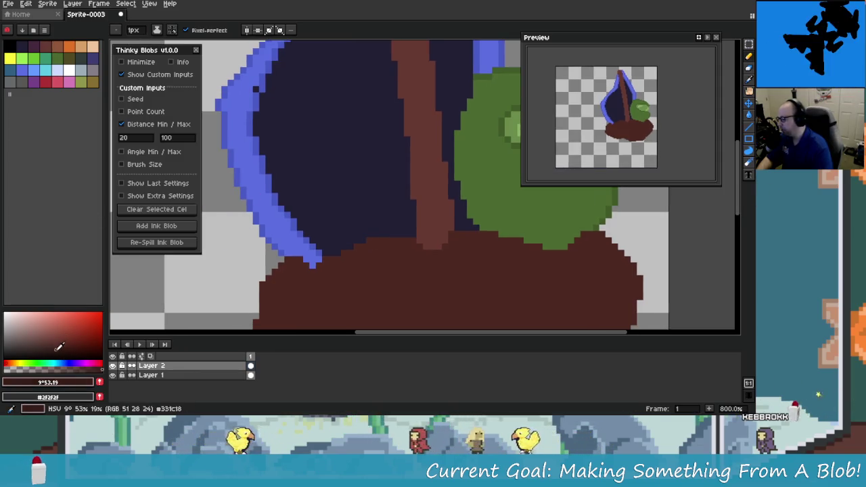
scroll(426, 253, "up", 2)
scroll(438, 255, "up", 2)
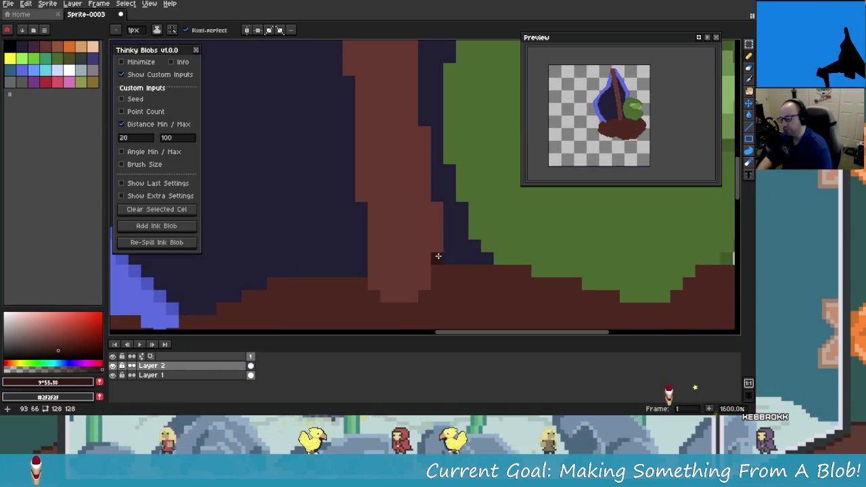
scroll(443, 264, "down", 1)
scroll(443, 264, "down", 1)
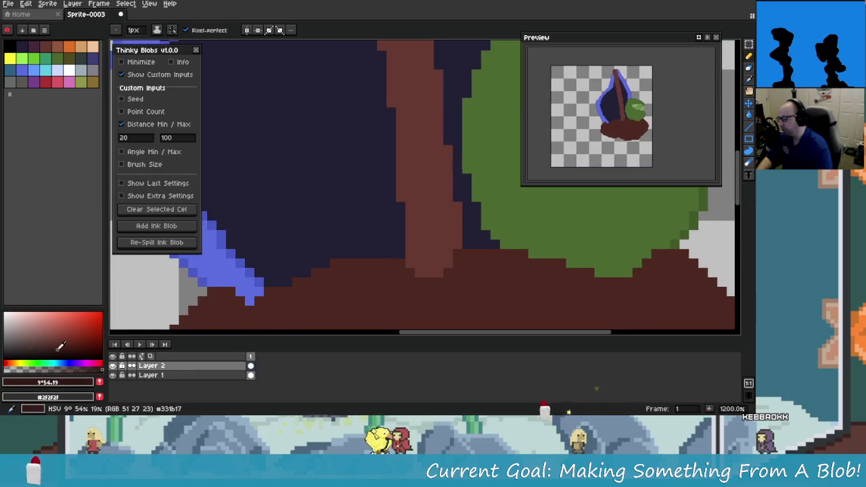
scroll(402, 305, "up", 1)
scroll(413, 303, "down", 1)
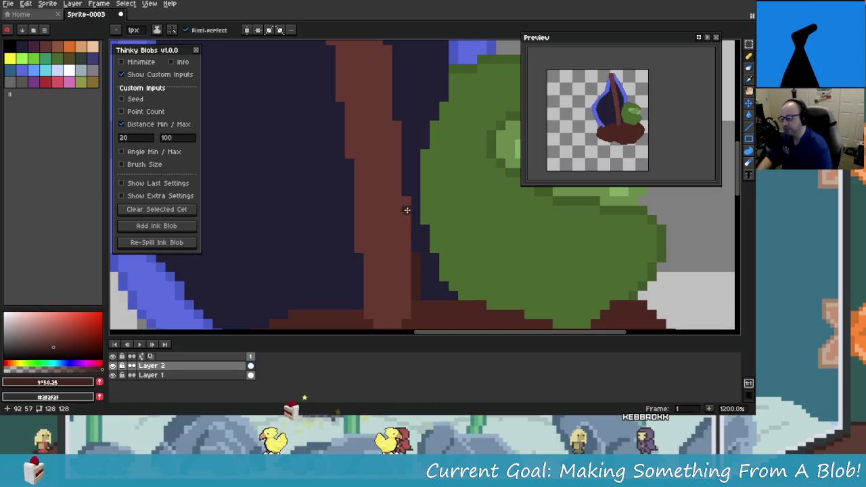
scroll(403, 234, "up", 2)
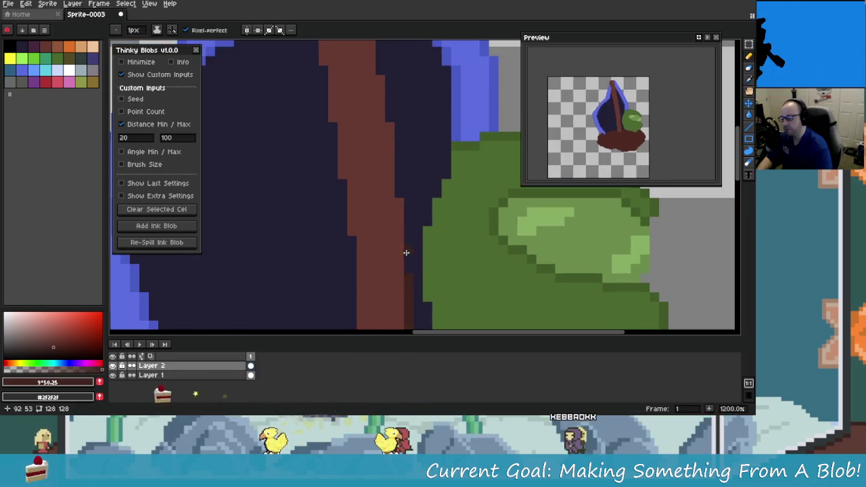
Draw a dark brown stripe up the stick's right side toward its pointed tip.
mouse_move(390, 194)
left_mouse_down()
mouse_move(390, 132)
mouse_move(400, 183)
left_mouse_up()
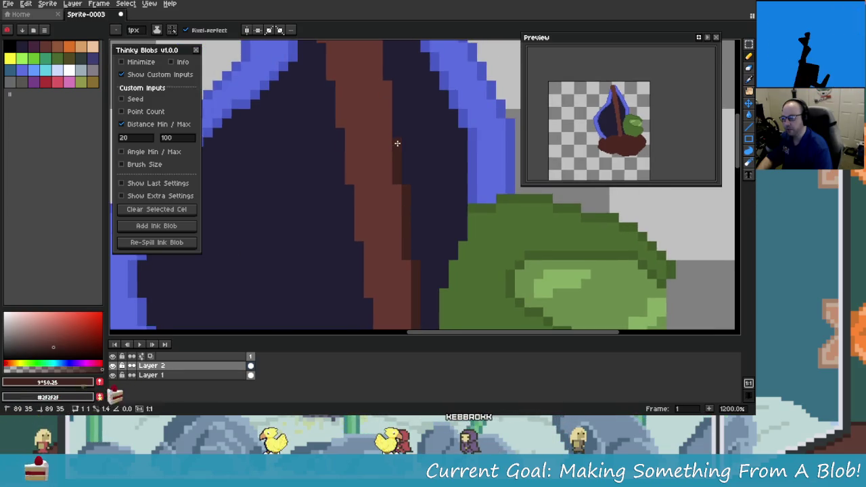
left_click_drag(398, 143, 398, 198)
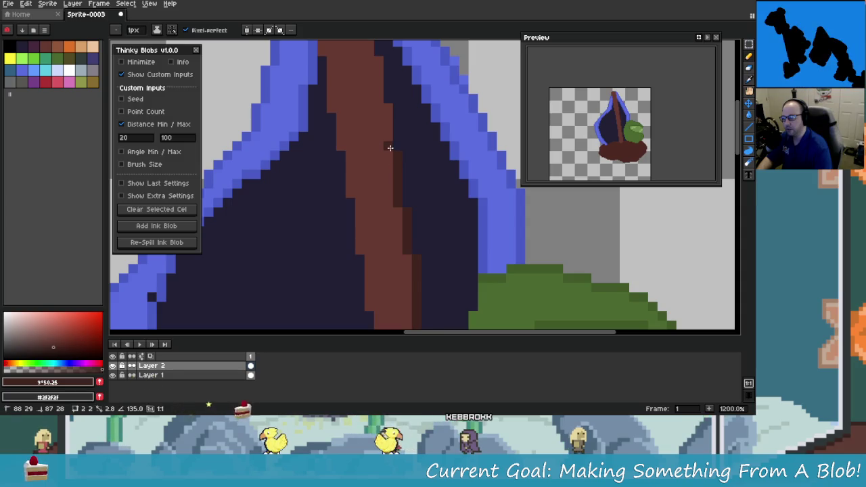
left_click_drag(388, 108, 402, 194)
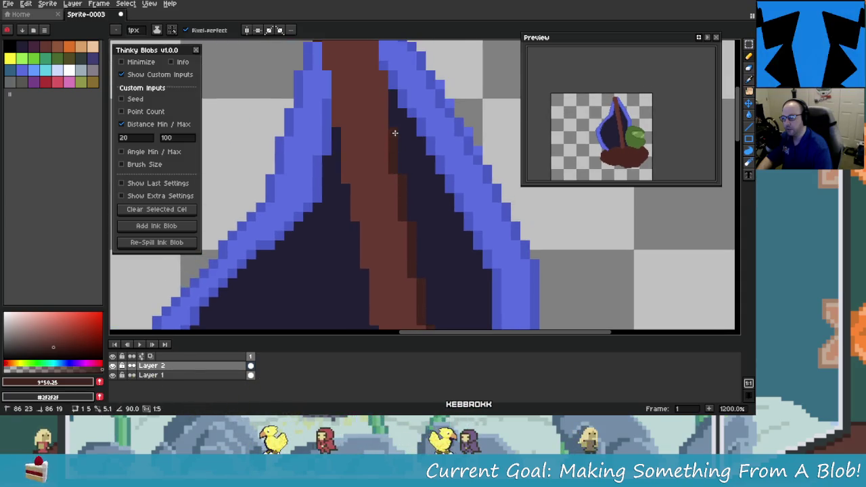
left_click_drag(395, 132, 417, 201)
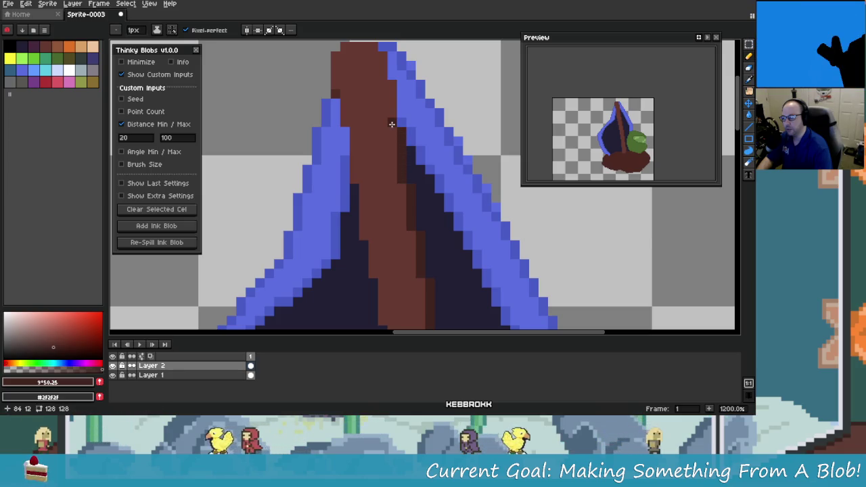
left_click_drag(391, 81, 406, 130)
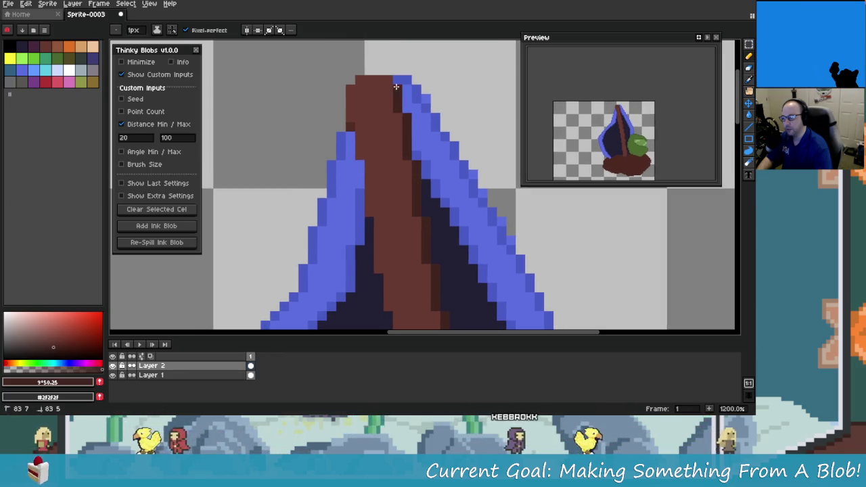
Repaint the stray dark pixel at the stick's tip in brown.
mouse_move(373, 96)
left_mouse_down()
mouse_move(358, 77)
mouse_move(352, 128)
left_mouse_up()
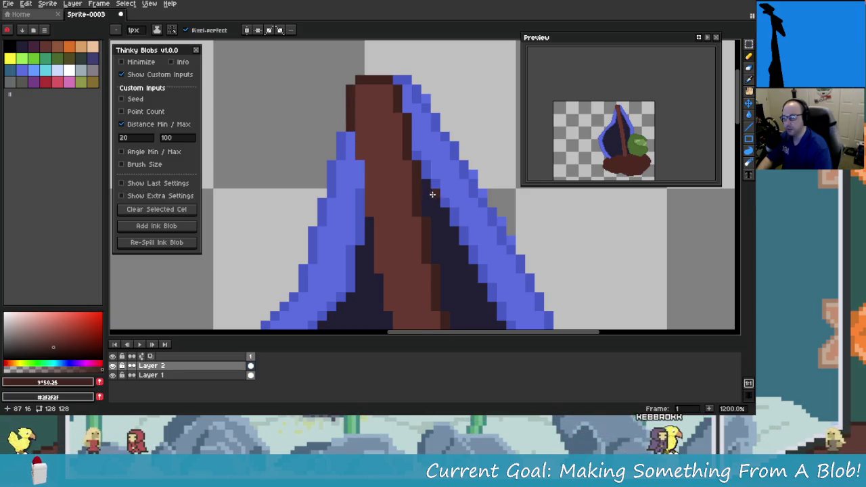
scroll(433, 195, "down", 3)
scroll(406, 223, "down", 3)
scroll(365, 258, "down", 2)
scroll(339, 281, "up", 3)
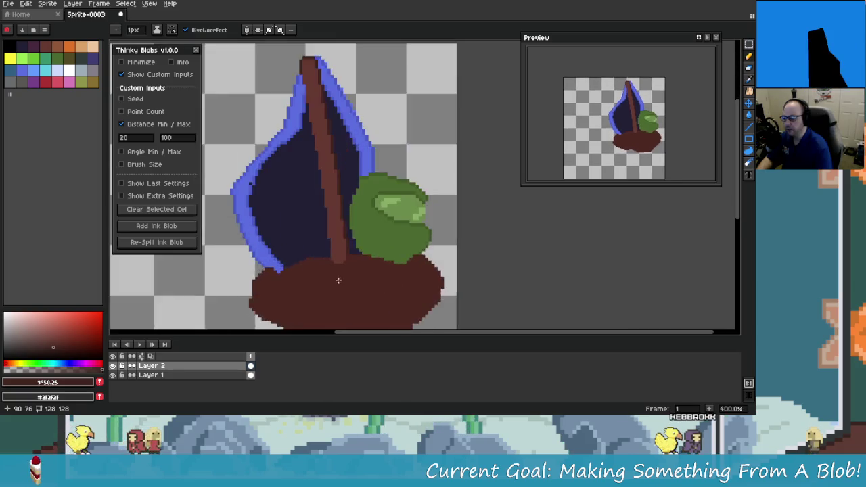
scroll(350, 163, "up", 2)
scroll(350, 203, "up", 1)
scroll(350, 163, "down", 1)
scroll(352, 162, "down", 2)
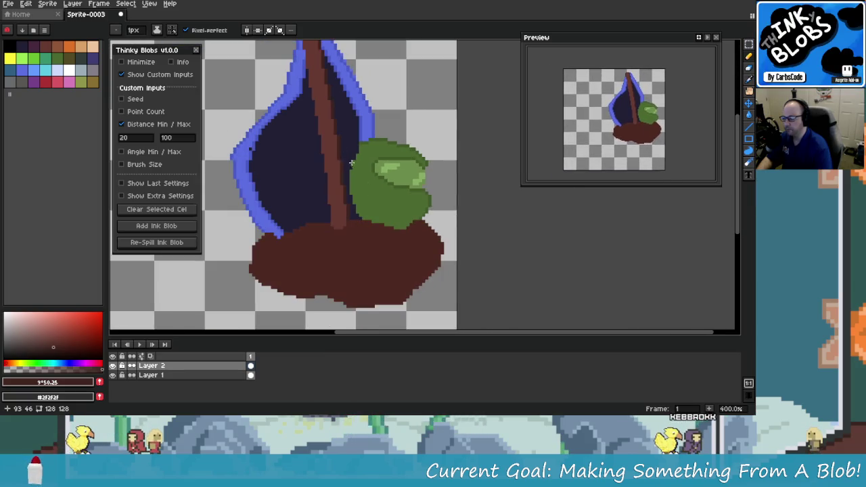
scroll(338, 203, "up", 2)
scroll(333, 155, "up", 2)
scroll(345, 180, "down", 3)
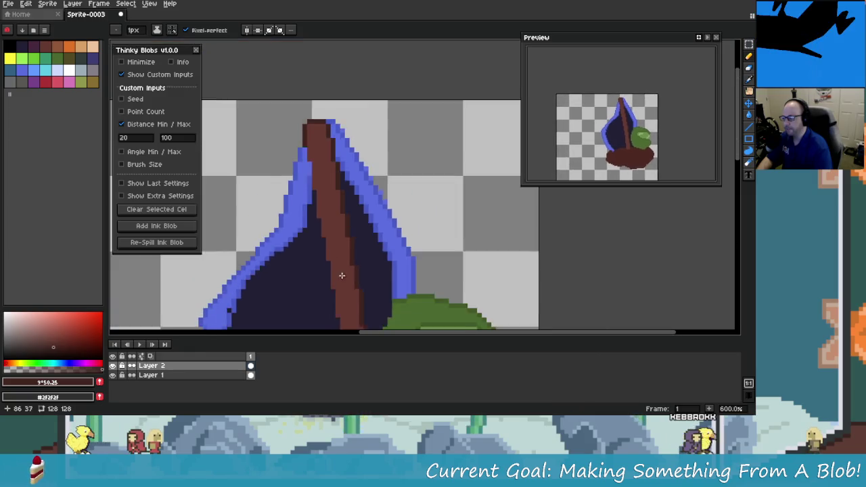
scroll(342, 275, "up", 2)
scroll(357, 257, "up", 1)
scroll(329, 275, "up", 1)
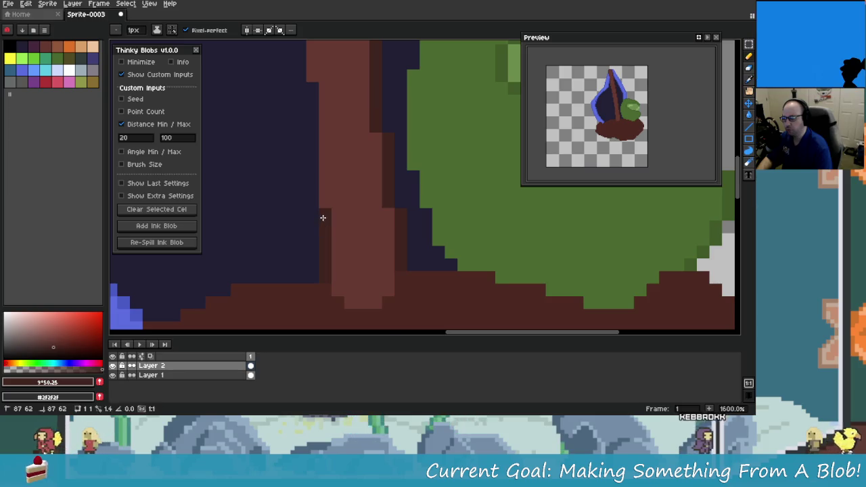
scroll(323, 217, "up", 1)
scroll(353, 272, "down", 1)
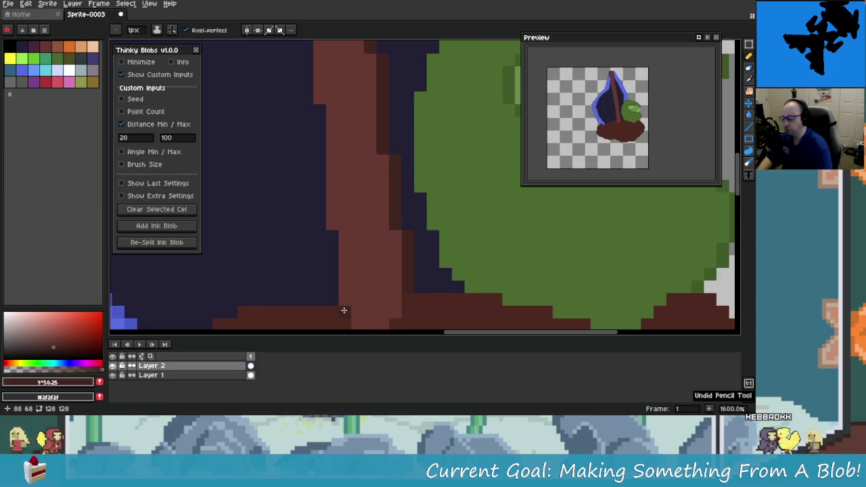
Undo the stray dark line on the stick's left edge and repaint its top left edge main brown.
left_click_drag(343, 313, 341, 234)
key("ctrl+z")
scroll(377, 285, "down", 4)
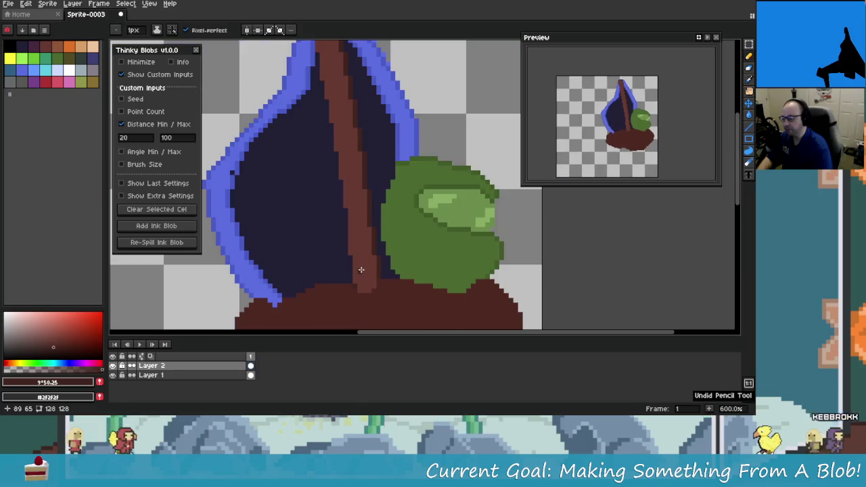
scroll(378, 273, "down", 3)
left_click_drag(376, 276, 339, 222)
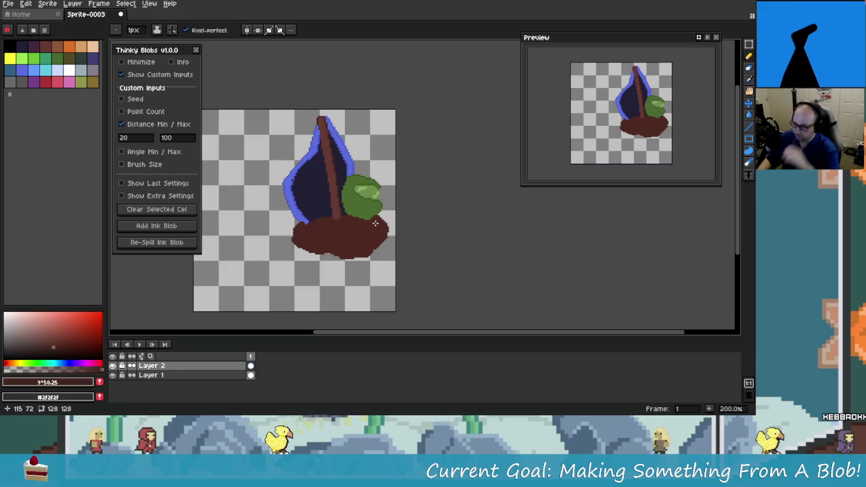
scroll(282, 141, "up", 7)
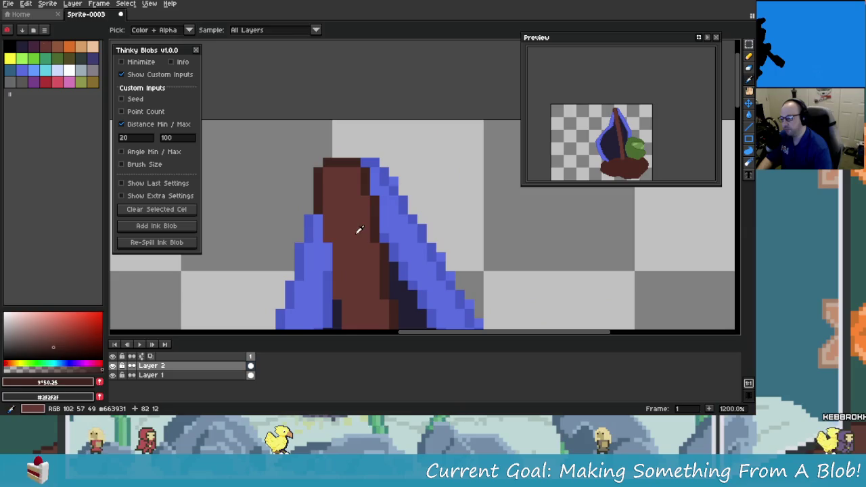
left_click_drag(321, 211, 318, 170)
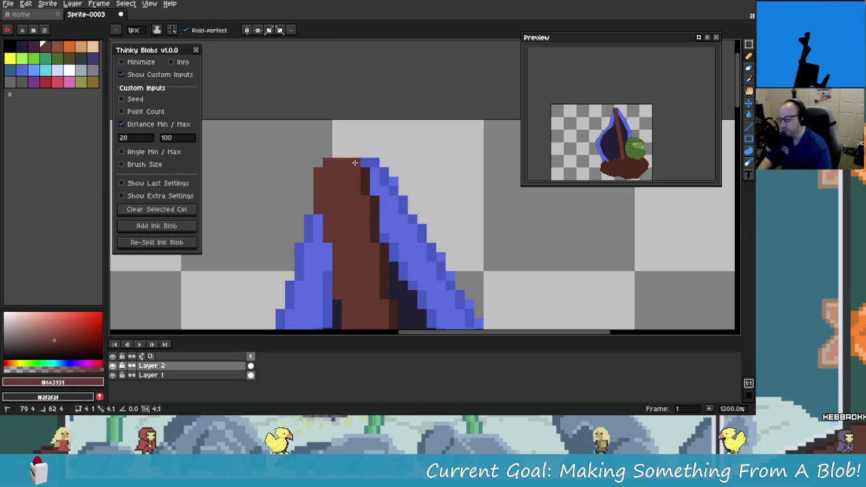
scroll(355, 163, "down", 2)
scroll(353, 208, "up", 2)
scroll(360, 141, "up", 2)
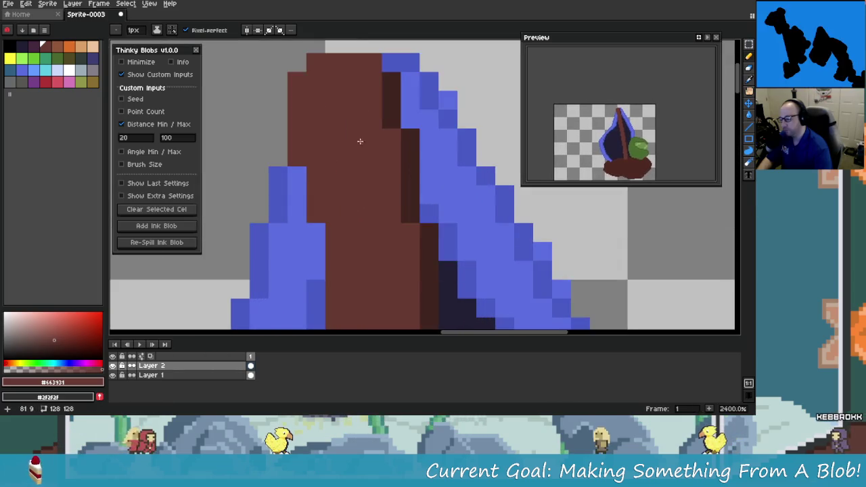
scroll(360, 140, "down", 2)
scroll(383, 180, "down", 1)
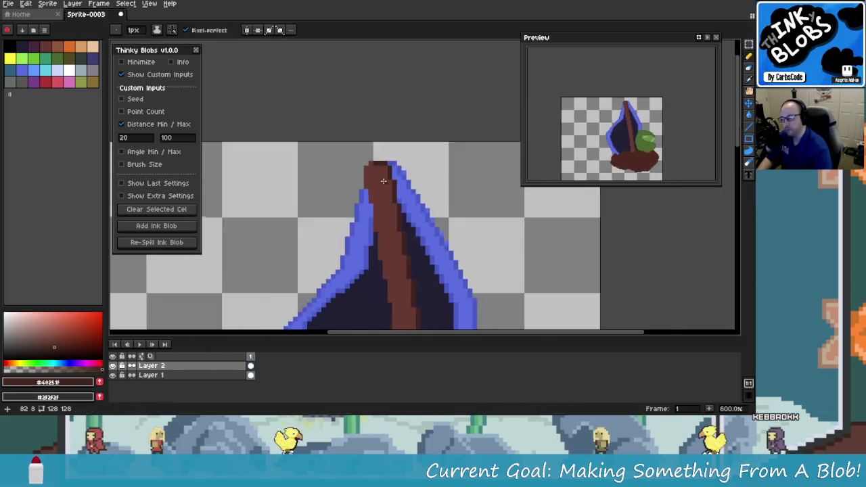
scroll(383, 181, "down", 3)
scroll(393, 230, "down", 1)
scroll(379, 216, "down", 1)
scroll(362, 183, "up", 3)
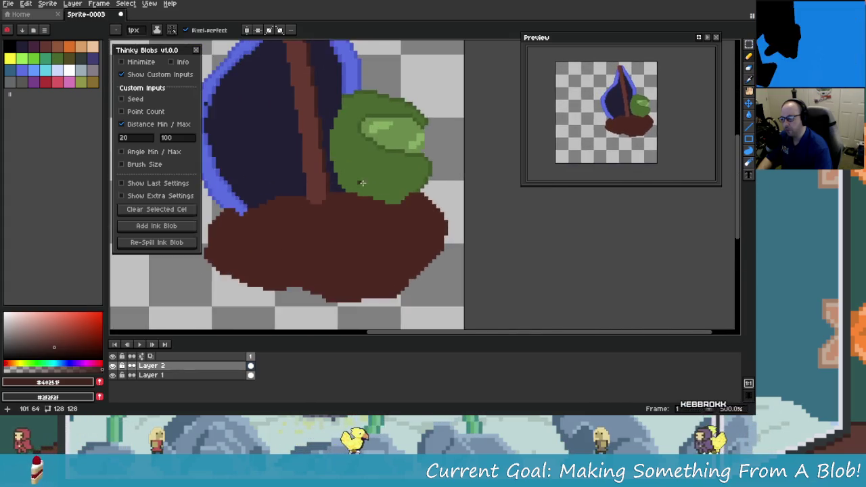
scroll(362, 183, "up", 1)
scroll(344, 212, "down", 1)
scroll(353, 262, "up", 1)
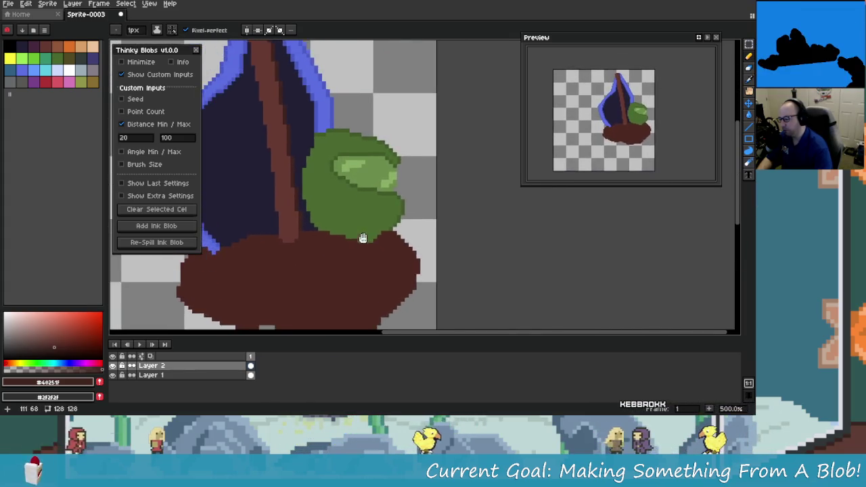
scroll(363, 237, "up", 2)
scroll(358, 226, "up", 1)
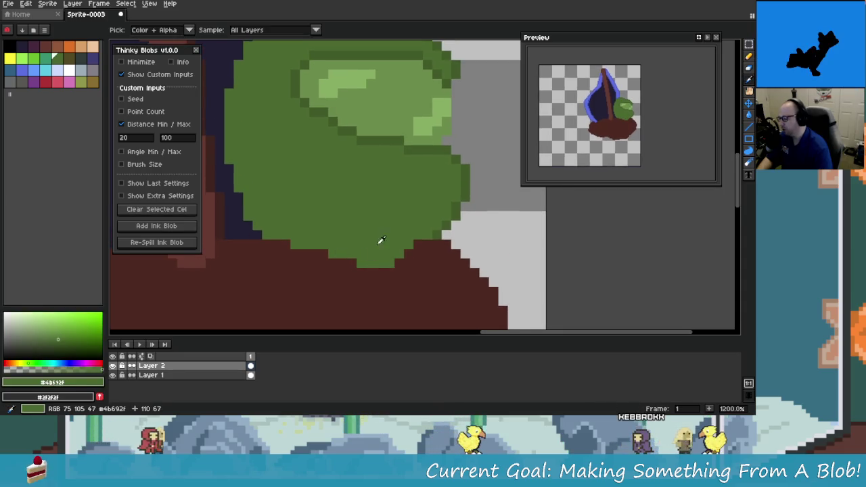
left_click(429, 266, "alt")
mouse_move(358, 271)
left_mouse_down()
mouse_move(392, 271)
mouse_move(414, 252)
left_mouse_up()
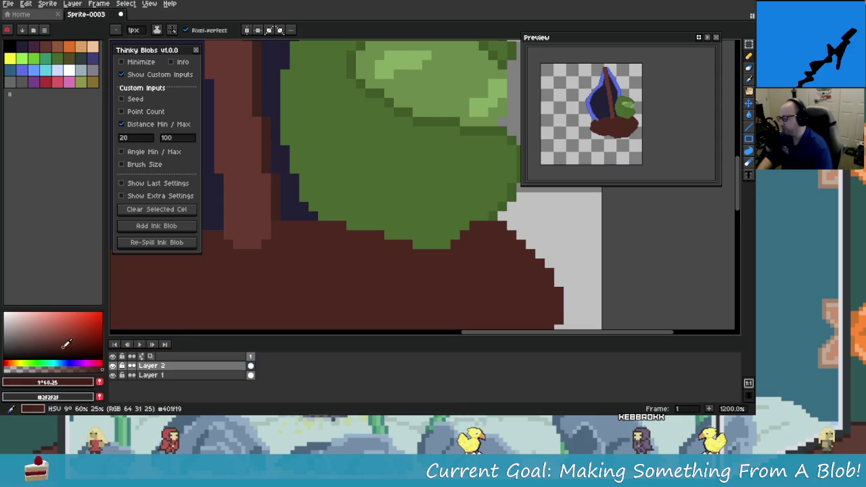
scroll(406, 251, "up", 1)
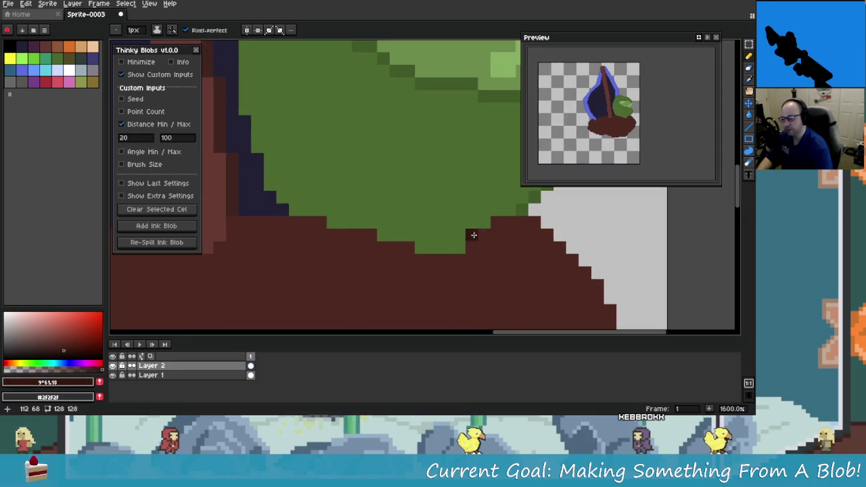
scroll(277, 248, "down", 1)
scroll(289, 242, "up", 1)
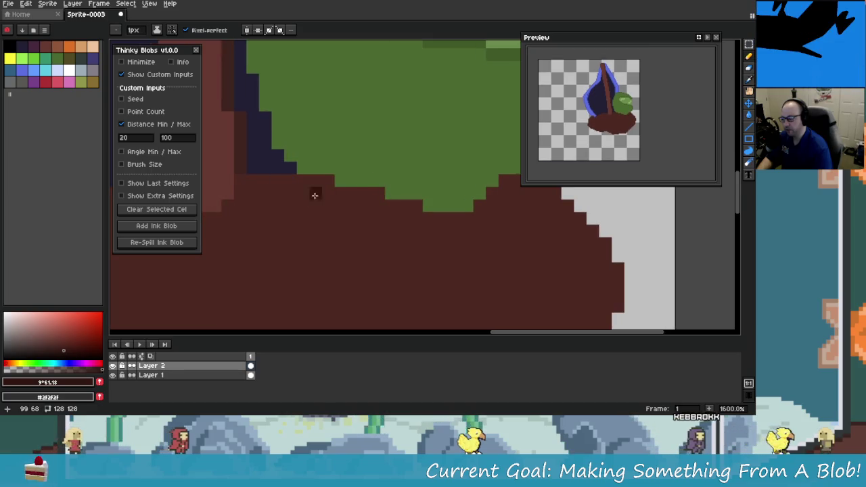
left_click_drag(290, 180, 409, 240)
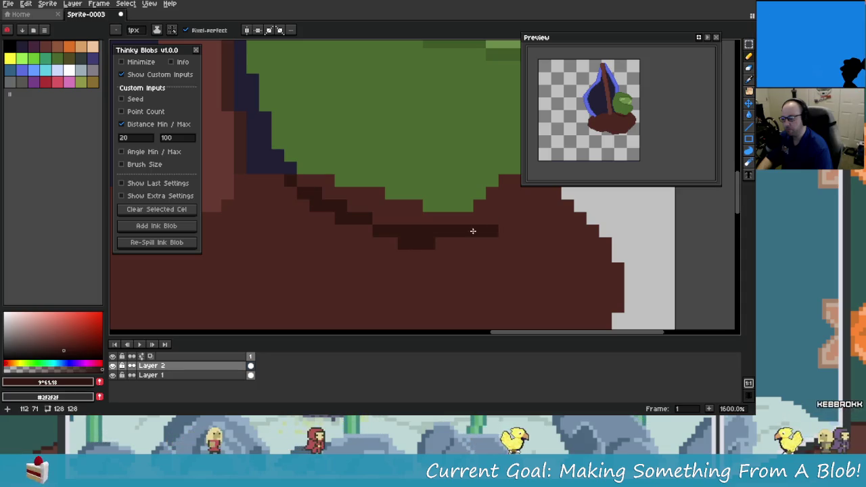
scroll(481, 237, "right", 3)
scroll(481, 240, "up", 2)
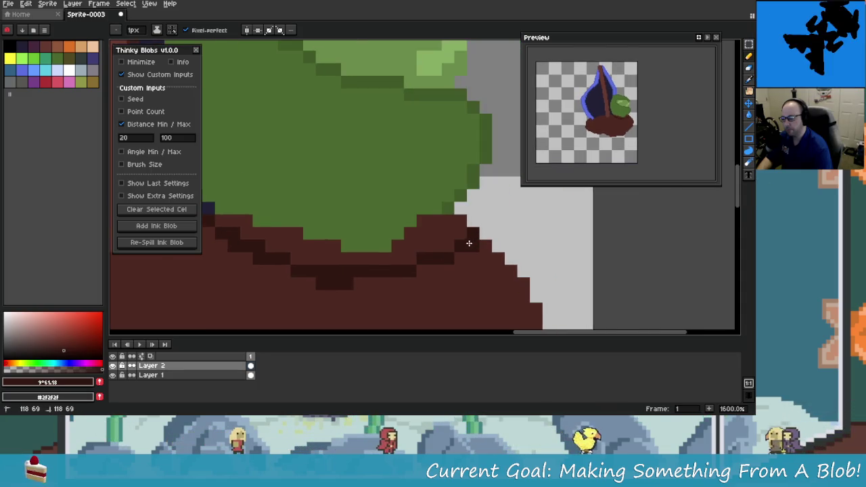
left_click_drag(469, 243, 440, 257)
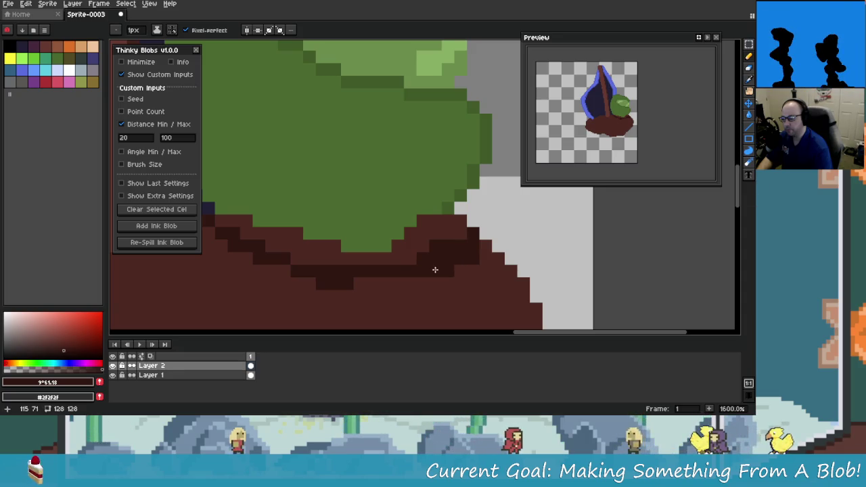
scroll(435, 270, "left", 1)
scroll(435, 269, "up", 1)
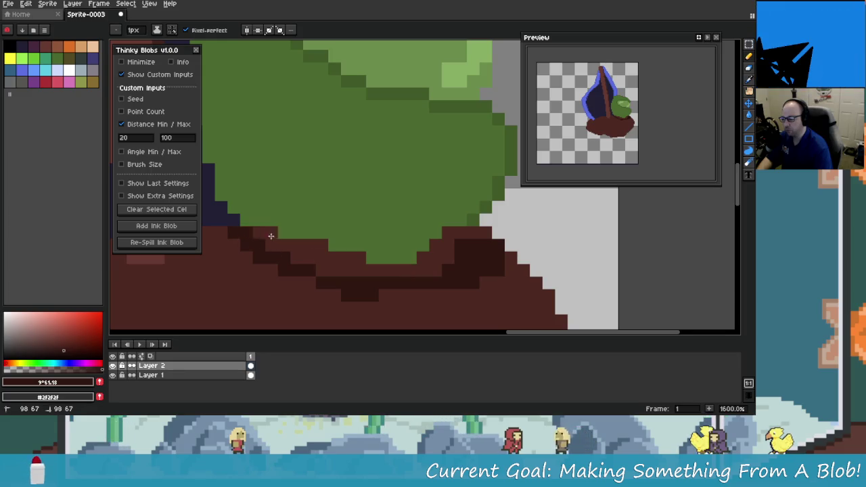
left_click_drag(271, 236, 300, 251)
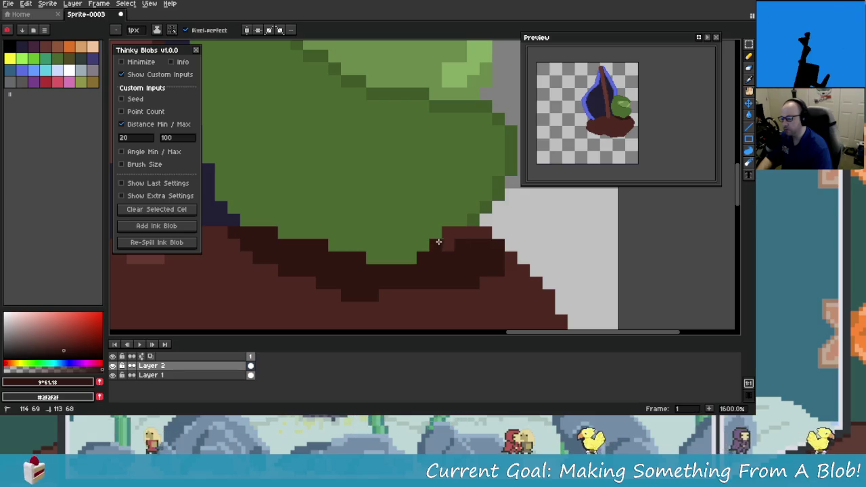
scroll(449, 247, "down", 2)
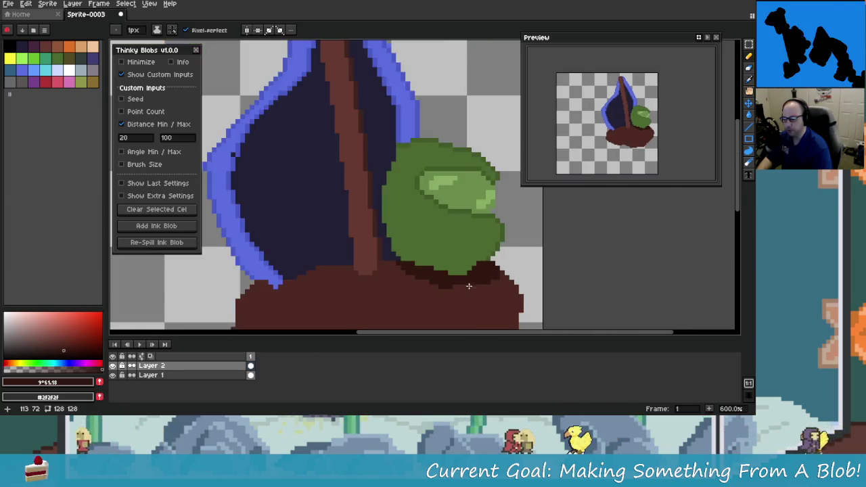
scroll(424, 285, "up", 2)
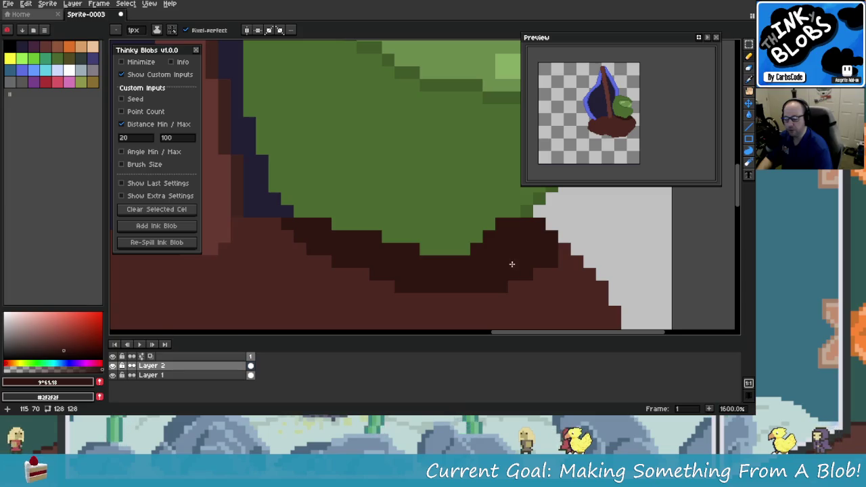
scroll(512, 264, "down", 4)
scroll(470, 270, "up", 3)
scroll(472, 264, "down", 5)
scroll(474, 264, "down", 1)
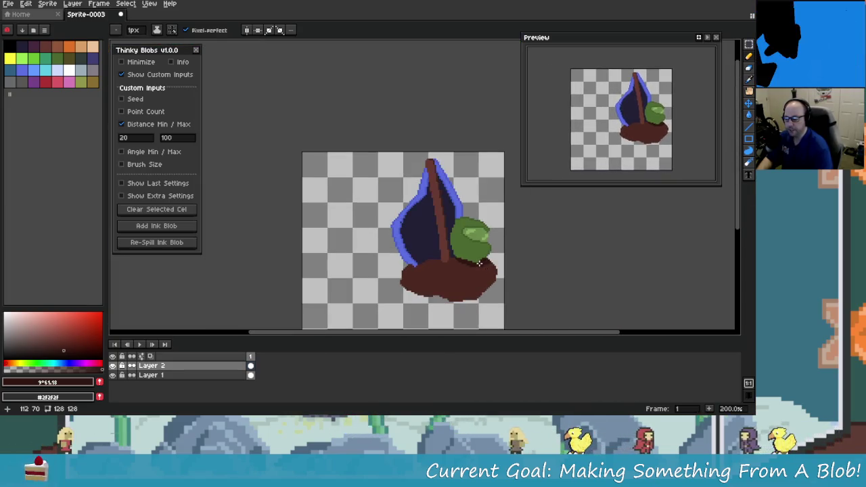
scroll(479, 264, "down", 1)
scroll(460, 233, "up", 4)
scroll(387, 226, "up", 1)
scroll(330, 209, "up", 1)
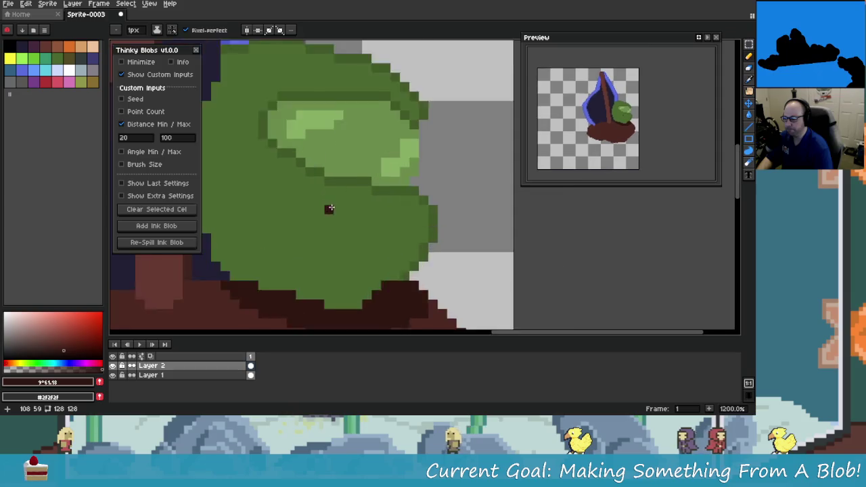
scroll(338, 213, "down", 1)
scroll(348, 218, "up", 1)
left_click(404, 189, "alt")
scroll(423, 223, "up", 1)
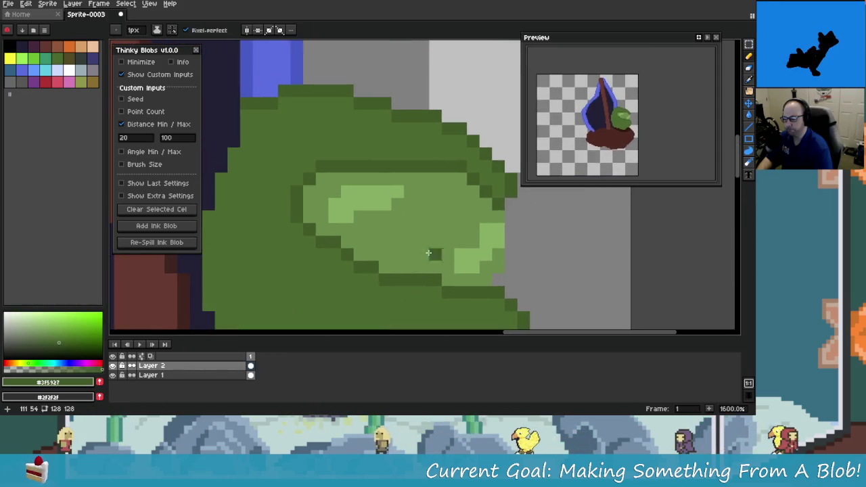
scroll(391, 167, "down", 1)
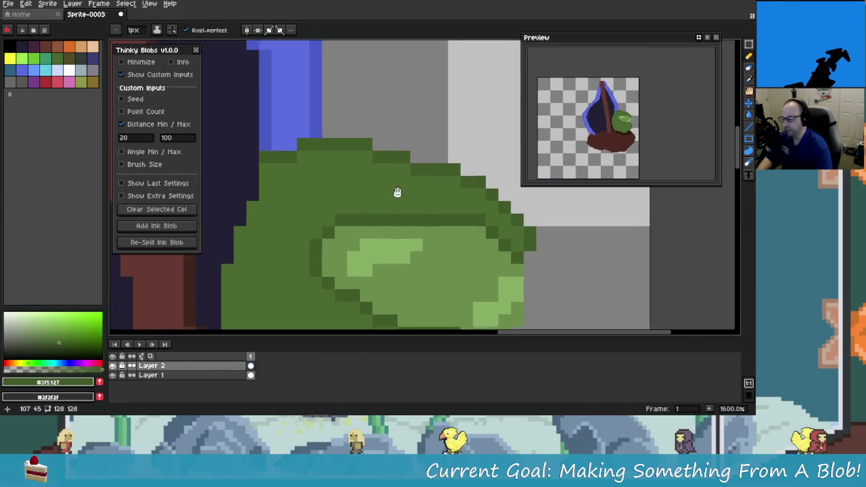
scroll(396, 192, "up", 1)
scroll(407, 176, "down", 1)
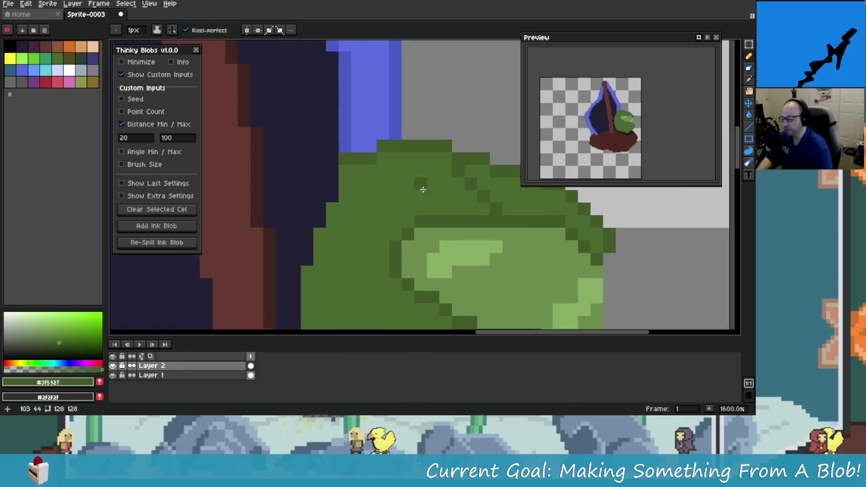
scroll(407, 180, "up", 1)
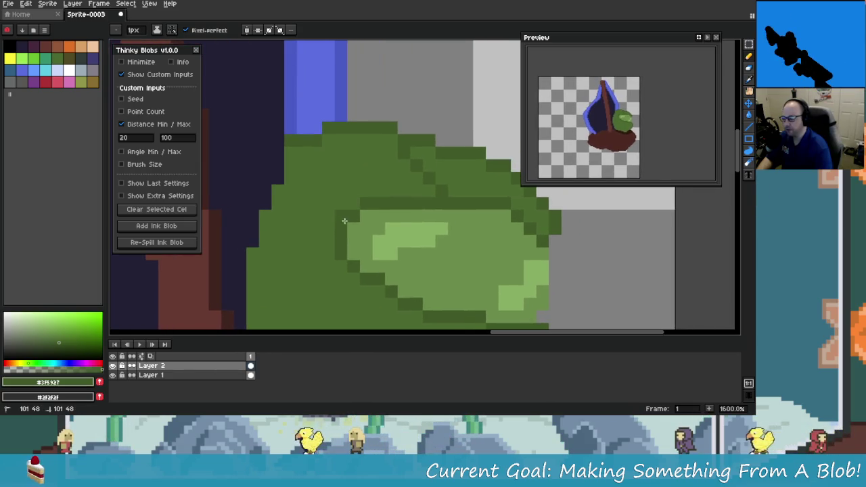
scroll(345, 213, "down", 1)
scroll(346, 205, "up", 1)
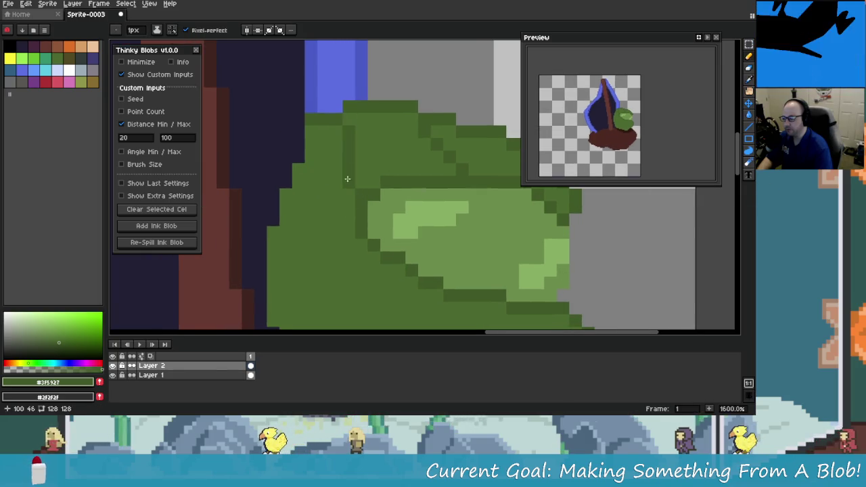
scroll(353, 178, "down", 1)
scroll(366, 177, "up", 1)
key("ctrl+z")
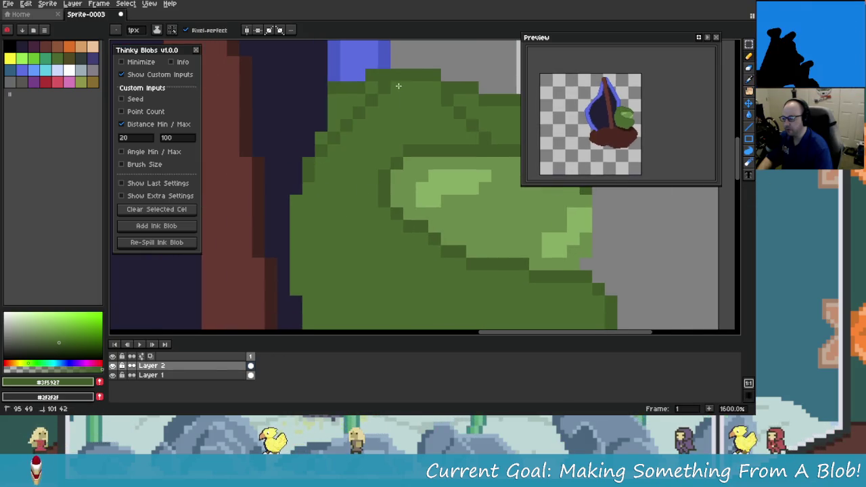
scroll(383, 207, "down", 1)
scroll(383, 207, "up", 1)
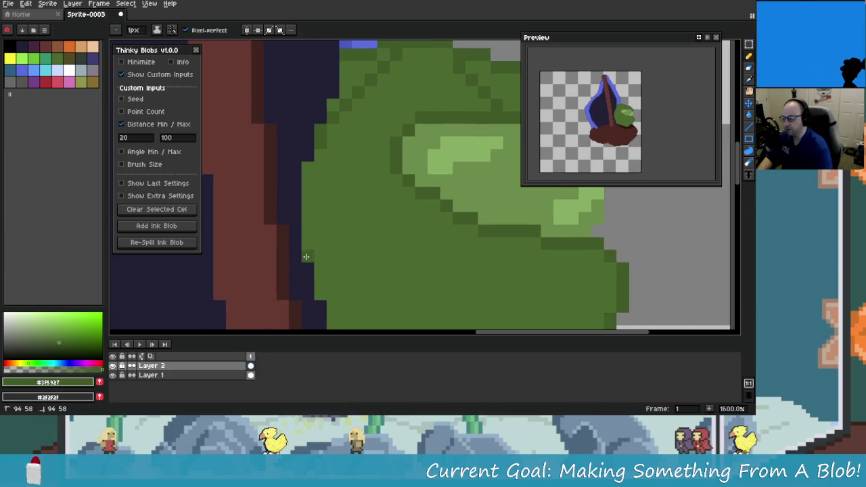
scroll(412, 192, "down", 1)
scroll(344, 197, "up", 1)
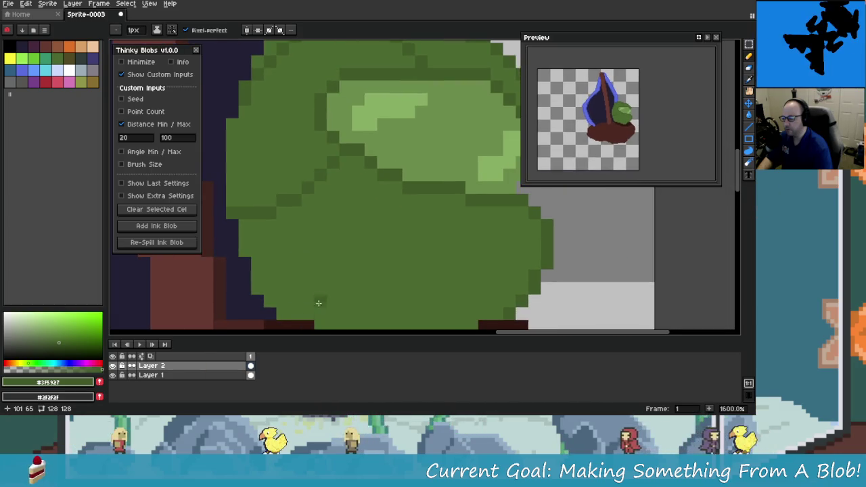
left_click_drag(319, 302, 294, 271)
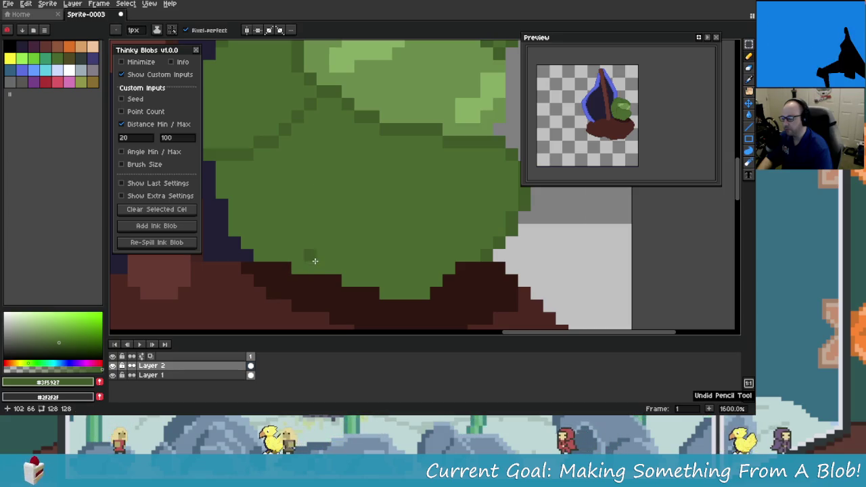
scroll(346, 145, "down", 2)
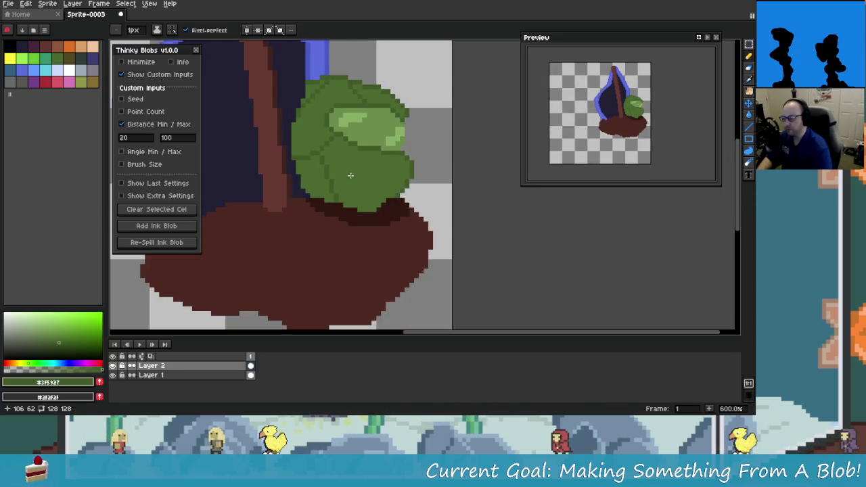
scroll(402, 235, "up", 2)
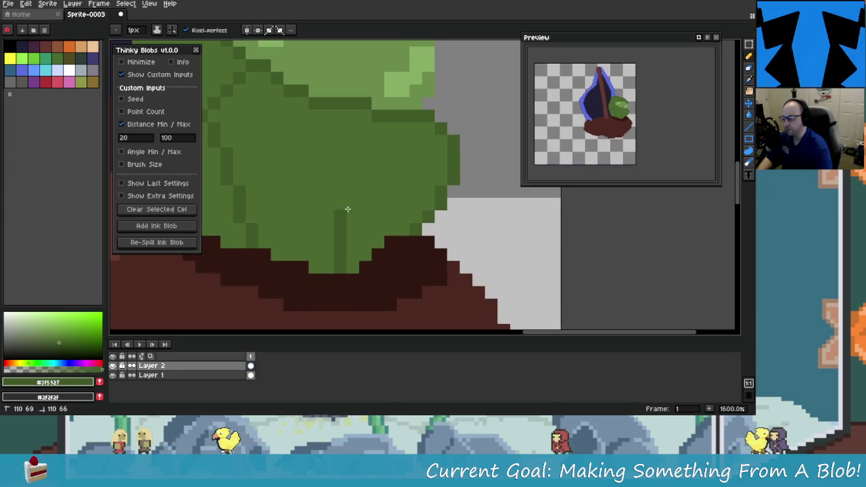
scroll(377, 209, "down", 3)
scroll(370, 218, "down", 3)
scroll(370, 218, "up", 1)
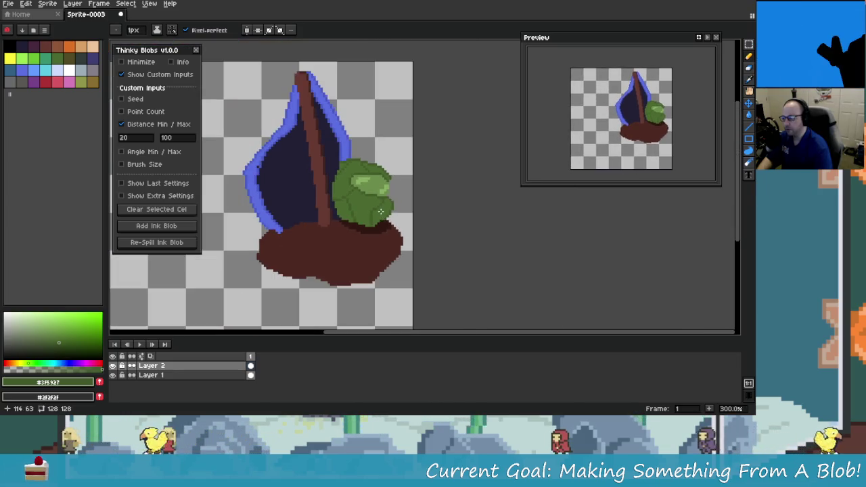
scroll(366, 203, "down", 3)
scroll(360, 183, "up", 2)
scroll(360, 183, "up", 2)
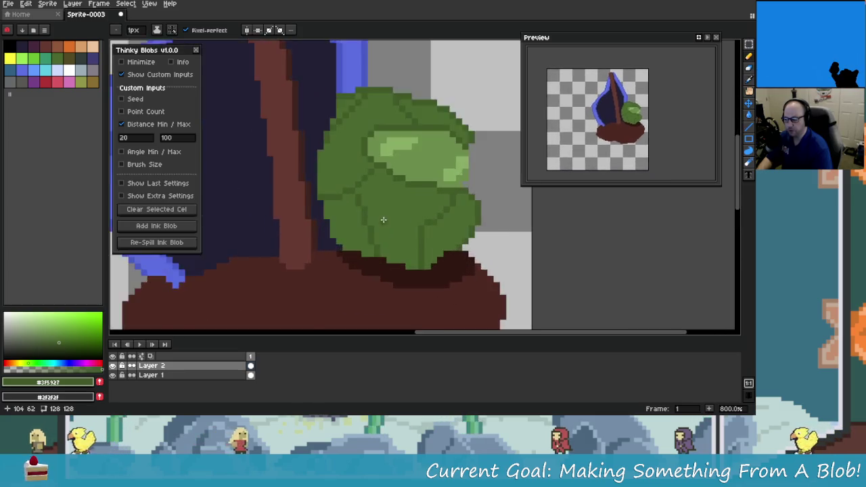
scroll(382, 219, "up", 1)
scroll(420, 214, "down", 2)
key("i")
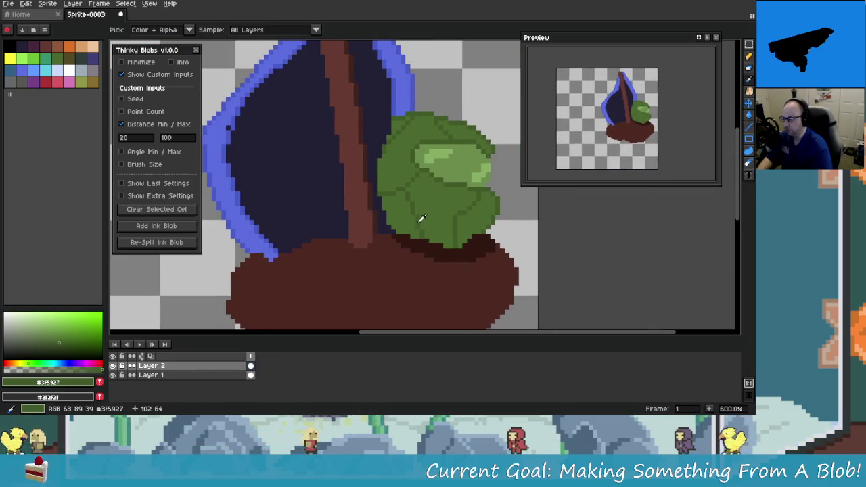
left_click_drag(422, 218, 436, 206)
key("b")
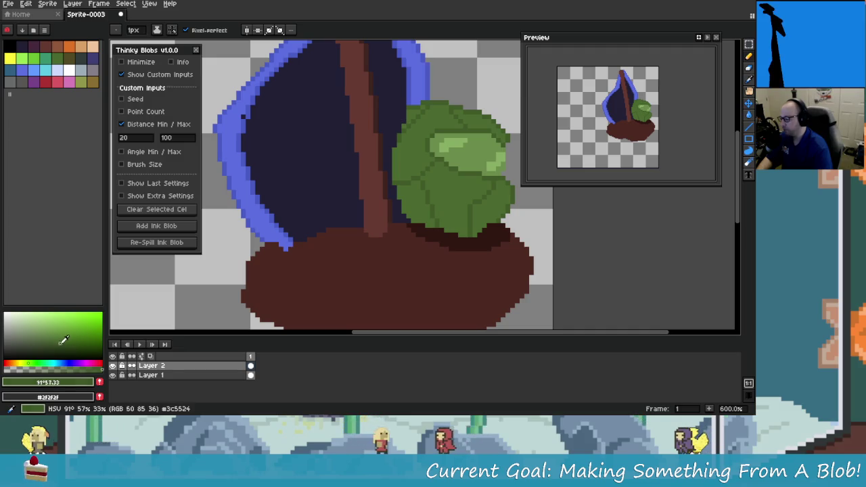
scroll(433, 230, "up", 3)
scroll(414, 305, "up", 1)
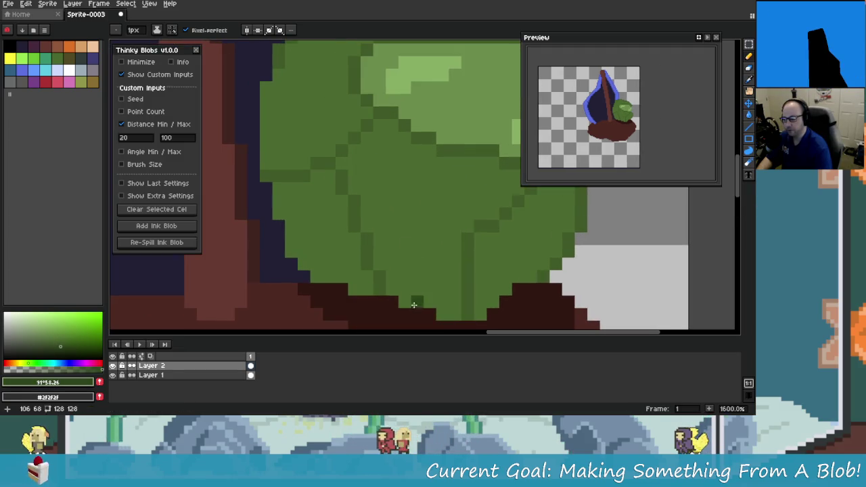
left_click_drag(393, 284, 366, 197)
left_click(367, 188)
scroll(386, 217, "down", 3)
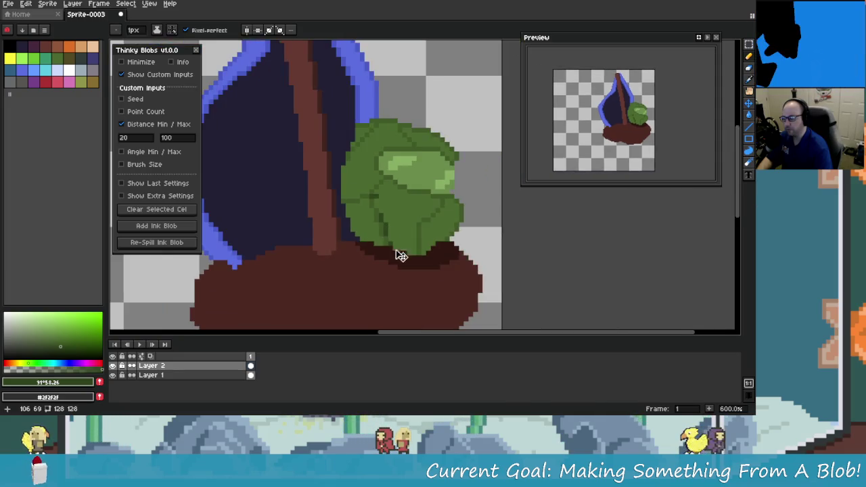
key("ctrl+z")
scroll(399, 244, "up", 1)
scroll(413, 228, "up", 2)
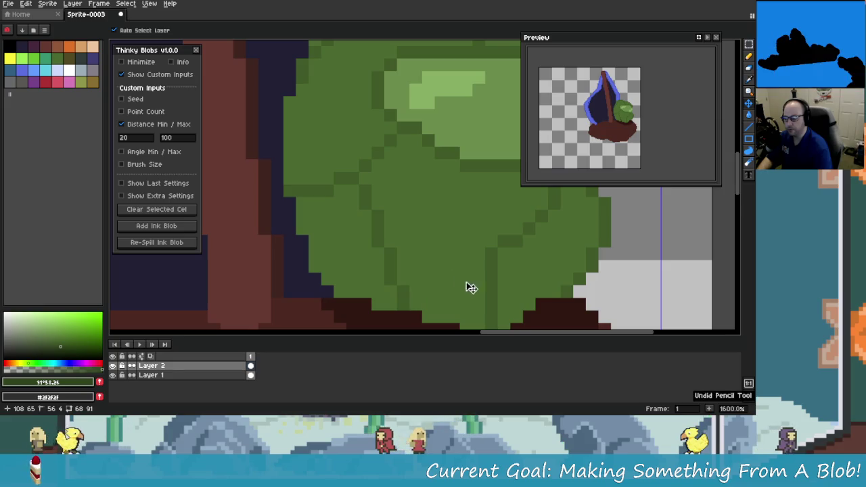
left_click_drag(467, 288, 397, 226)
scroll(385, 252, "down", 1)
scroll(384, 252, "down", 2)
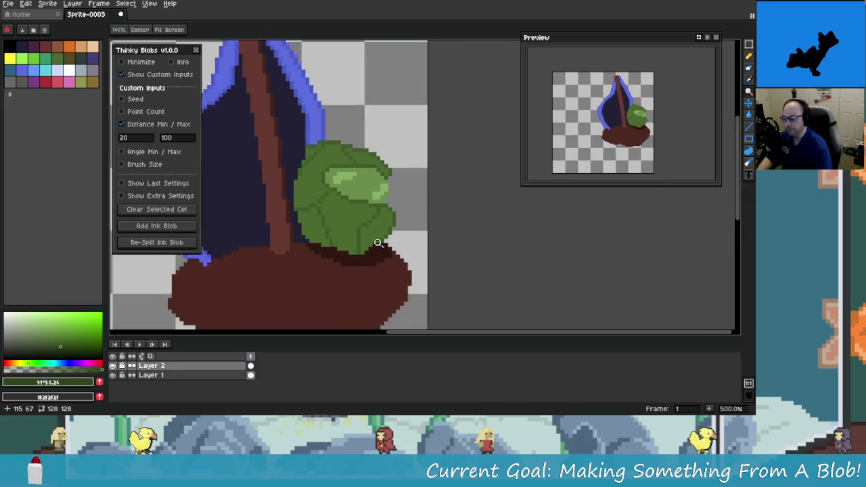
scroll(386, 247, "down", 1)
scroll(396, 240, "up", 1)
scroll(401, 237, "up", 2)
scroll(401, 237, "down", 1)
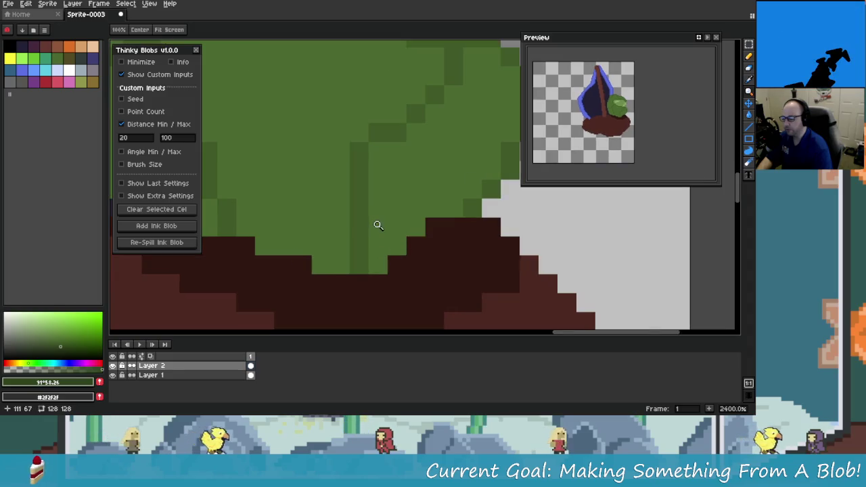
scroll(377, 224, "down", 8)
scroll(379, 226, "up", 9)
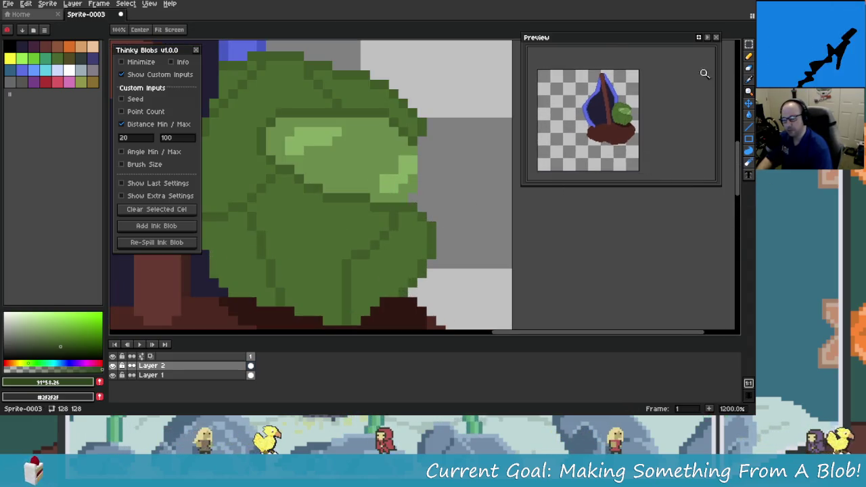
left_click(748, 57)
scroll(359, 290, "up", 1)
scroll(359, 290, "up", 1)
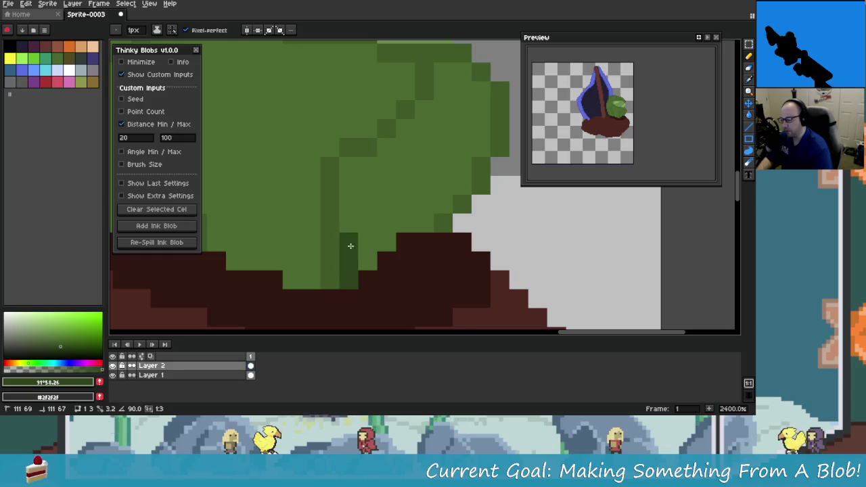
mouse_move(349, 233)
left_mouse_down()
mouse_move(349, 170)
mouse_move(377, 145)
left_mouse_up()
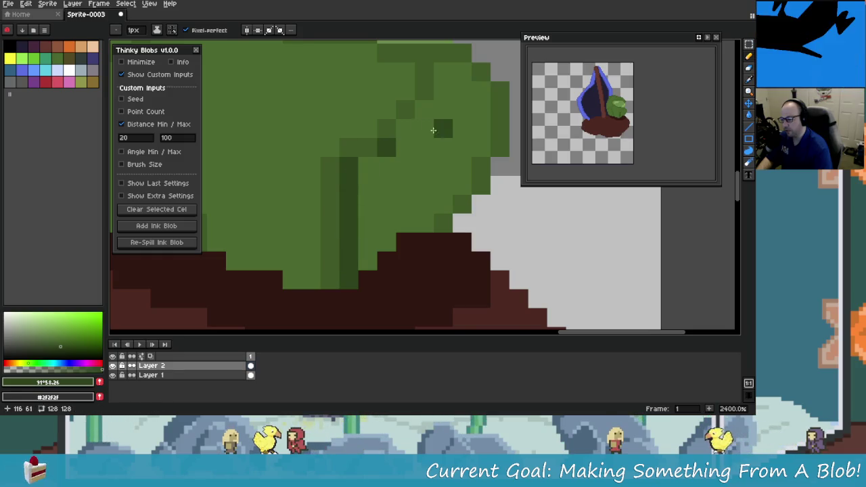
left_click(379, 159)
scroll(379, 159, "down", 1)
scroll(393, 196, "down", 3)
scroll(406, 223, "down", 2)
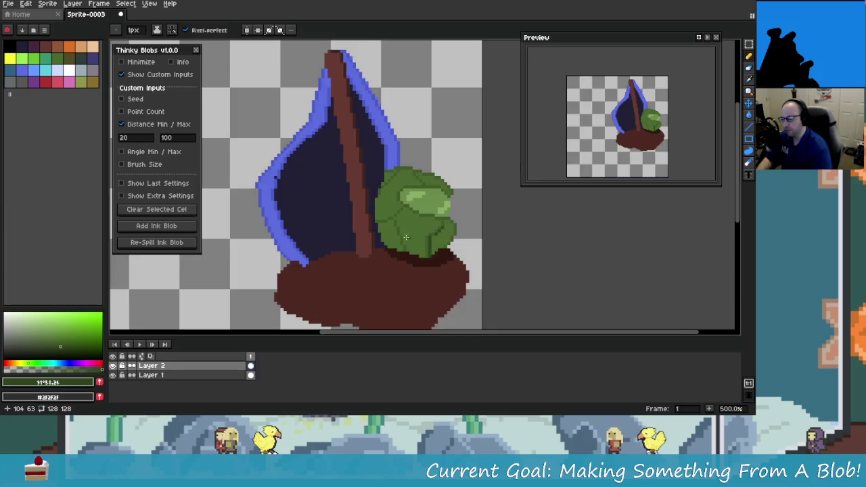
scroll(413, 244, "up", 4)
scroll(413, 243, "up", 1)
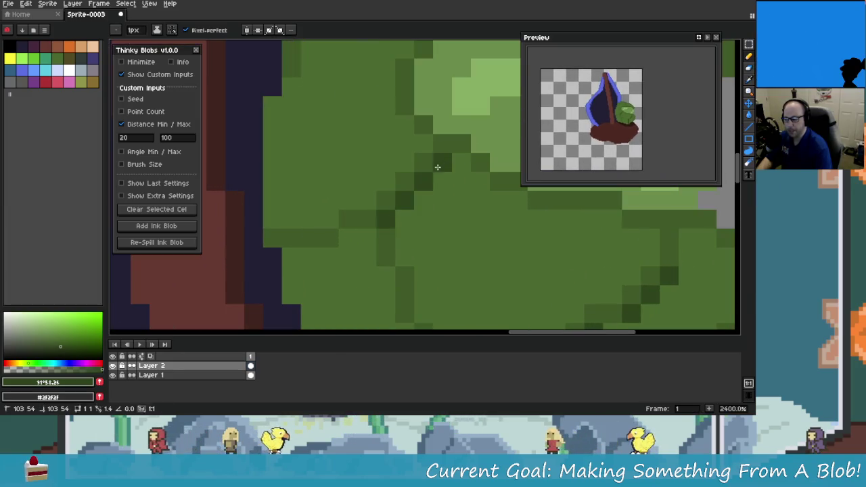
scroll(438, 167, "down", 4)
scroll(420, 203, "down", 3)
scroll(400, 244, "up", 5)
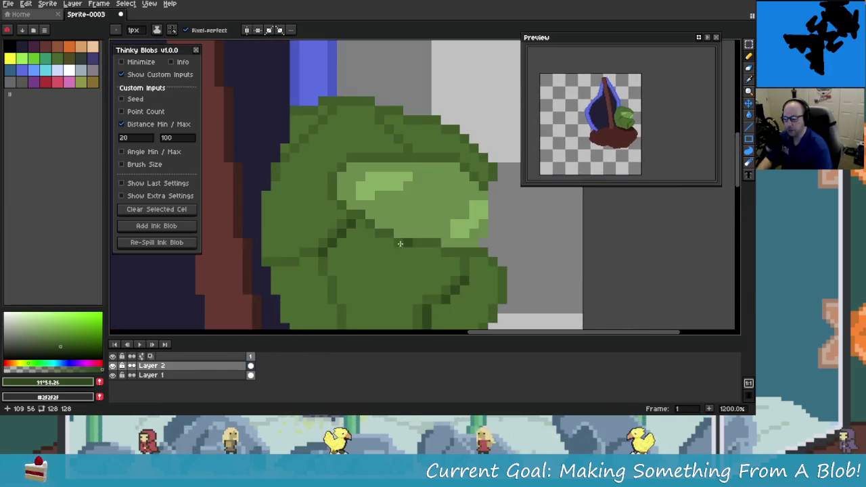
scroll(400, 244, "up", 1)
scroll(373, 252, "up", 3)
scroll(377, 216, "down", 2)
scroll(406, 261, "down", 1)
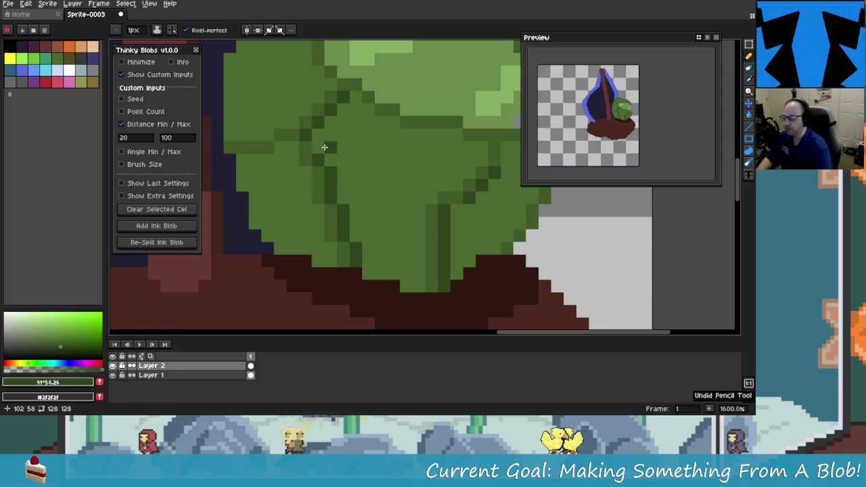
scroll(321, 149, "down", 2)
scroll(351, 149, "up", 2)
scroll(351, 149, "down", 5)
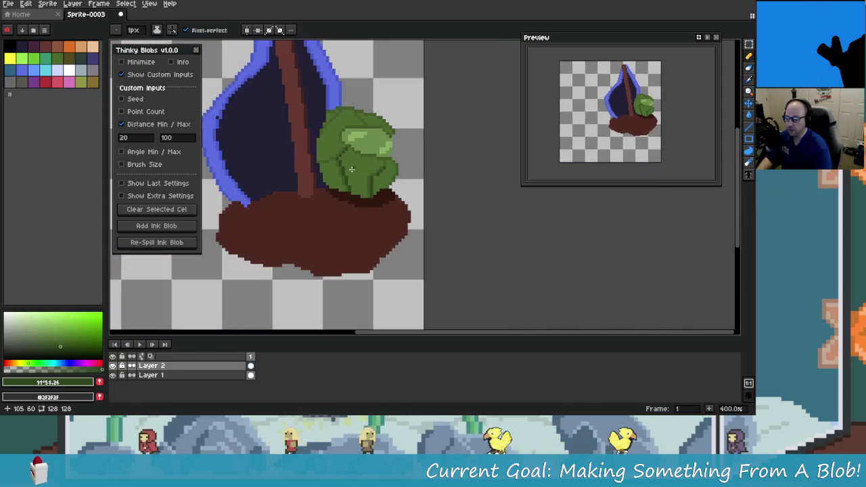
scroll(359, 230, "up", 2)
scroll(361, 245, "up", 2)
scroll(385, 205, "up", 3)
scroll(385, 205, "down", 2)
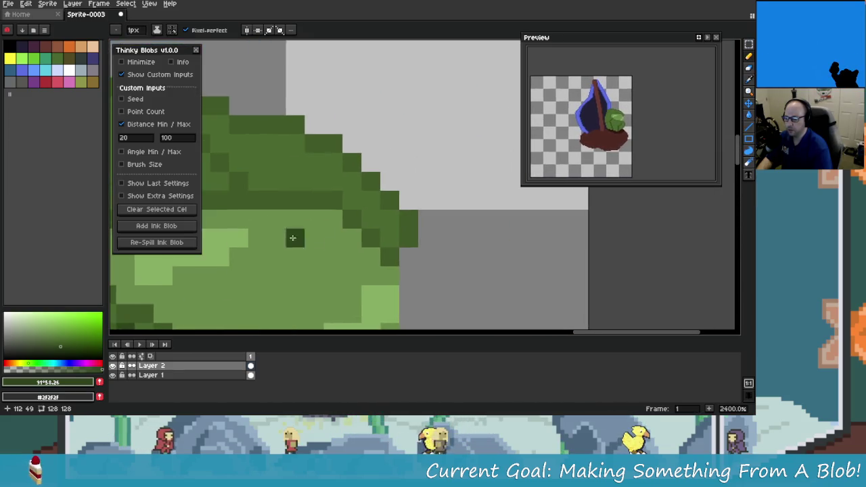
scroll(369, 234, "up", 2)
left_click_drag(344, 162, 470, 169)
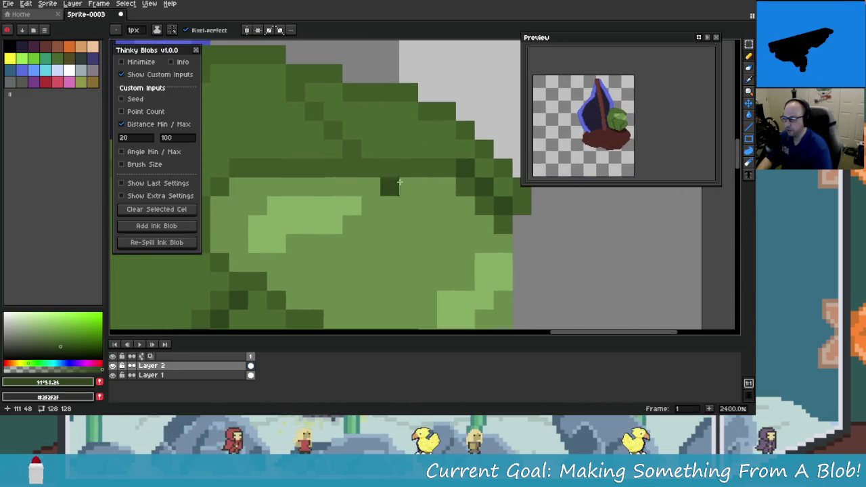
scroll(313, 199, "down", 3)
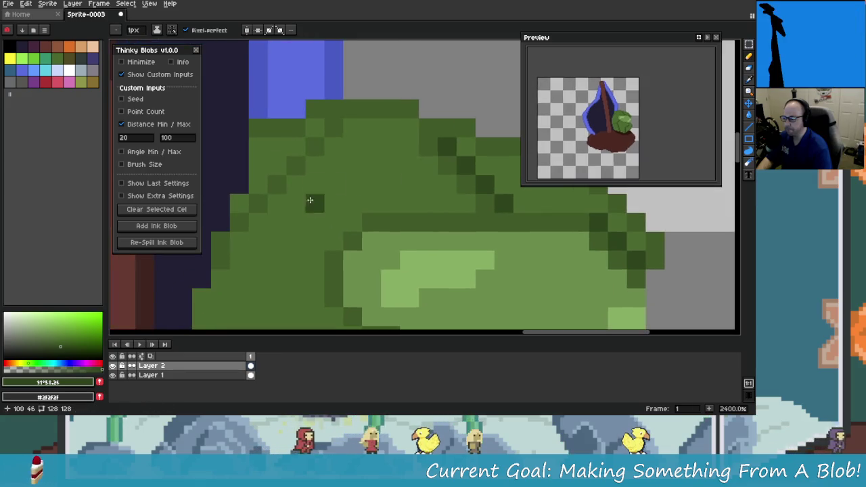
scroll(318, 217, "down", 1)
scroll(328, 237, "down", 2)
scroll(333, 248, "down", 1)
scroll(334, 248, "up", 4)
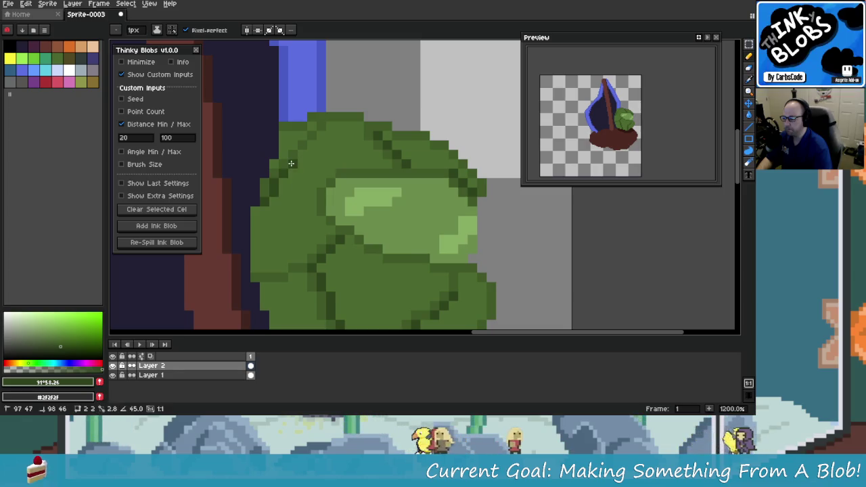
scroll(371, 203, "down", 4)
scroll(370, 203, "down", 1)
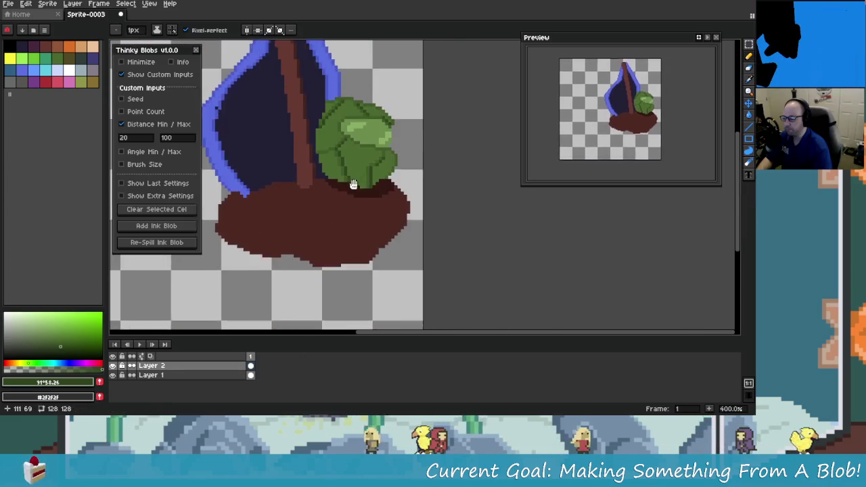
scroll(354, 183, "down", 2)
scroll(348, 173, "up", 1)
scroll(324, 188, "up", 1)
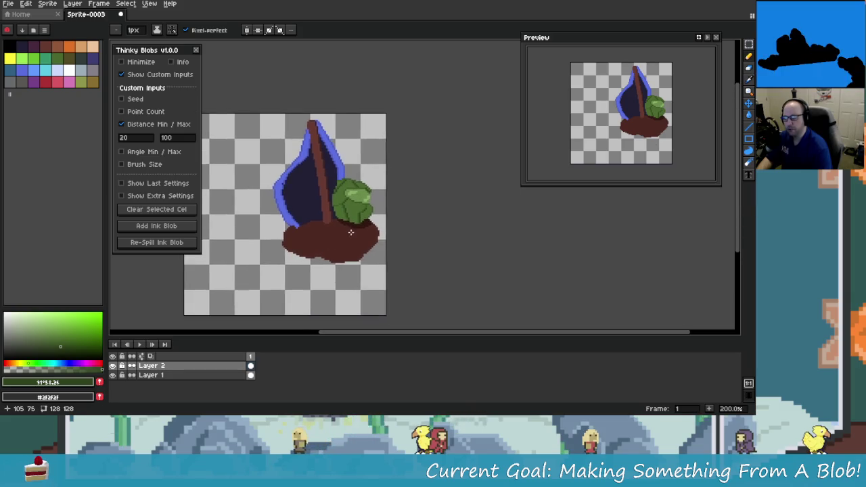
scroll(339, 183, "up", 2)
scroll(362, 178, "up", 2)
scroll(250, 240, "up", 1)
left_click_drag(251, 241, 391, 238)
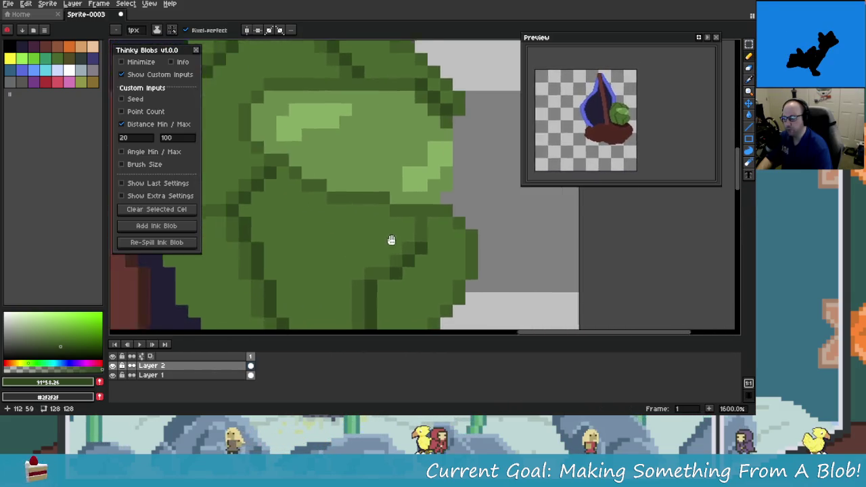
scroll(330, 224, "down", 1)
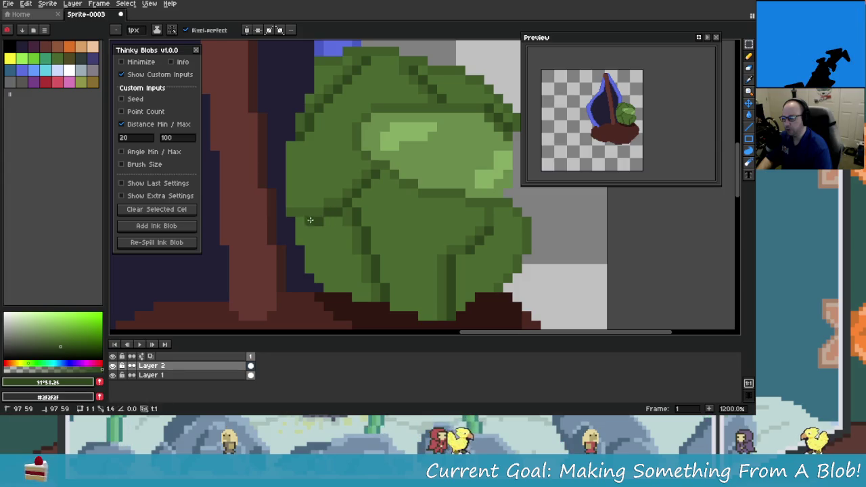
scroll(327, 232, "down", 4)
scroll(338, 237, "down", 3)
scroll(366, 250, "up", 5)
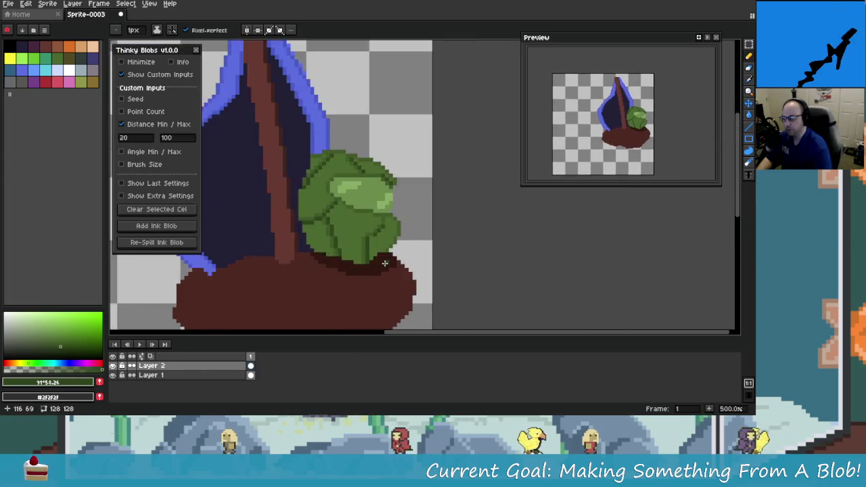
scroll(385, 261, "up", 2)
scroll(385, 261, "down", 4)
scroll(375, 251, "down", 1)
scroll(369, 240, "up", 2)
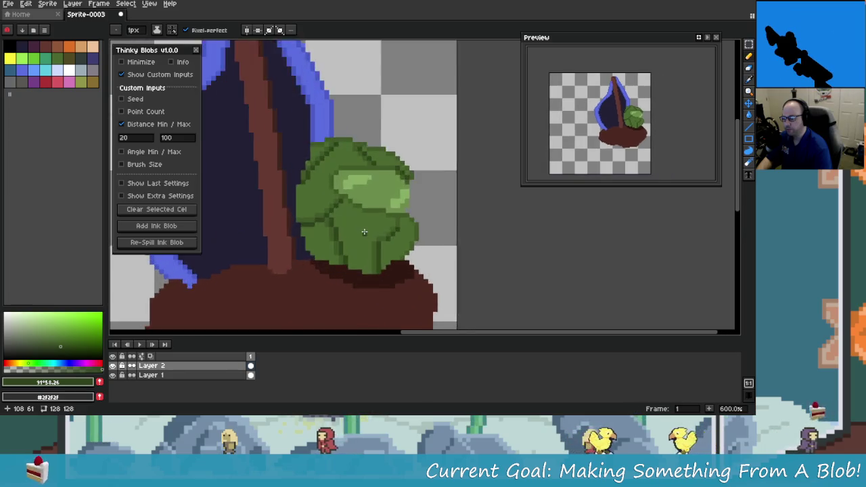
scroll(362, 233, "down", 2)
scroll(362, 233, "up", 2)
scroll(365, 231, "down", 2)
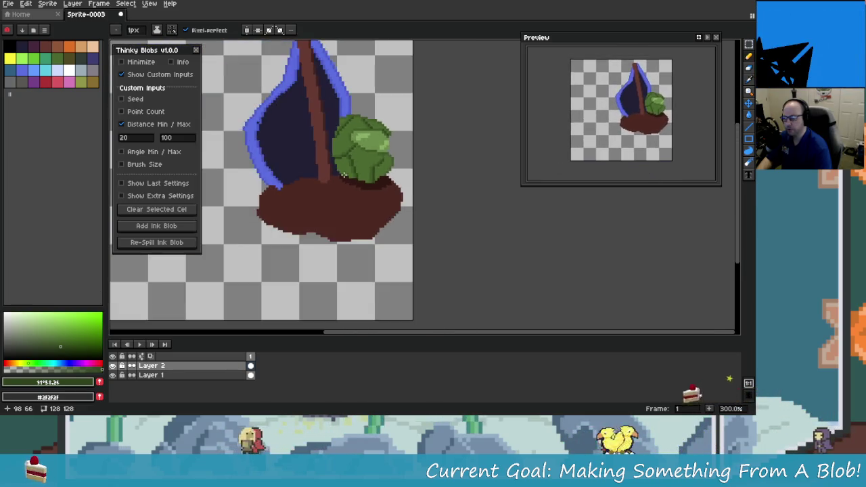
scroll(370, 223, "down", 1)
scroll(370, 223, "up", 3)
scroll(325, 203, "down", 1)
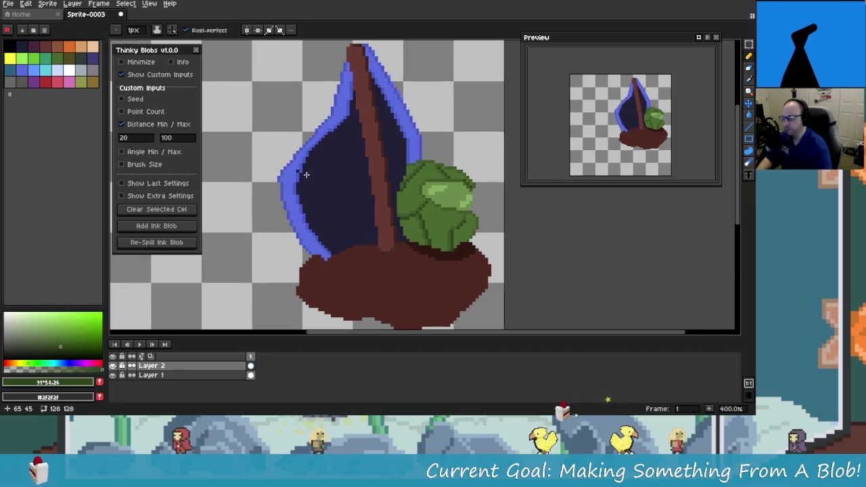
scroll(304, 174, "up", 1)
scroll(325, 176, "up", 2)
Sample the rim's lighter blue and fill a missing pixel in the rim outline.
key("i")
scroll(331, 183, "up", 1)
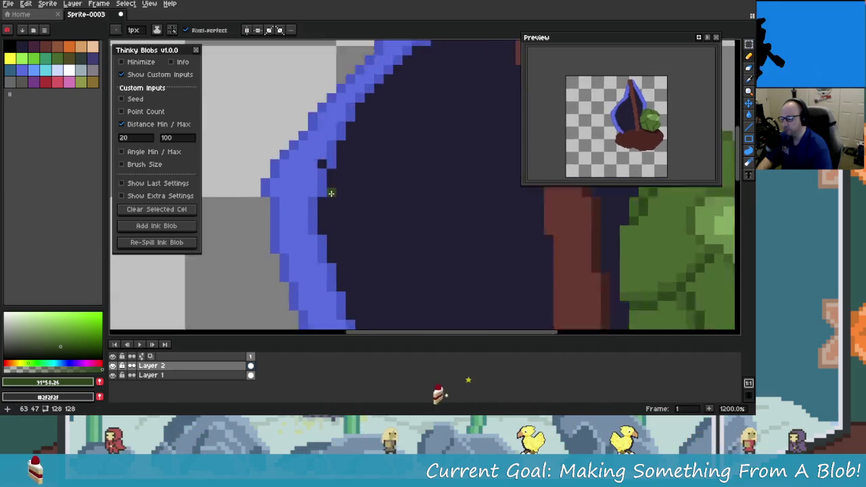
scroll(387, 191, "up", 1)
left_click(352, 177)
scroll(366, 176, "down", 1)
scroll(379, 176, "up", 1)
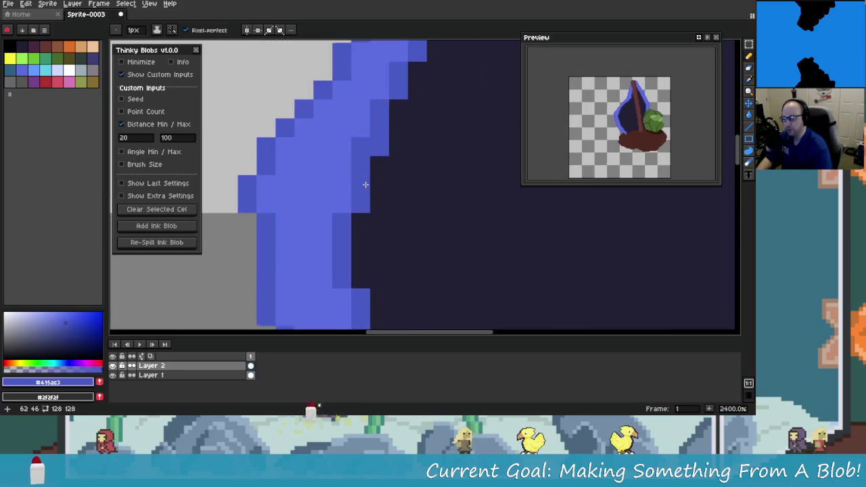
key("b")
left_click(373, 160, "alt")
scroll(379, 182, "down", 2)
scroll(392, 197, "down", 1)
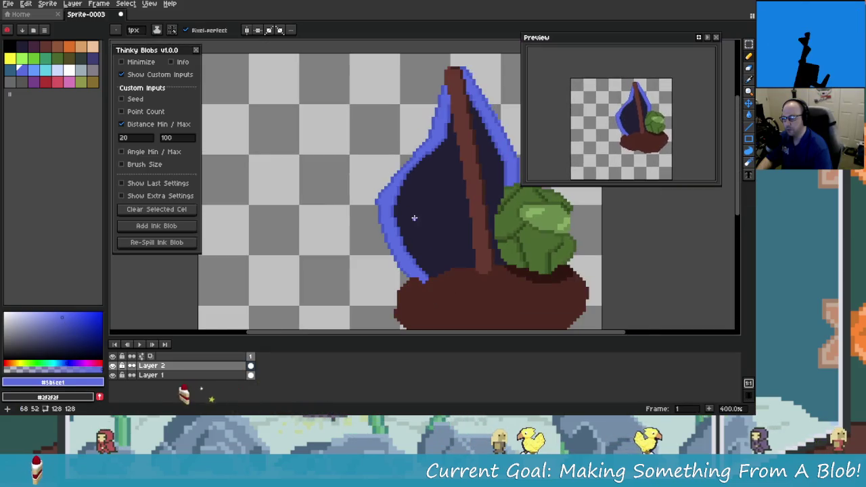
scroll(406, 210, "up", 2)
left_click(408, 213)
scroll(408, 215, "down", 2)
scroll(437, 197, "up", 5)
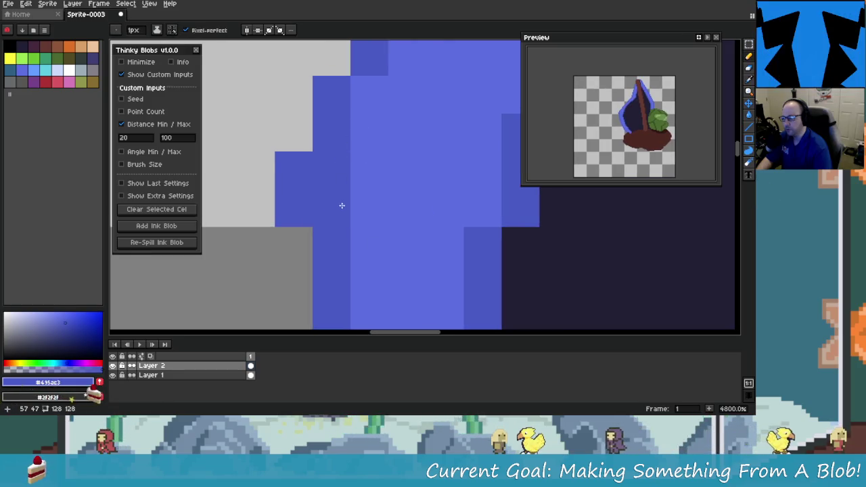
Erase stray blue pixels along the rim's left edge and add one dark blue rim pixel.
left_click(300, 112, "alt")
left_click_drag(293, 176, 294, 247)
scroll(401, 261, "down", 3)
scroll(408, 266, "down", 5)
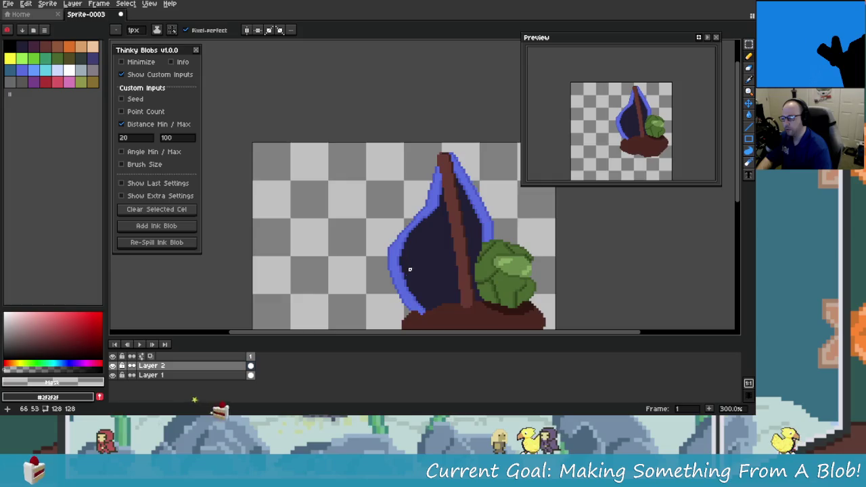
scroll(338, 224, "up", 1)
scroll(288, 177, "up", 3)
scroll(287, 178, "up", 6)
scroll(280, 142, "up", 1)
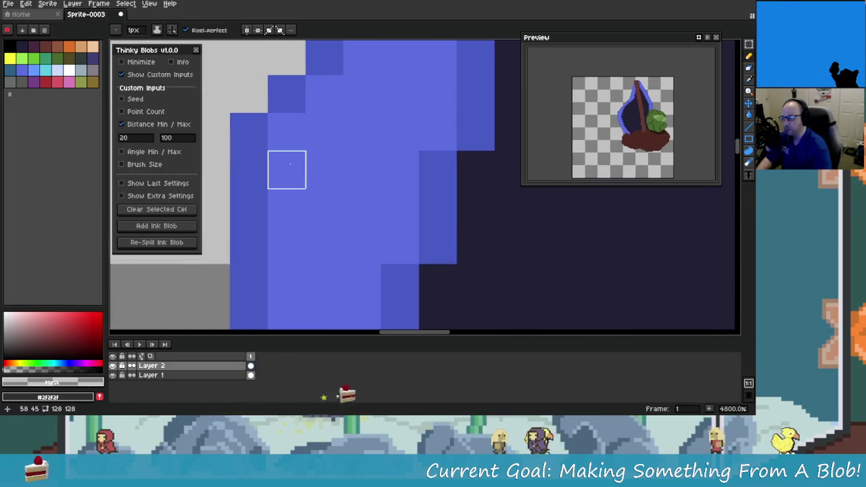
left_click(256, 176, "alt")
left_click(285, 138)
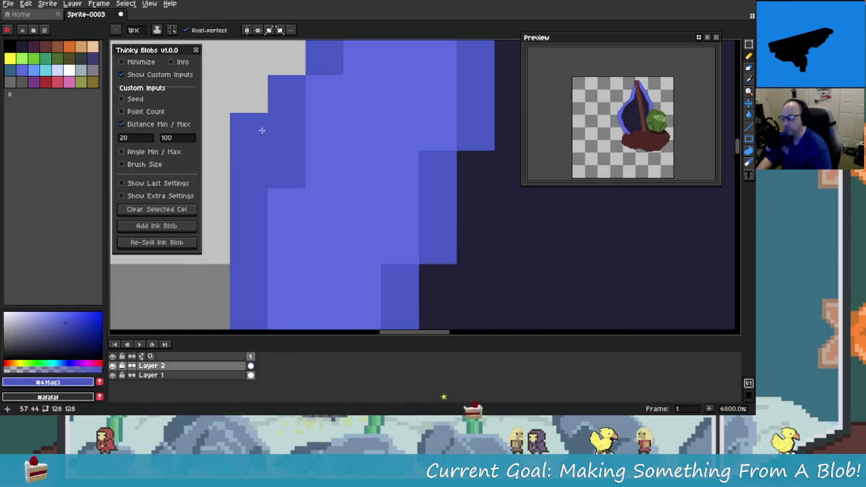
left_click(251, 95, "alt")
left_click(251, 130)
left_click(251, 169)
Sample the dark brown #4d2d21 from the ground as the drawing colour.
scroll(306, 179, "down", 10)
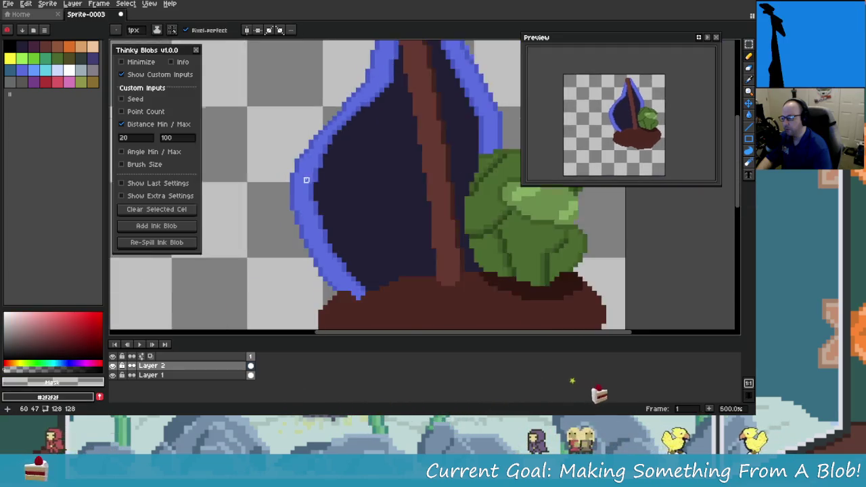
scroll(306, 180, "down", 3)
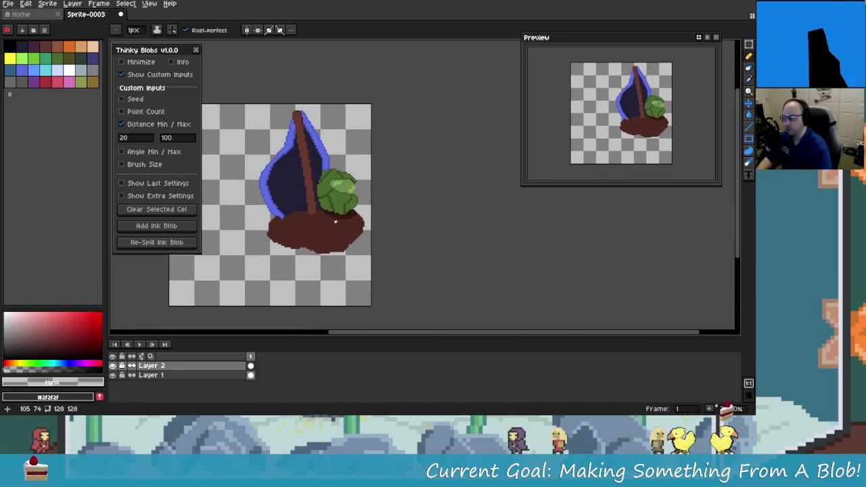
scroll(302, 183, "up", 4)
scroll(302, 187, "up", 3)
scroll(301, 196, "down", 8)
scroll(300, 206, "up", 3)
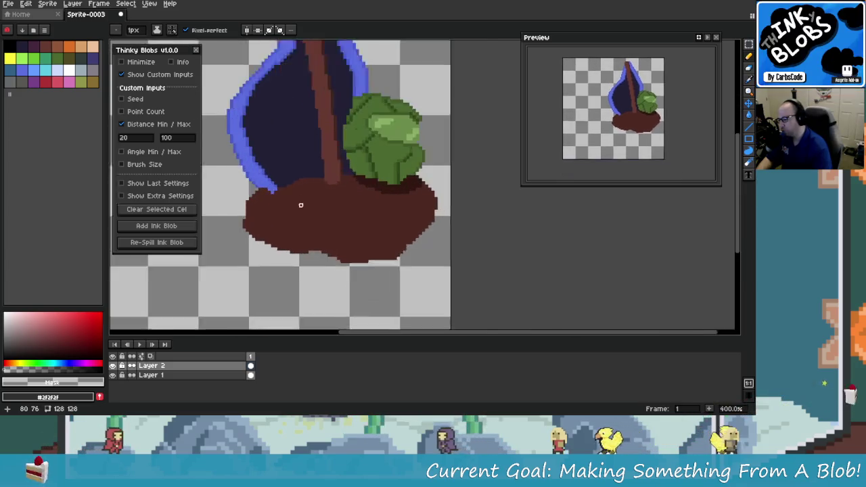
scroll(300, 206, "up", 2)
left_click(304, 203, "alt")
scroll(304, 203, "down", 1)
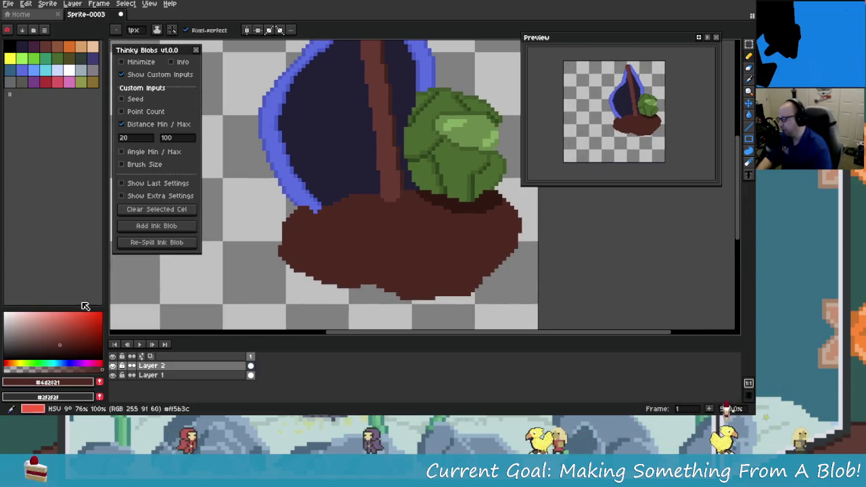
Draw darker brown shading lines across the ground's left and right sides.
scroll(329, 274, "up", 1)
scroll(270, 308, "down", 1)
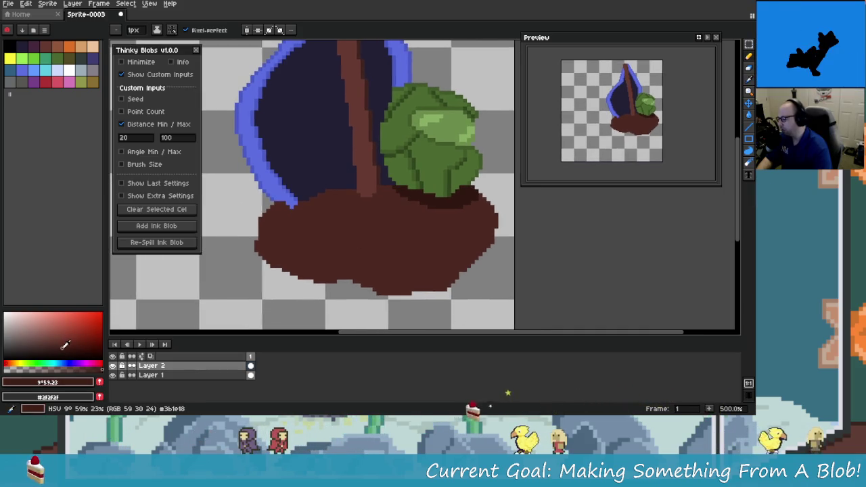
scroll(317, 242, "up", 1)
scroll(318, 241, "down", 1)
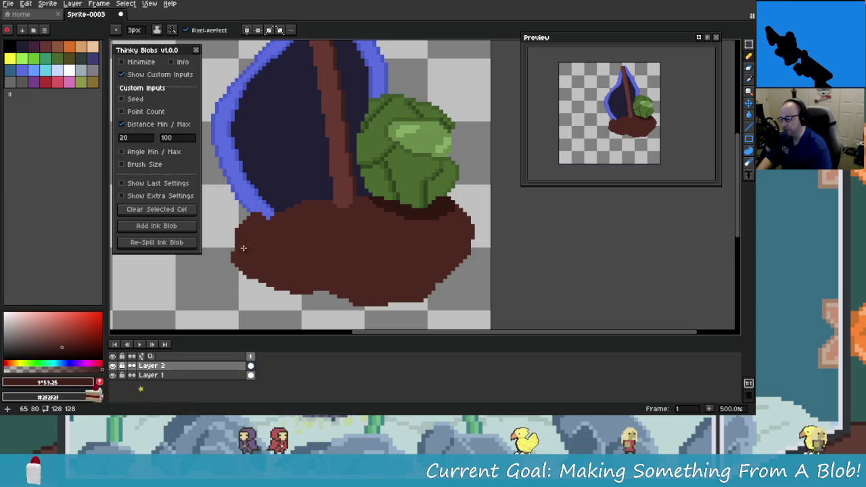
key("ctrl")
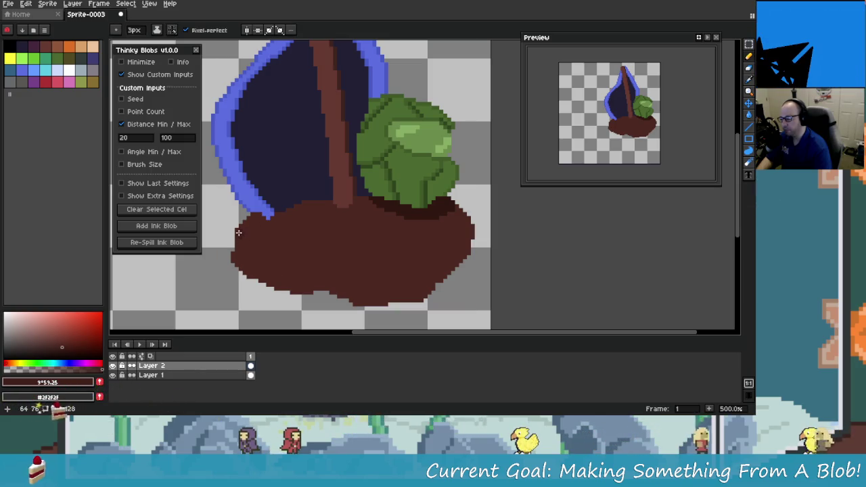
left_click_drag(235, 233, 272, 251)
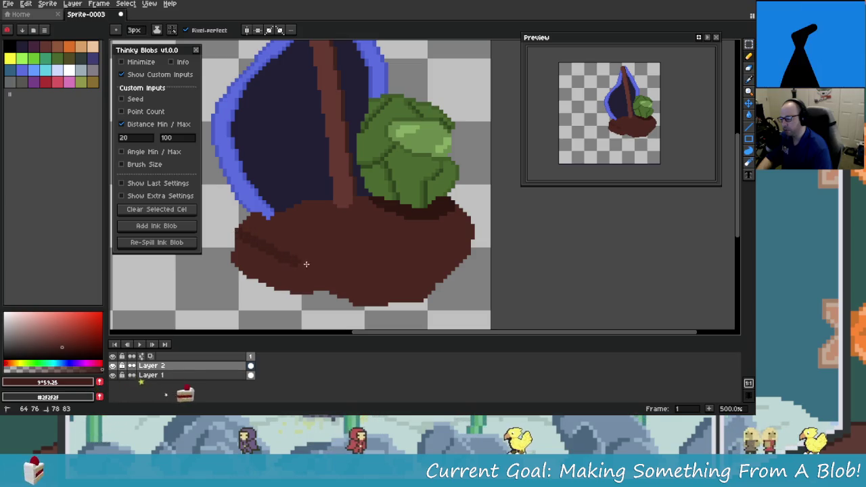
left_click_drag(361, 264, 449, 253)
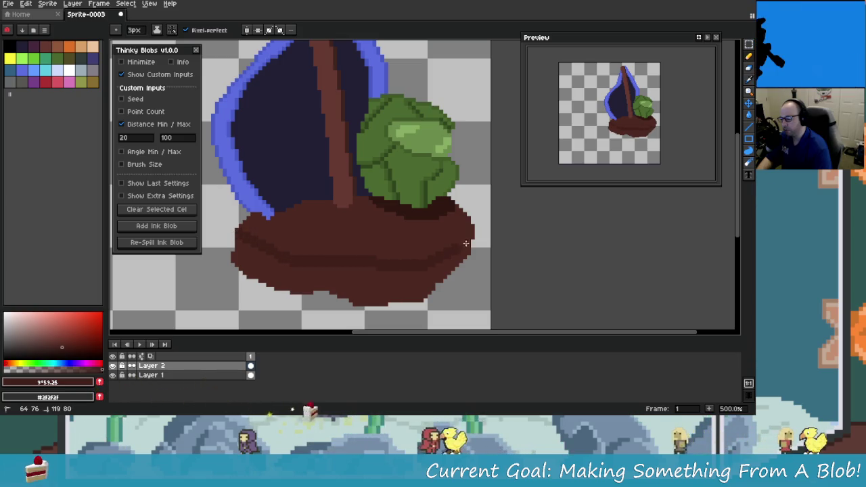
Bucket-fill the lighter brown ground band with the darker brown.
scroll(280, 248, "up", 3)
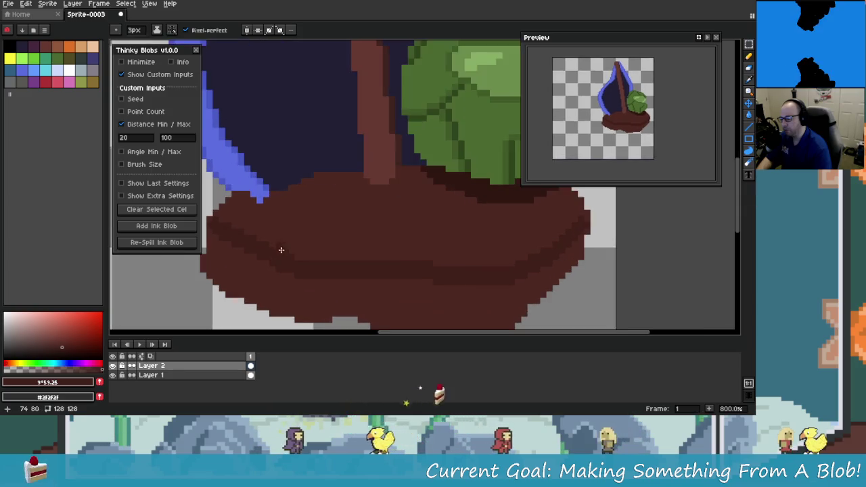
scroll(291, 265, "down", 2)
scroll(325, 275, "up", 3)
key("g")
left_click(325, 276)
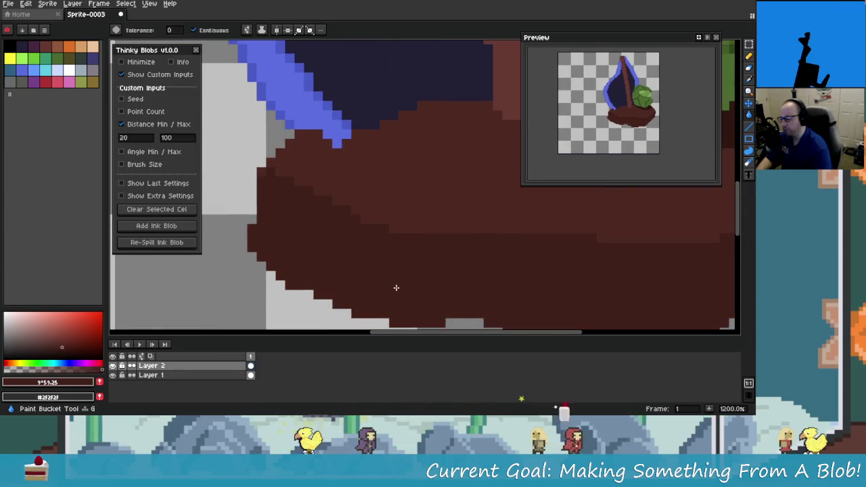
scroll(397, 286, "down", 4)
scroll(443, 291, "down", 1)
scroll(375, 270, "down", 1)
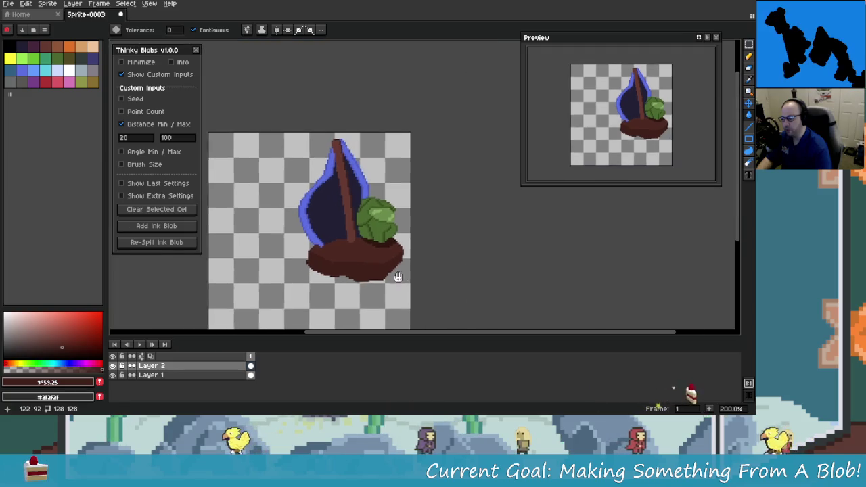
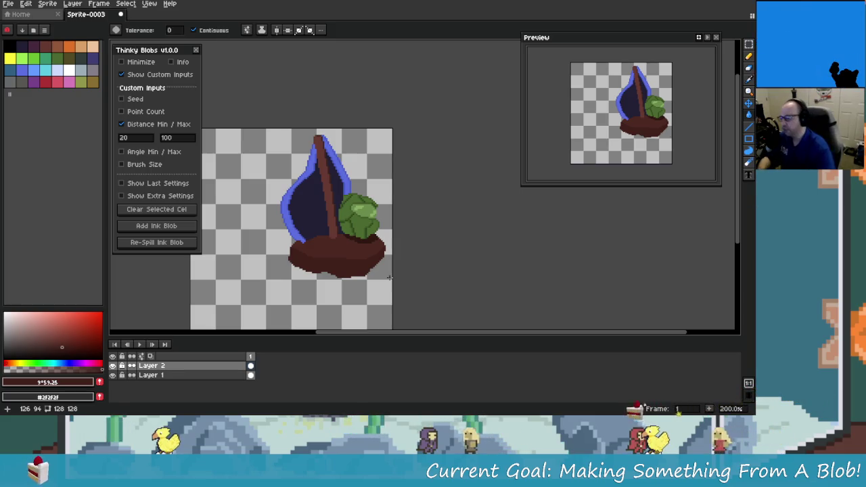
Zoom in and pick the sail's dark navy #222034 as the drawing colour.
scroll(350, 216, "up", 5)
scroll(383, 200, "down", 3)
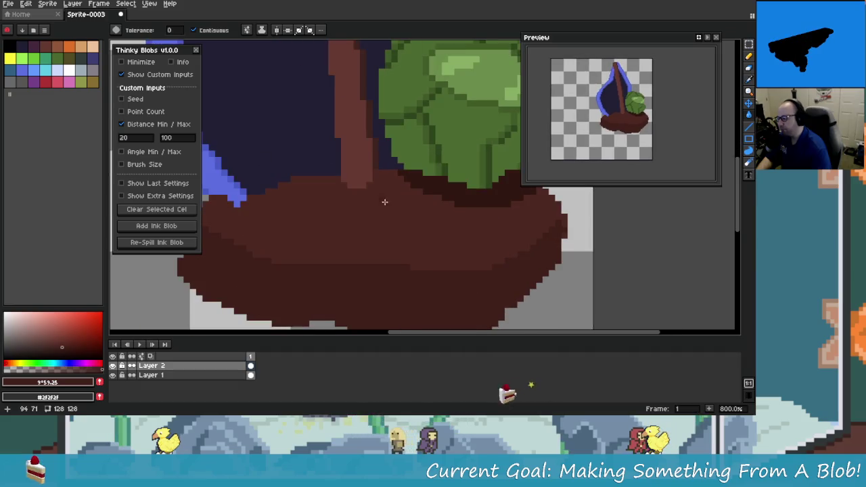
scroll(319, 207, "down", 1)
scroll(348, 180, "up", 1)
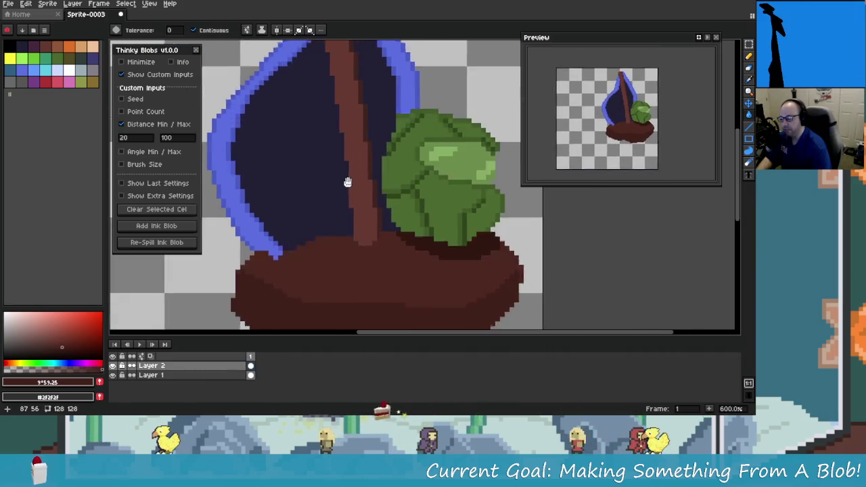
scroll(359, 243, "down", 1)
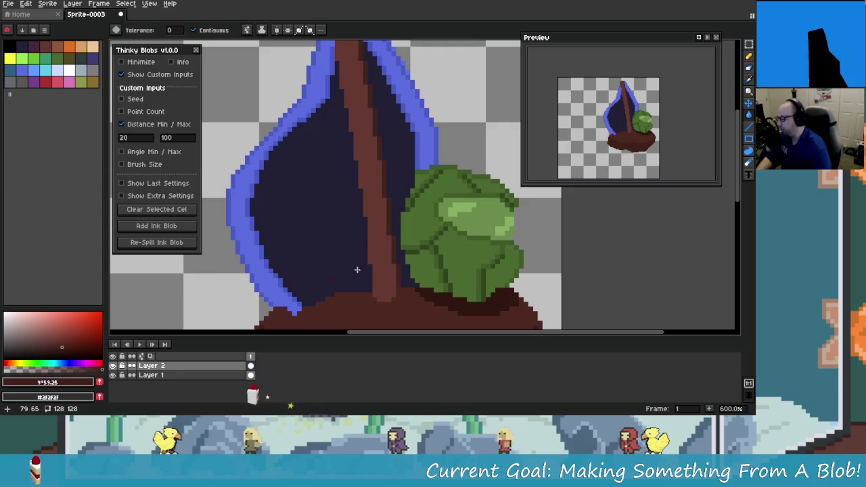
left_click(357, 270, "alt")
scroll(354, 241, "down", 1)
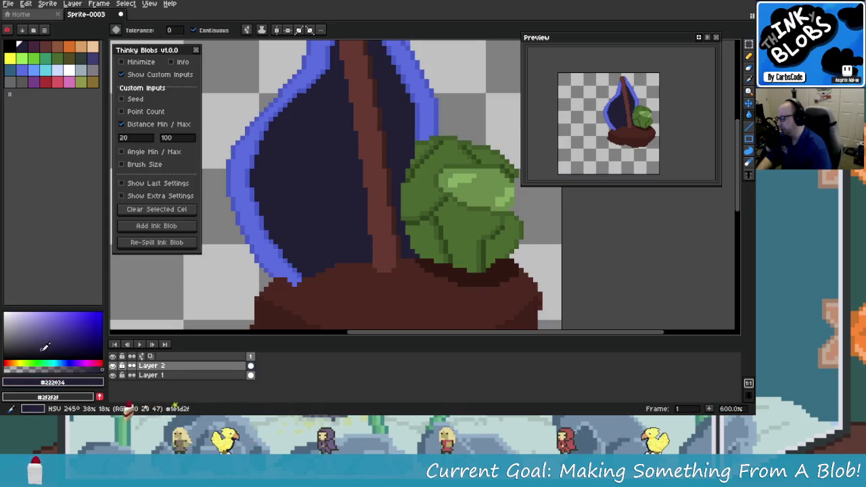
scroll(373, 226, "up", 1)
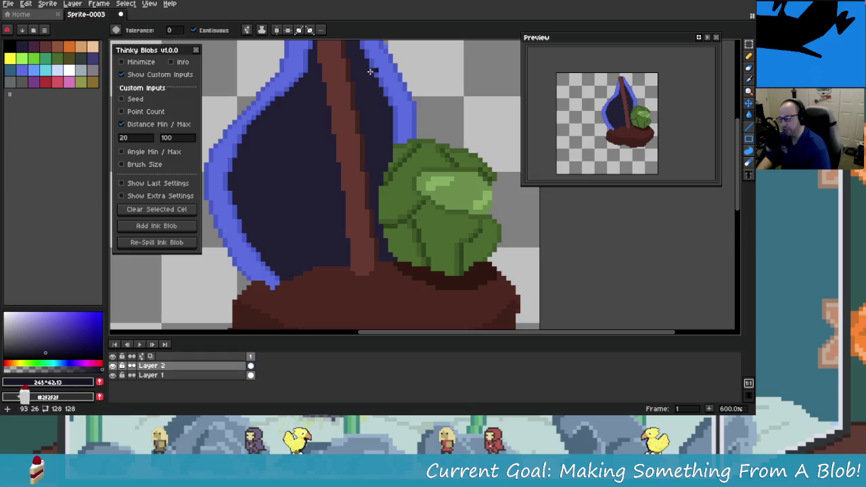
scroll(396, 172, "up", 2)
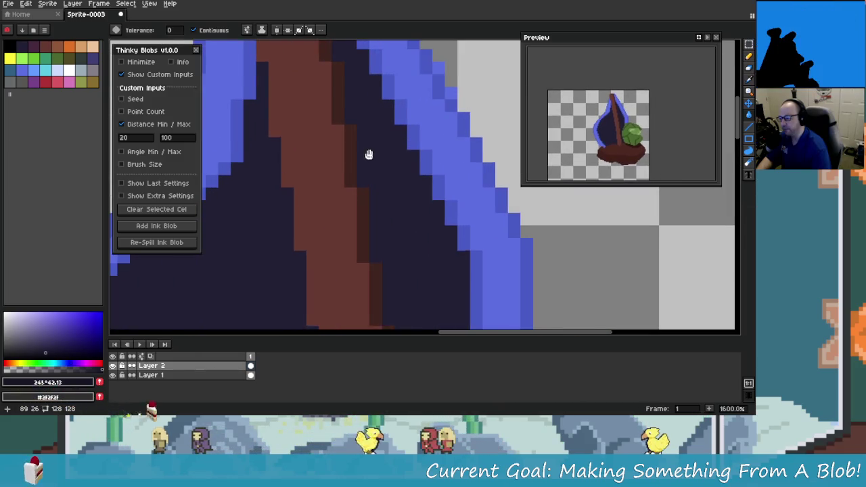
Frame the top of the mast and switch to the 1px Pixel-perfect Pencil.
mouse_move(369, 154)
left_mouse_down()
mouse_move(333, 78)
mouse_move(350, 125)
left_mouse_up()
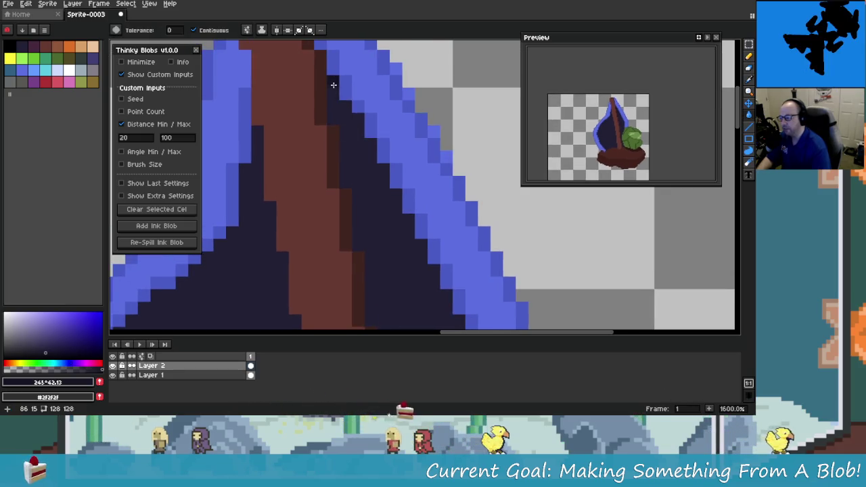
scroll(369, 203, "down", 4)
scroll(374, 216, "down", 1)
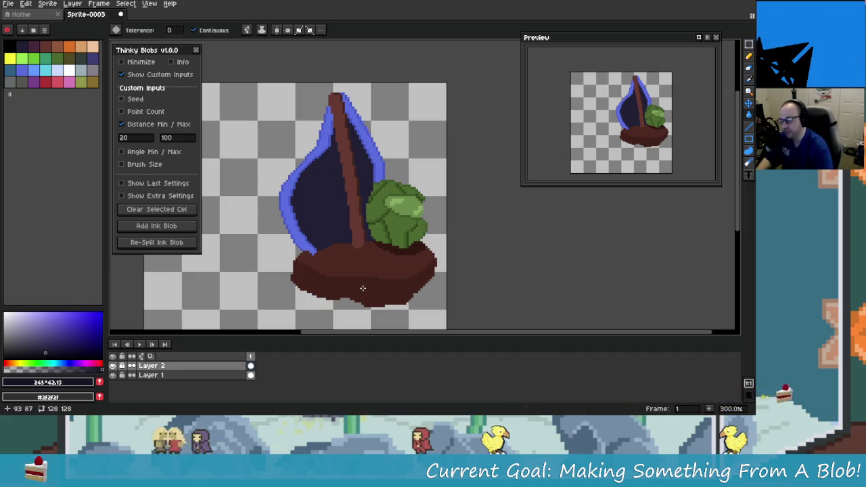
scroll(379, 157, "up", 3)
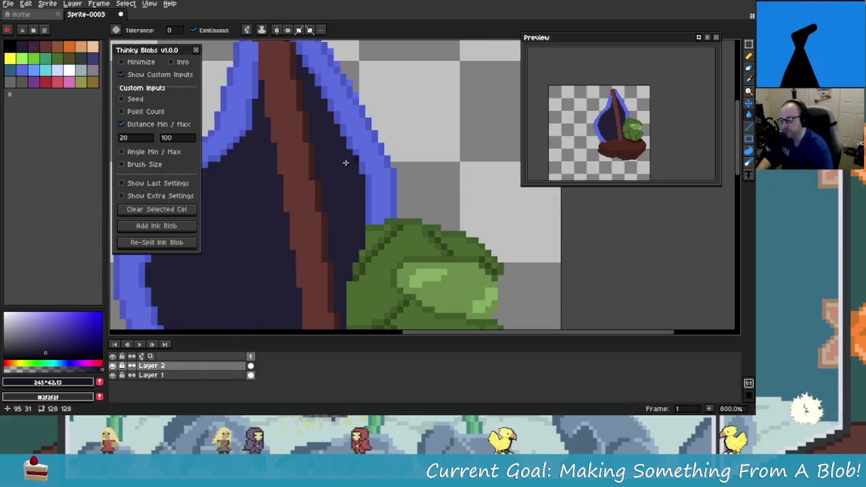
scroll(366, 166, "up", 1)
scroll(352, 172, "up", 2)
scroll(346, 175, "down", 2)
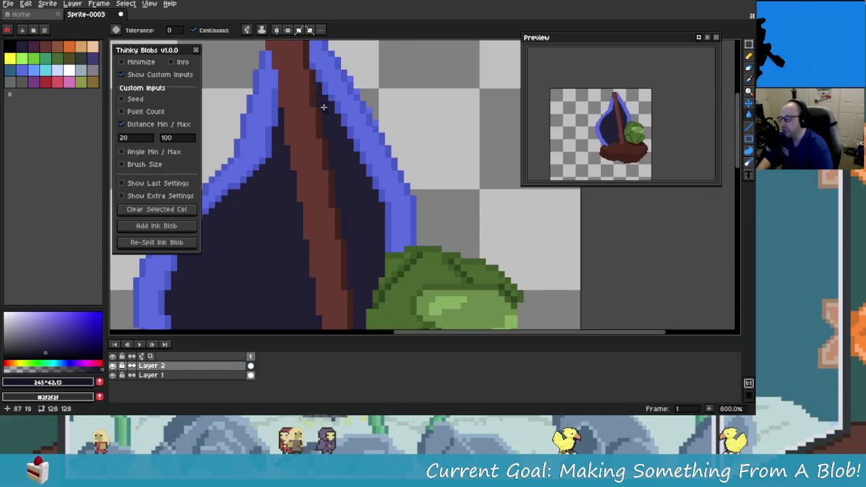
scroll(316, 98, "up", 2)
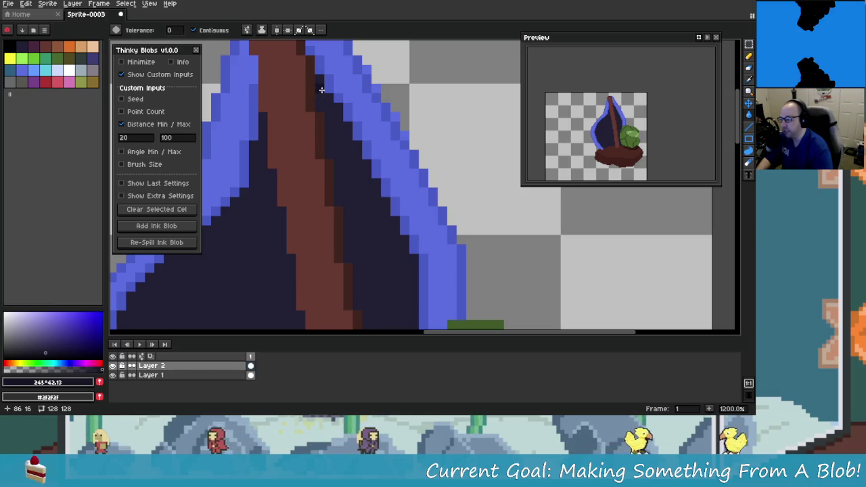
key("b")
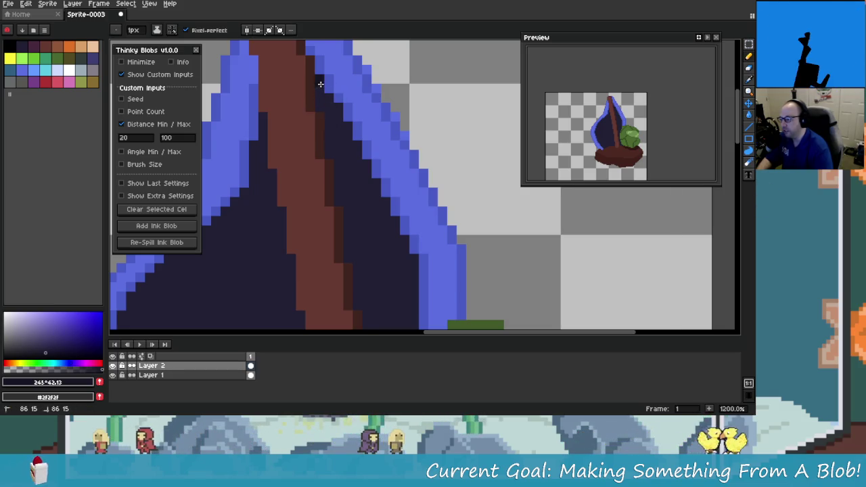
Check the Pencil's stroke dynamics settings, then pan down the mast toward the bush and base.
left_click(172, 30)
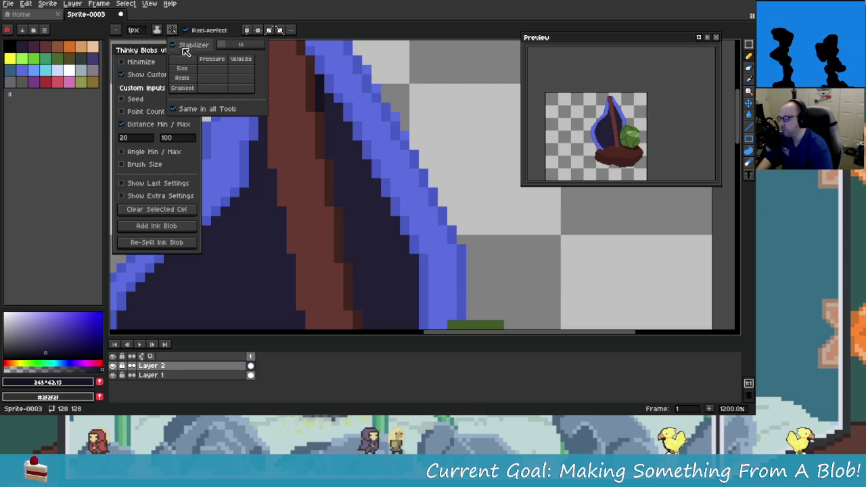
left_click(325, 116)
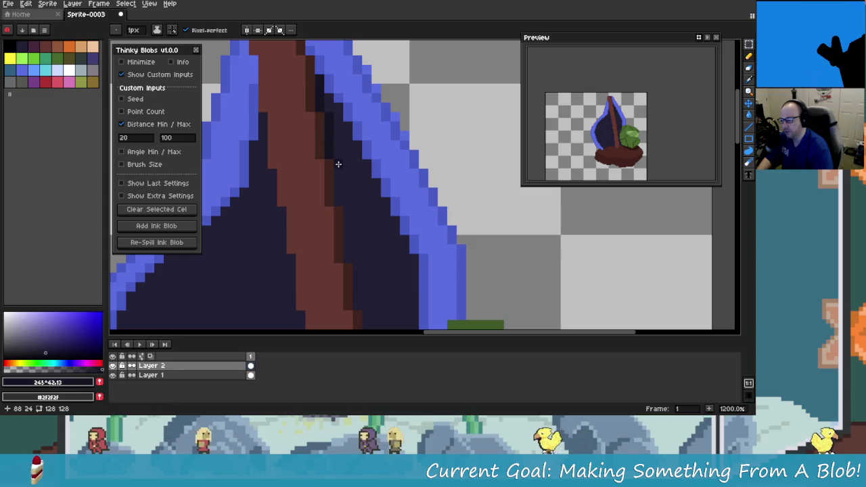
scroll(337, 167, "up", 3)
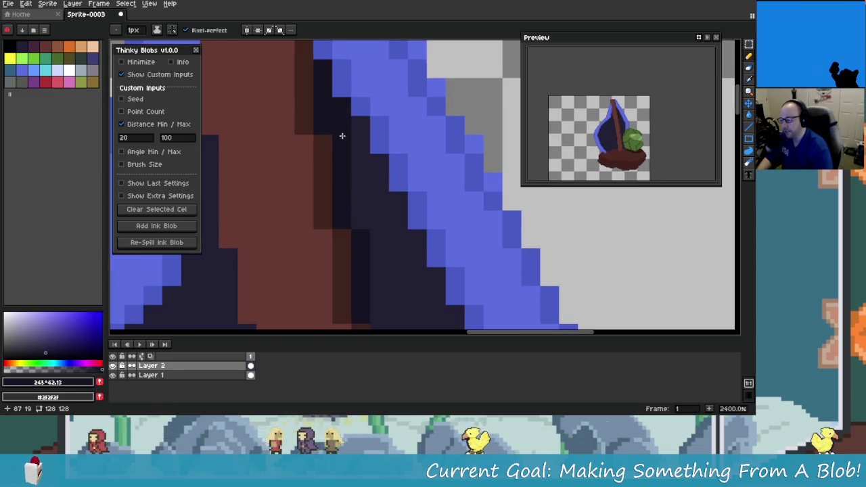
left_click_drag(357, 187, 348, 150)
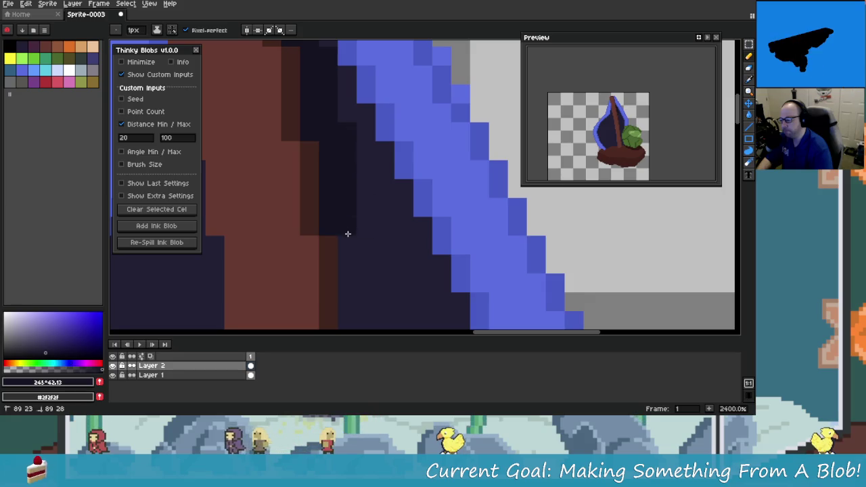
left_click_drag(348, 203, 334, 172)
mouse_move(345, 261)
left_mouse_down()
mouse_move(321, 251)
mouse_move(341, 181)
left_mouse_up()
left_click_drag(326, 270, 339, 209)
scroll(345, 217, "down", 2)
scroll(314, 224, "down", 2)
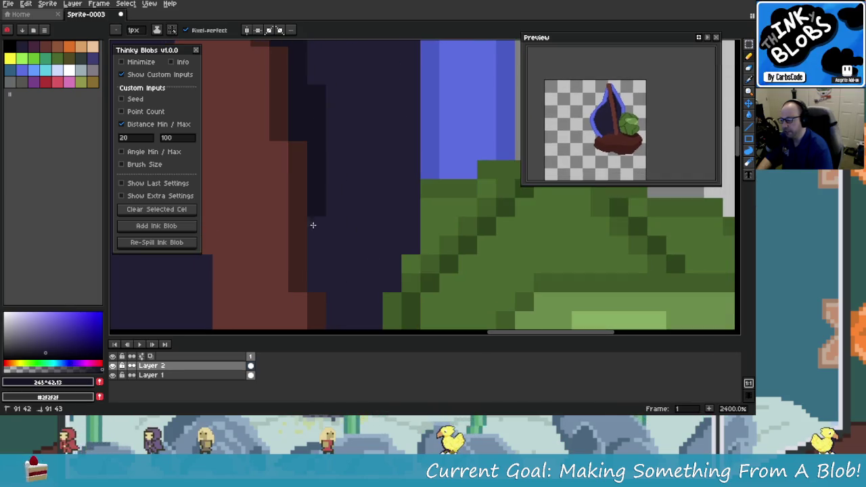
scroll(315, 224, "down", 2)
scroll(326, 196, "down", 2)
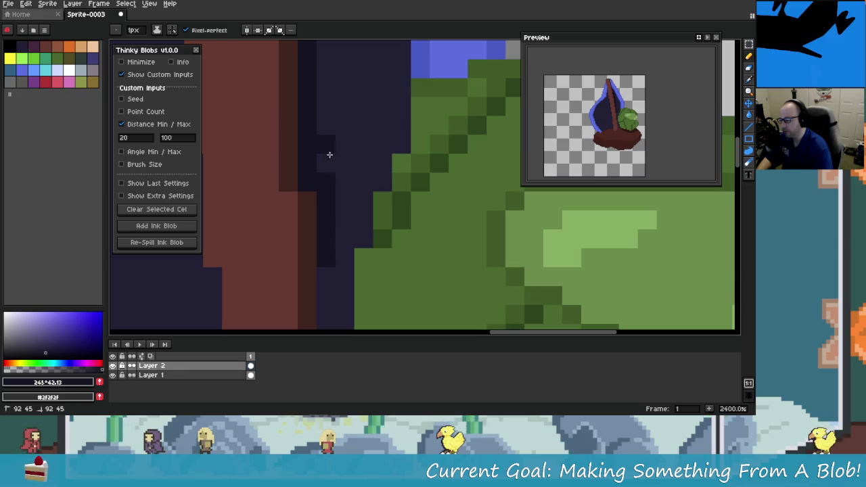
scroll(321, 244, "down", 2)
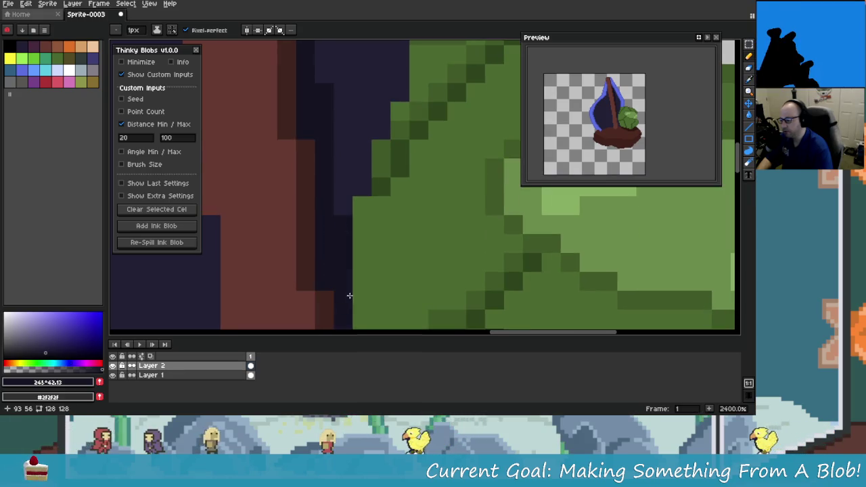
scroll(338, 237, "down", 2)
left_click_drag(334, 236, 327, 225)
left_click_drag(338, 304, 337, 245)
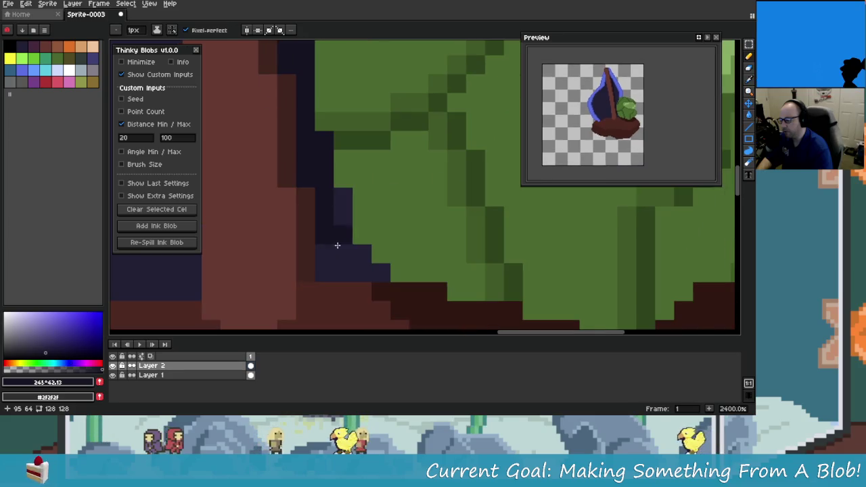
Undo the stray pencil stroke and place a dark navy pixel at the mast's foot.
scroll(331, 272, "down", 3)
scroll(305, 135, "down", 2)
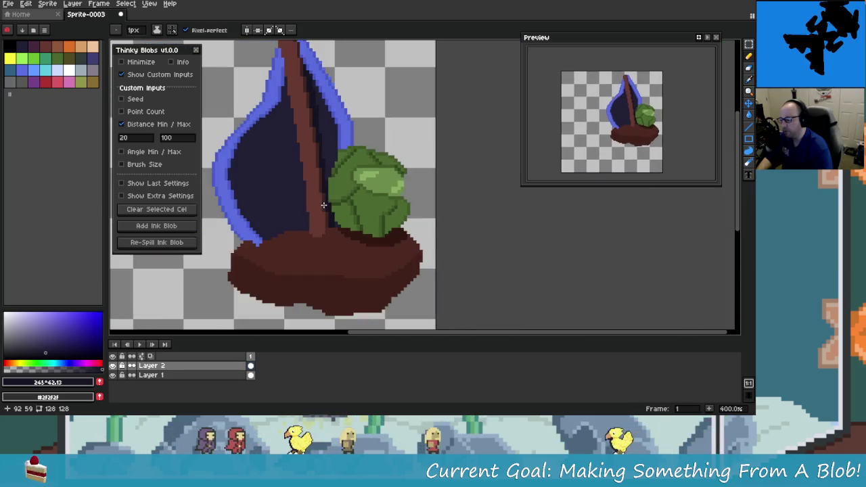
scroll(295, 107, "down", 1)
scroll(295, 108, "up", 1)
scroll(356, 243, "down", 1)
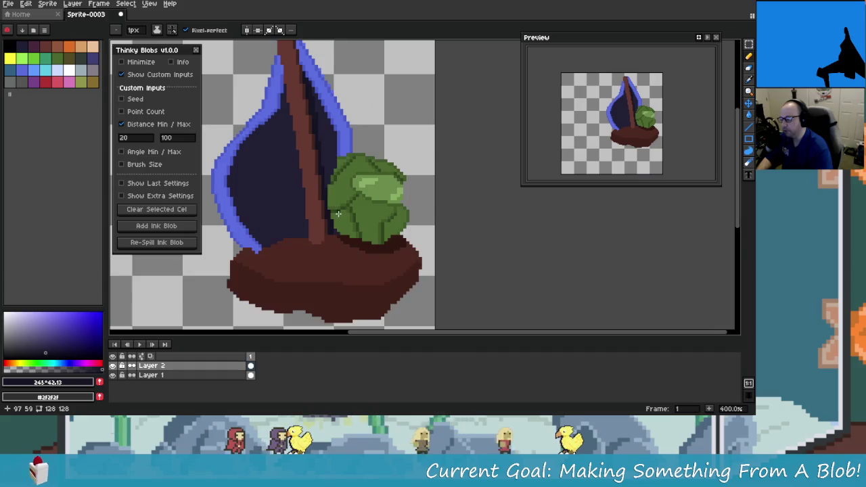
scroll(357, 243, "down", 1)
scroll(342, 244, "up", 4)
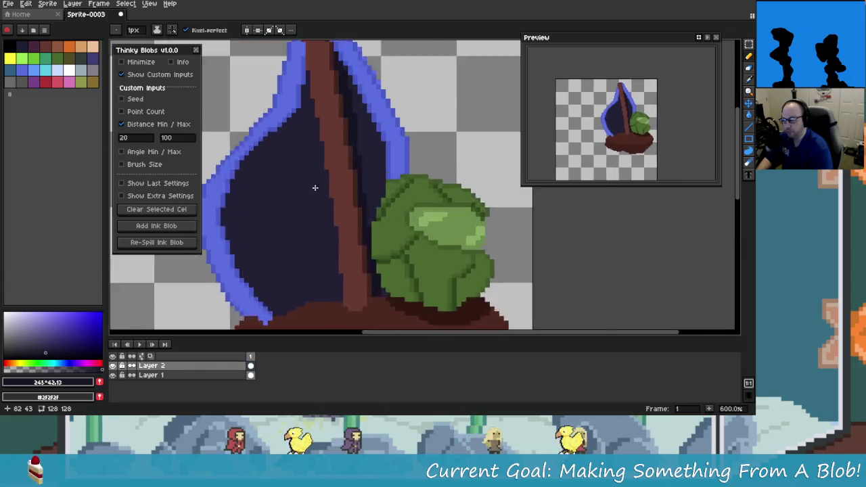
scroll(300, 111, "up", 2)
scroll(353, 142, "up", 1)
scroll(353, 142, "up", 2)
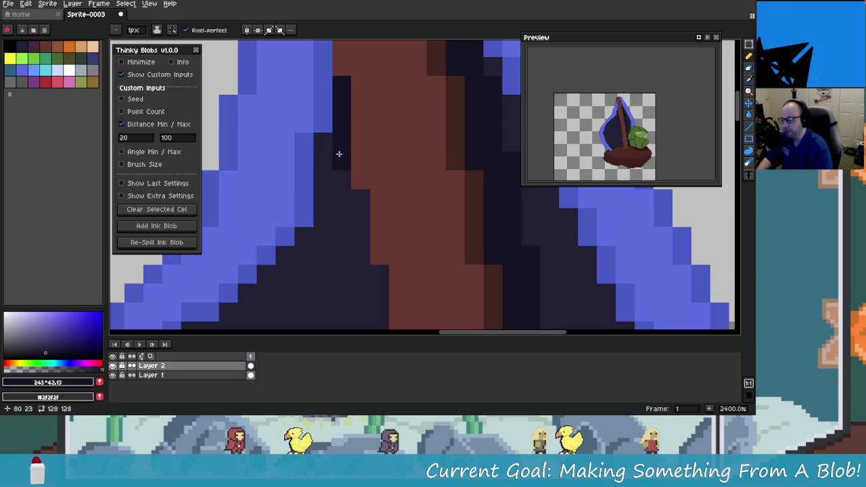
scroll(332, 169, "up", 1)
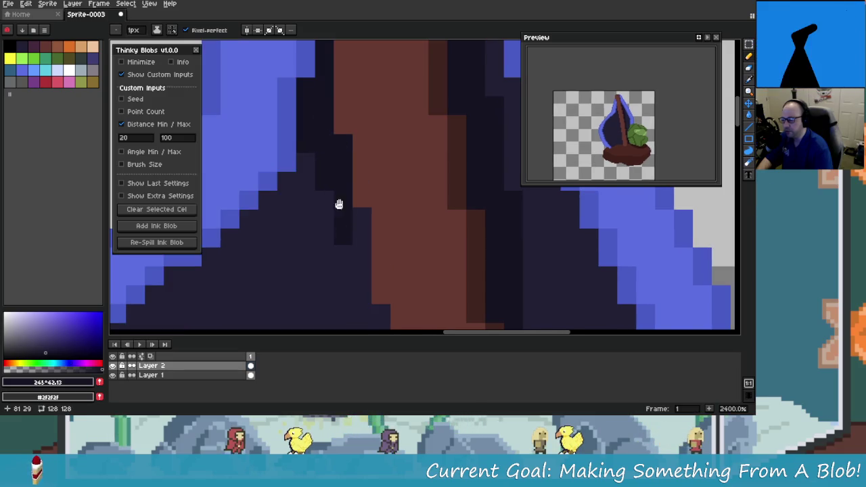
left_click_drag(339, 204, 307, 128)
left_click_drag(332, 187, 316, 164)
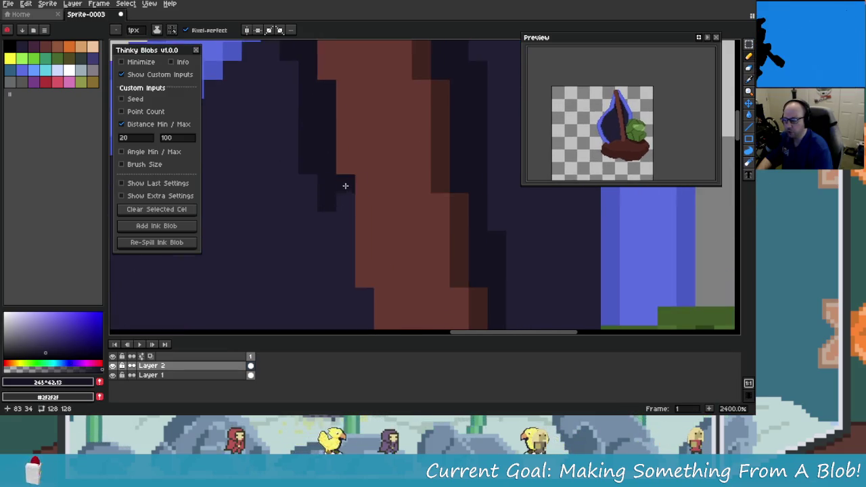
mouse_move(338, 270)
left_mouse_down()
mouse_move(329, 209)
mouse_move(342, 207)
mouse_move(334, 139)
left_mouse_up()
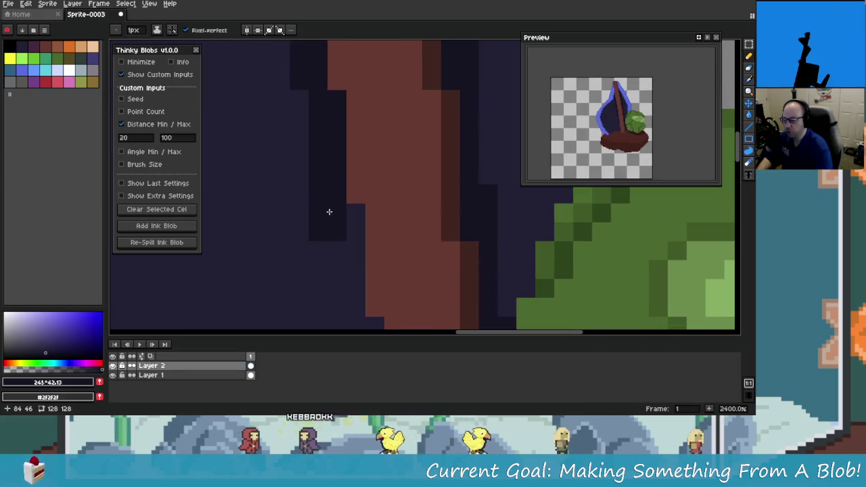
mouse_move(358, 284)
left_mouse_down()
mouse_move(350, 223)
mouse_move(332, 194)
left_mouse_up()
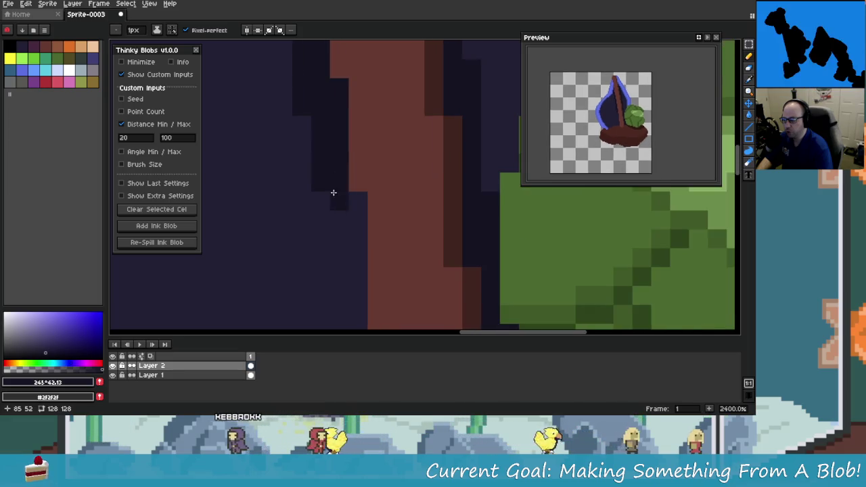
left_click_drag(356, 281, 335, 170)
left_click_drag(340, 218, 322, 162)
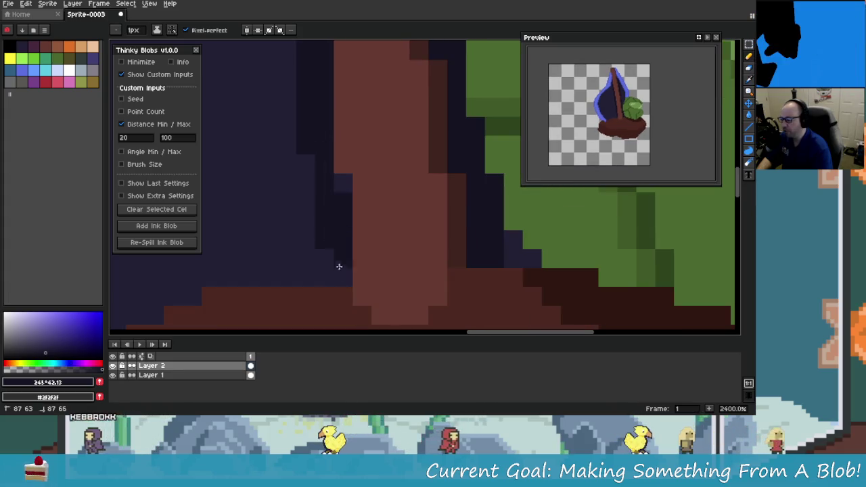
left_click_drag(331, 232, 344, 213)
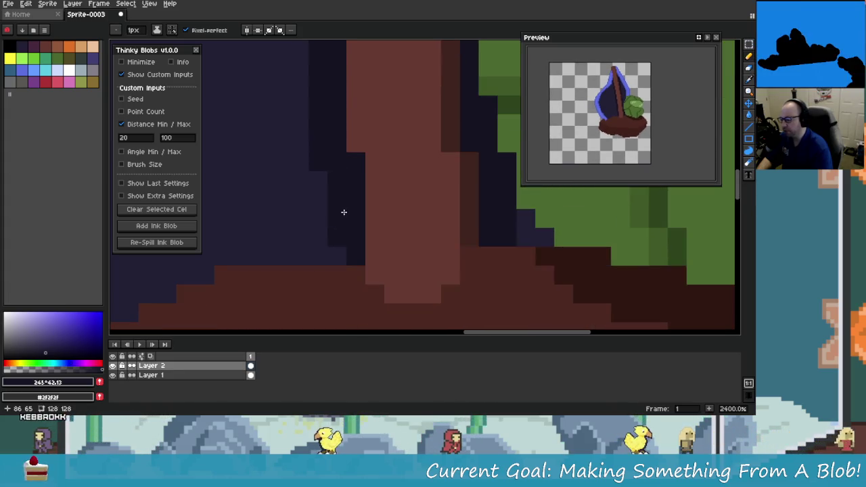
key("ctrl+z")
left_click(359, 296)
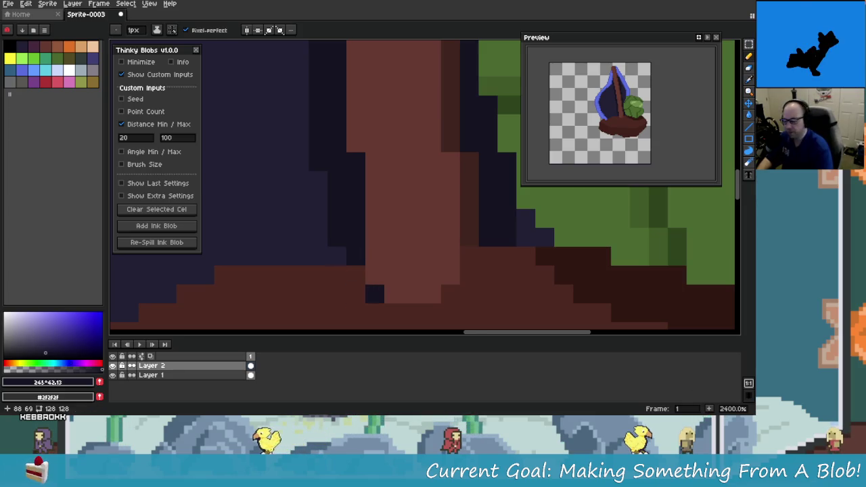
Undo the recent stray pencil strokes and return to the Pencil tool.
scroll(349, 270, "down", 2)
key("z")
key("ctrl+z")
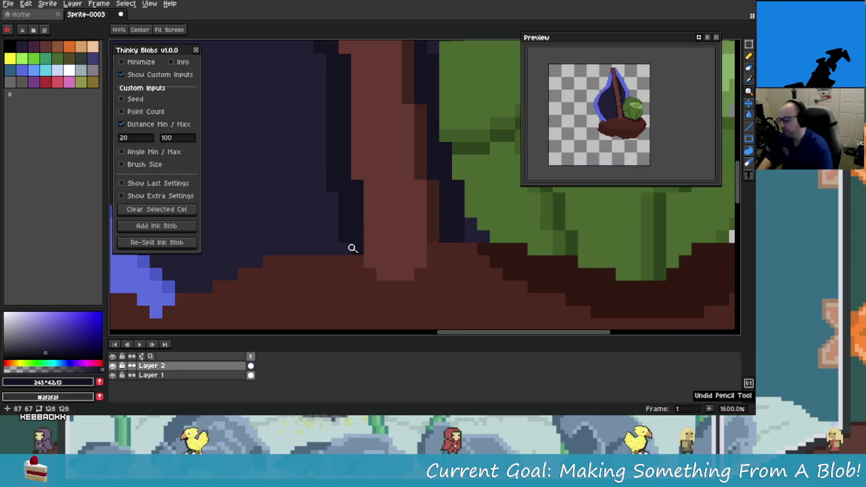
key("b")
scroll(352, 247, "down", 3)
scroll(355, 251, "down", 3)
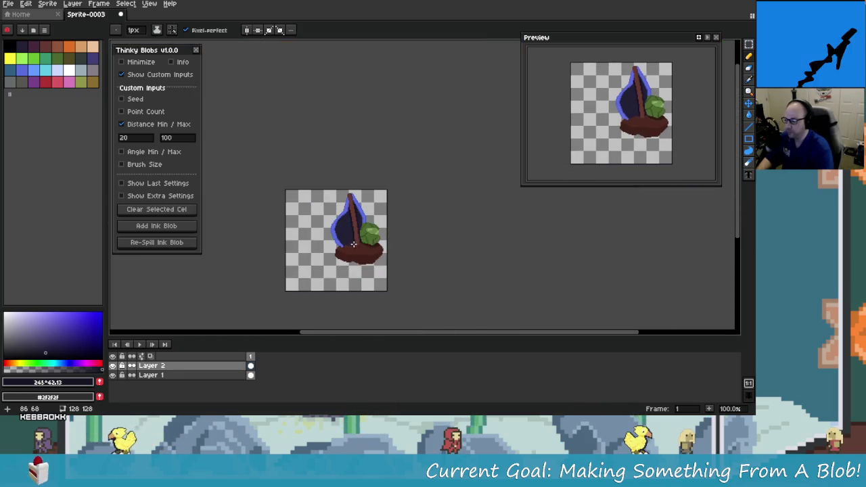
scroll(359, 254, "up", 2)
scroll(360, 254, "up", 1)
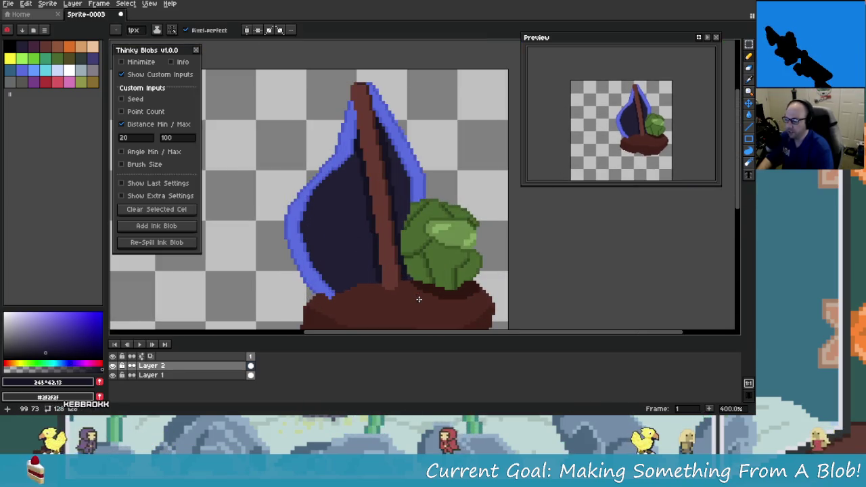
scroll(445, 307, "down", 2)
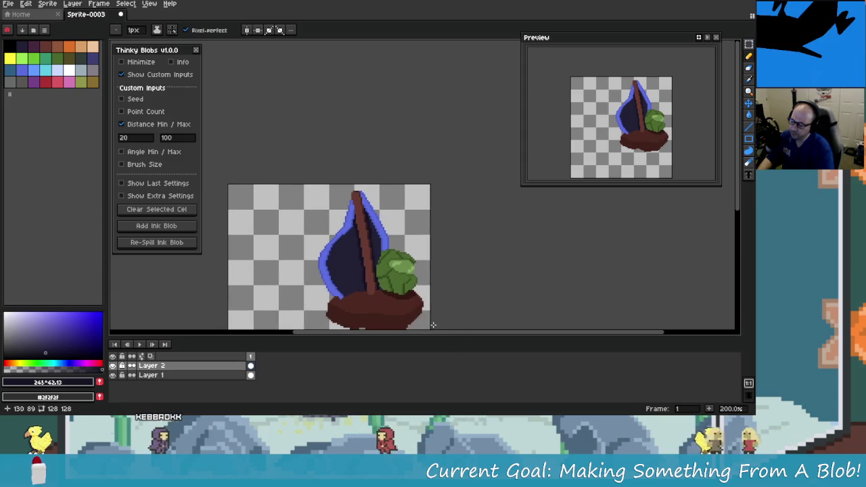
scroll(379, 277, "up", 1)
scroll(371, 274, "up", 1)
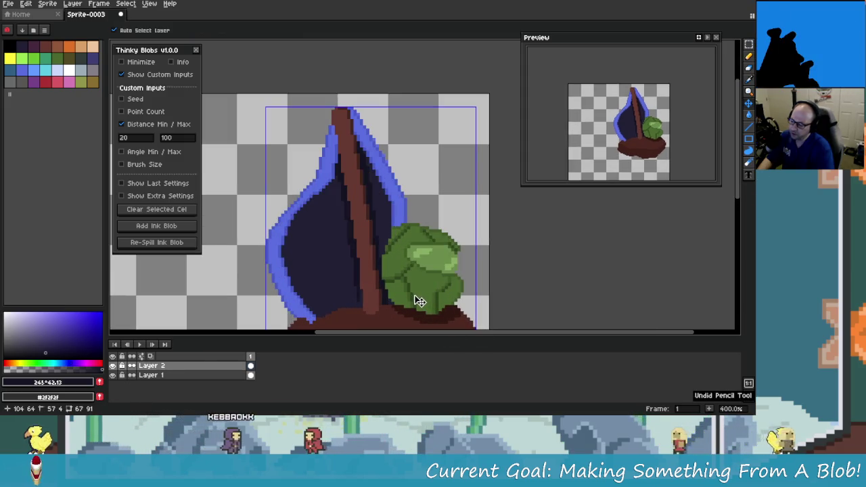
key("ctrl+z")
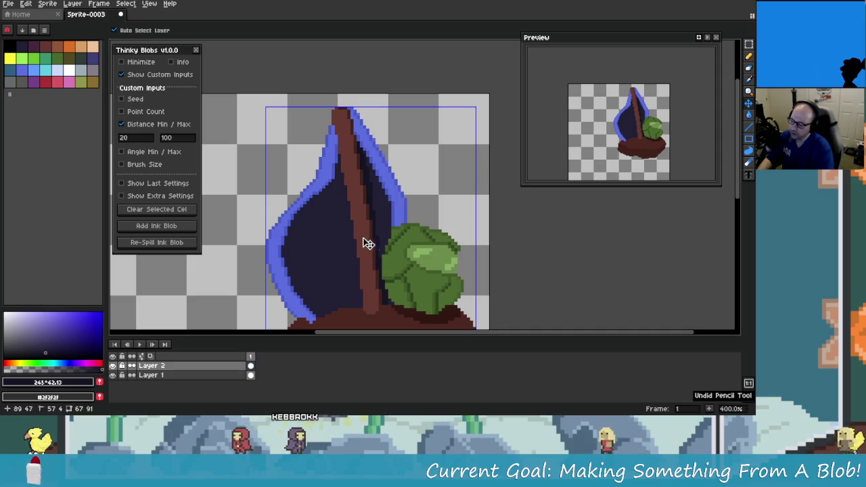
scroll(350, 178, "up", 1)
scroll(402, 219, "up", 1)
scroll(348, 111, "up", 1)
Shade the sail beside the mast with stepped dark pixels down to the base.
mouse_move(329, 59)
left_mouse_down()
mouse_move(331, 185)
mouse_move(326, 157)
left_mouse_up()
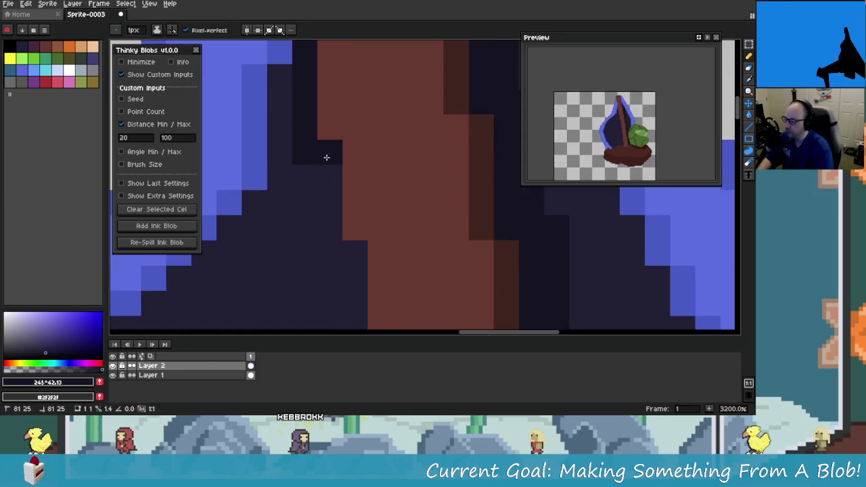
key("ctrl+z")
key("ctrl+z")
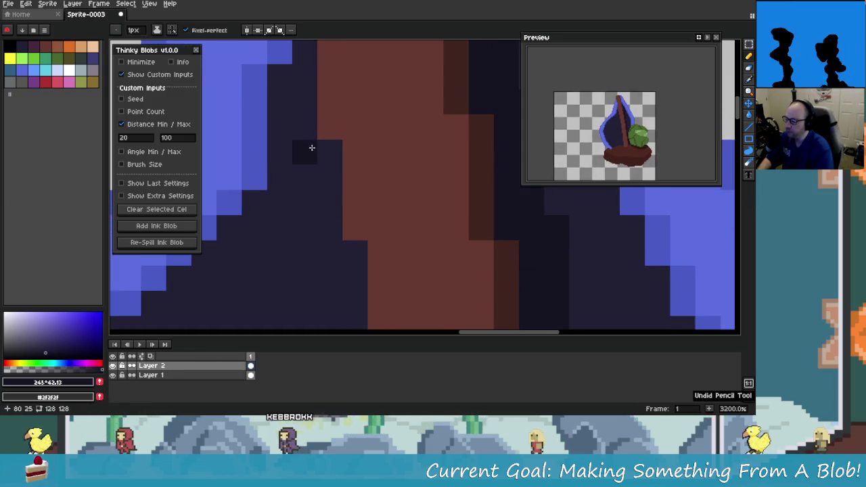
mouse_move(311, 147)
left_mouse_down()
mouse_move(314, 194)
mouse_move(300, 129)
left_mouse_up()
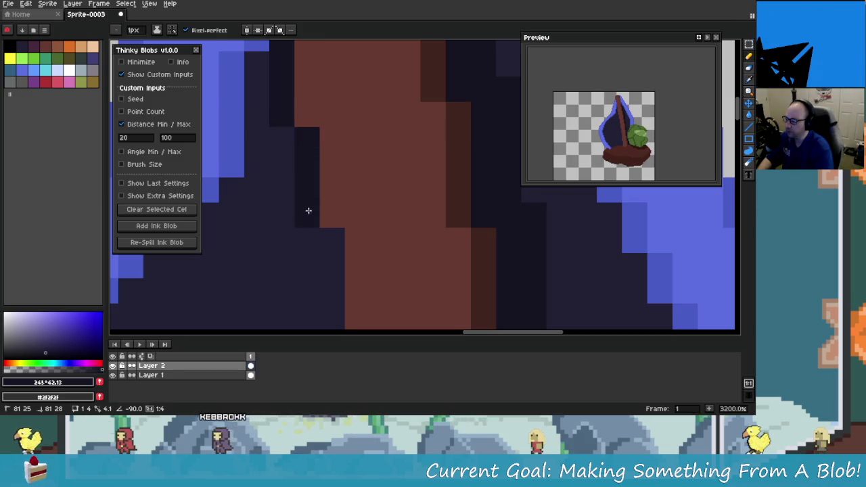
mouse_move(331, 242)
left_mouse_down()
mouse_move(300, 54)
mouse_move(292, 151)
mouse_move(293, 126)
mouse_move(281, 174)
mouse_move(319, 195)
mouse_move(287, 186)
mouse_move(295, 224)
mouse_move(289, 183)
left_mouse_up()
left_click_drag(312, 257, 287, 232)
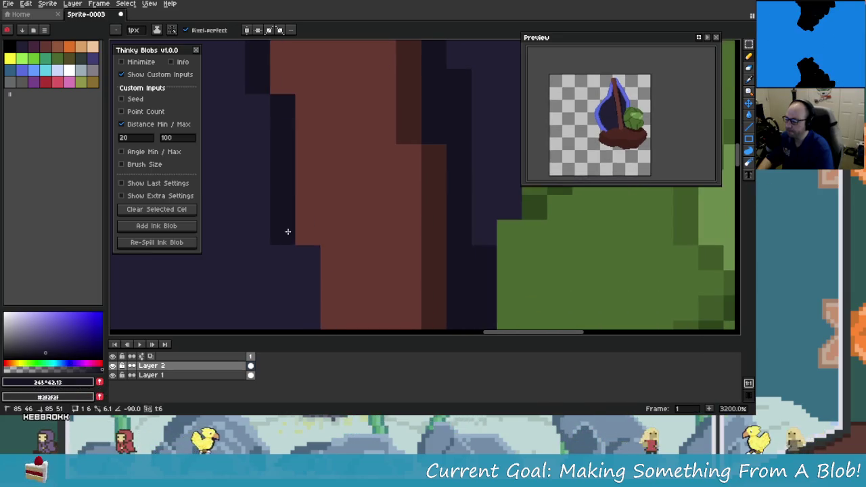
left_click_drag(307, 263, 309, 209)
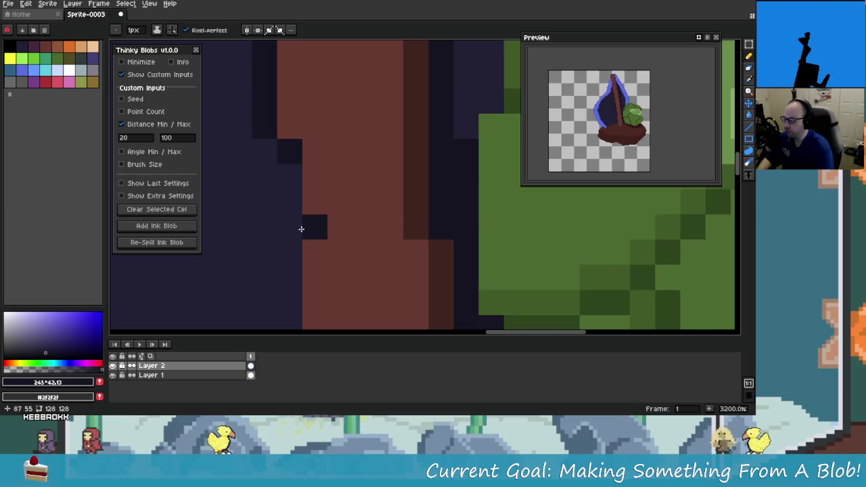
left_click_drag(291, 182, 278, 158)
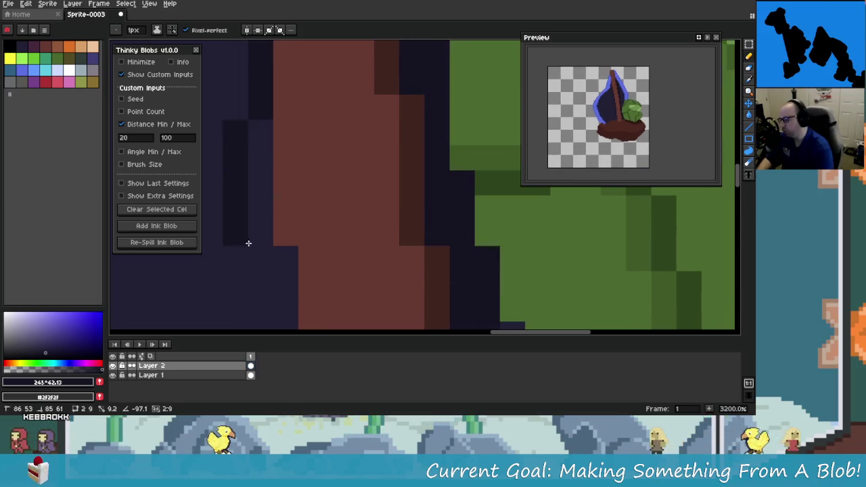
left_click_drag(280, 265, 285, 216)
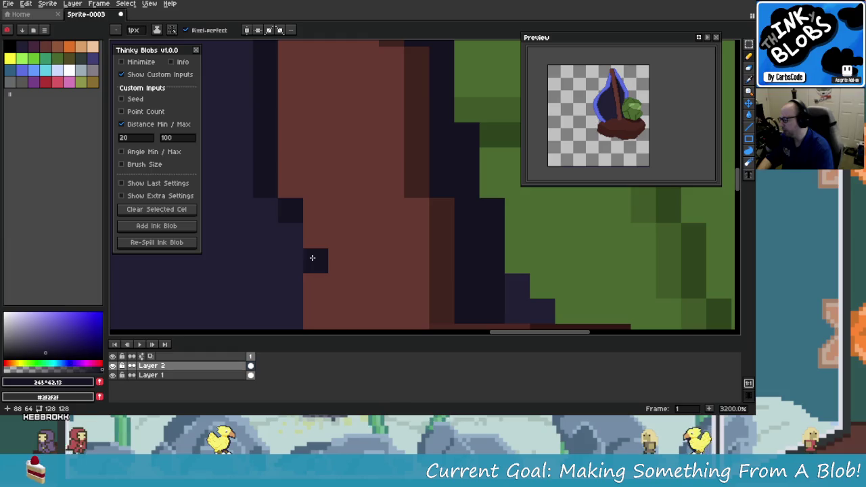
left_click_drag(323, 265, 329, 246)
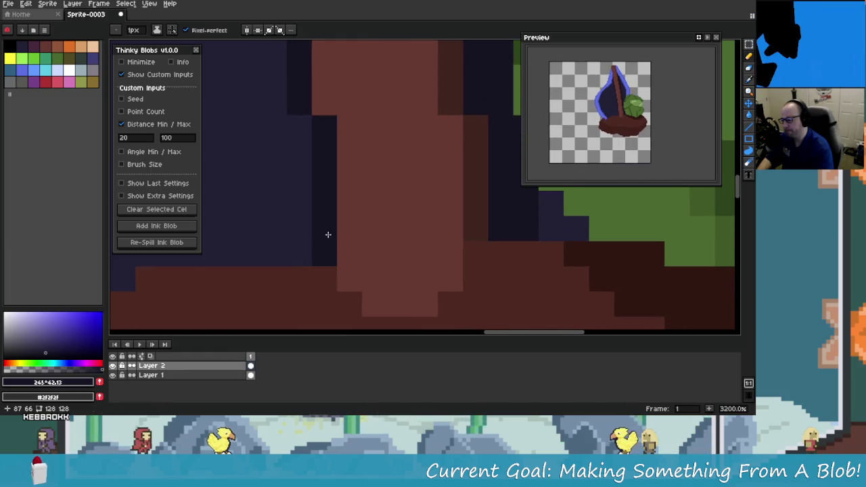
Pick the sail's blue rim colour and paint a blue pixel inside the sail.
scroll(328, 234, "down", 4)
scroll(328, 232, "down", 3)
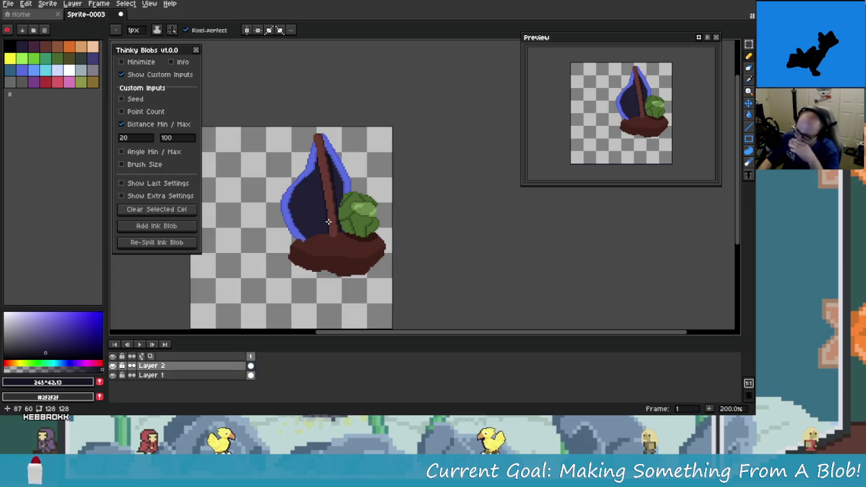
scroll(328, 222, "up", 7)
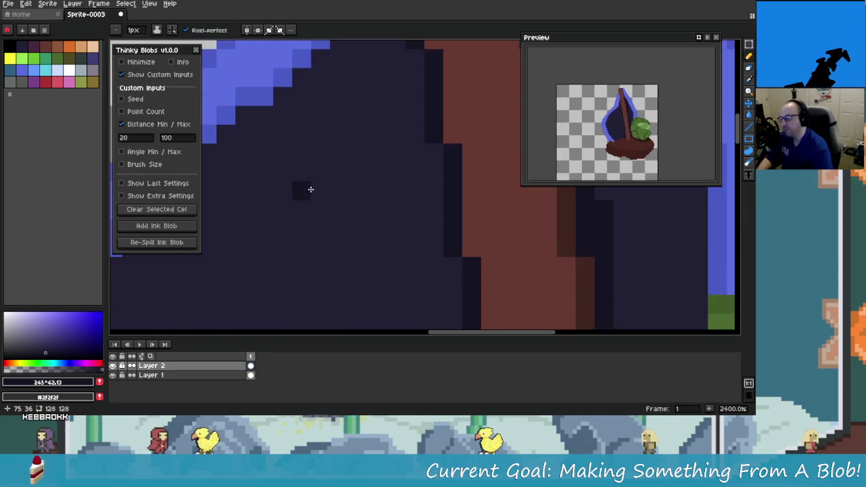
scroll(305, 188, "up", 3)
left_click(359, 162, "alt")
scroll(385, 114, "down", 2)
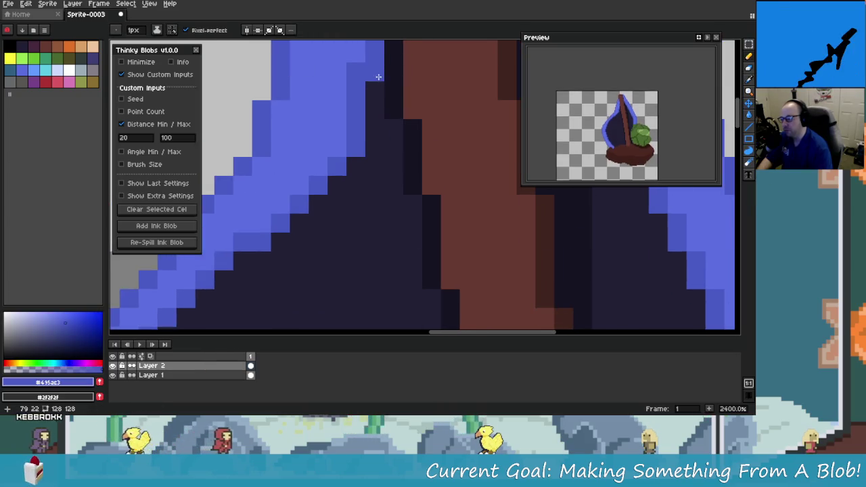
left_click_drag(363, 216, 442, 172)
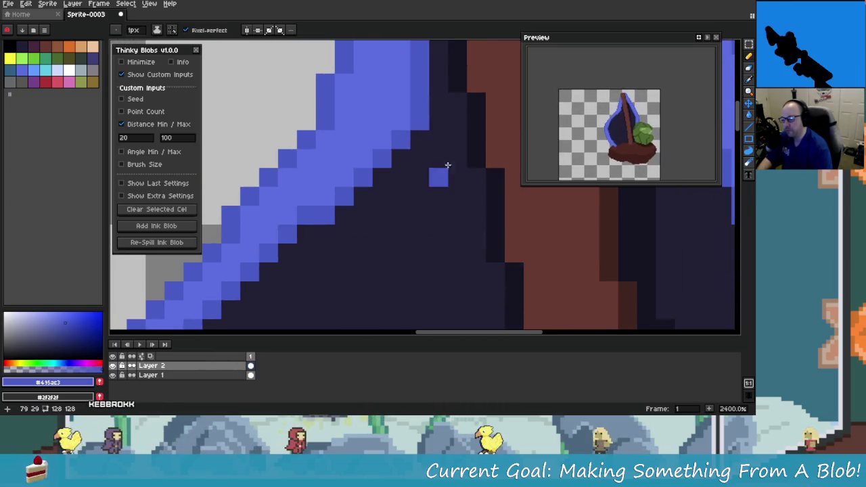
Try a lighter dark purple, revert it, and add a darker sail-purple shading pixel.
left_click(465, 75, "alt")
scroll(441, 178, "down", 1)
scroll(383, 273, "down", 2)
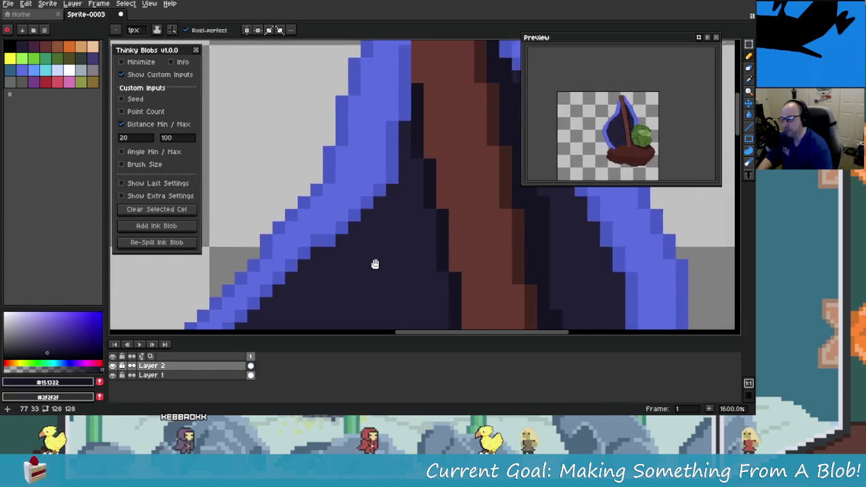
scroll(320, 312, "up", 1)
scroll(344, 288, "down", 2)
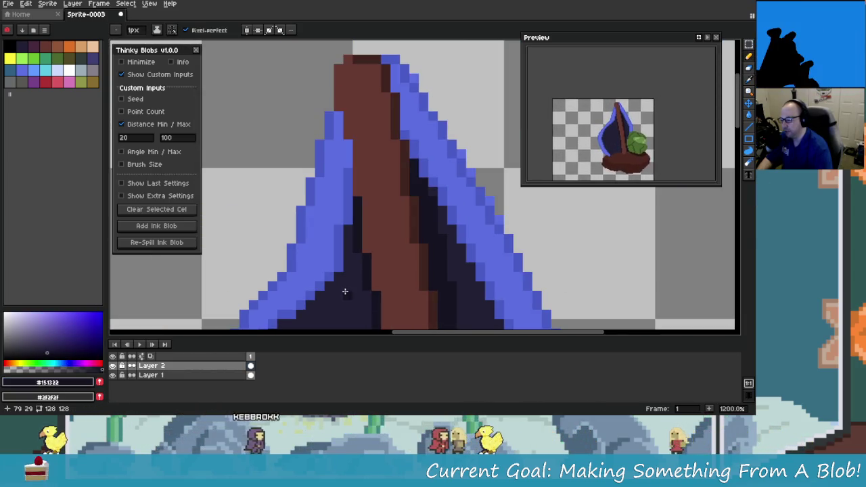
scroll(382, 197, "up", 2)
key("ctrl+z")
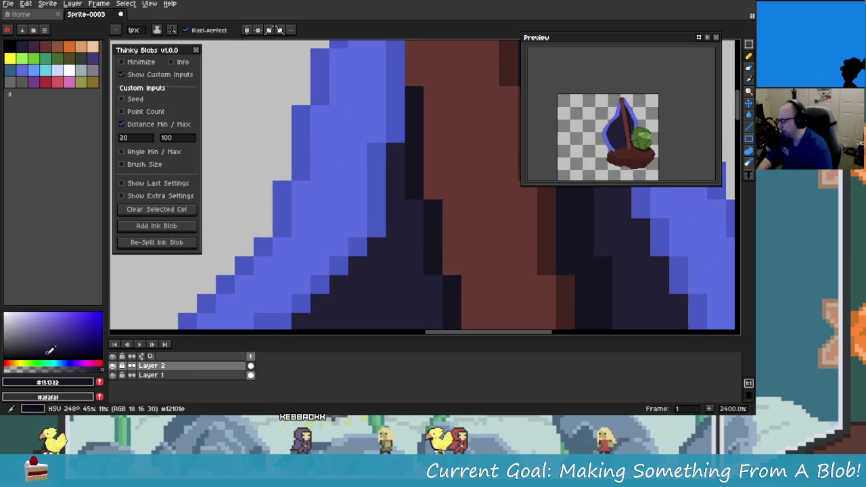
left_click(46, 347)
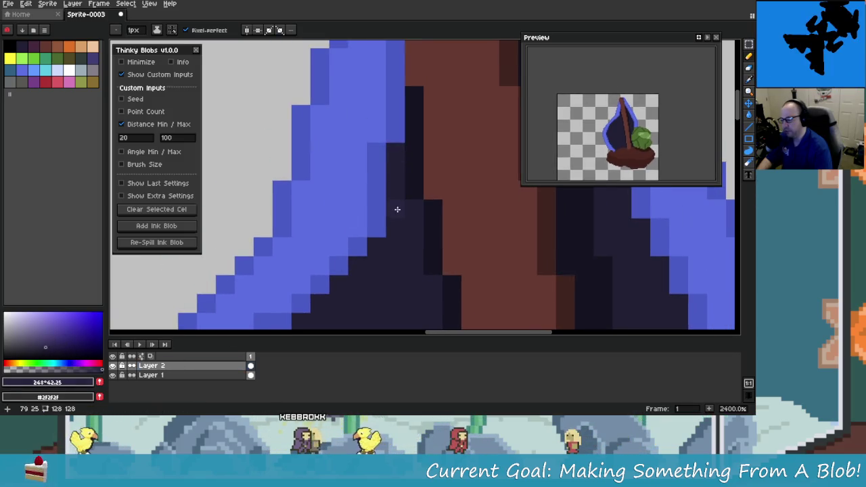
key("ctrl+z")
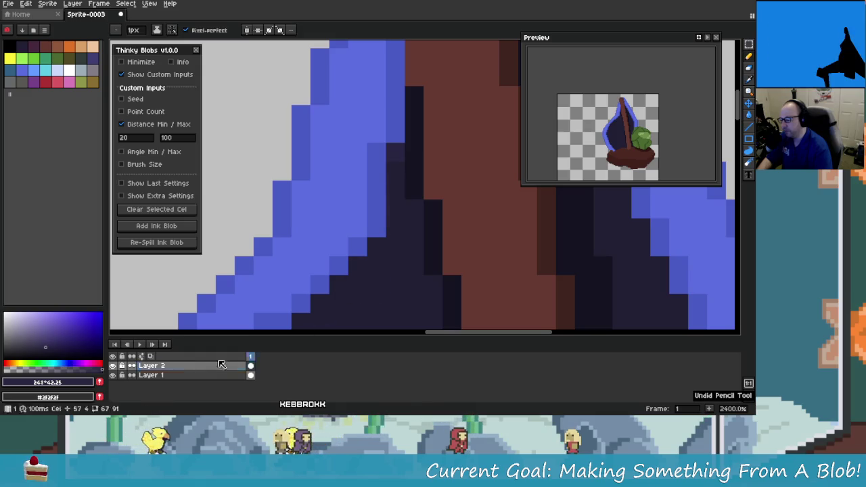
left_click(46, 350)
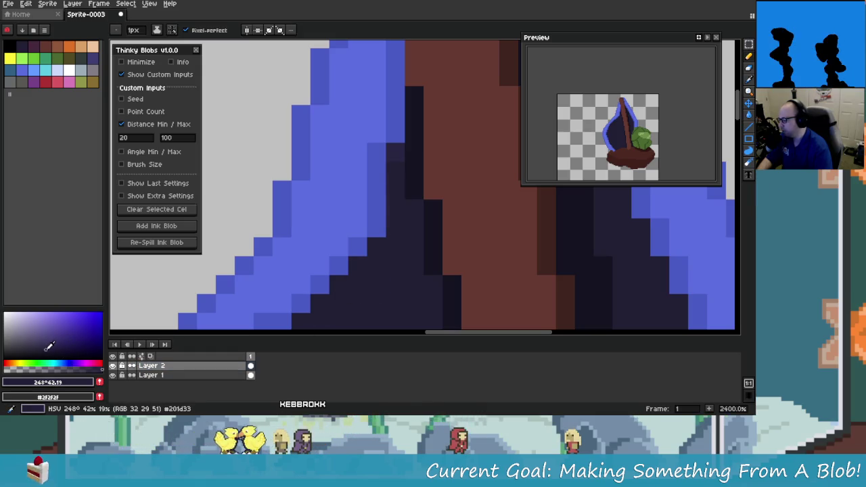
left_click(115, 303)
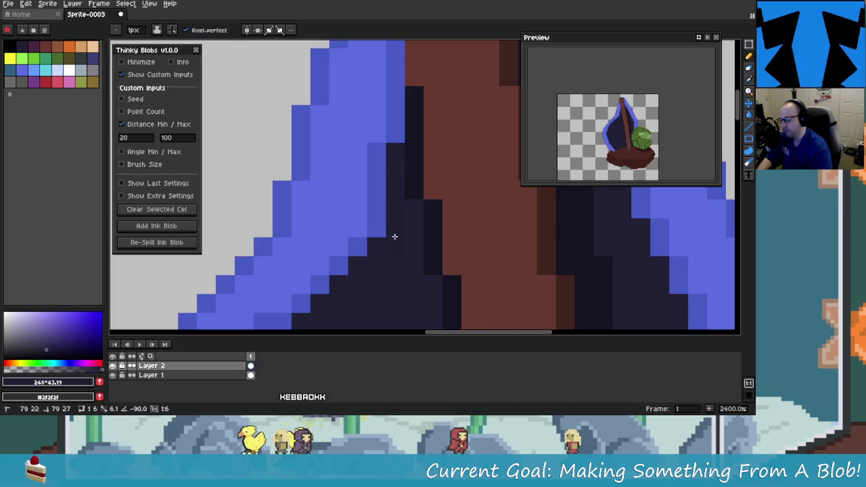
Pan around the 1600% canvas to inspect the sail's lower edge by the base and bush.
scroll(407, 206, "up", 1)
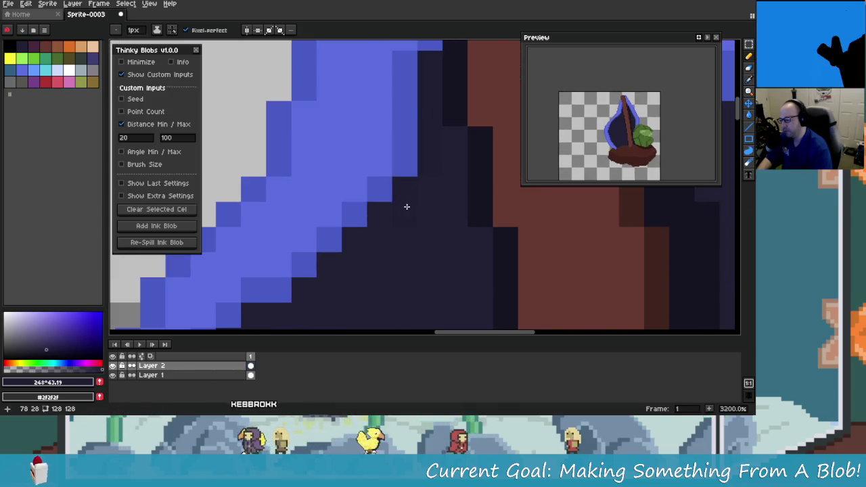
scroll(392, 217, "down", 2)
scroll(420, 246, "down", 3)
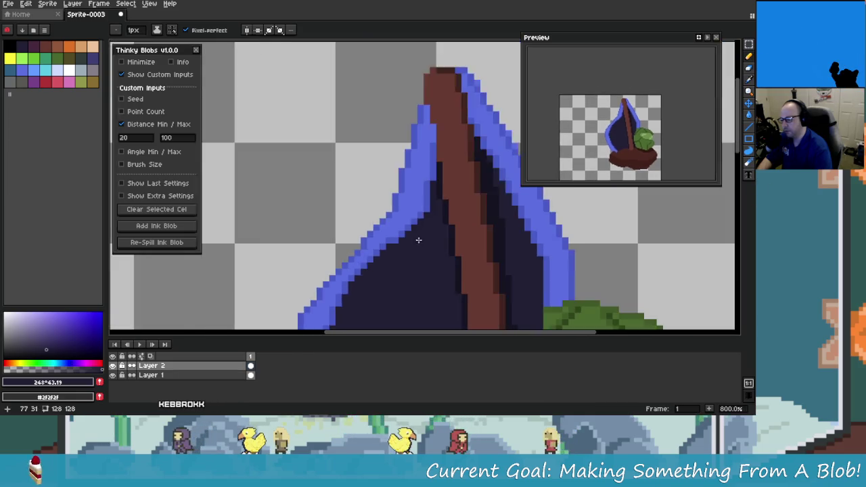
scroll(416, 261, "down", 2)
scroll(379, 209, "up", 4)
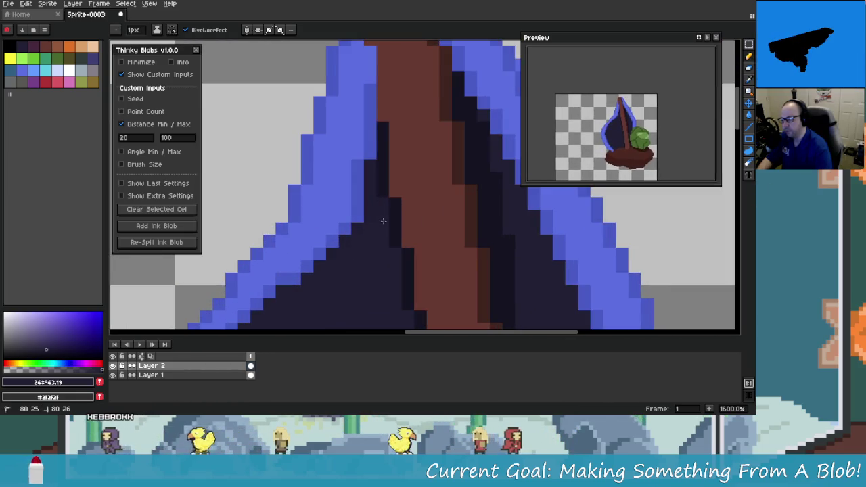
scroll(386, 207, "down", 1)
scroll(388, 186, "down", 1)
scroll(390, 159, "down", 1)
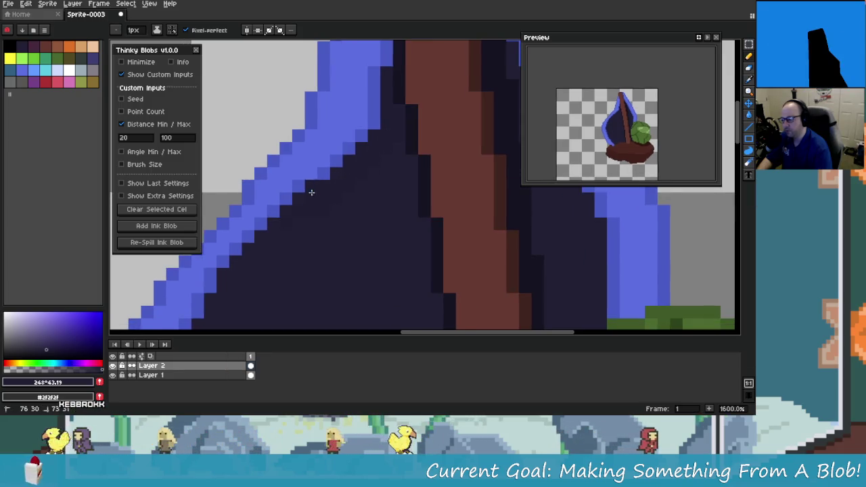
mouse_move(306, 199)
left_mouse_down()
mouse_move(372, 162)
mouse_move(377, 138)
left_mouse_up()
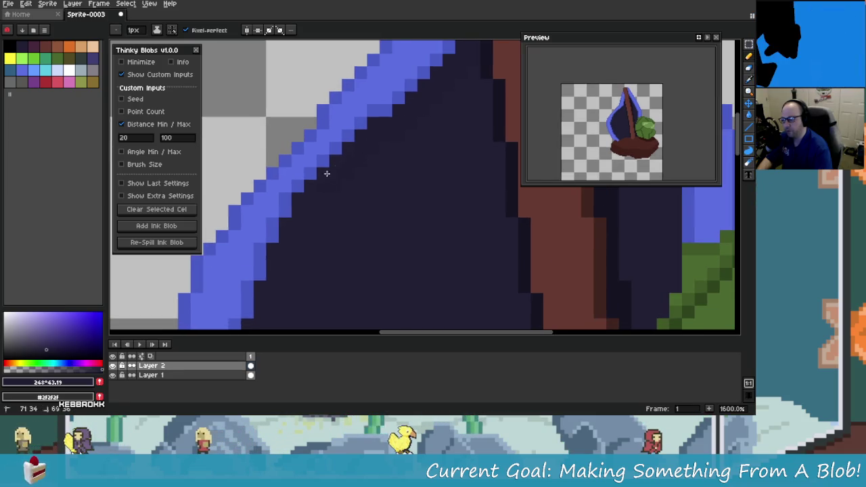
left_click_drag(353, 168, 326, 153)
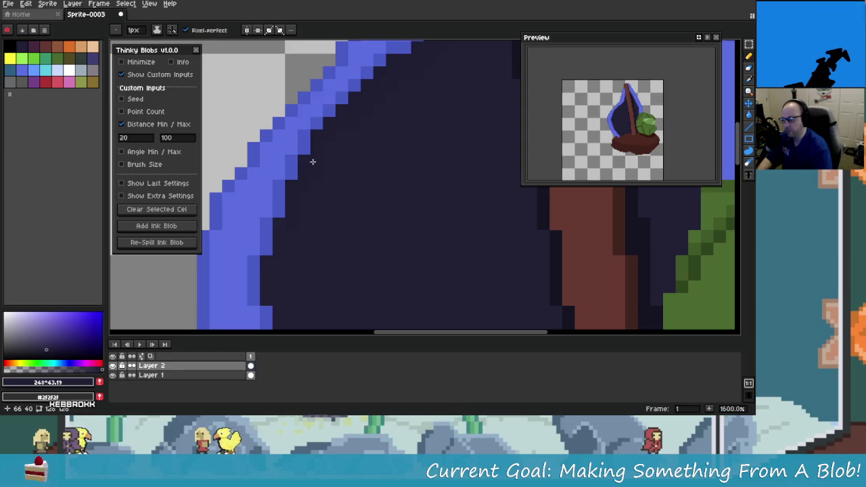
left_click_drag(327, 158, 308, 148)
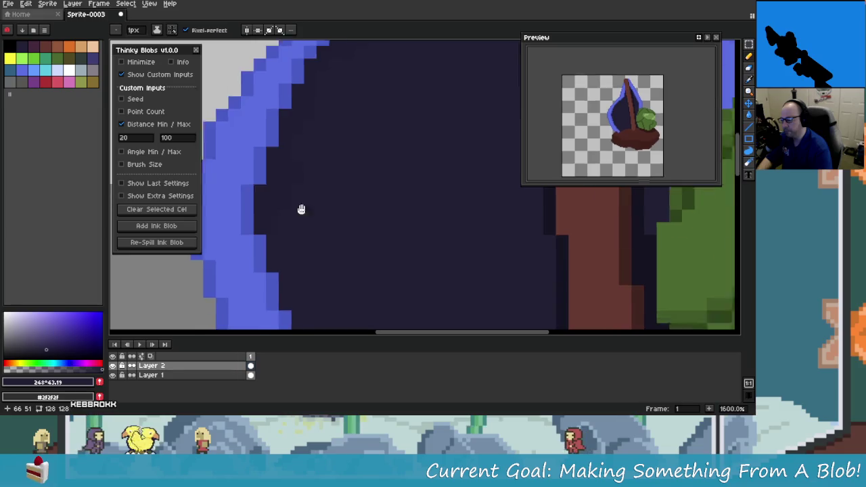
left_click_drag(293, 192, 251, 182)
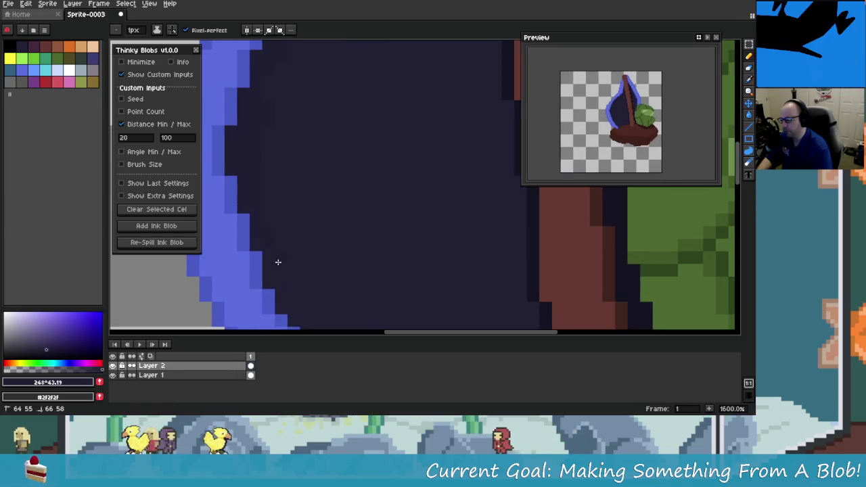
left_click_drag(266, 259, 255, 209)
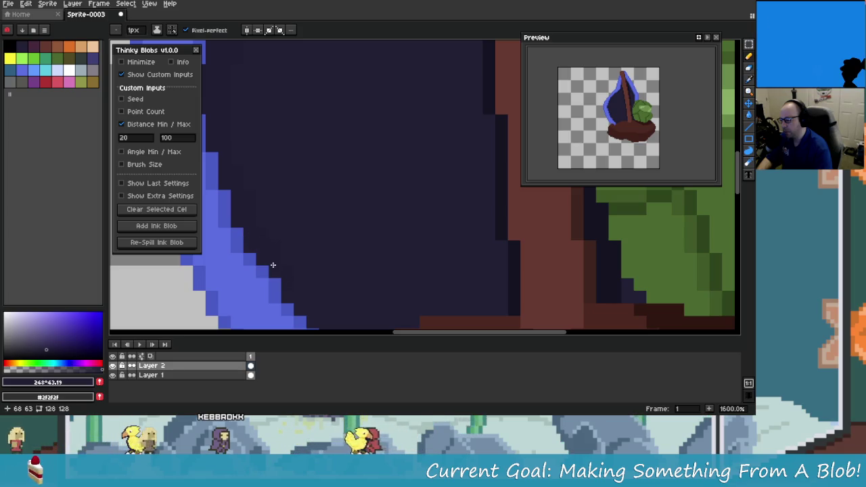
left_click_drag(291, 296, 281, 243)
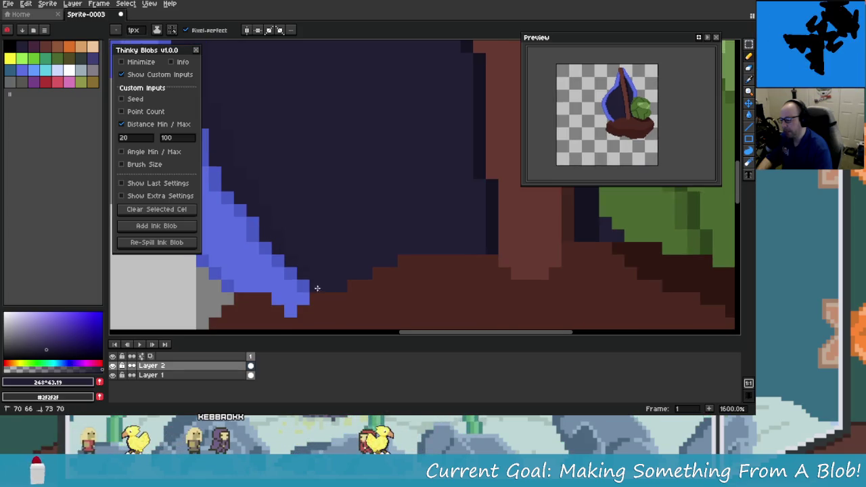
Pick the dark sail colour and undo the stray dark stroke beside the mast.
scroll(318, 270, "down", 2)
scroll(310, 251, "down", 2)
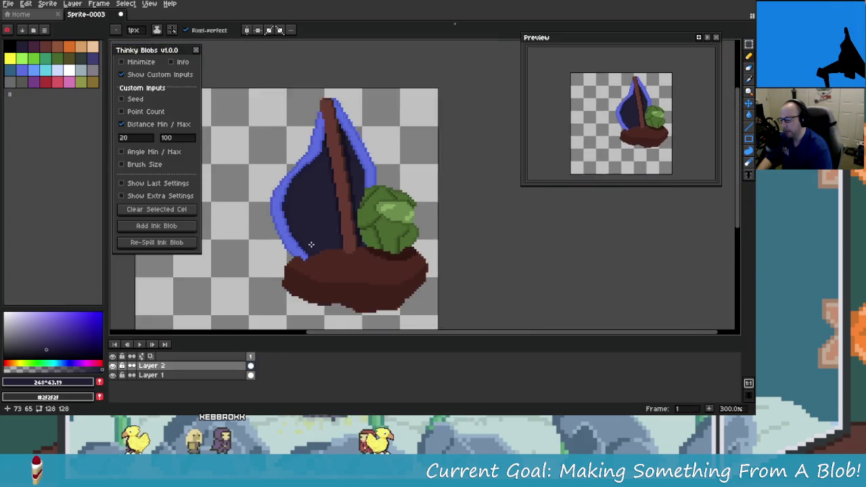
scroll(305, 230, "down", 1)
scroll(301, 212, "up", 4)
scroll(302, 212, "up", 1)
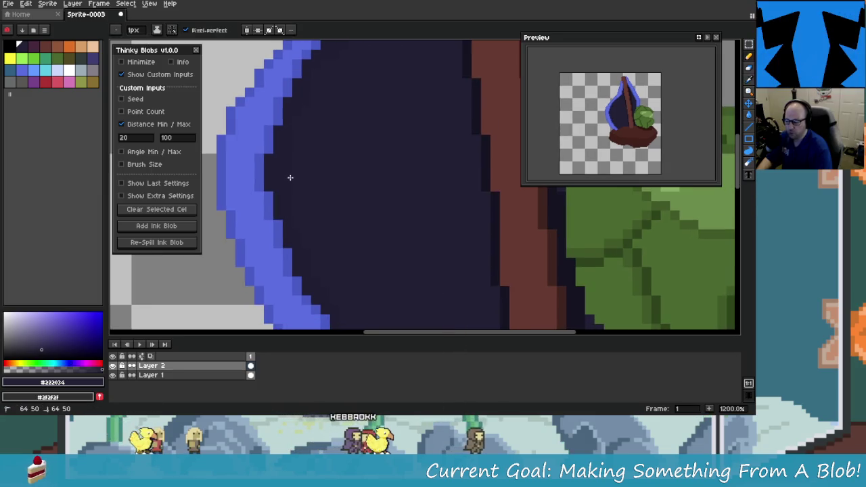
scroll(339, 194, "down", 2)
scroll(351, 206, "down", 2)
scroll(350, 206, "up", 4)
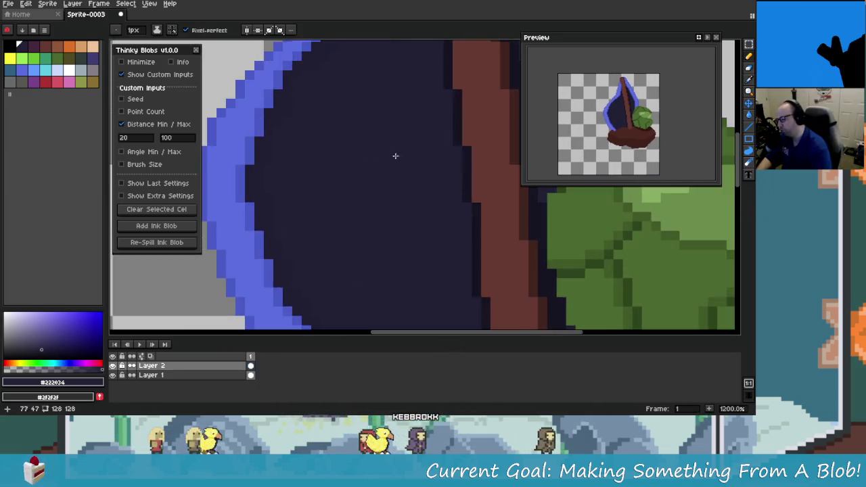
scroll(267, 217, "down", 1)
left_click(369, 208)
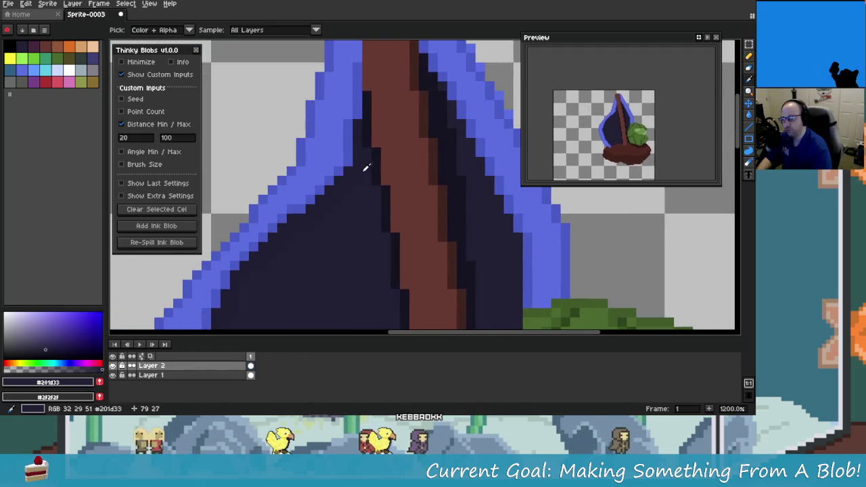
scroll(378, 191, "up", 3)
scroll(361, 200, "down", 3)
scroll(415, 187, "up", 1)
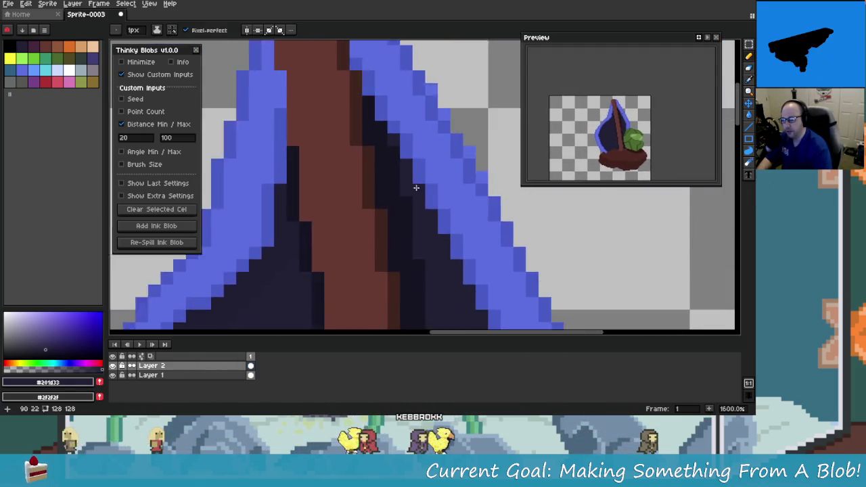
scroll(387, 155, "up", 1)
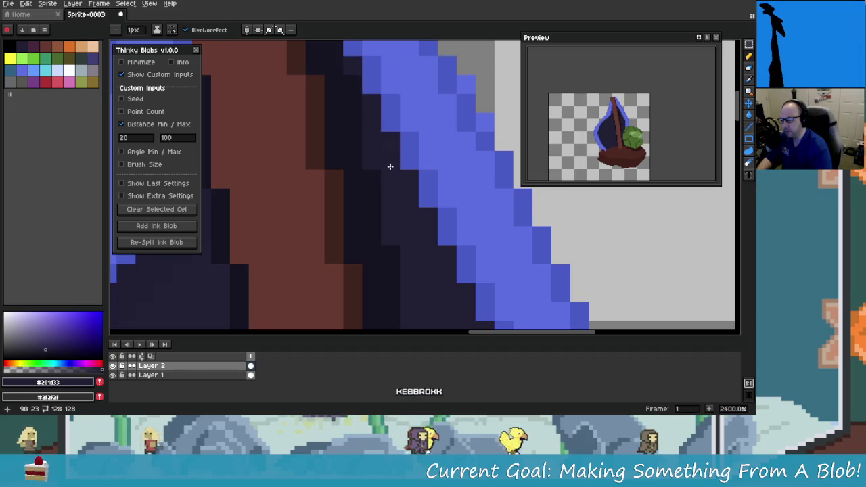
key("ctrl+z")
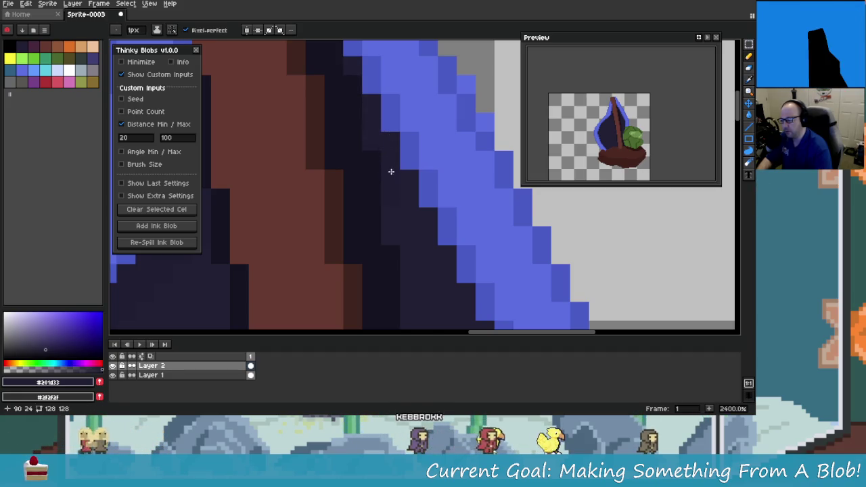
Pencil one dark navy pixel into the sail's blue rim.
scroll(407, 203, "down", 2)
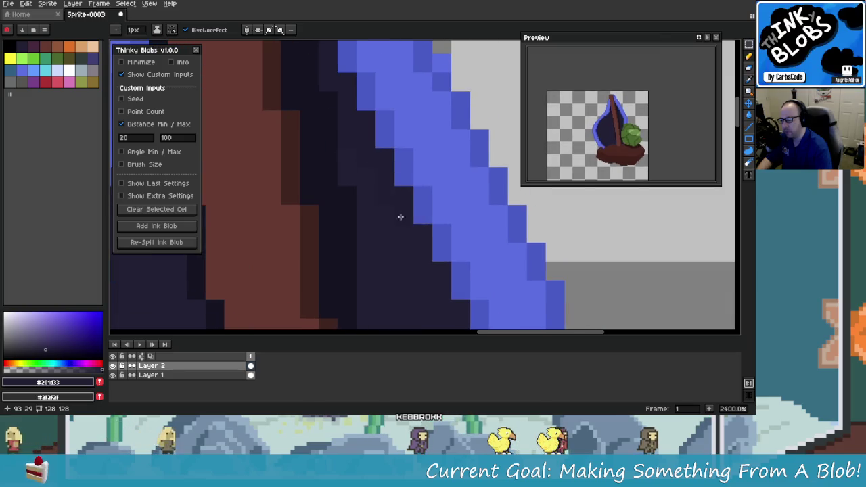
scroll(401, 216, "down", 2)
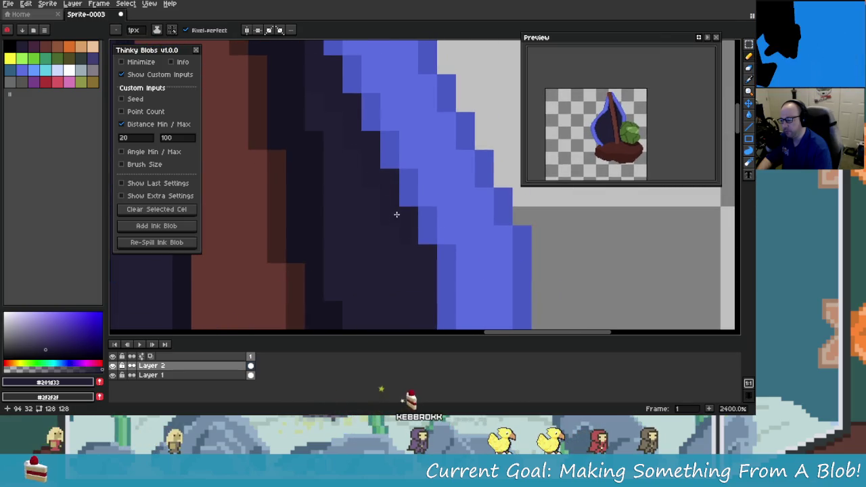
scroll(396, 214, "down", 2)
left_click(388, 221)
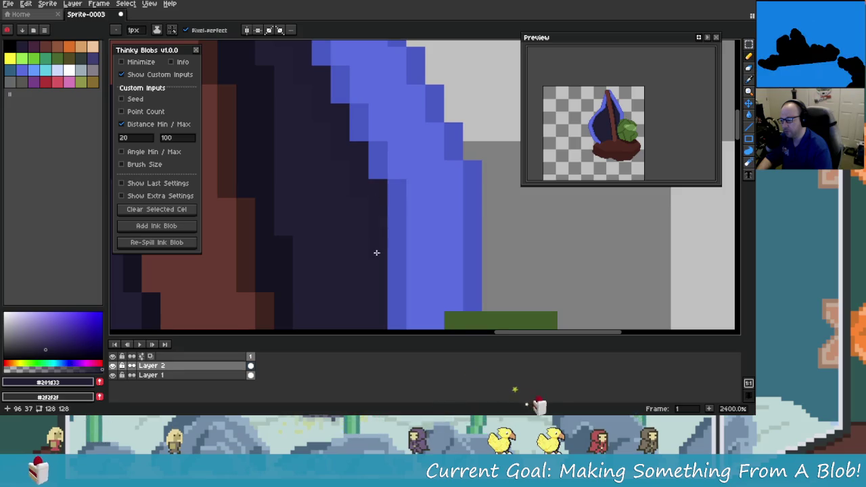
scroll(326, 118, "down", 2)
key("z")
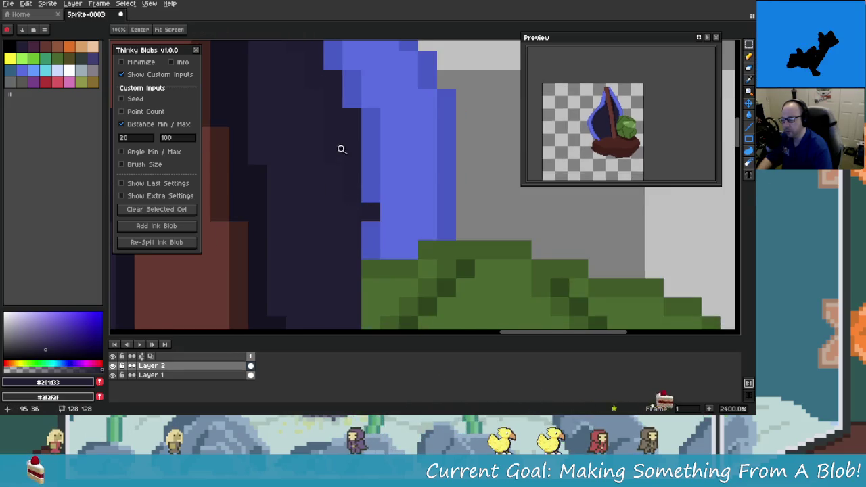
key("b")
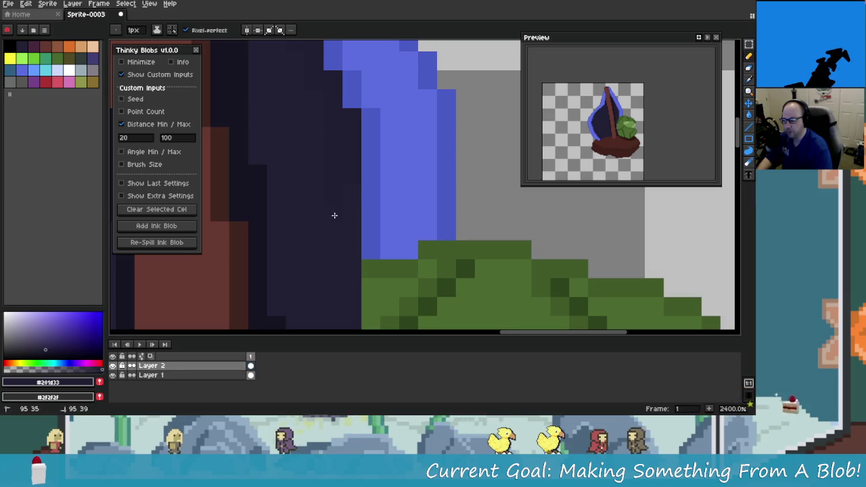
scroll(333, 133, "down", 2)
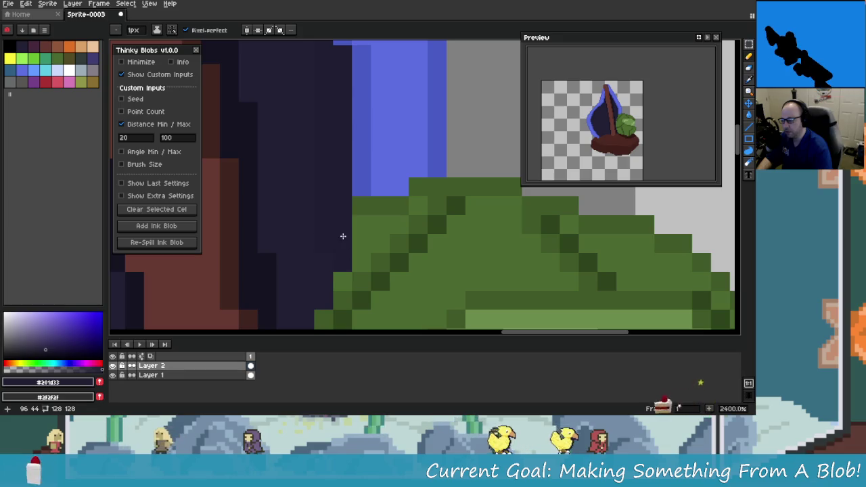
scroll(343, 236, "down", 3)
scroll(342, 244, "down", 2)
scroll(338, 254, "down", 2)
scroll(337, 261, "up", 1)
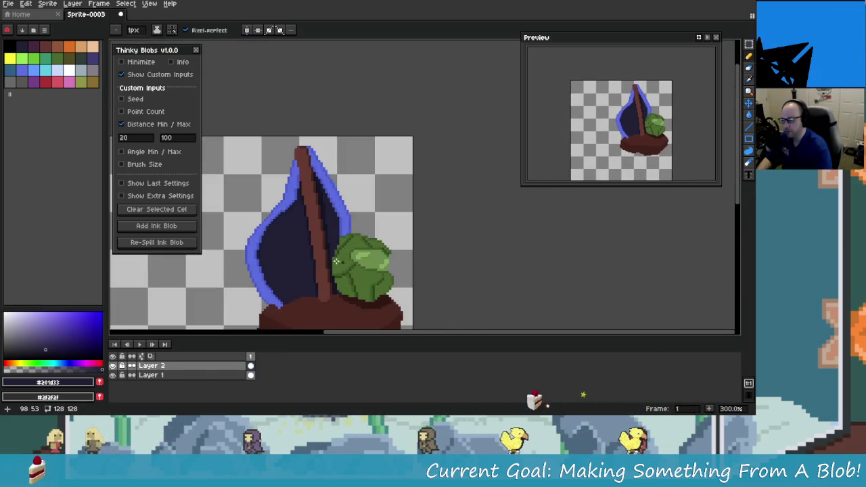
scroll(336, 260, "up", 1)
scroll(400, 264, "up", 1)
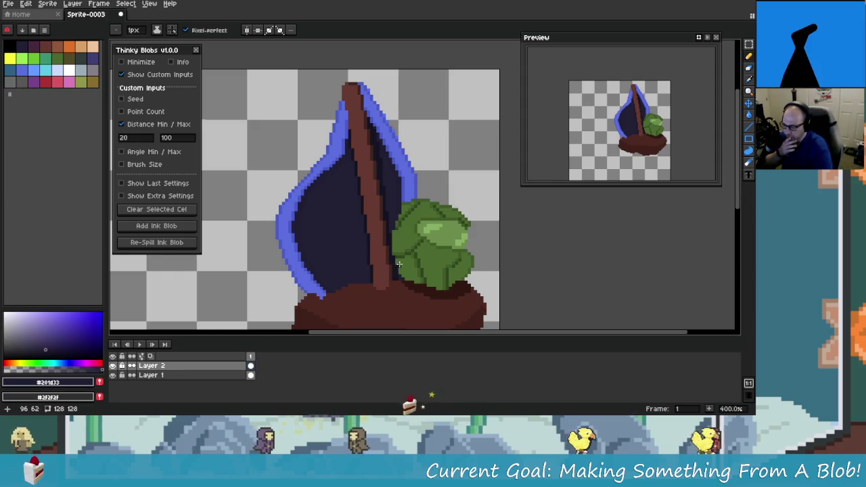
scroll(399, 264, "up", 6)
scroll(396, 228, "down", 1)
key("alt")
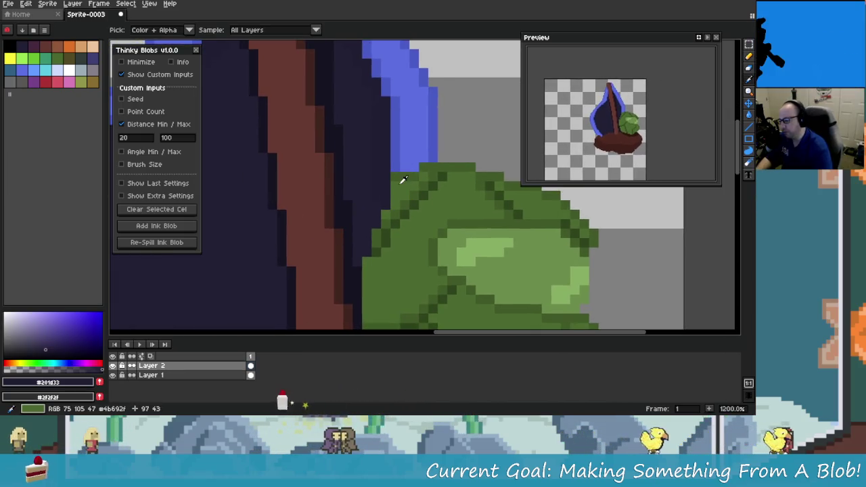
Sample the bush green and pencil a long green diagonal down the bush's edge.
left_click(403, 180, "alt")
scroll(399, 184, "up", 3)
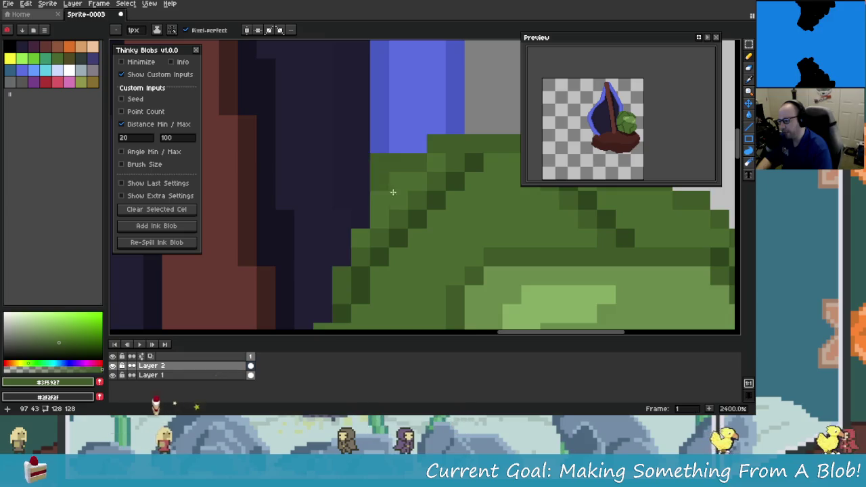
left_click_drag(369, 135, 341, 192)
key("ctrl+z")
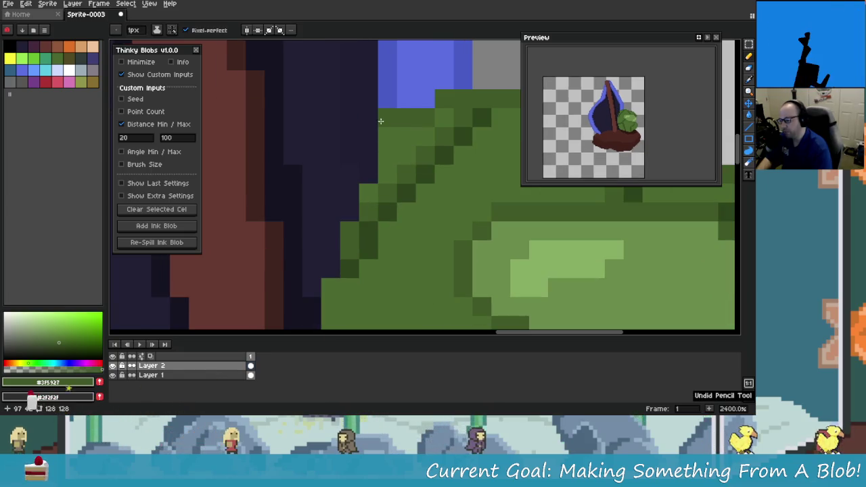
left_click_drag(377, 133, 331, 255)
left_click(349, 174)
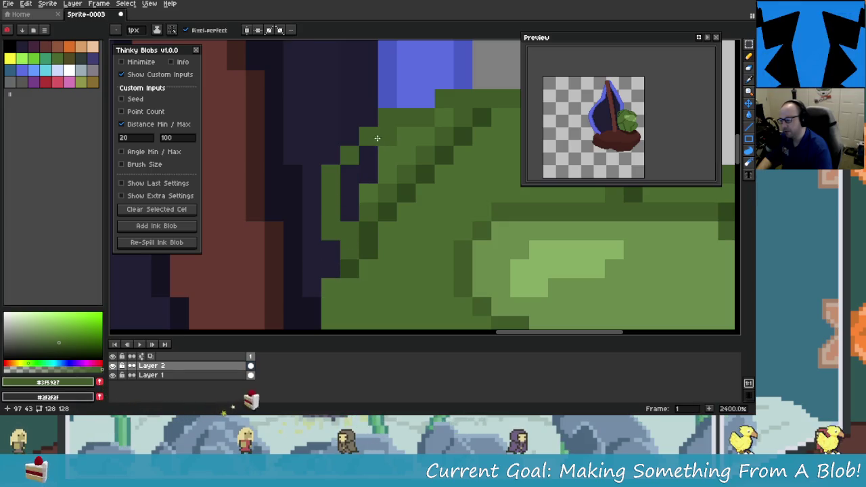
left_click_drag(377, 135, 309, 277)
Review the bush's upper edge and undo the last two stray green strokes.
scroll(372, 278, "left", 1)
scroll(389, 290, "down", 2)
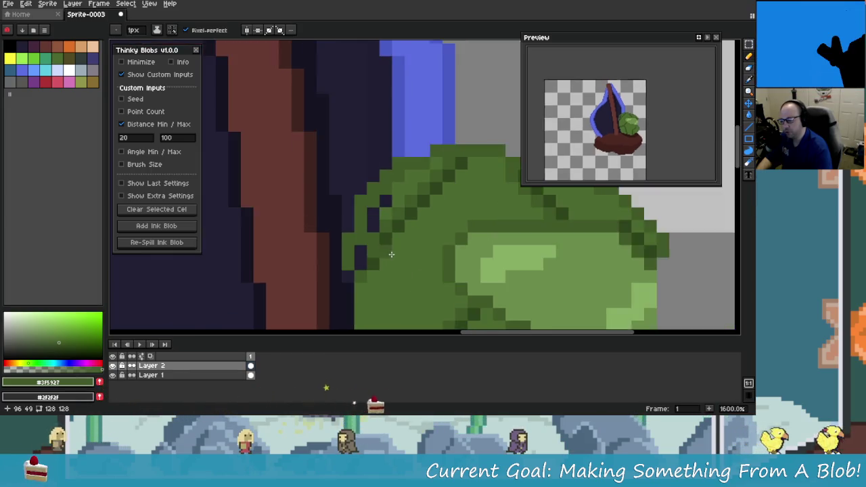
scroll(396, 283, "down", 2)
scroll(404, 274, "down", 1)
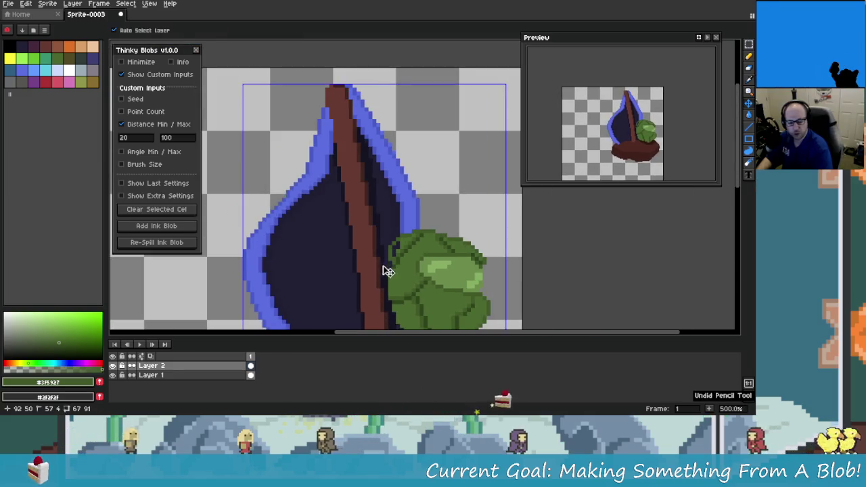
scroll(386, 269, "up", 1)
scroll(375, 257, "up", 1)
scroll(366, 243, "up", 2)
scroll(351, 228, "up", 1)
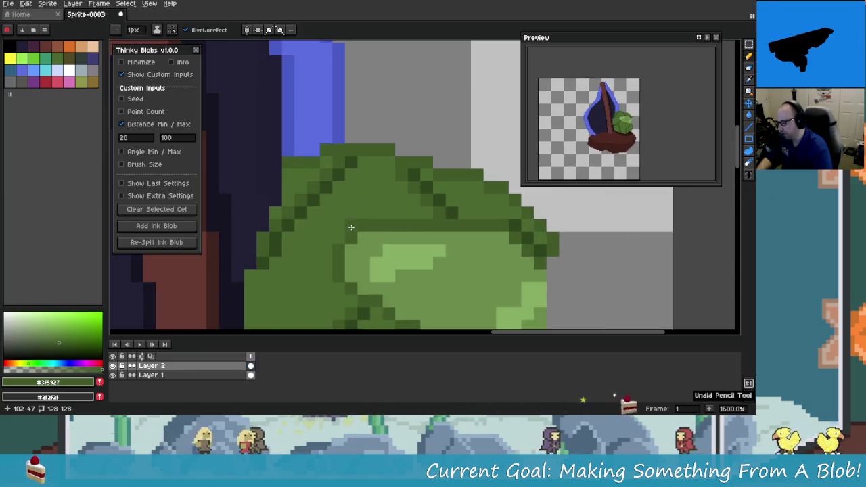
scroll(356, 196, "left", 2)
scroll(386, 197, "left", 2)
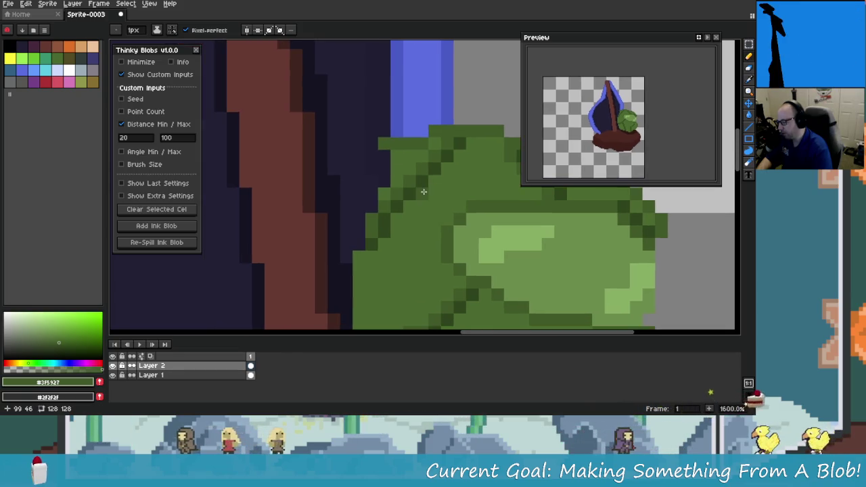
key("ctrl+z")
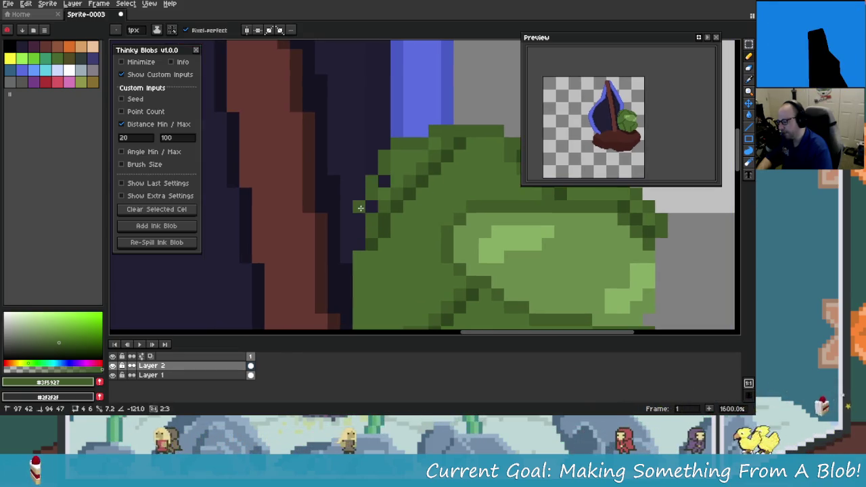
scroll(353, 245, "down", 2)
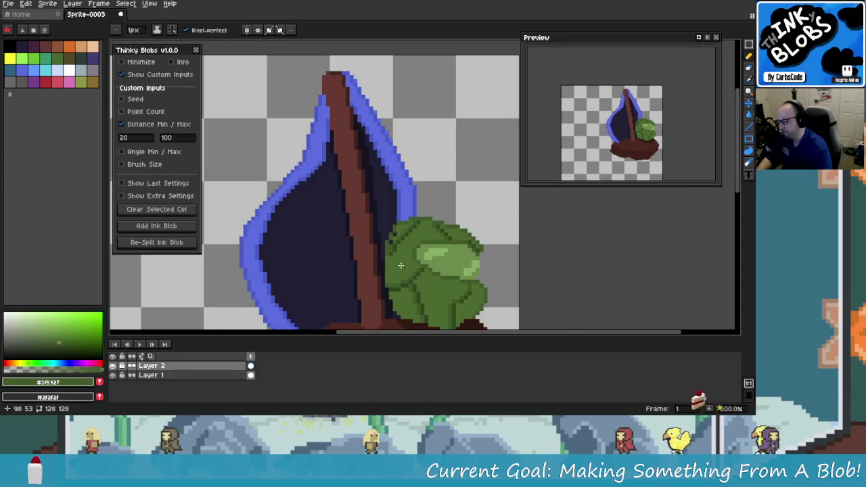
scroll(396, 257, "up", 2)
scroll(391, 228, "up", 1)
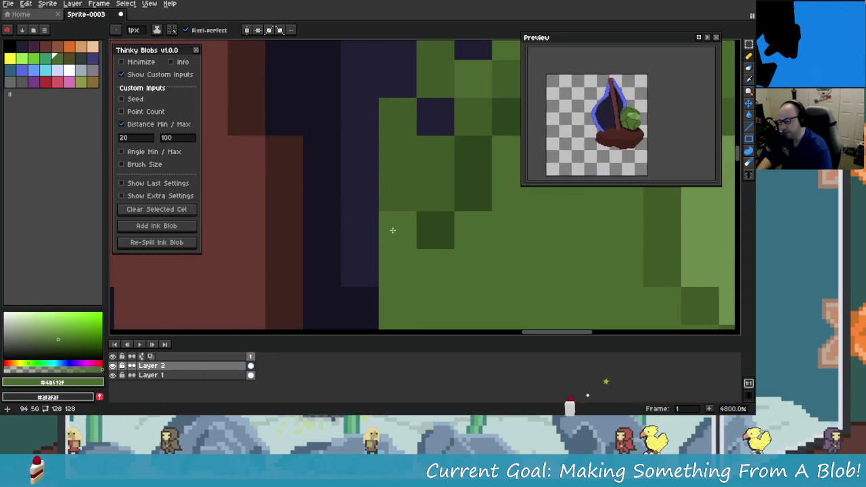
scroll(399, 183, "up", 1)
left_click_drag(397, 139, 377, 195)
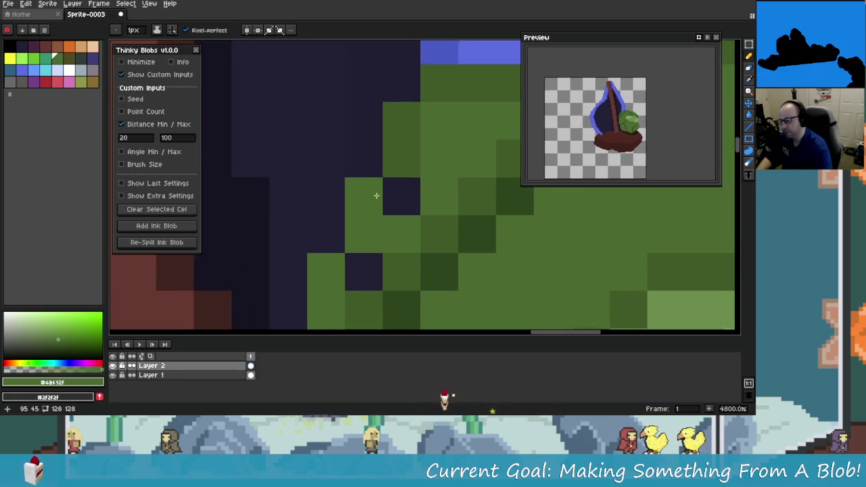
left_click_drag(420, 105, 386, 165)
scroll(386, 165, "down", 2)
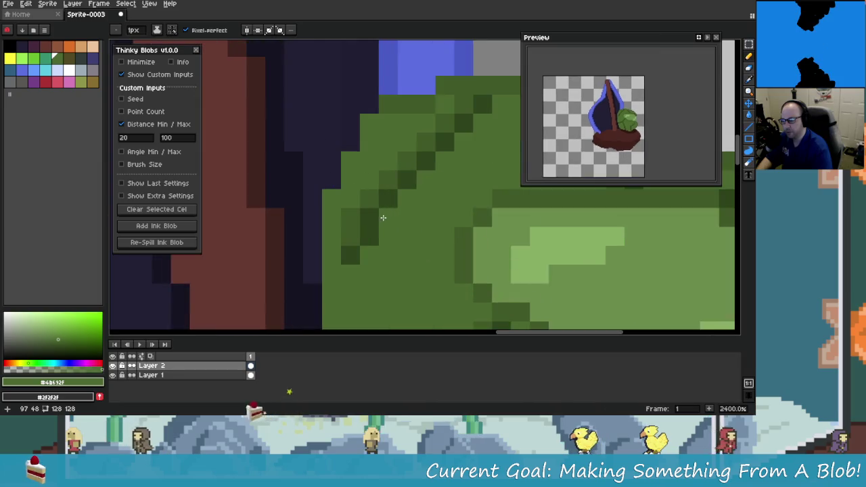
left_click_drag(382, 209, 406, 180)
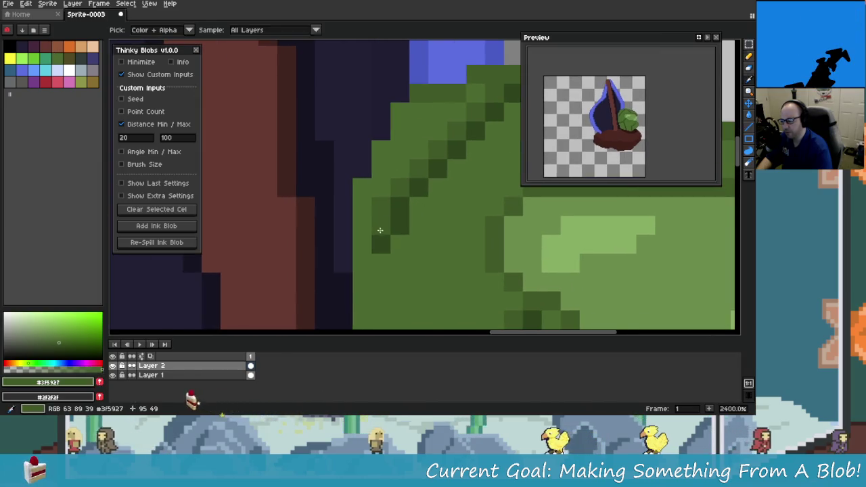
key("ctrl+z")
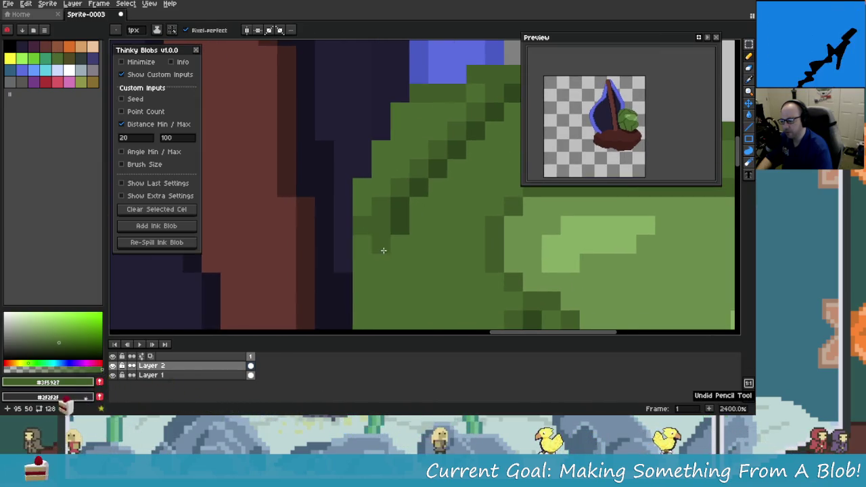
Pick the dark green and then the mid green from the bush for edge shading.
left_click(383, 250, "alt")
scroll(406, 241, "up", 2)
scroll(419, 230, "down", 2)
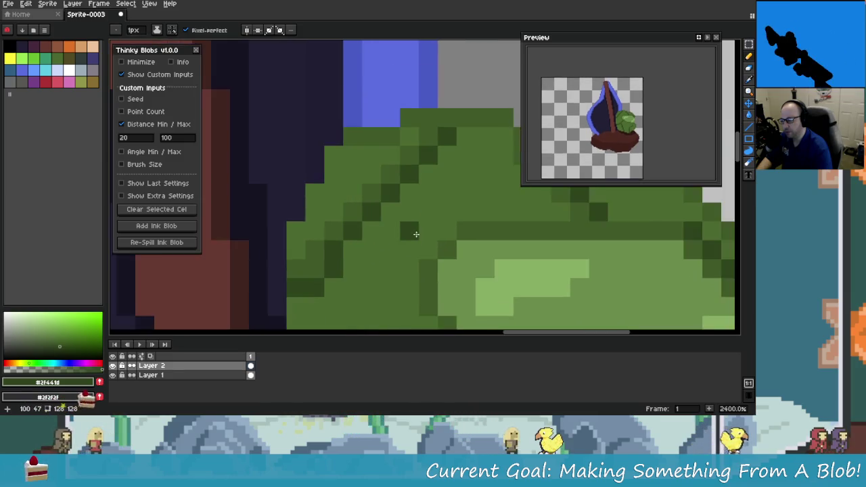
scroll(347, 253, "down", 2)
left_click(373, 230, "alt")
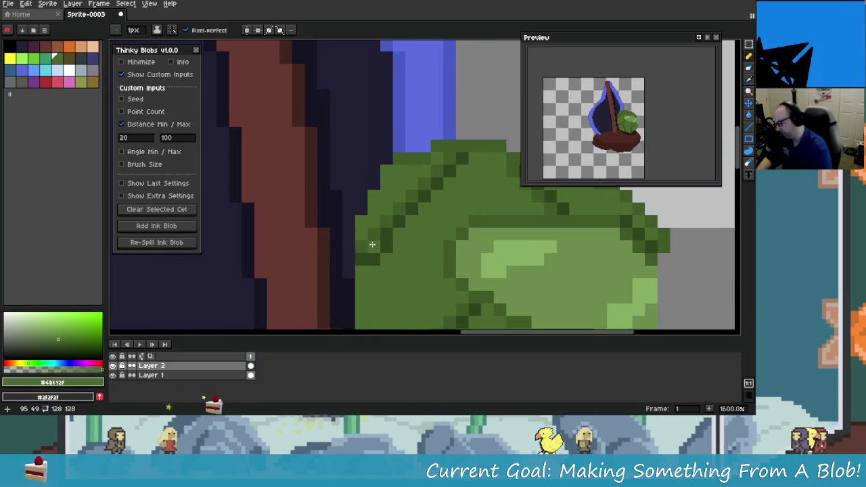
scroll(397, 261, "down", 6)
scroll(399, 260, "up", 8)
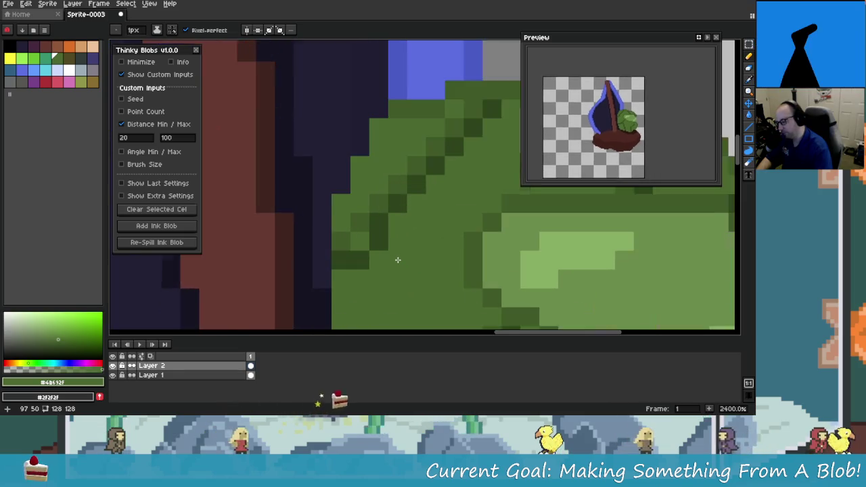
key("alt")
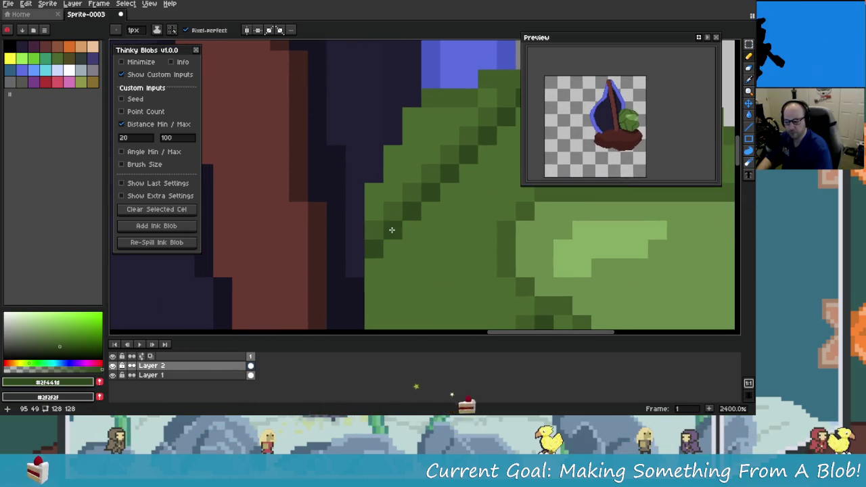
scroll(392, 230, "down", 7)
scroll(422, 259, "up", 5)
scroll(418, 254, "down", 7)
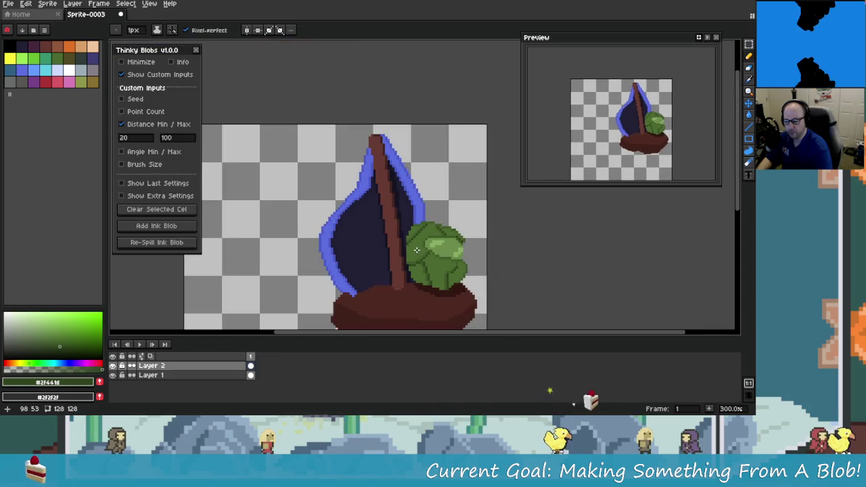
scroll(464, 273, "down", 1)
scroll(420, 264, "up", 1)
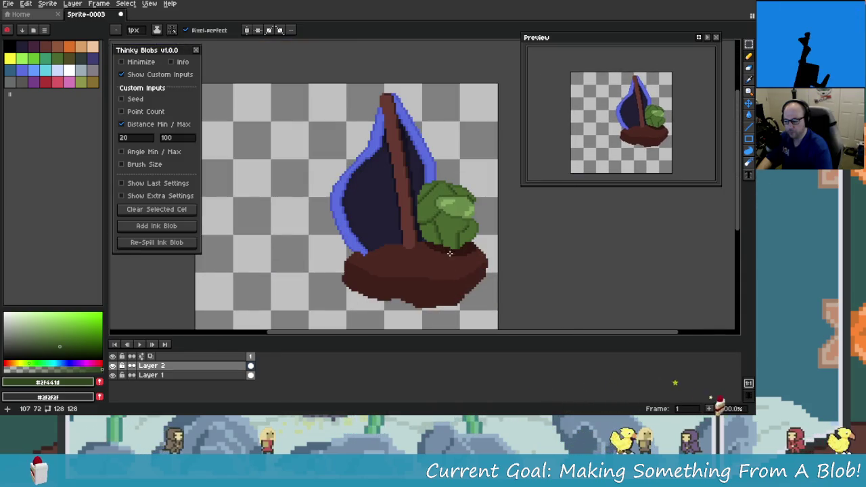
scroll(375, 257, "down", 1)
scroll(375, 257, "up", 2)
scroll(373, 262, "up", 1)
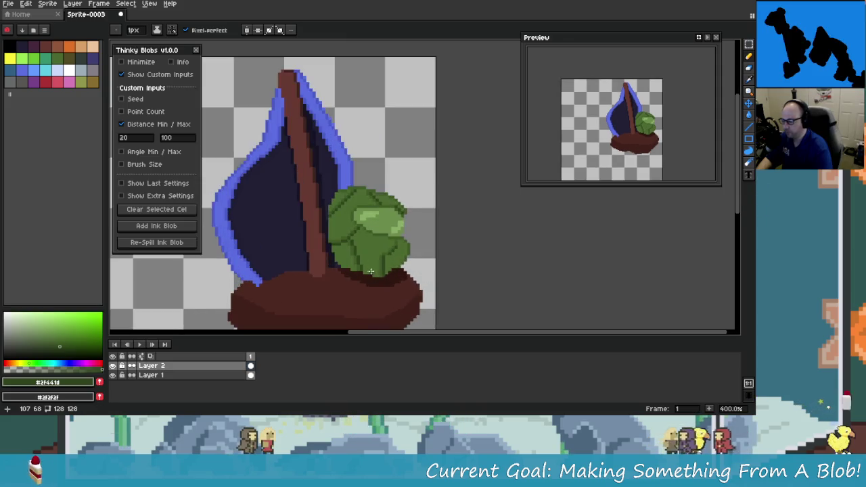
scroll(369, 267, "down", 2)
scroll(364, 277, "up", 2)
scroll(369, 271, "down", 2)
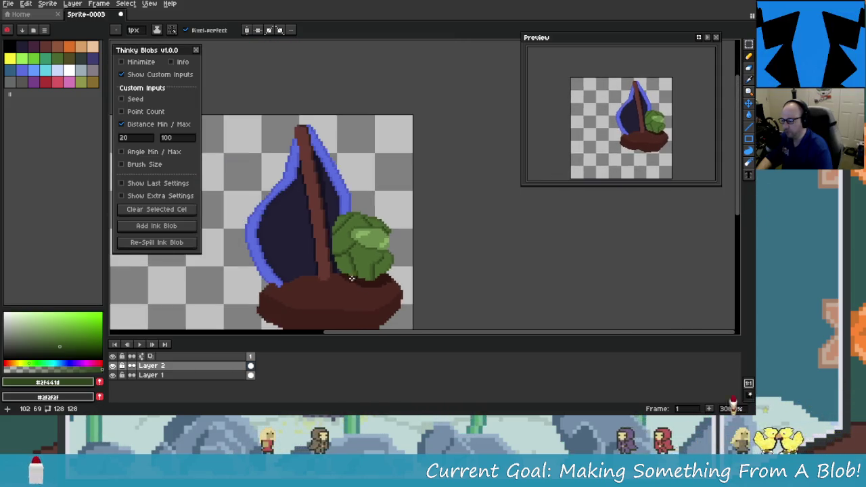
scroll(389, 270, "up", 3)
scroll(389, 272, "down", 1)
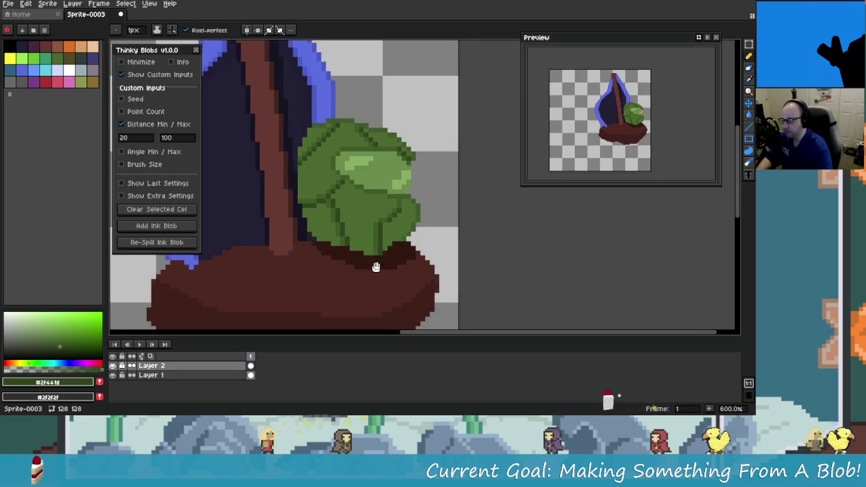
scroll(382, 278, "up", 1)
scroll(552, 137, "down", 3)
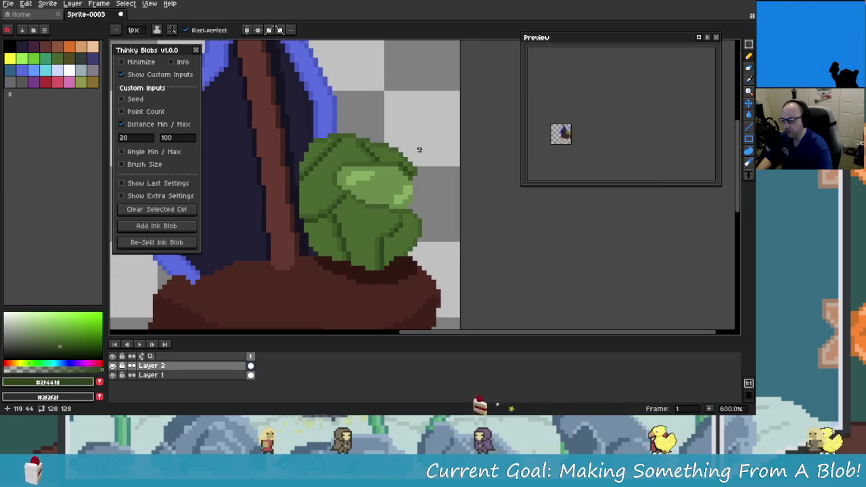
scroll(616, 121, "up", 2)
scroll(616, 121, "up", 2)
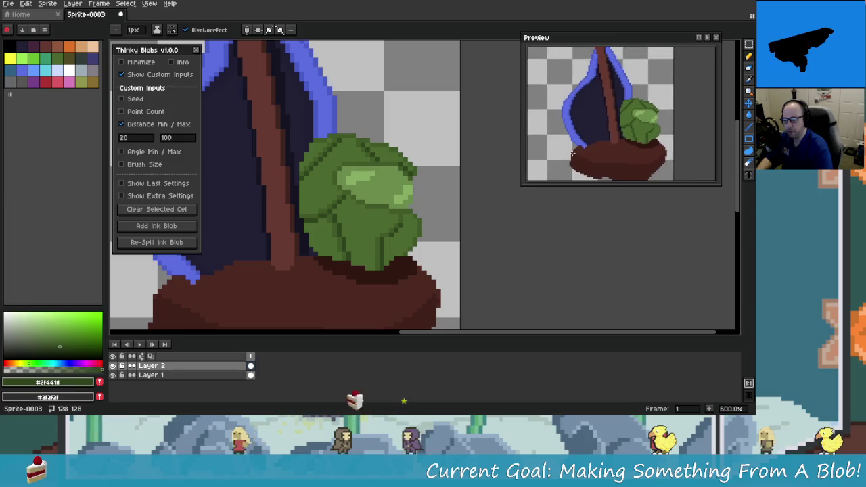
scroll(392, 227, "down", 1)
scroll(305, 240, "up", 1)
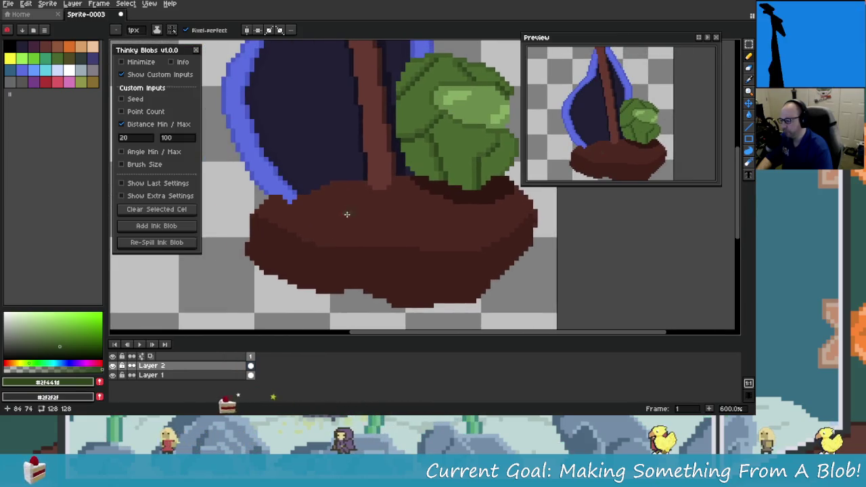
scroll(291, 247, "left", 1)
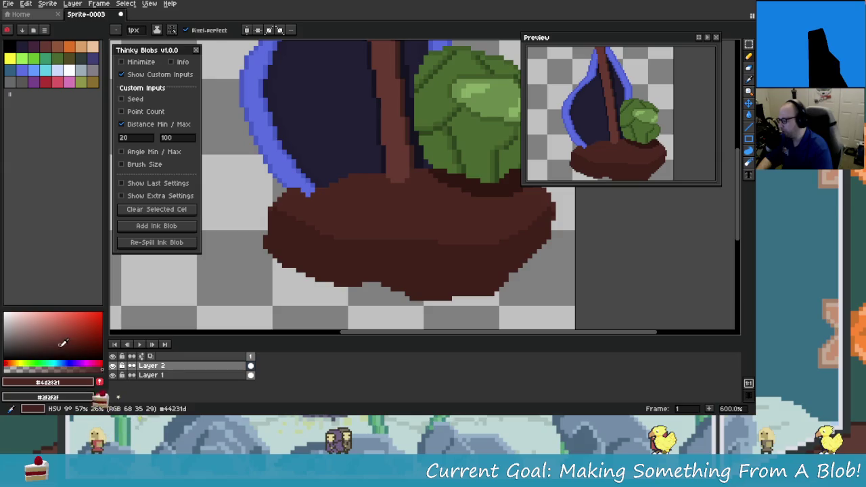
Make the brown drawing colour slightly darker and undo the light stroke on the base.
left_click_drag(64, 341, 63, 342)
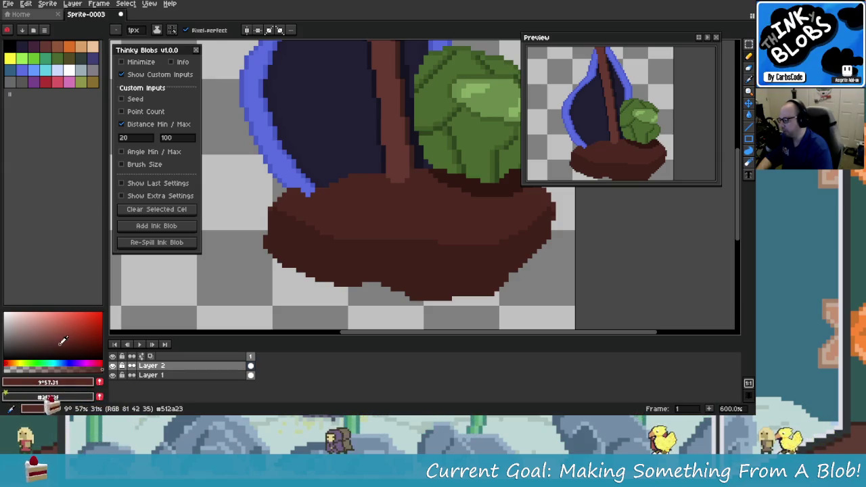
scroll(305, 236, "up", 2)
scroll(284, 216, "up", 1)
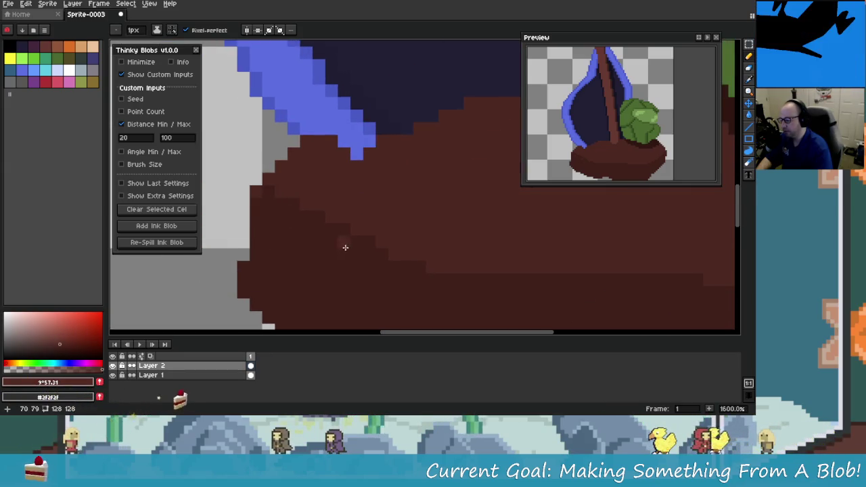
scroll(318, 239, "up", 1)
scroll(311, 236, "down", 2)
scroll(298, 231, "down", 1)
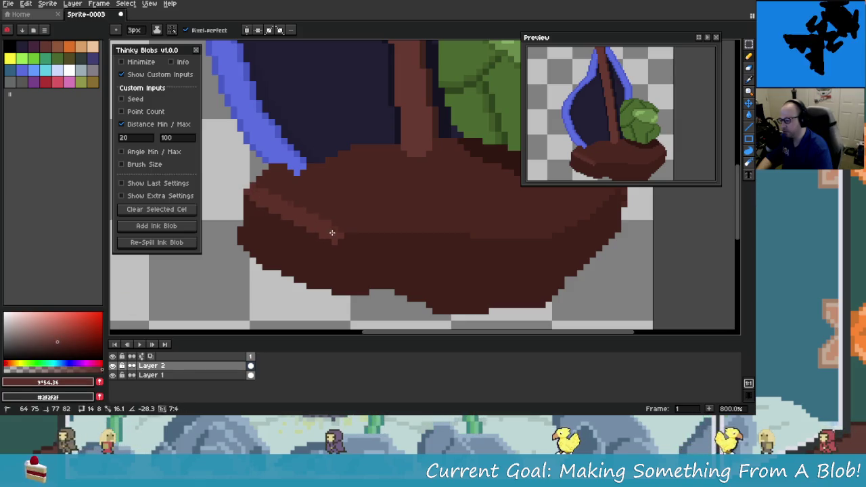
key("ctrl+z")
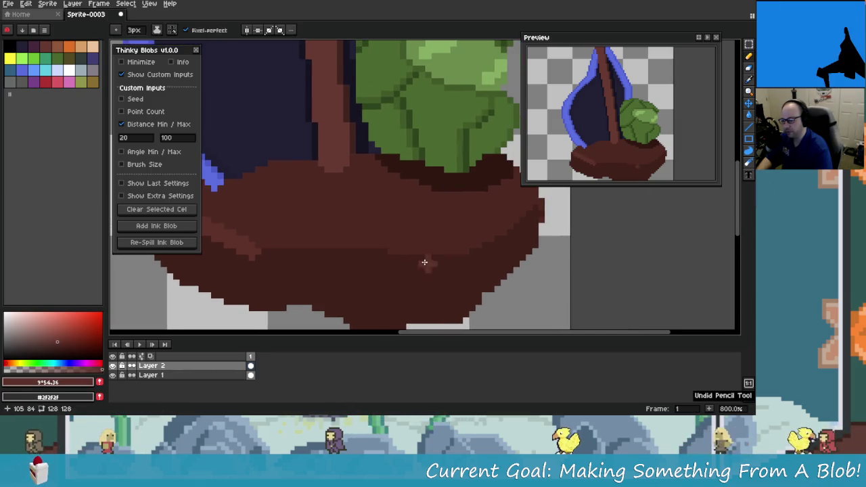
With a 1-pixel brush, draw a lighter straight highlight line across the base.
scroll(272, 223, "left", 3)
scroll(291, 233, "left", 1)
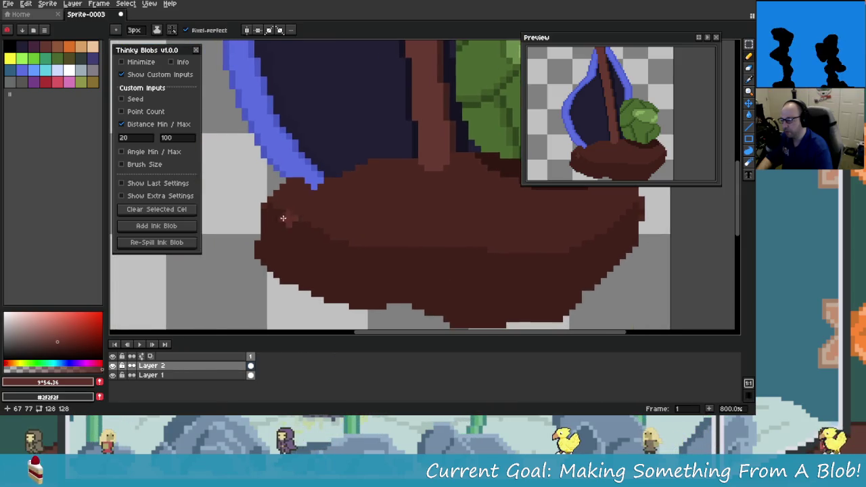
key("minus")
left_click_drag(268, 211, 348, 246)
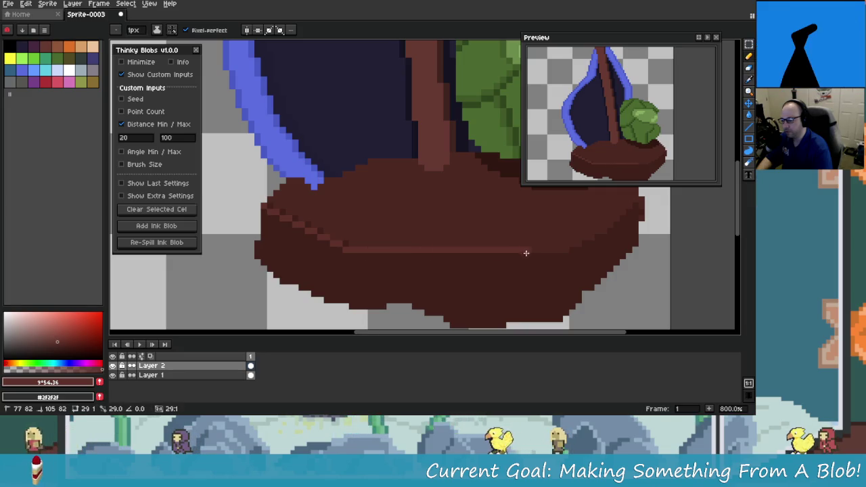
Pick the dark brown from the base and bring the base's left edge into view.
left_click_drag(567, 258, 466, 269)
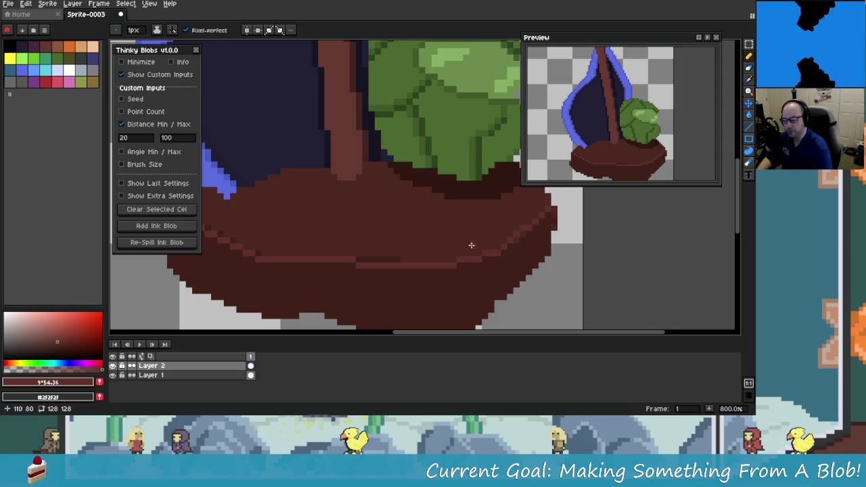
scroll(413, 257, "down", 3)
scroll(404, 255, "up", 3)
scroll(344, 263, "up", 2)
scroll(389, 251, "up", 1)
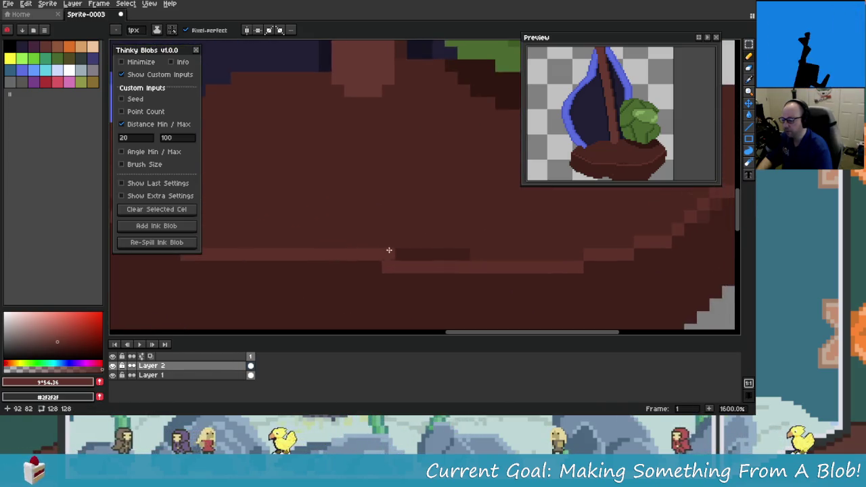
left_click(479, 208, "alt")
left_click_drag(427, 238, 499, 249)
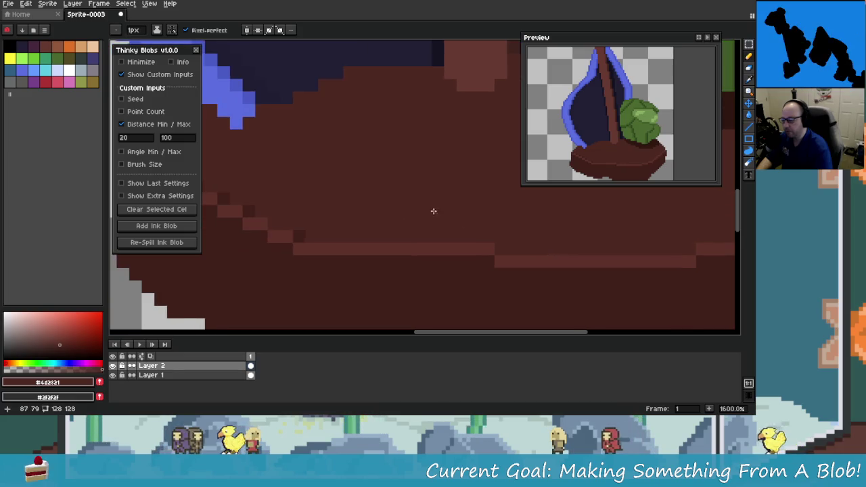
left_click_drag(302, 233, 367, 251)
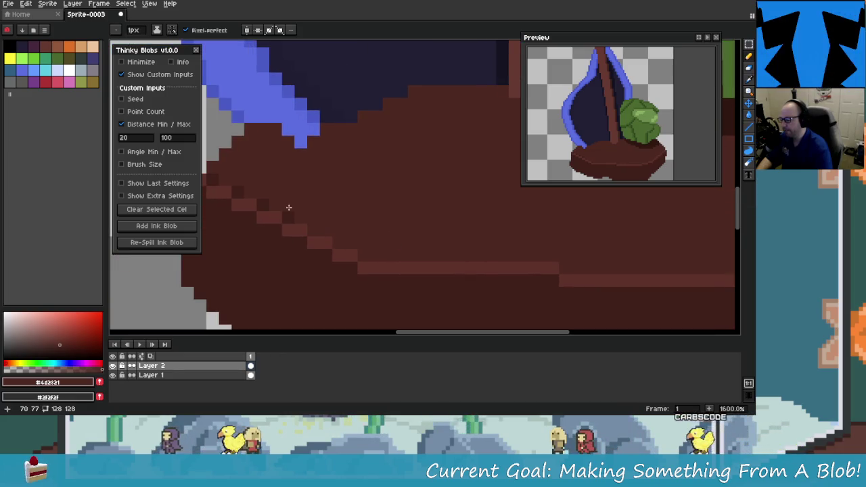
scroll(278, 203, "down", 1)
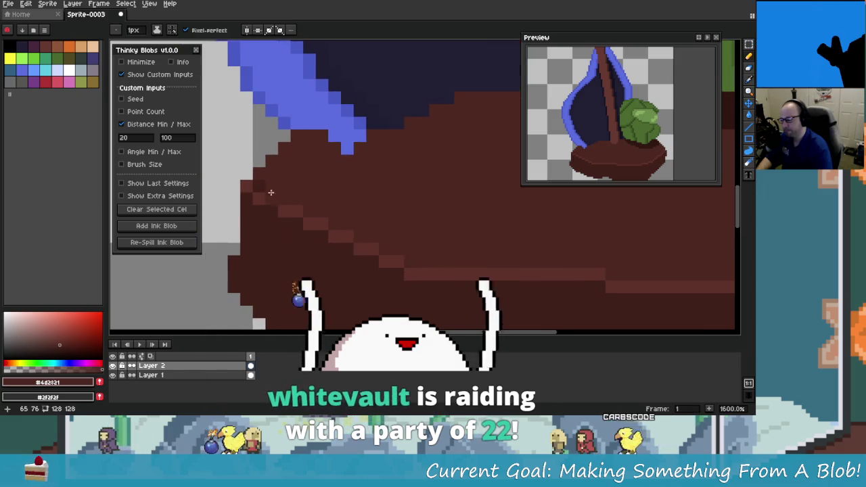
Zoom out, center the base and mast, and hide Layer 2 to show the blob.
scroll(447, 253, "down", 4)
scroll(447, 253, "up", 3)
scroll(447, 252, "up", 2)
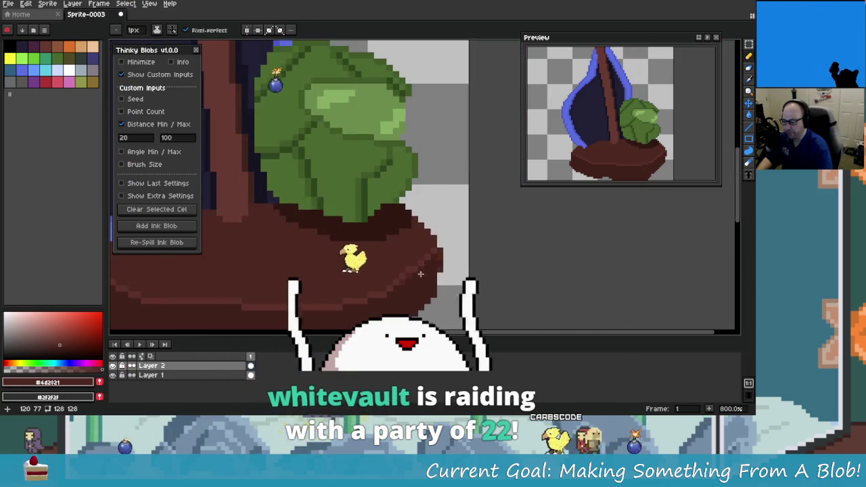
scroll(447, 253, "up", 2)
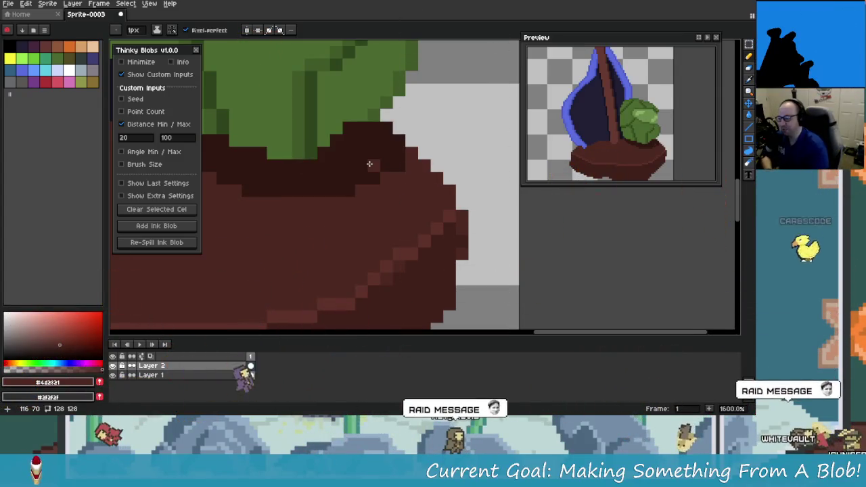
scroll(465, 189, "down", 1)
scroll(465, 189, "down", 1)
scroll(273, 209, "down", 3)
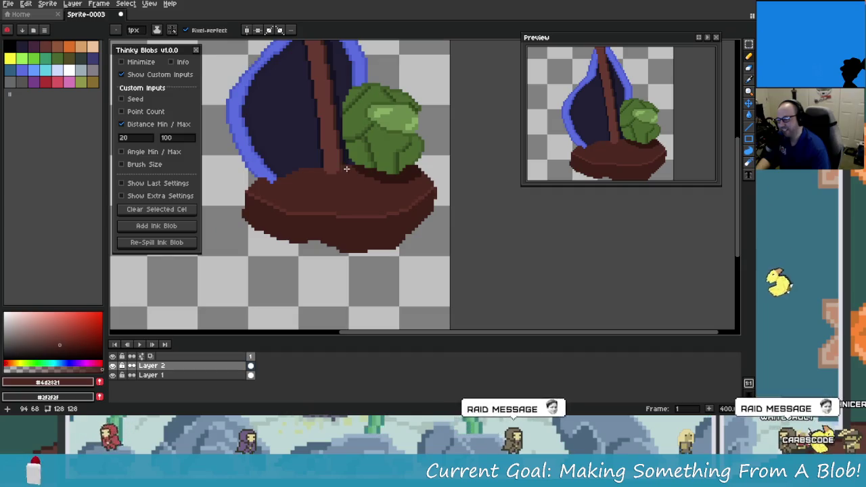
scroll(273, 209, "up", 1)
scroll(264, 196, "up", 1)
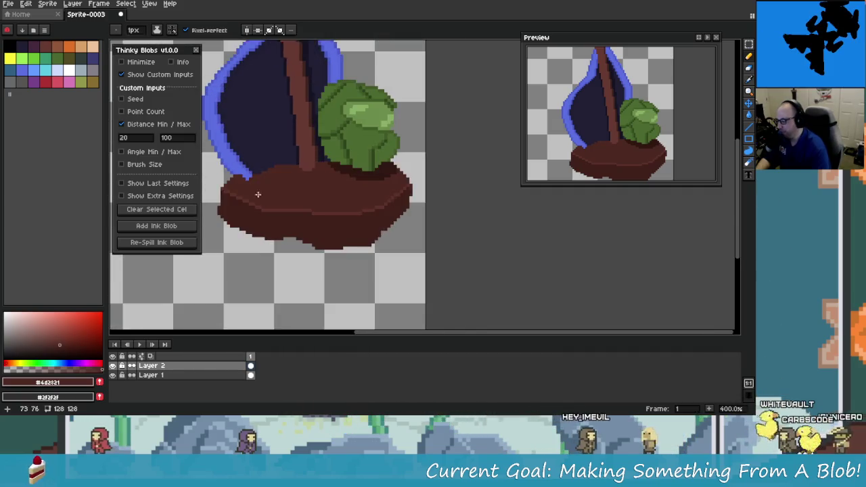
scroll(309, 229, "down", 1)
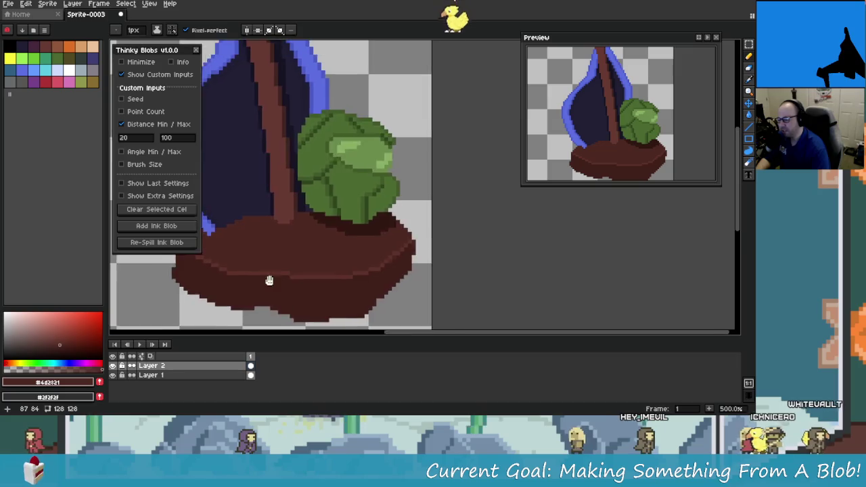
mouse_move(270, 281)
left_mouse_down()
mouse_move(355, 278)
mouse_move(377, 218)
left_mouse_up()
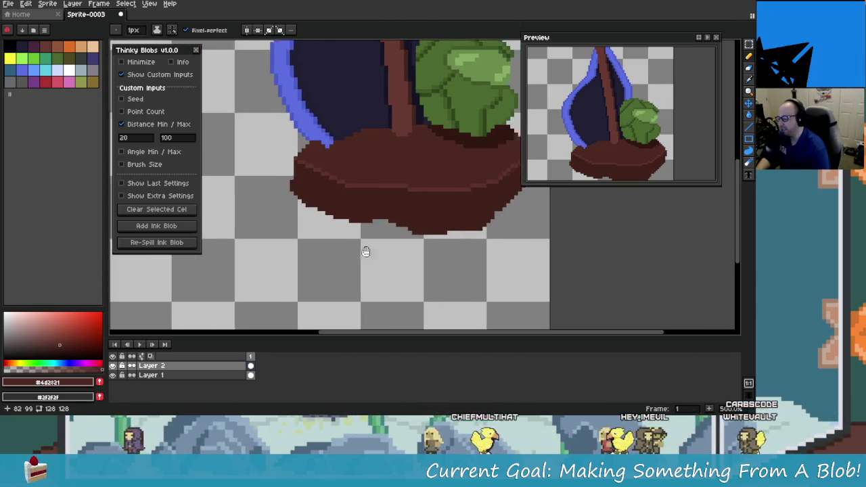
left_click_drag(340, 180, 320, 238)
left_click(113, 367)
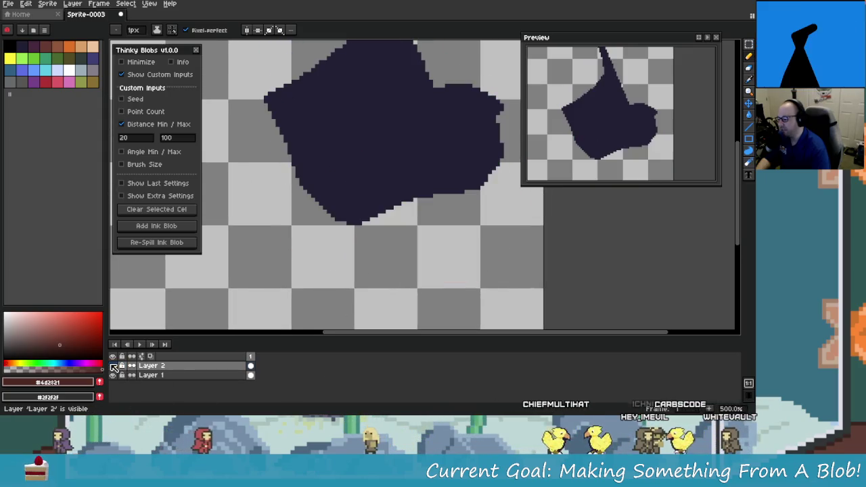
Toggle Layer 2 off and back on to compare, then zoom onto the sailboat's base.
left_click(114, 367)
left_click(113, 367)
left_click(113, 366)
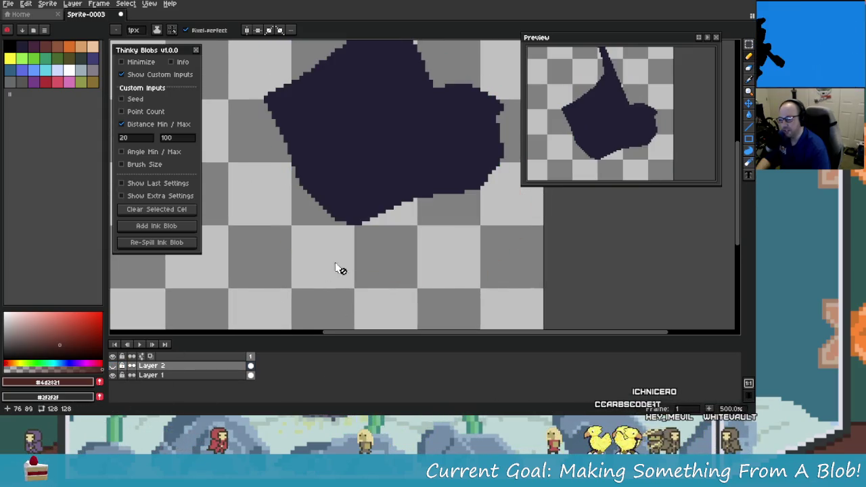
left_click(114, 366)
scroll(335, 275, "down", 1)
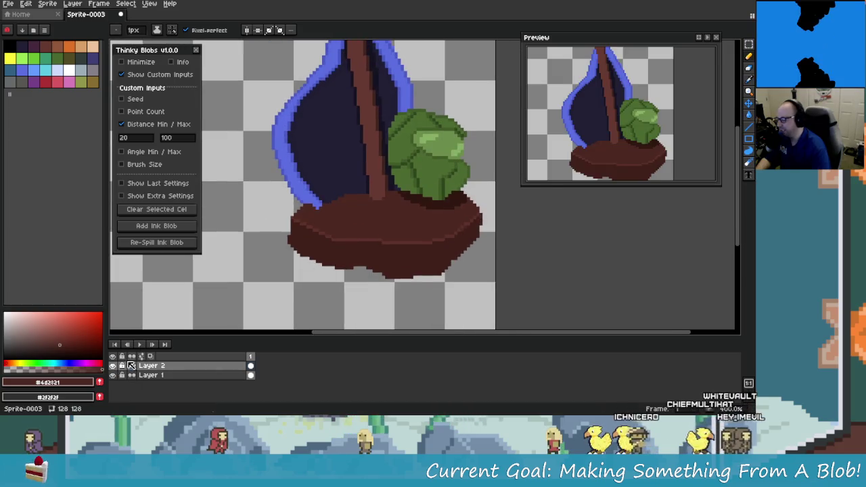
mouse_move(287, 274)
left_mouse_down()
mouse_move(271, 238)
mouse_move(235, 289)
left_mouse_up()
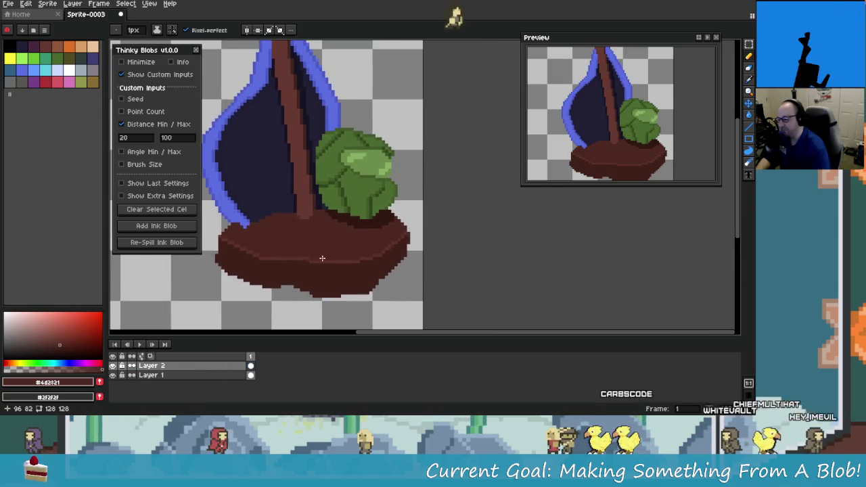
scroll(322, 256, "up", 2)
scroll(320, 240, "up", 1)
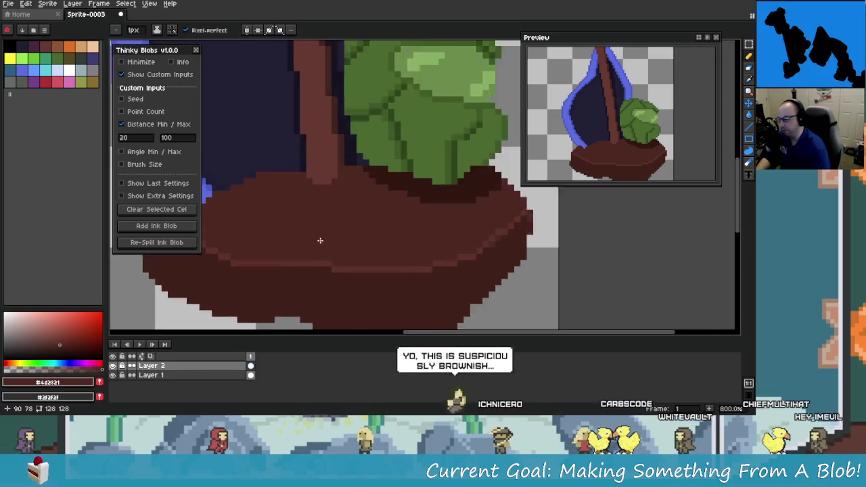
scroll(320, 240, "up", 1)
scroll(342, 223, "up", 1)
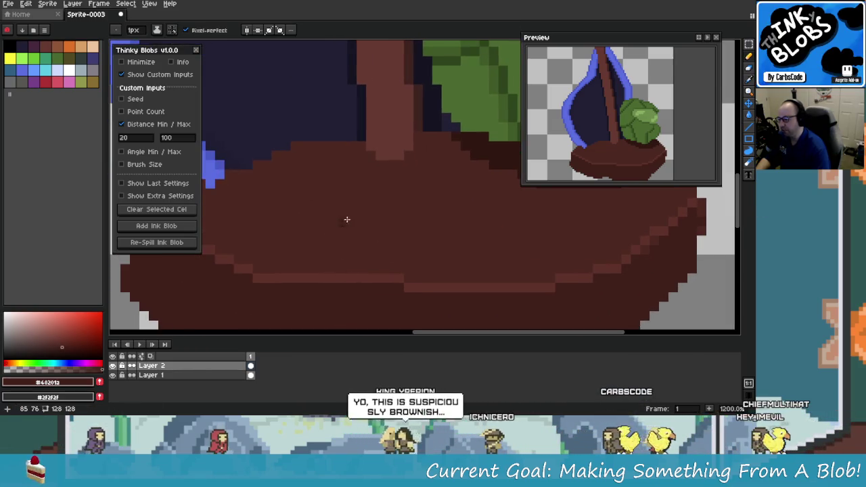
Paint a dark shadow stroke on the base and pick the lighter brown #5e322a.
mouse_move(346, 219)
left_mouse_down()
mouse_move(422, 208)
mouse_move(359, 248)
left_mouse_up()
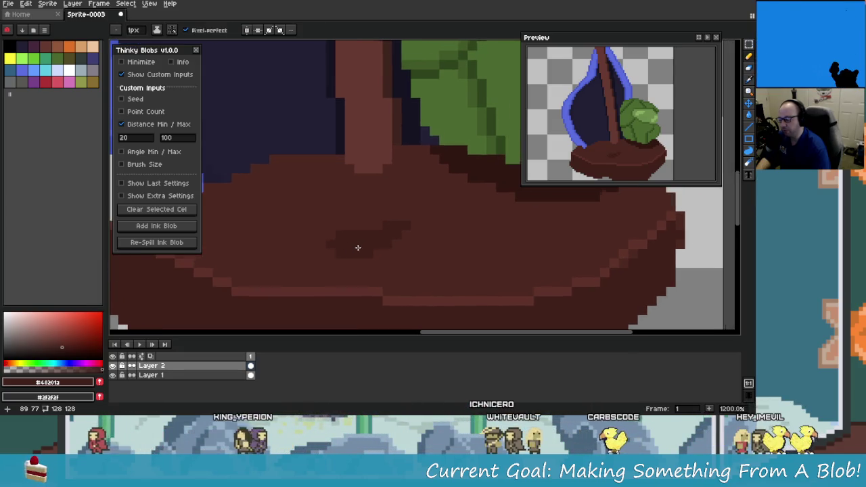
left_click(339, 291)
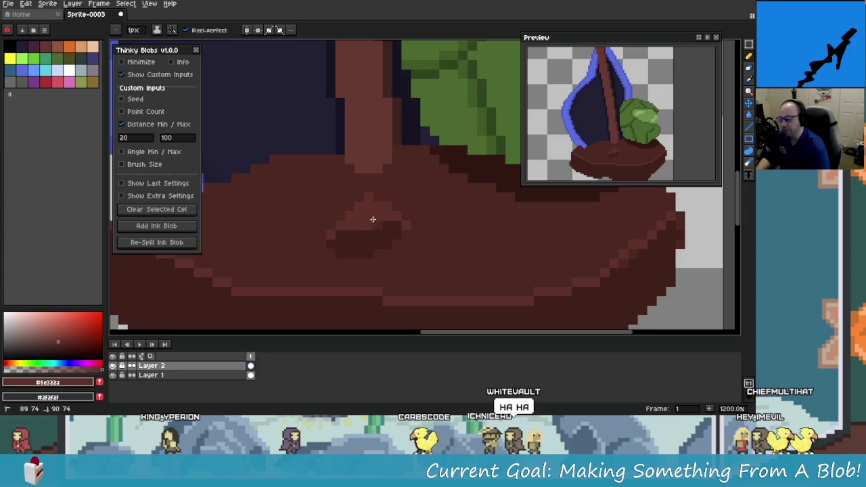
scroll(376, 224, "down", 2)
scroll(381, 233, "down", 2)
scroll(381, 232, "down", 2)
scroll(386, 251, "up", 2)
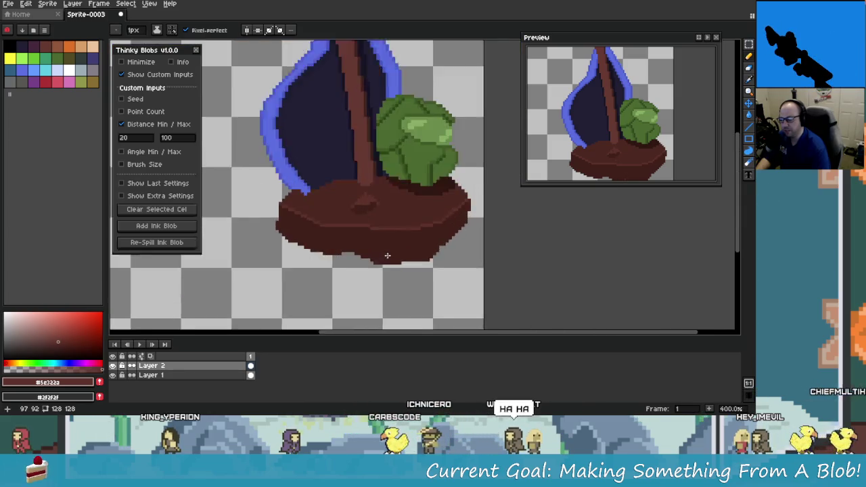
scroll(387, 255, "up", 2)
scroll(348, 216, "up", 2)
scroll(379, 205, "up", 2)
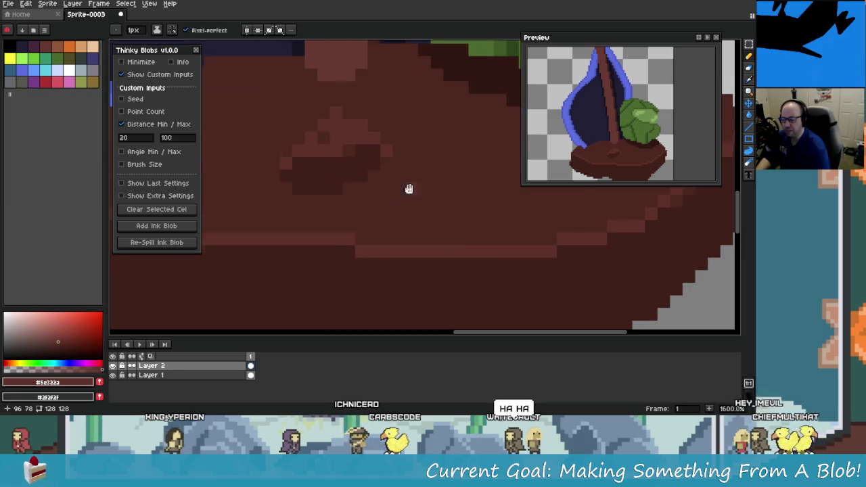
Zoom in on where the mast meets the base for the highlight pixels.
left_click_drag(409, 189, 336, 258)
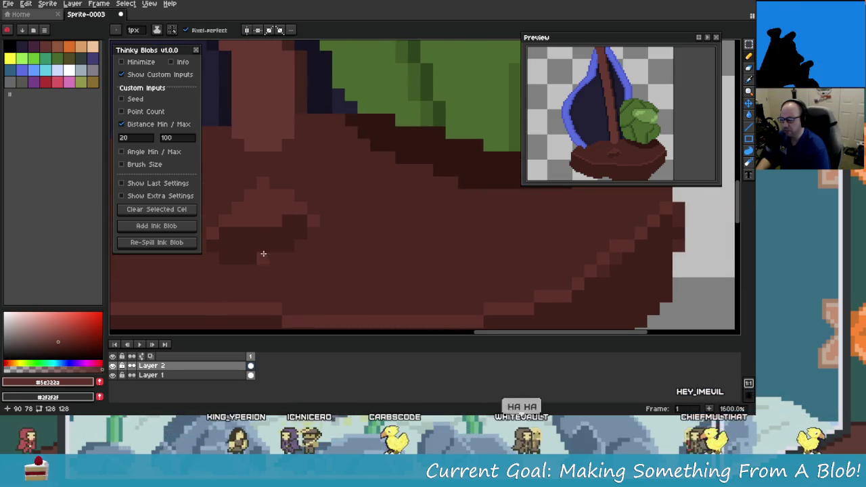
scroll(326, 269, "down", 4)
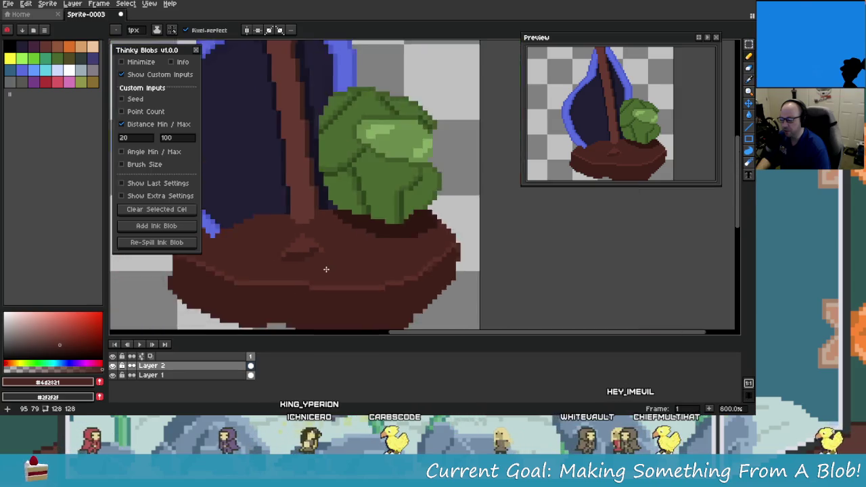
scroll(326, 270, "up", 2)
scroll(315, 254, "up", 2)
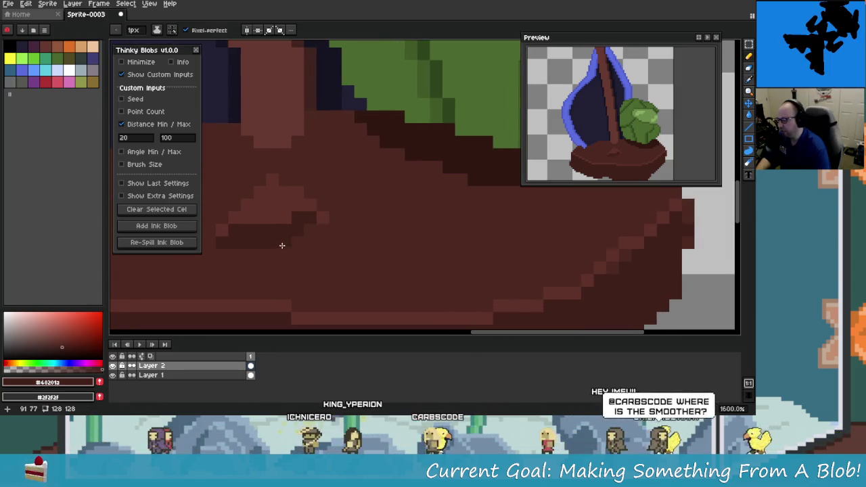
scroll(318, 257, "down", 3)
scroll(321, 259, "up", 1)
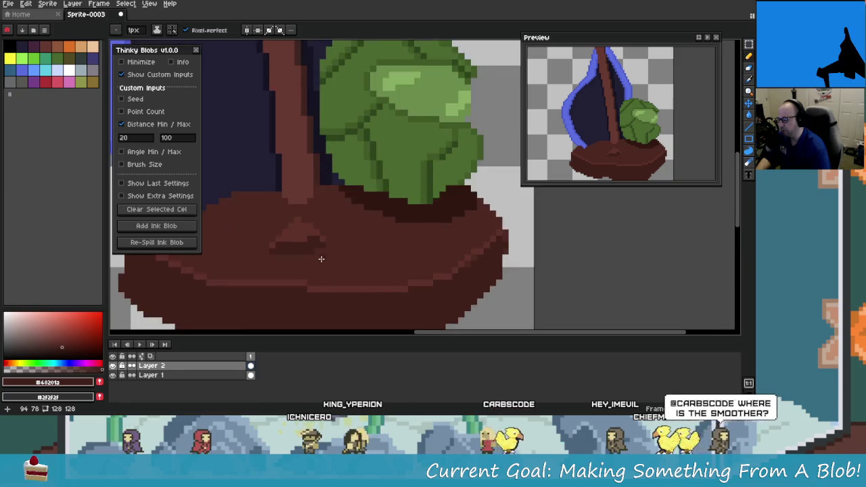
scroll(321, 259, "up", 2)
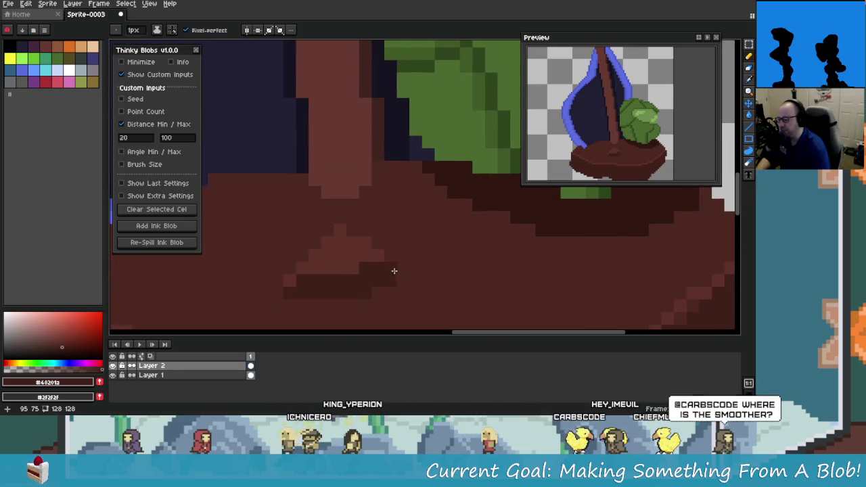
scroll(226, 267, "down", 1)
scroll(253, 289, "up", 1)
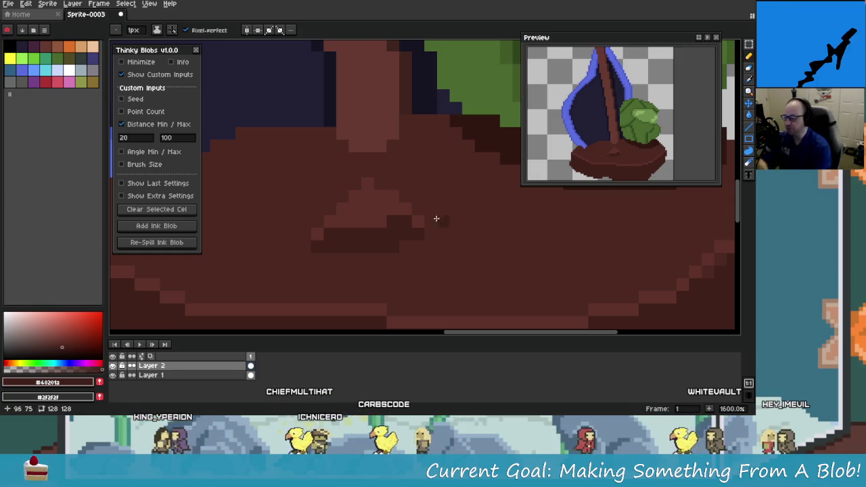
scroll(406, 223, "up", 2)
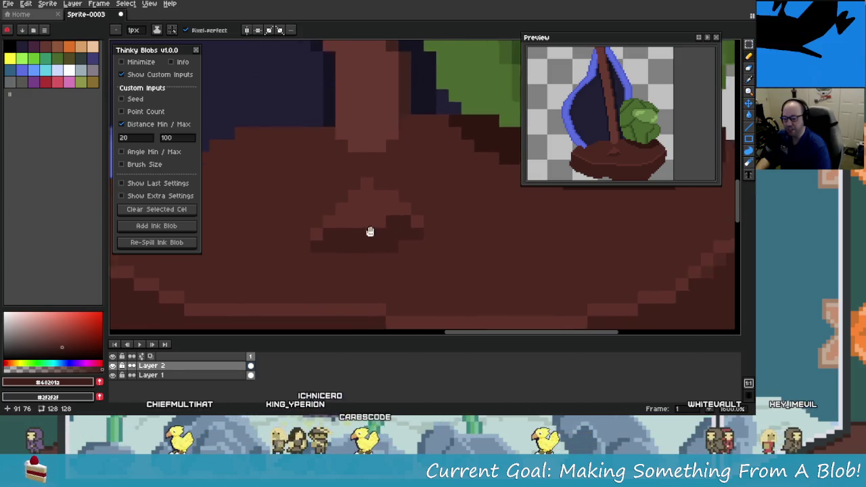
Pencil over the light pixels atop the small mound with the base maroon colour.
mouse_move(333, 248)
left_mouse_down()
mouse_move(418, 222)
mouse_move(422, 212)
left_mouse_up()
mouse_move(441, 242)
left_mouse_down()
mouse_move(435, 206)
mouse_move(518, 245)
left_mouse_up()
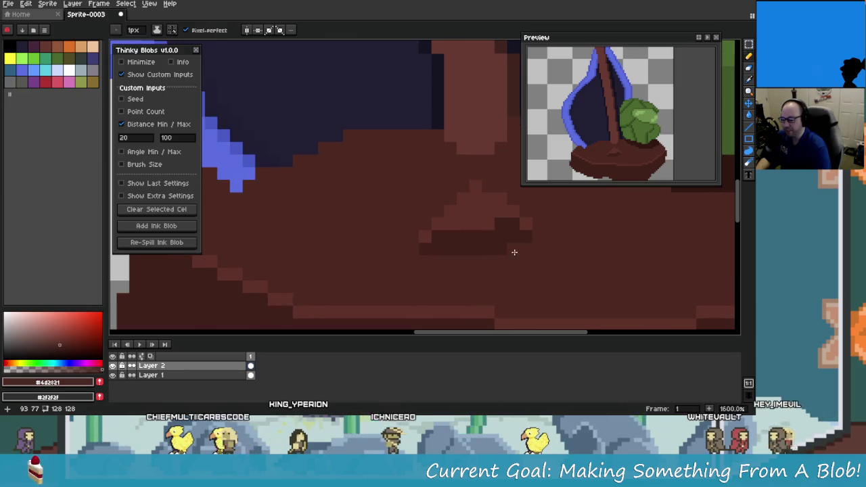
left_click_drag(444, 250, 417, 257)
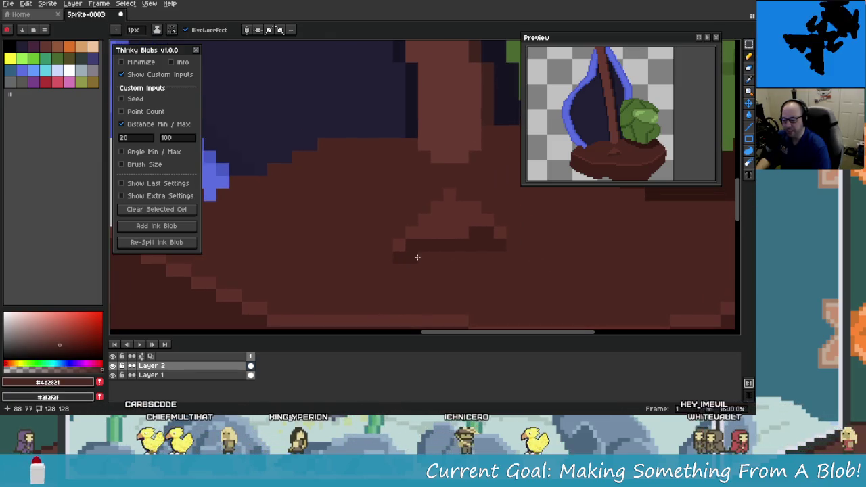
mouse_move(495, 259)
left_mouse_down()
mouse_move(490, 249)
mouse_move(426, 266)
mouse_move(456, 230)
left_mouse_up()
left_click_drag(442, 193, 449, 199)
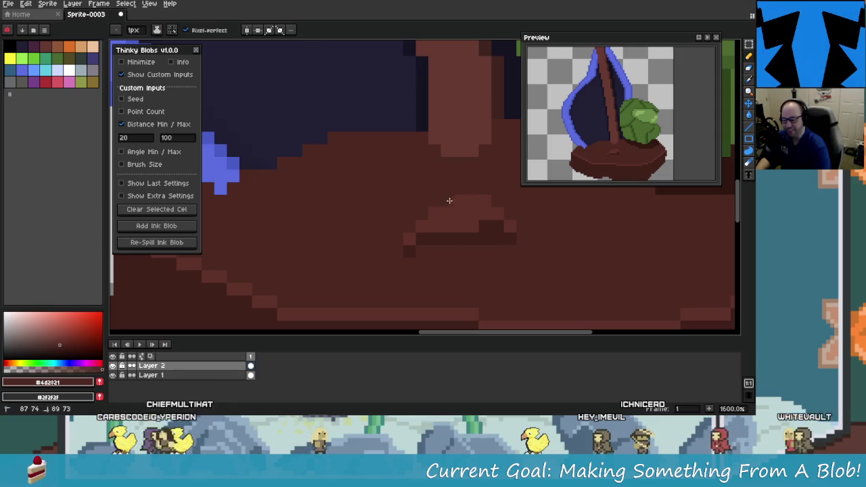
Zoom and re-centre the view on the mound, then pan toward the sail.
scroll(467, 203, "down", 1)
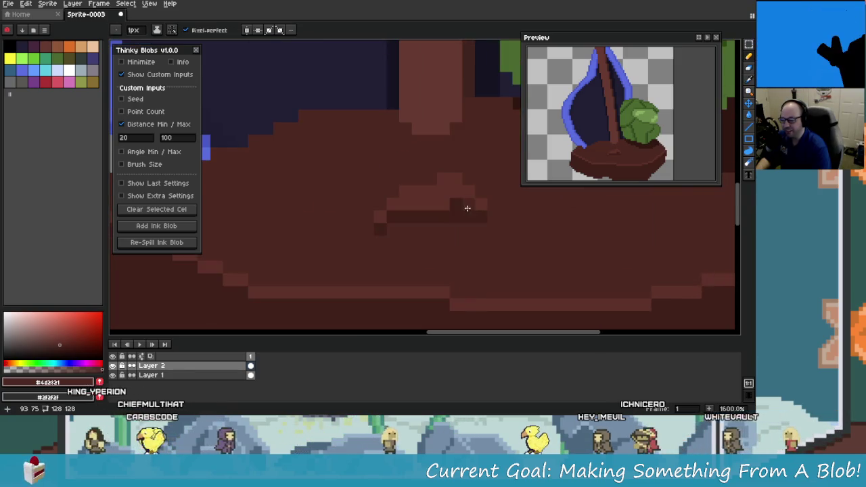
scroll(447, 241, "down", 2)
scroll(420, 243, "down", 1)
scroll(440, 237, "up", 3)
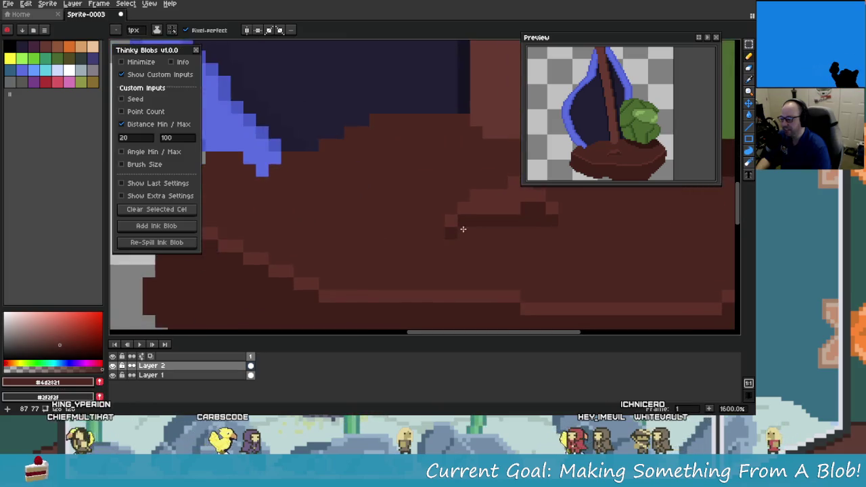
scroll(447, 230, "up", 2)
scroll(474, 237, "down", 2)
scroll(483, 241, "up", 1)
scroll(467, 237, "up", 3)
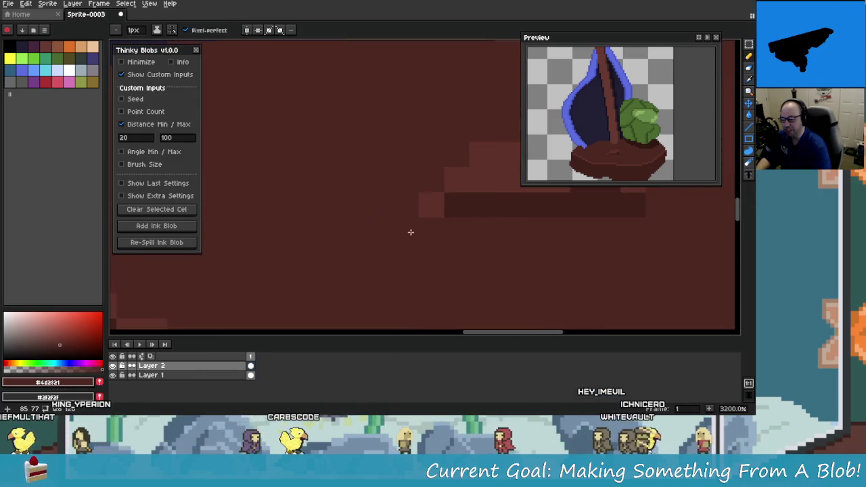
left_click_drag(501, 232, 368, 240)
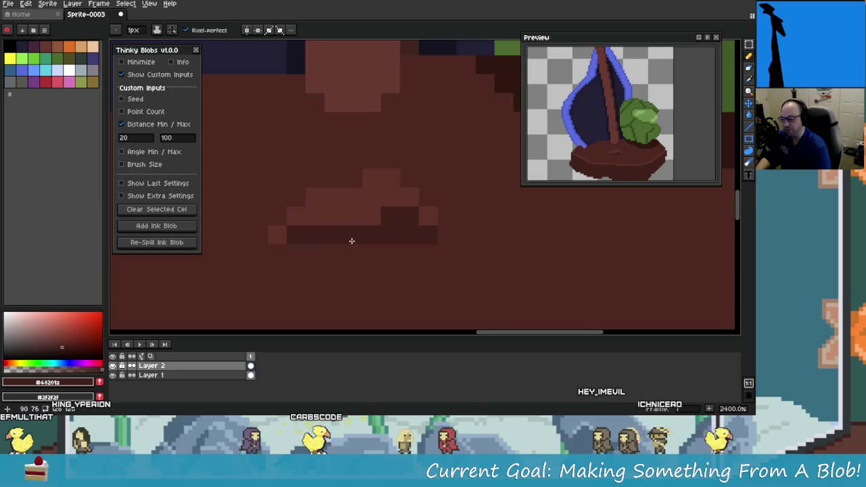
scroll(349, 242, "down", 3)
scroll(349, 244, "down", 2)
scroll(304, 196, "down", 1)
left_click_drag(277, 154, 431, 199)
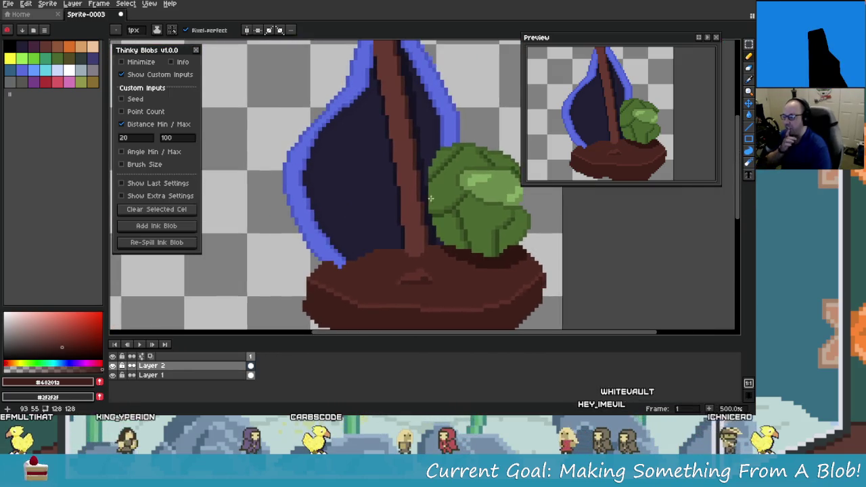
Draw a dark-red test arc left of the sail, undo it, then switch to Obsidian.
left_click_drag(365, 154, 430, 201)
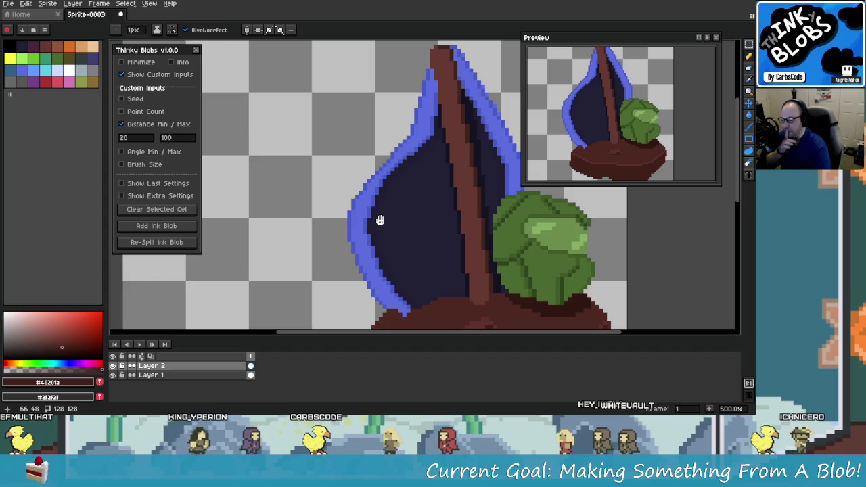
left_click(312, 102)
left_click_drag(312, 102, 270, 177)
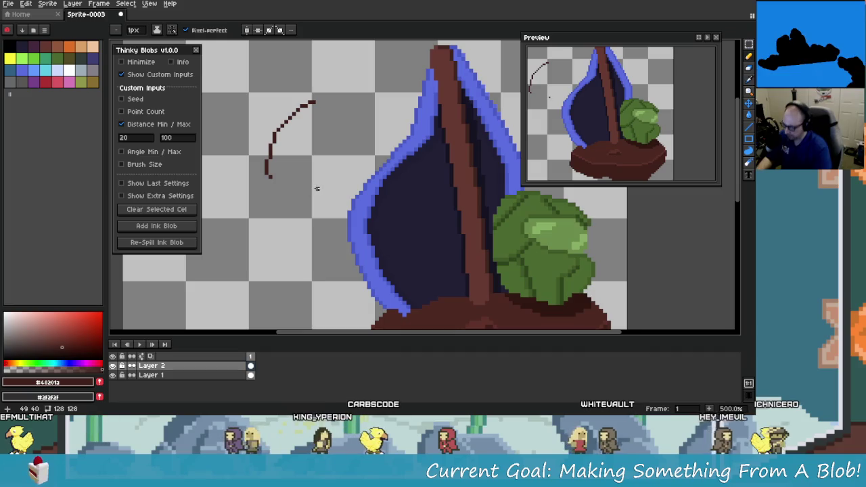
key("ctrl+z")
left_click_drag(316, 189, 246, 125)
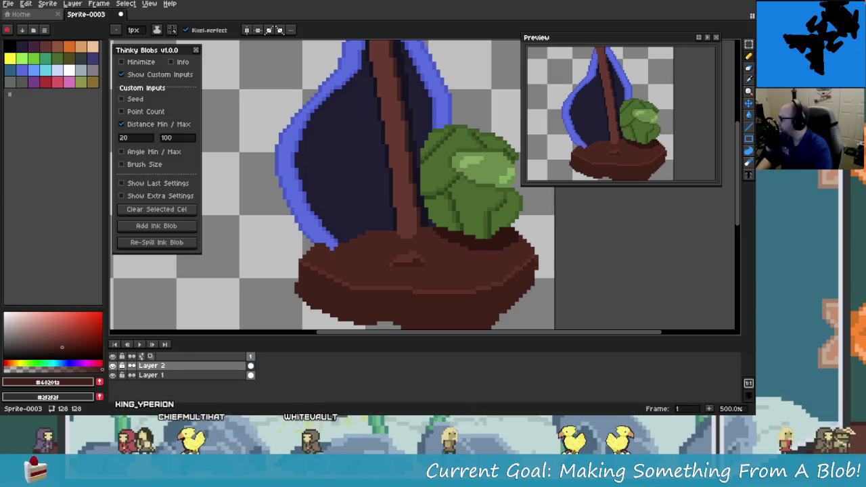
key("alt+Tab")
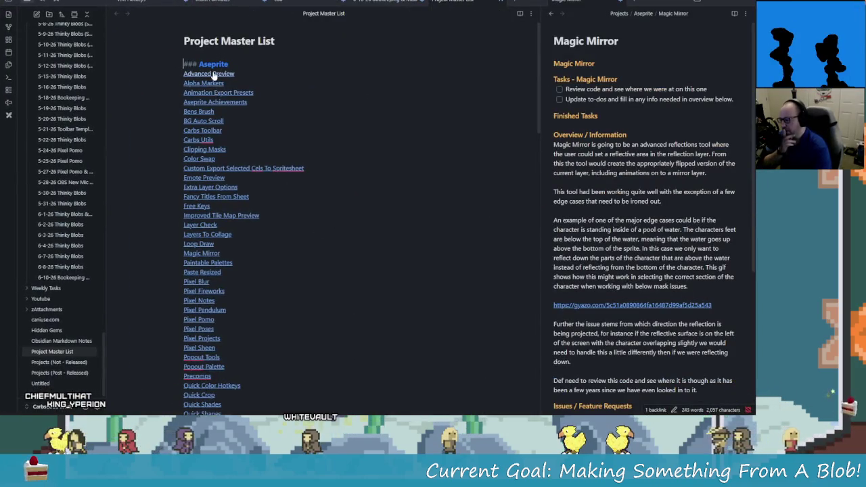
Close the Magic Mirror pane, scroll through the Project Master List, and return to Aseprite.
left_click(623, 3)
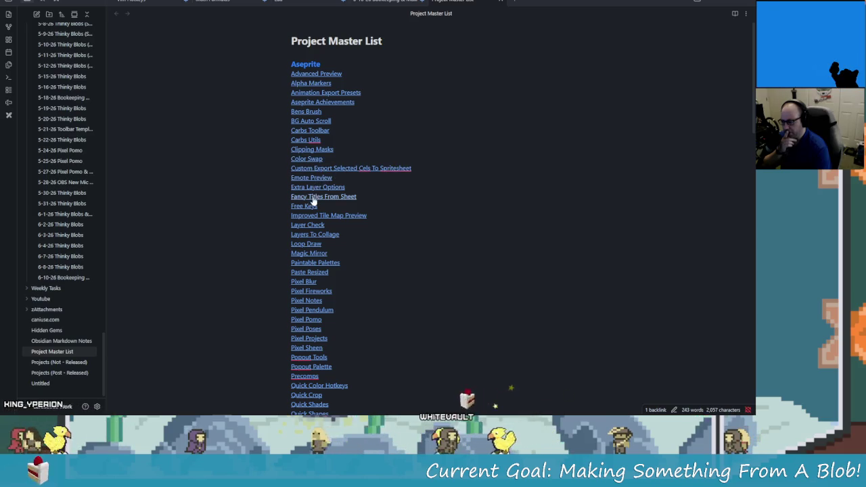
scroll(315, 187, "down", 1)
scroll(313, 189, "down", 1)
scroll(311, 189, "down", 1)
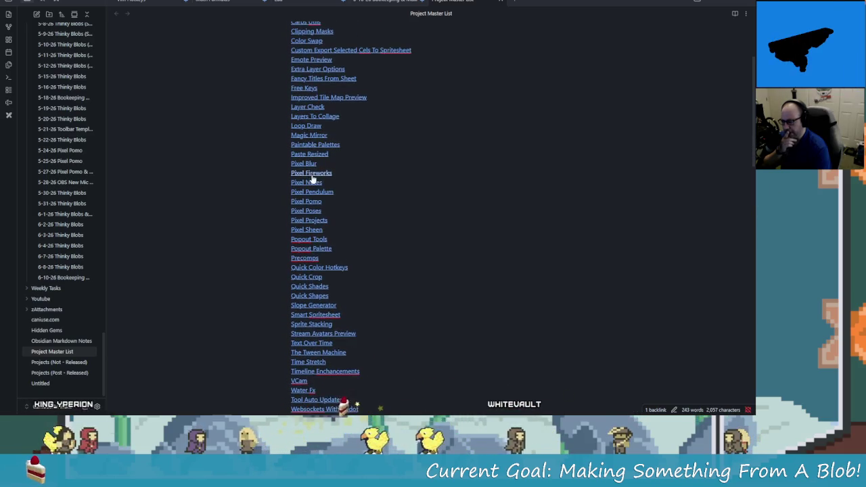
scroll(315, 227, "down", 1)
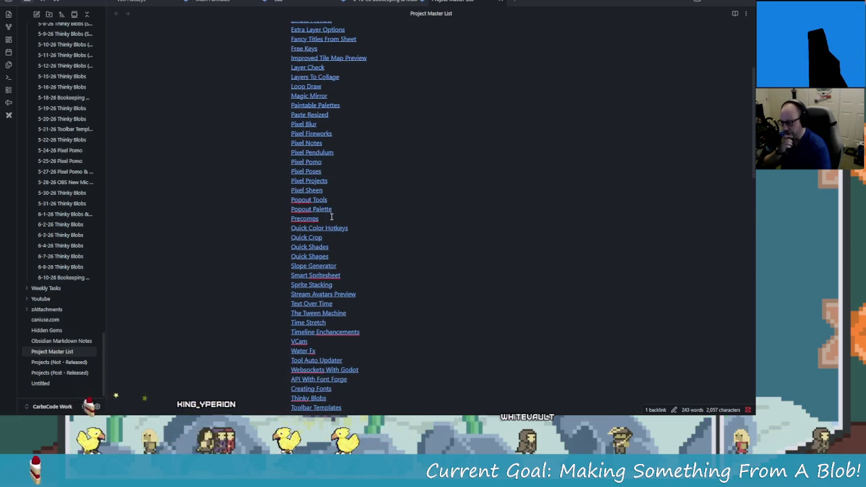
scroll(324, 213, "down", 1)
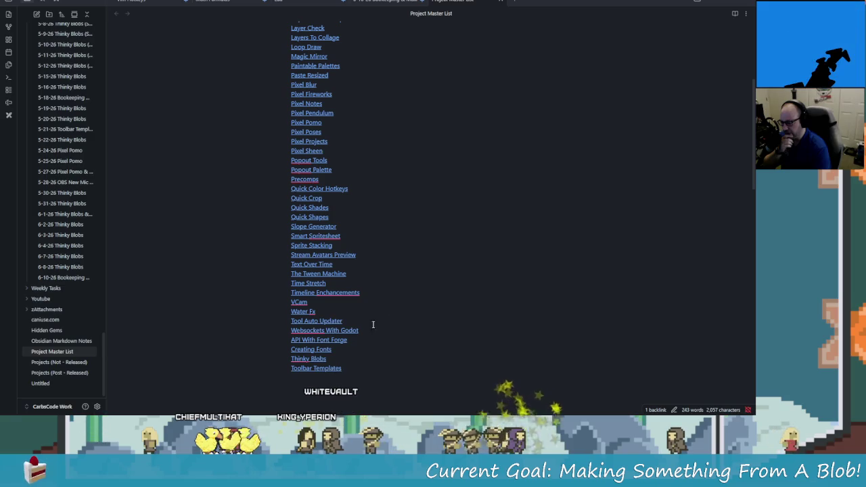
scroll(385, 291, "up", 2)
scroll(380, 203, "up", 1)
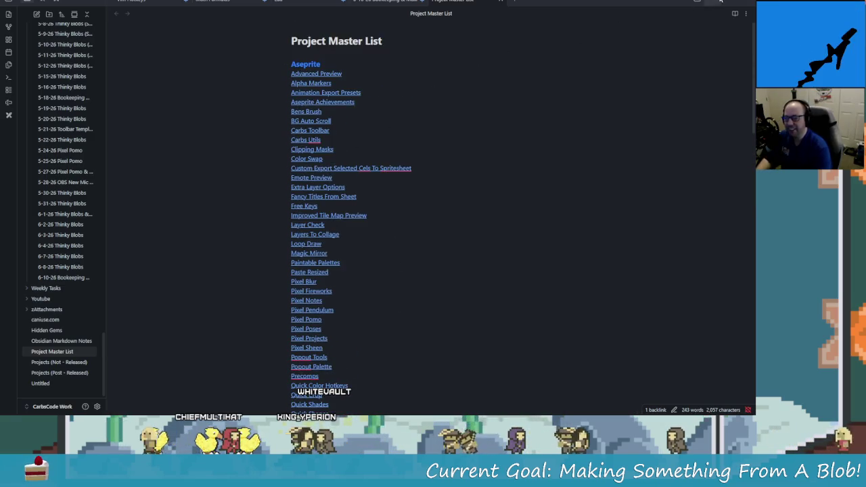
left_click(721, 1)
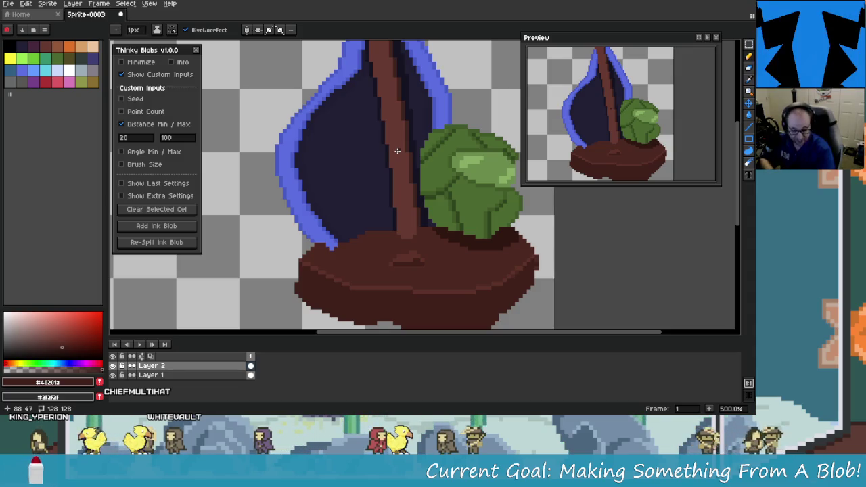
Frame the whole sailboat, zooming in and out to inspect it.
scroll(397, 145, "down", 1)
scroll(397, 145, "down", 2)
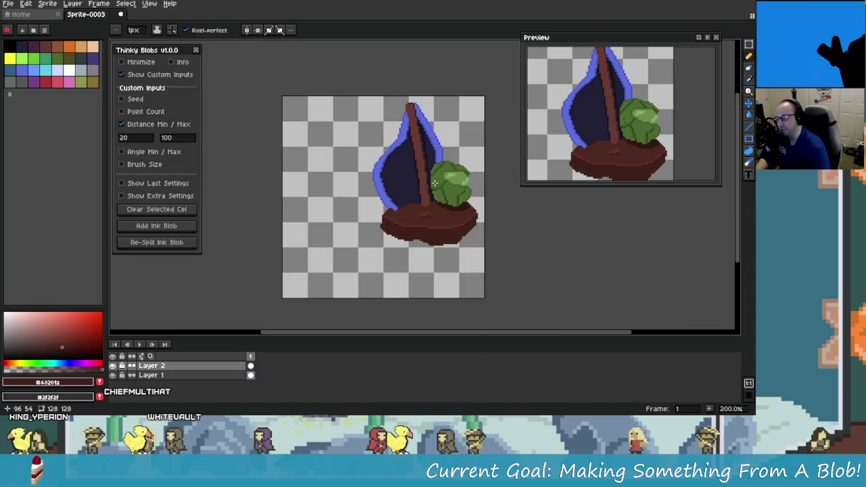
left_click_drag(431, 190, 333, 220)
scroll(334, 219, "up", 2)
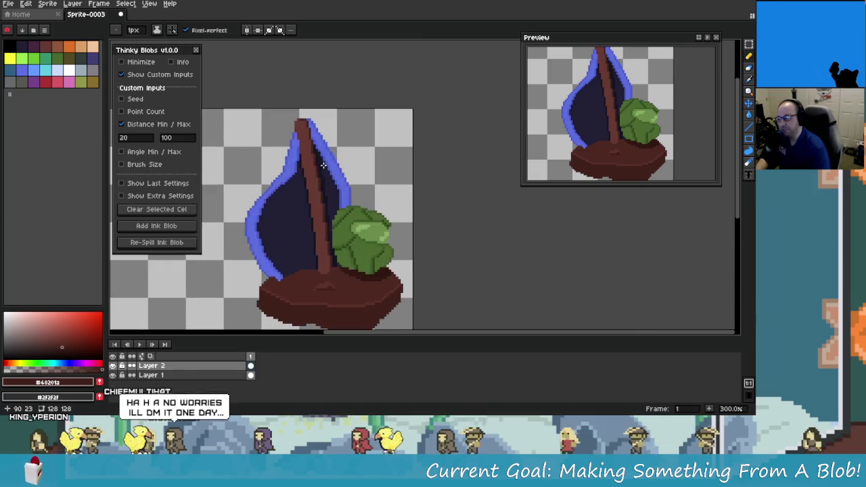
scroll(323, 205, "down", 2)
scroll(323, 205, "up", 2)
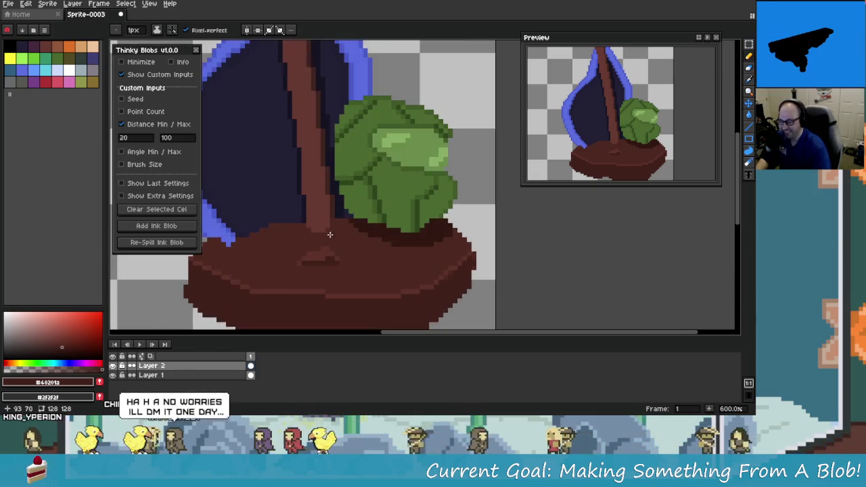
scroll(232, 259, "up", 2)
scroll(352, 239, "down", 1)
scroll(352, 240, "up", 2)
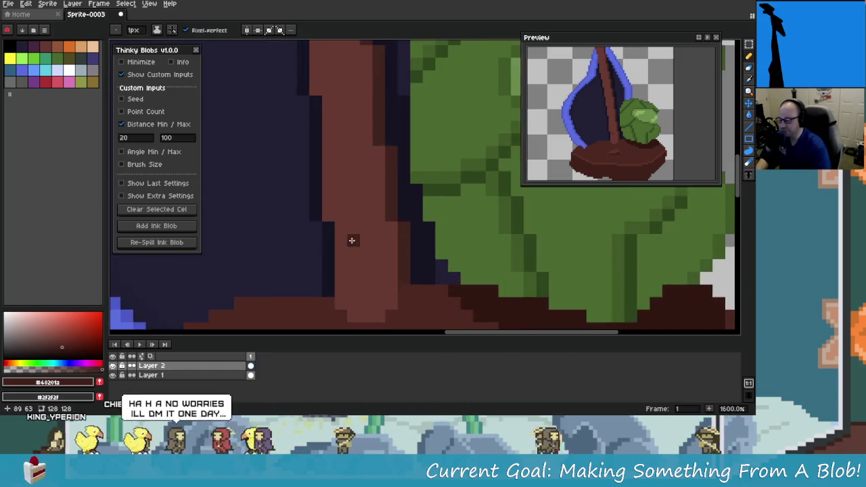
scroll(403, 232, "down", 2)
scroll(361, 274, "up", 1)
scroll(361, 274, "down", 1)
scroll(360, 276, "down", 2)
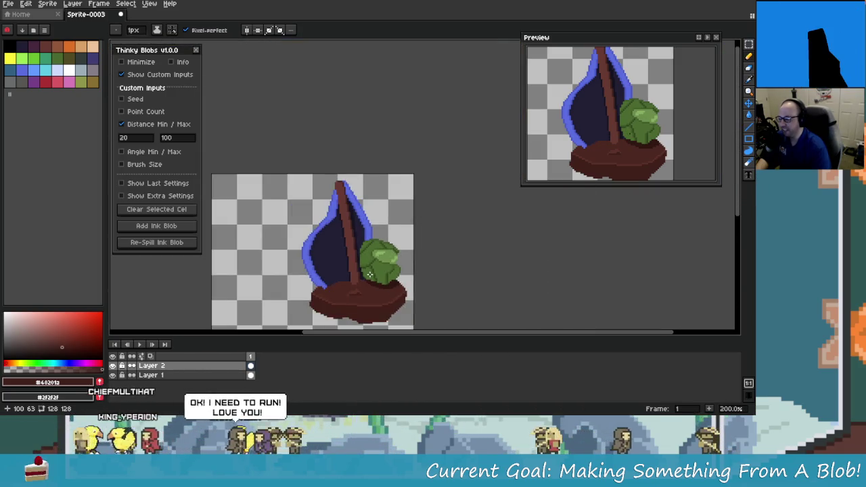
scroll(359, 278, "up", 4)
scroll(357, 282, "down", 3)
scroll(357, 281, "up", 1)
scroll(339, 244, "up", 2)
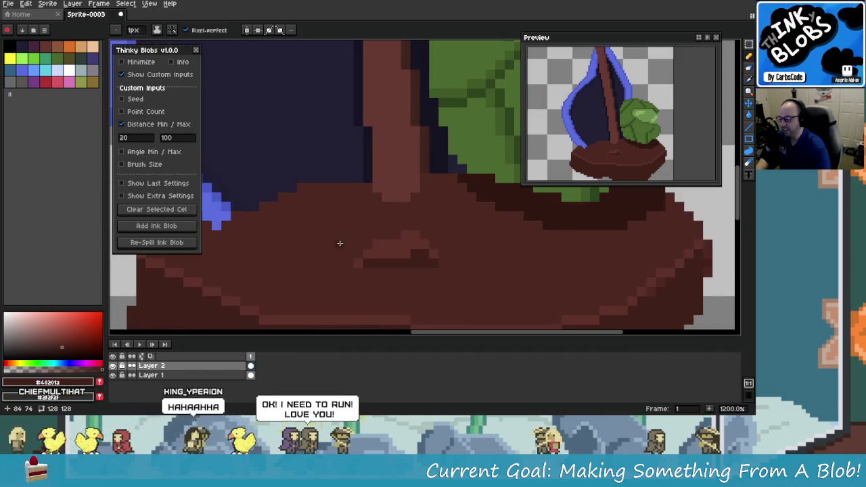
scroll(296, 253, "down", 1)
scroll(346, 244, "down", 1)
scroll(346, 244, "down", 1)
scroll(345, 244, "up", 1)
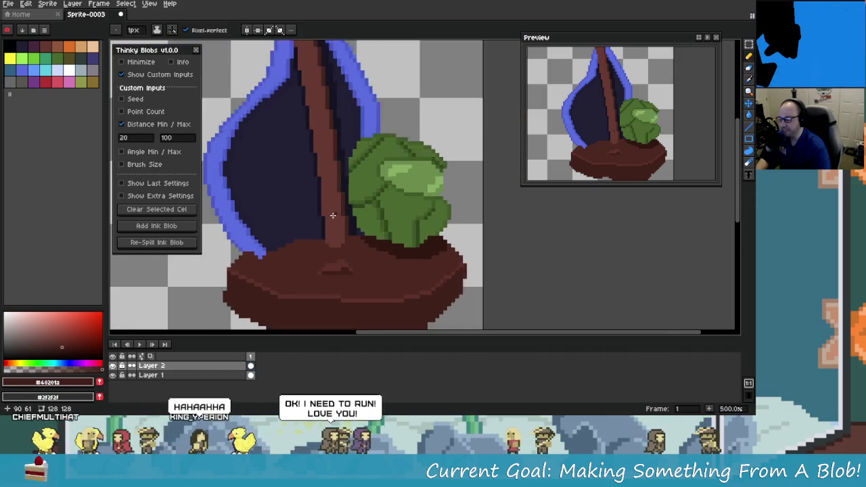
scroll(346, 245, "up", 1)
scroll(345, 246, "down", 1)
scroll(344, 246, "down", 2)
scroll(349, 246, "up", 1)
scroll(369, 248, "down", 1)
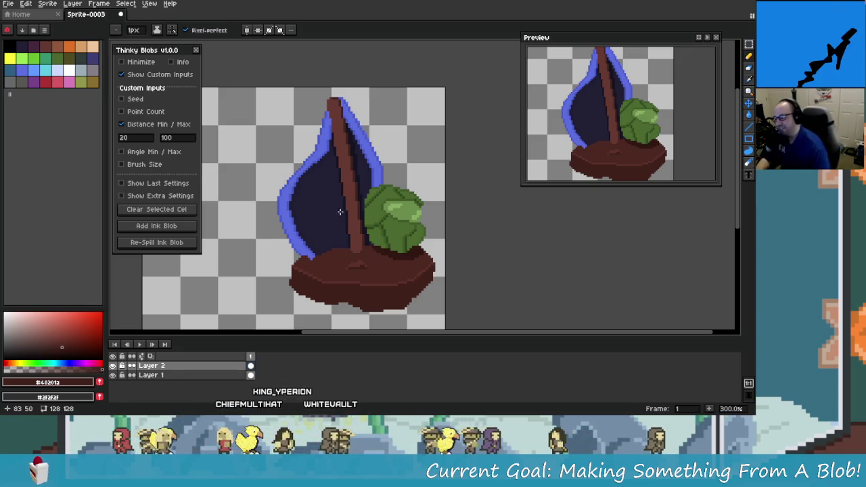
scroll(341, 211, "up", 3)
scroll(331, 213, "down", 2)
scroll(328, 216, "up", 1)
scroll(325, 218, "up", 1)
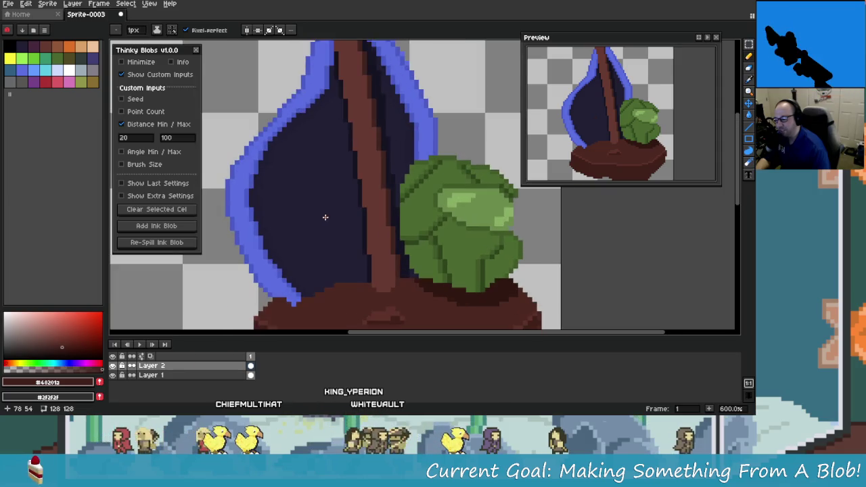
scroll(326, 217, "down", 2)
scroll(286, 224, "up", 5)
Sample the sail's dark navy and enlarge the pencil to 3 pixels.
left_click(286, 224, "alt")
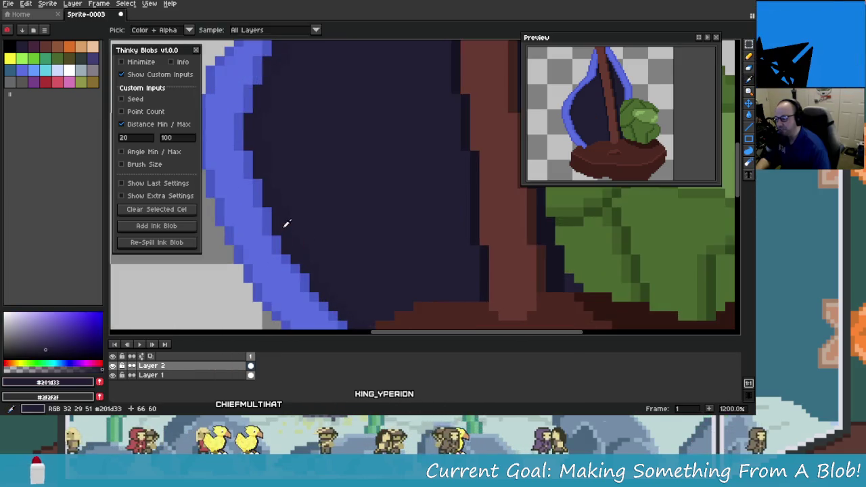
scroll(286, 224, "down", 1)
scroll(354, 239, "up", 1)
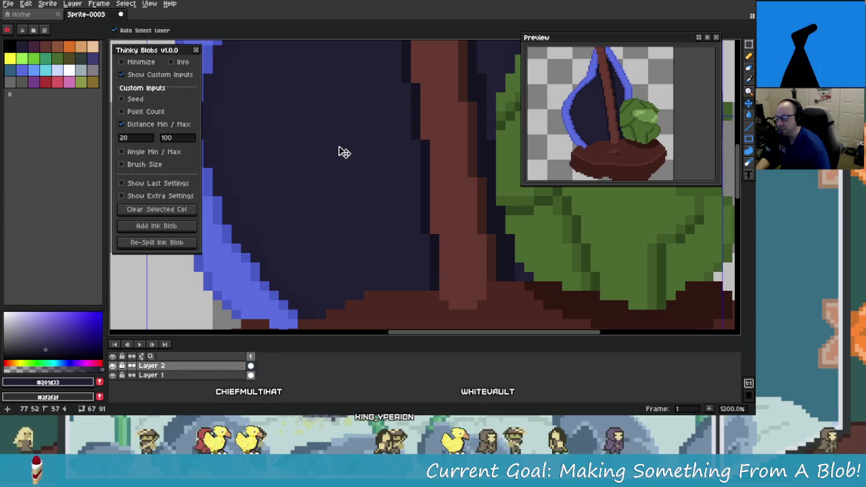
key("plus")
key("plus")
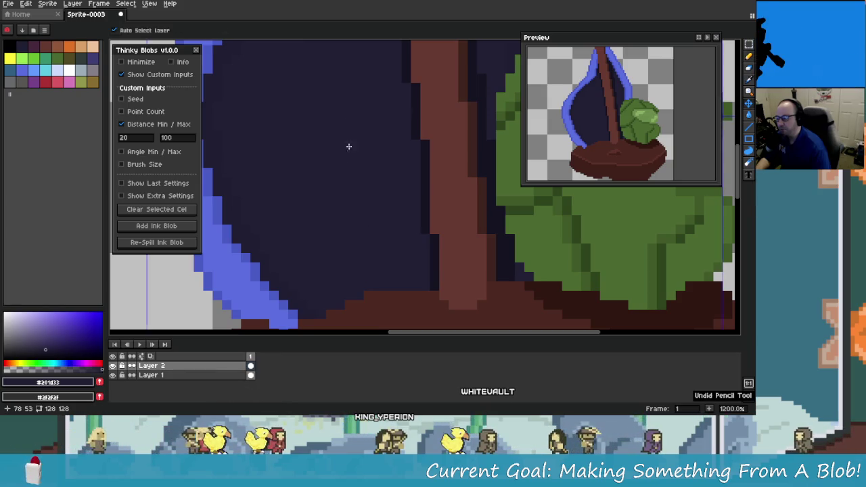
Undo the last two pencil strokes.
scroll(348, 147, "down", 2)
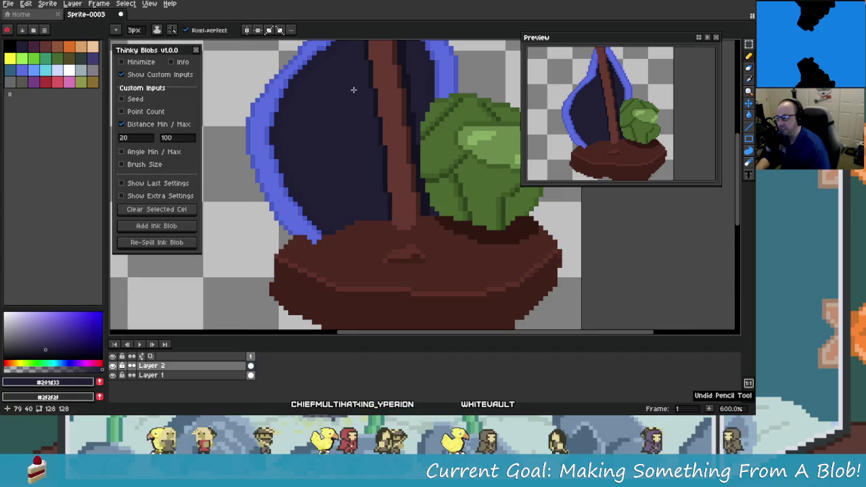
scroll(359, 198, "down", 3)
scroll(365, 195, "up", 1)
scroll(350, 180, "up", 1)
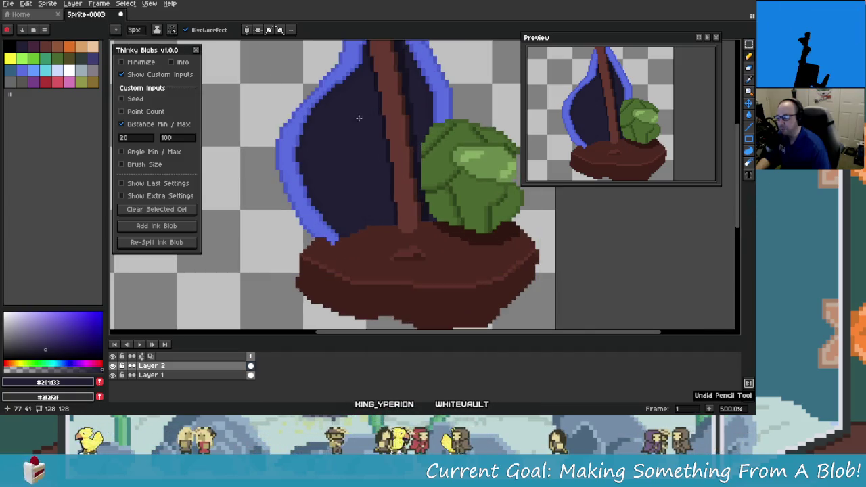
scroll(365, 223, "down", 2)
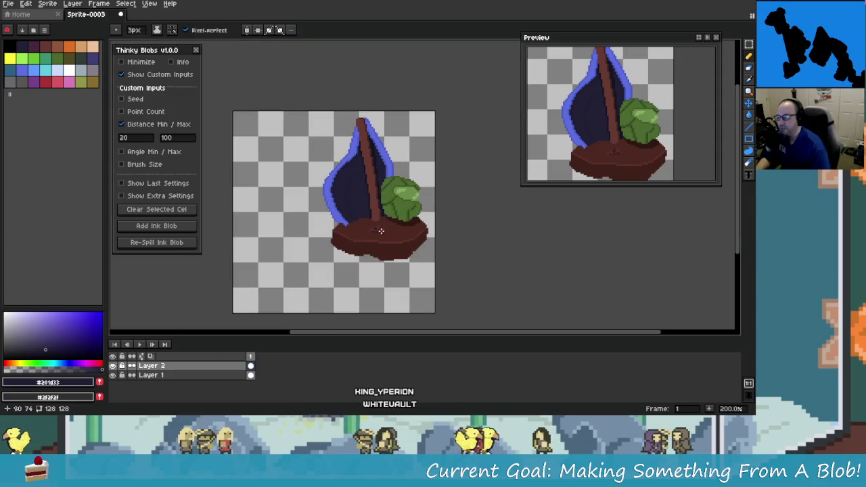
scroll(382, 228, "up", 1)
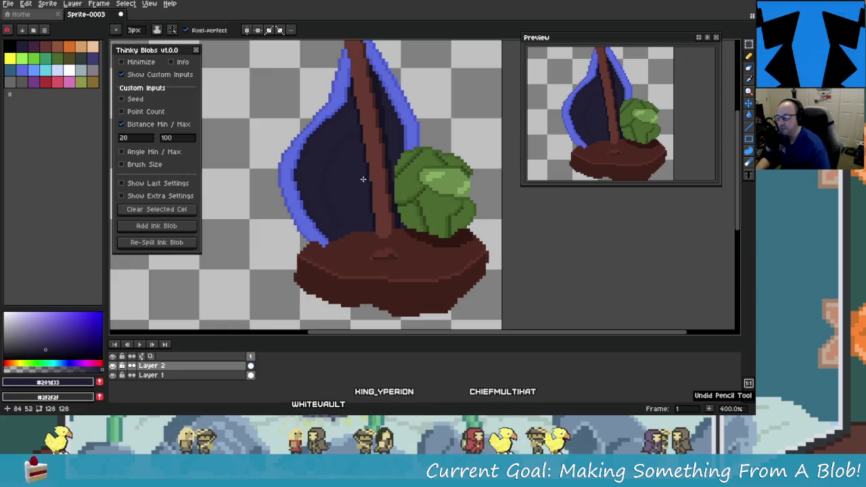
key("ctrl+z")
scroll(360, 229, "down", 1)
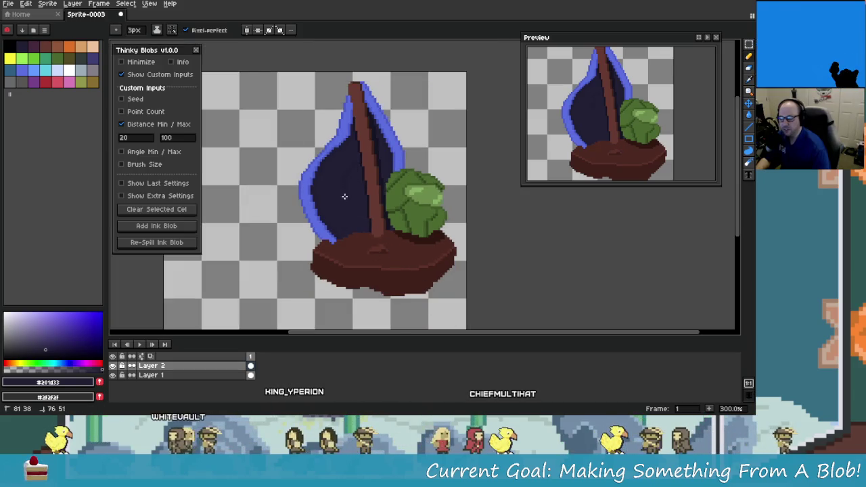
left_click(355, 171)
key("ctrl+z")
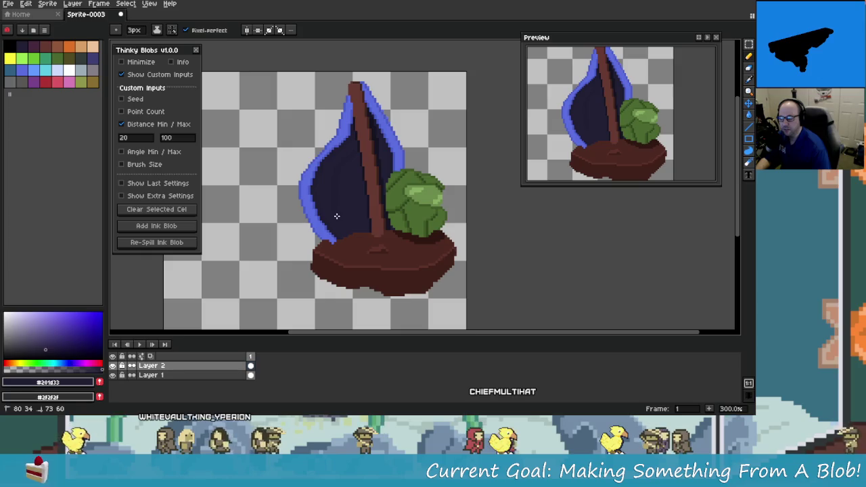
Eyedrop the sail's rim blue and darken it to HSV 231°, 62%, 71%.
scroll(342, 203, "up", 3)
scroll(345, 204, "down", 3)
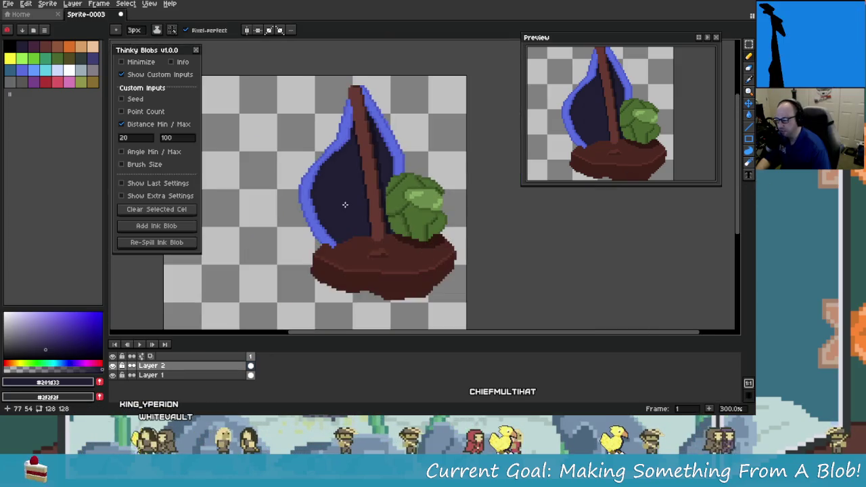
scroll(345, 204, "down", 3)
scroll(352, 211, "up", 4)
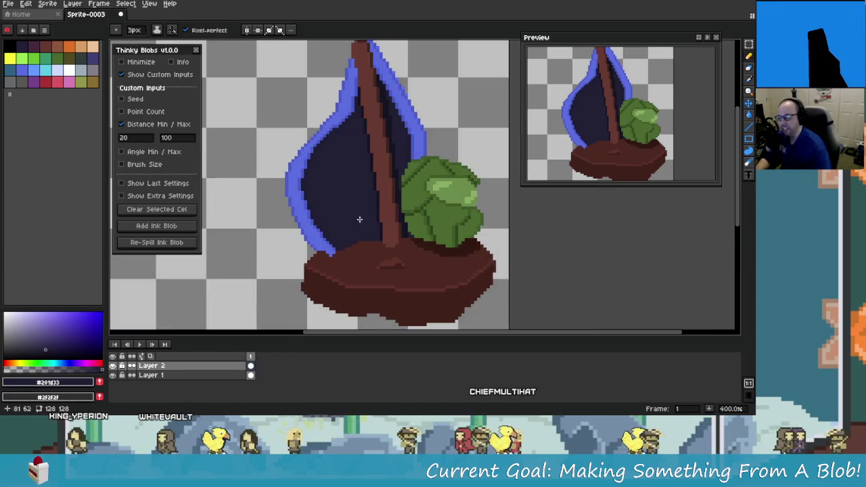
scroll(359, 219, "up", 1)
scroll(358, 170, "up", 2)
scroll(363, 166, "up", 2)
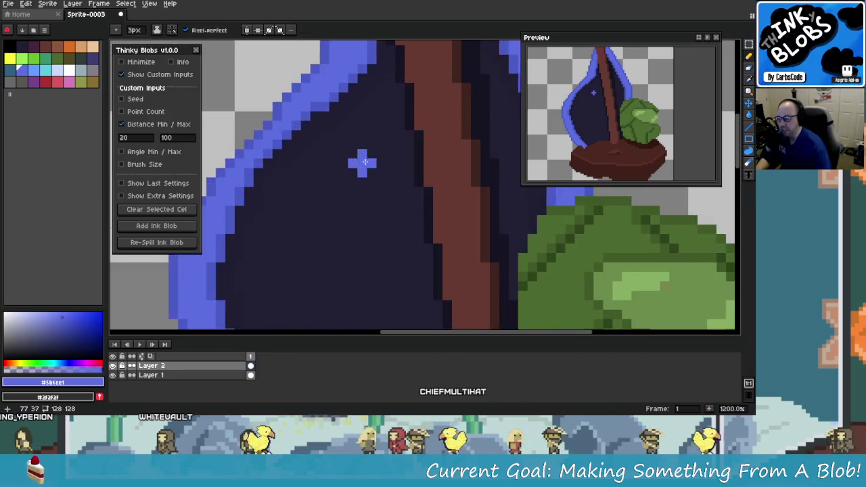
scroll(365, 162, "down", 2)
left_click(373, 199, "alt")
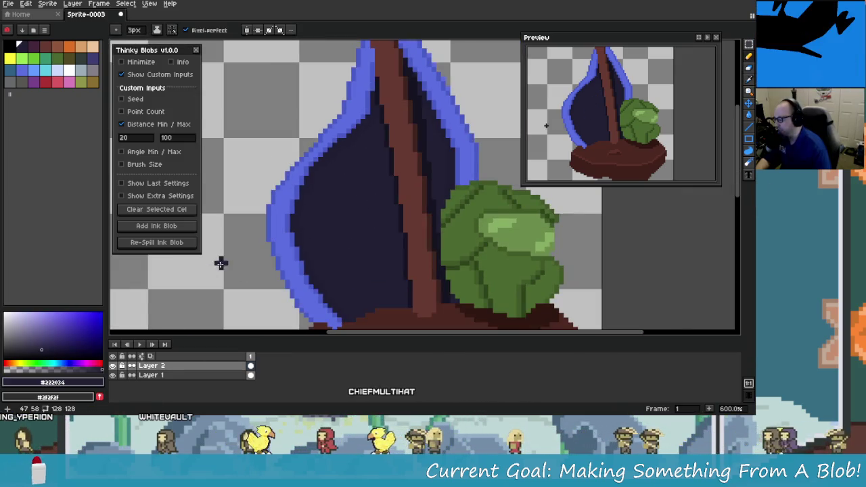
left_click(277, 206, "alt")
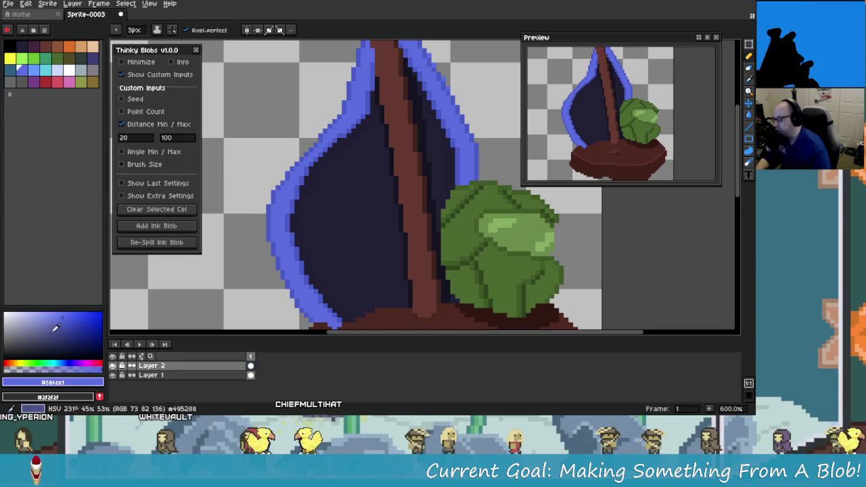
left_click(69, 322)
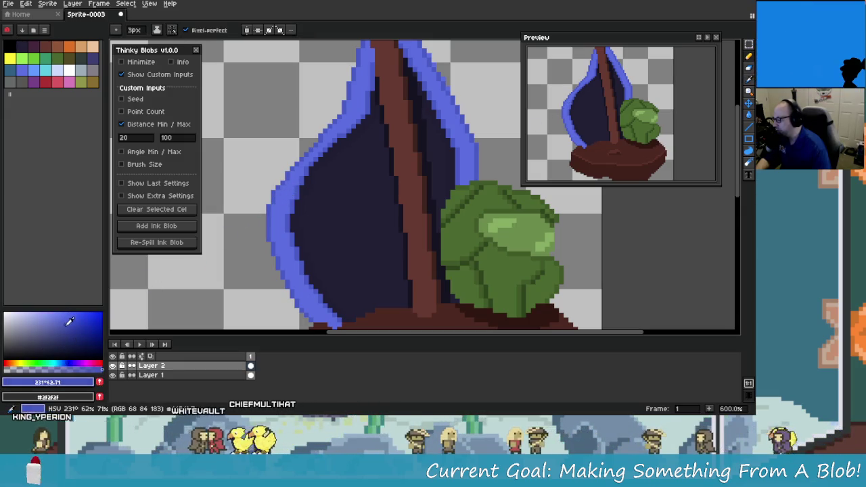
left_click_drag(69, 322, 66, 333)
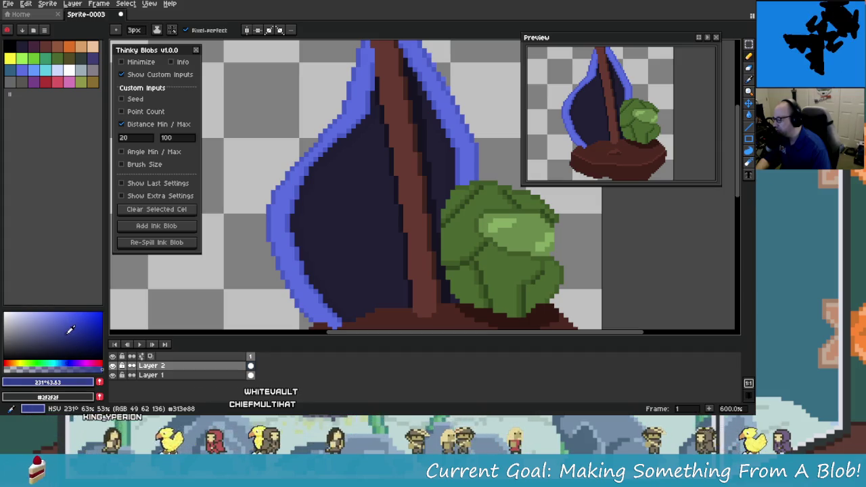
Flood-fill the dark sail patches with medium blue, then undo those fills.
key("g")
left_click(361, 194)
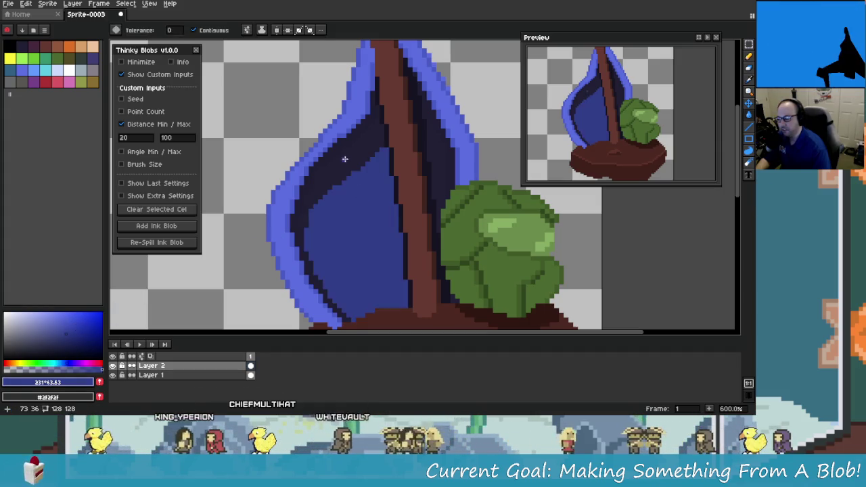
left_click(345, 158)
left_click(433, 156)
left_click(437, 194)
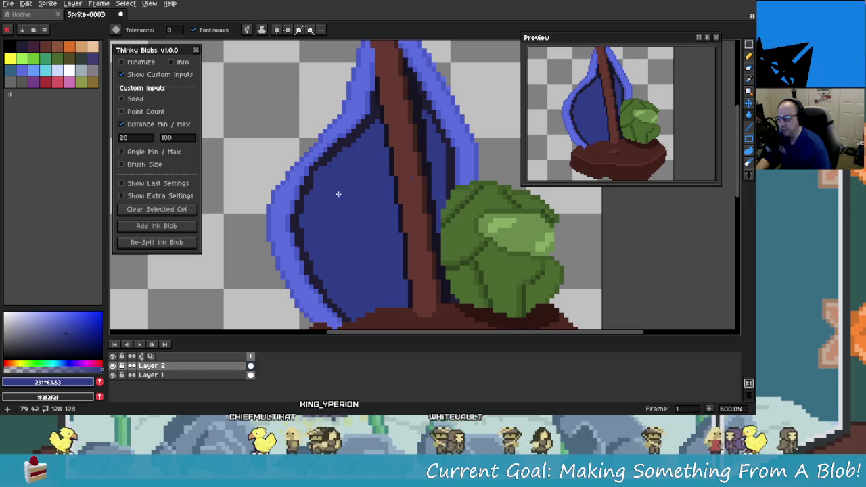
scroll(341, 223, "down", 2)
scroll(341, 223, "up", 1)
key("ctrl+z")
key("ctrl+z")
key("ctrl+z")
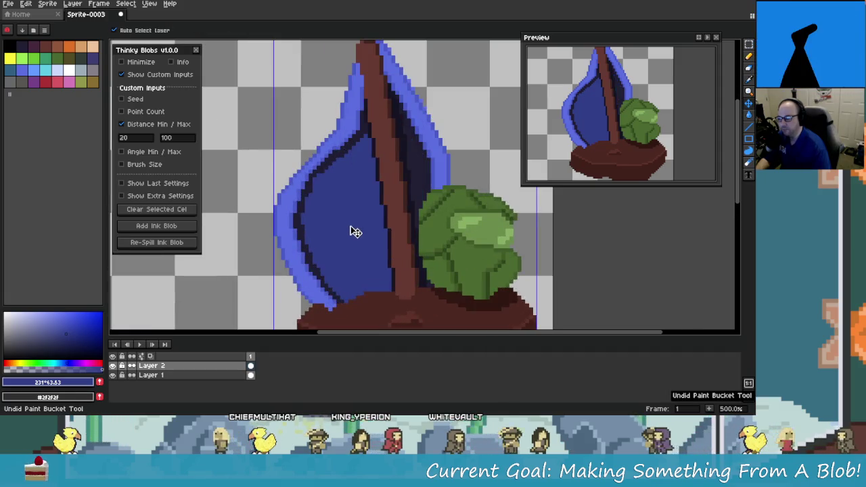
key("ctrl+z")
Re-pick the navy and fill the sail interior with lighter purple #342e6a.
scroll(356, 232, "down", 1)
scroll(356, 232, "down", 1)
scroll(356, 232, "down", 2)
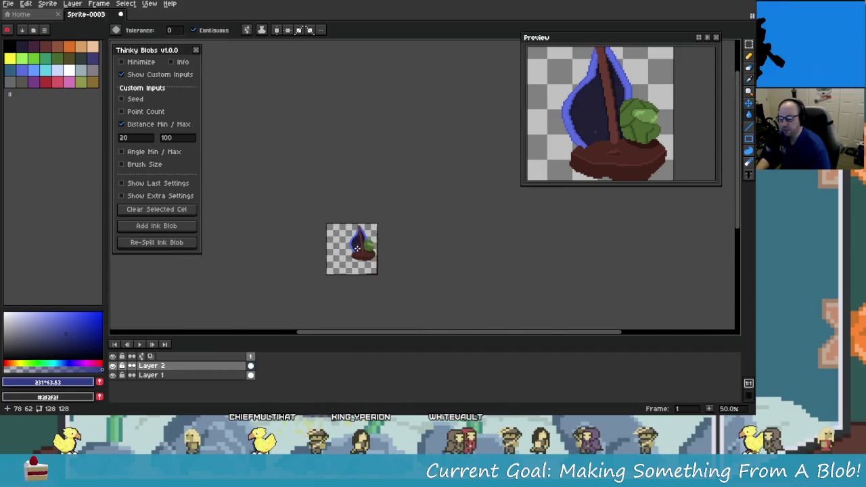
scroll(351, 236, "up", 6)
scroll(311, 271, "left", 1)
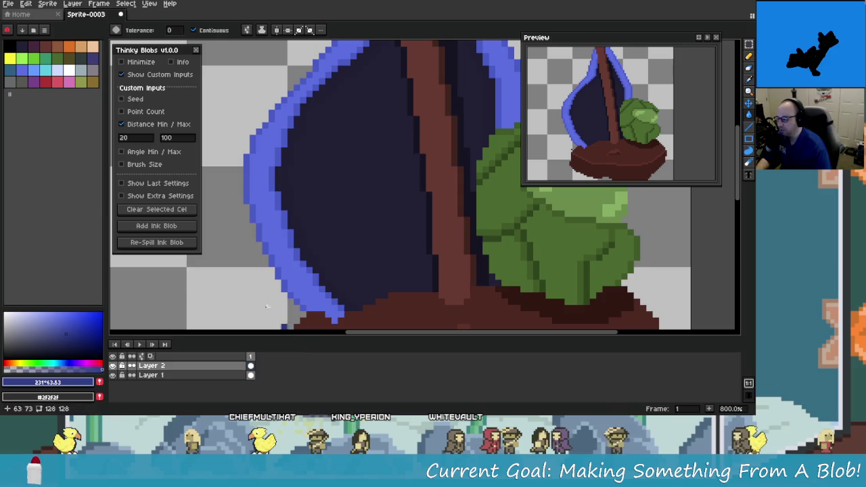
left_click(352, 180, "alt")
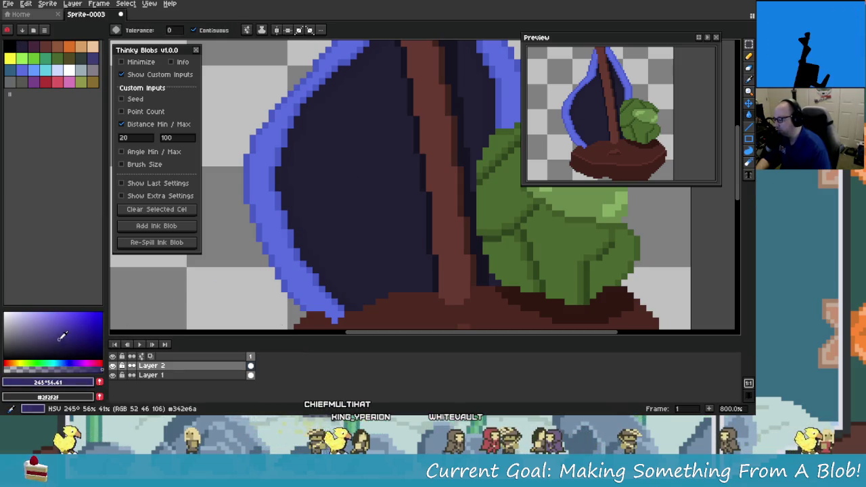
left_click(339, 203)
left_click(338, 122)
Re-centre the sail, sample its dark purple outline, and pick a deeper purple shade.
left_click_drag(392, 156, 358, 190)
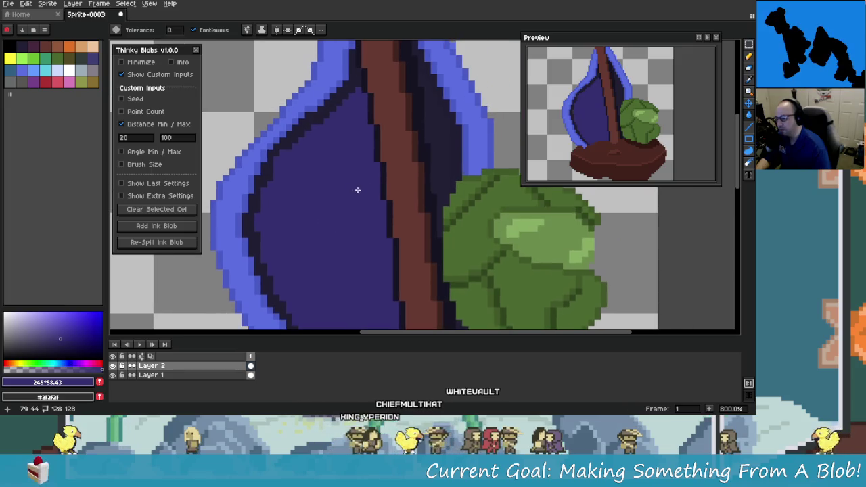
scroll(440, 195, "down", 1)
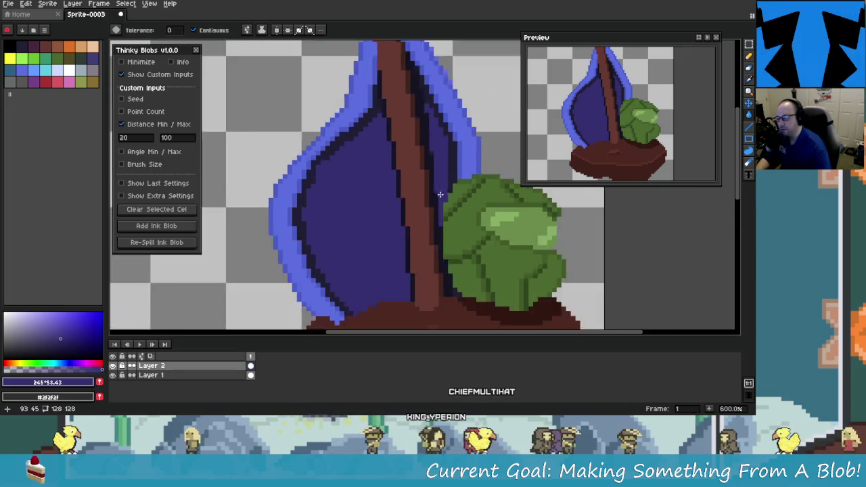
scroll(440, 195, "down", 5)
scroll(440, 195, "up", 4)
left_click_drag(459, 198, 405, 198)
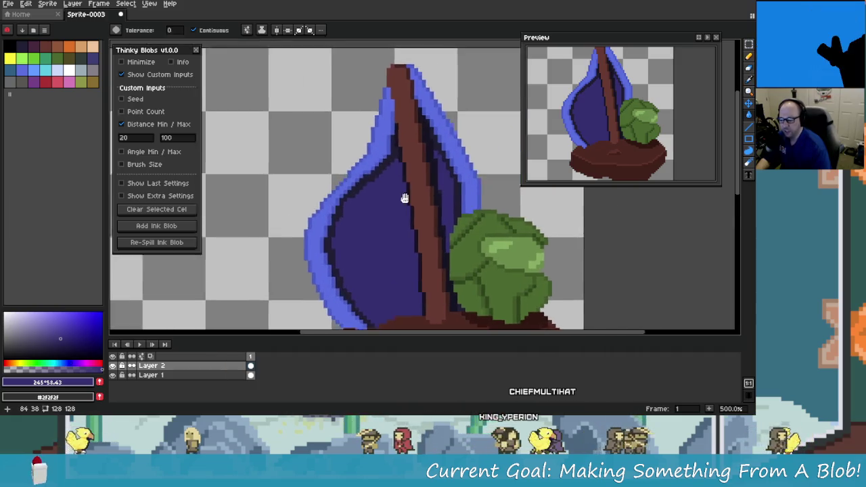
scroll(379, 186, "up", 1)
scroll(379, 172, "up", 2)
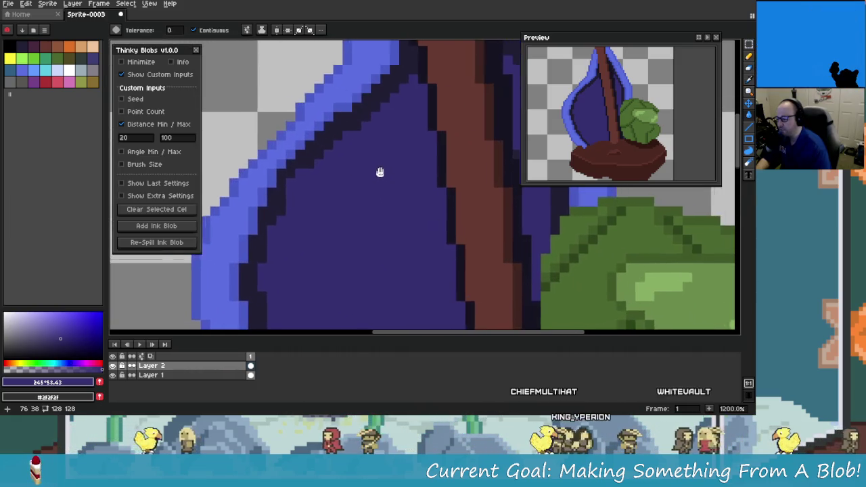
left_click_drag(380, 172, 383, 180)
left_click(323, 175, "alt")
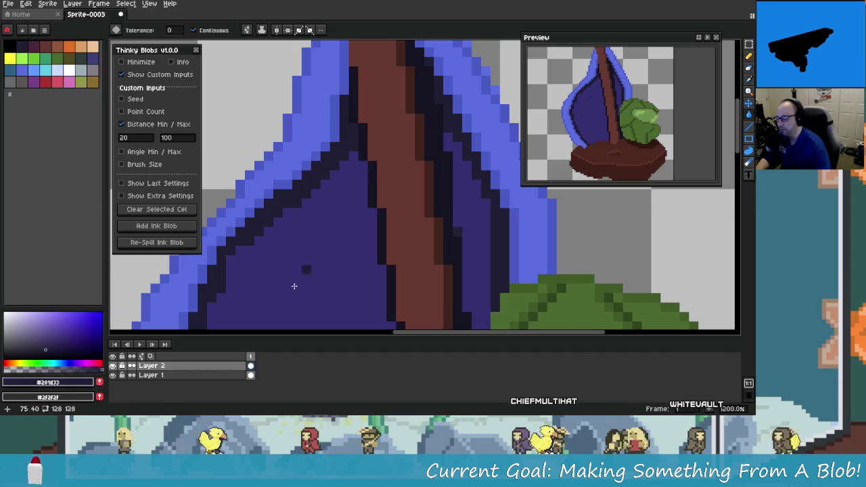
left_click(54, 345)
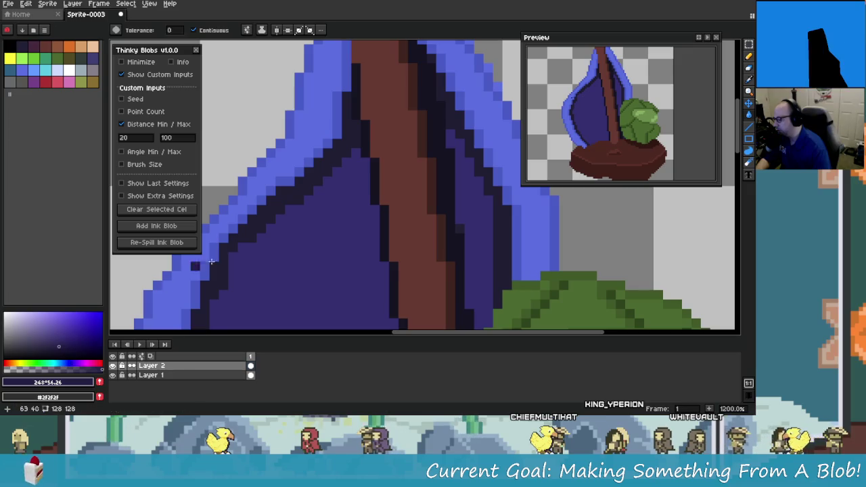
Zoom in and out to frame the sailboat's brown base.
scroll(347, 233, "down", 3)
scroll(358, 230, "down", 1)
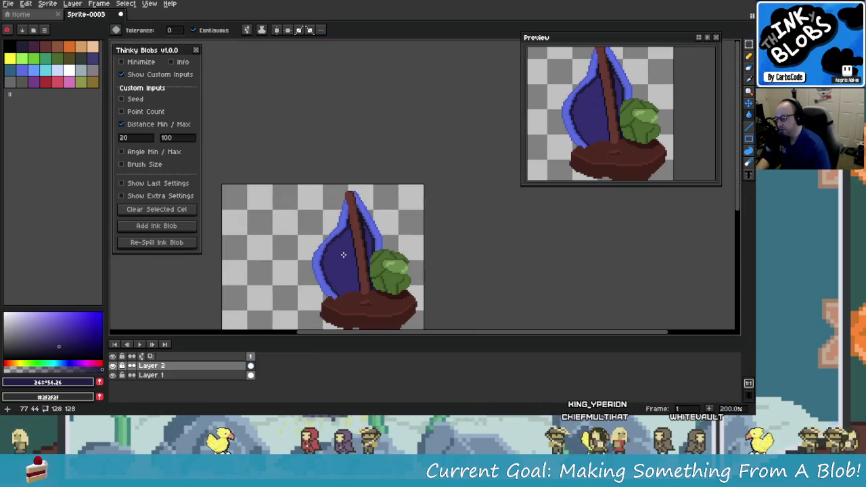
scroll(379, 228, "up", 2)
scroll(393, 227, "up", 1)
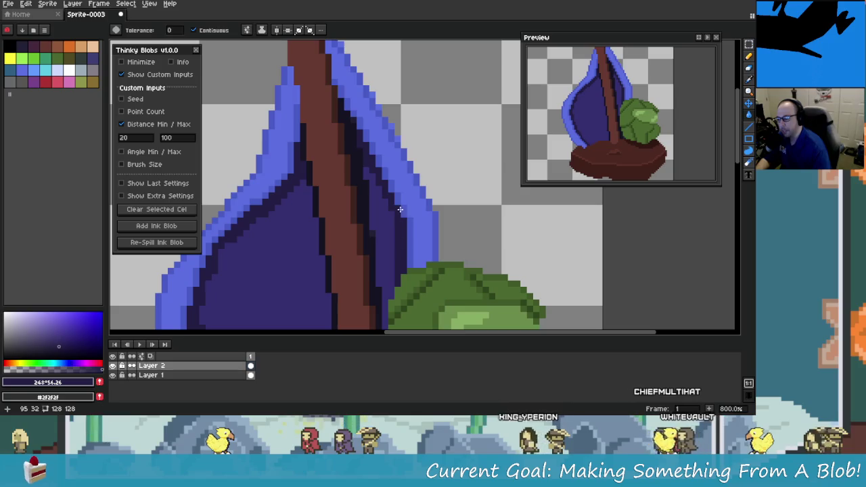
scroll(393, 226, "down", 2)
scroll(395, 225, "down", 2)
scroll(395, 225, "down", 1)
scroll(379, 234, "up", 3)
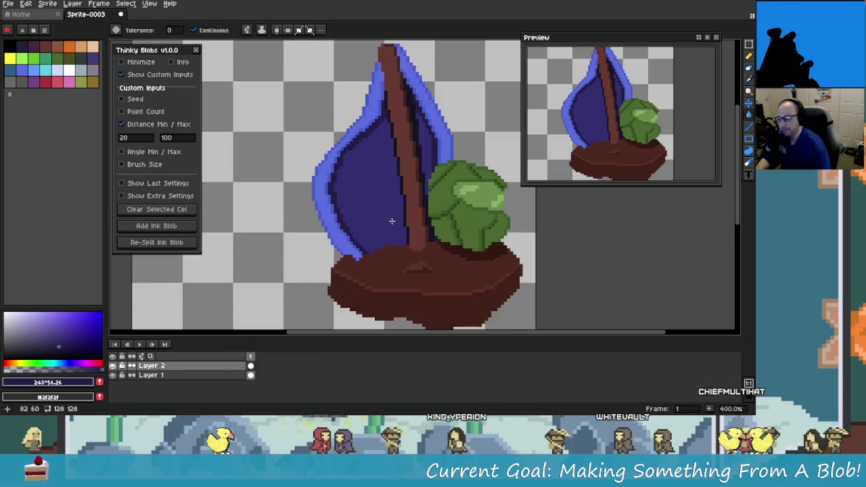
scroll(354, 246, "up", 1)
scroll(347, 243, "up", 1)
scroll(342, 239, "down", 2)
scroll(331, 251, "up", 1)
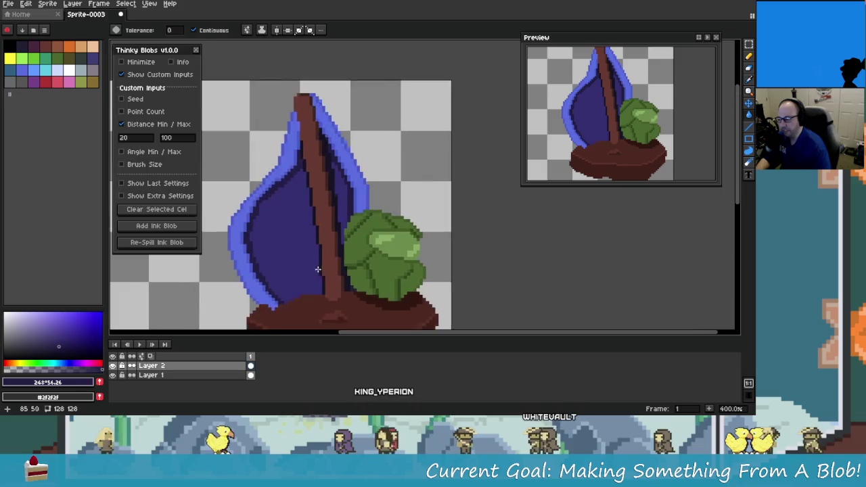
scroll(317, 230, "down", 2)
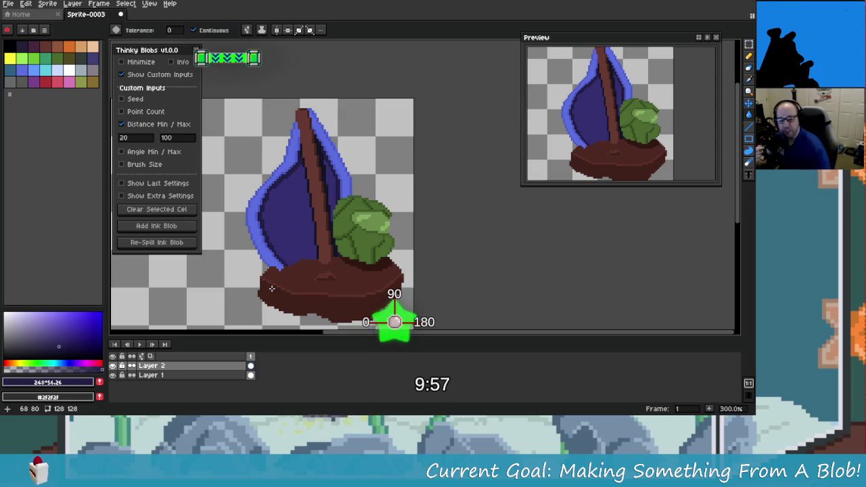
scroll(258, 234, "up", 1)
scroll(291, 235, "up", 1)
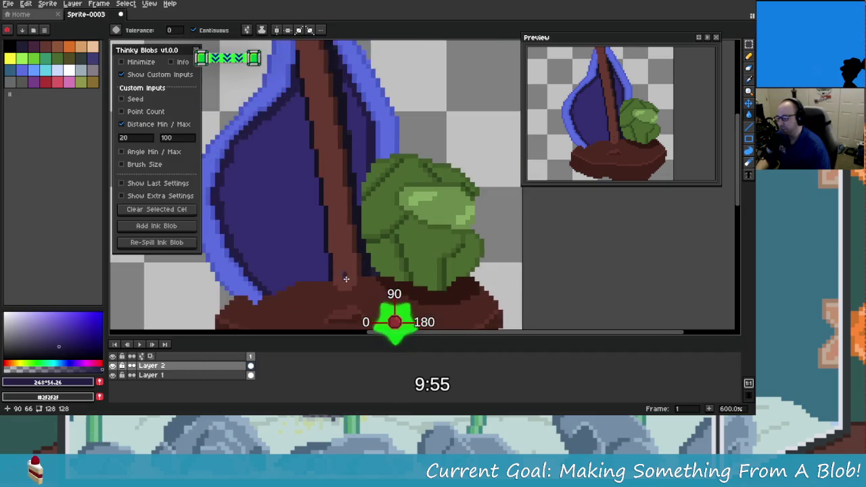
scroll(324, 235, "up", 1)
scroll(358, 213, "up", 4)
scroll(383, 227, "down", 3)
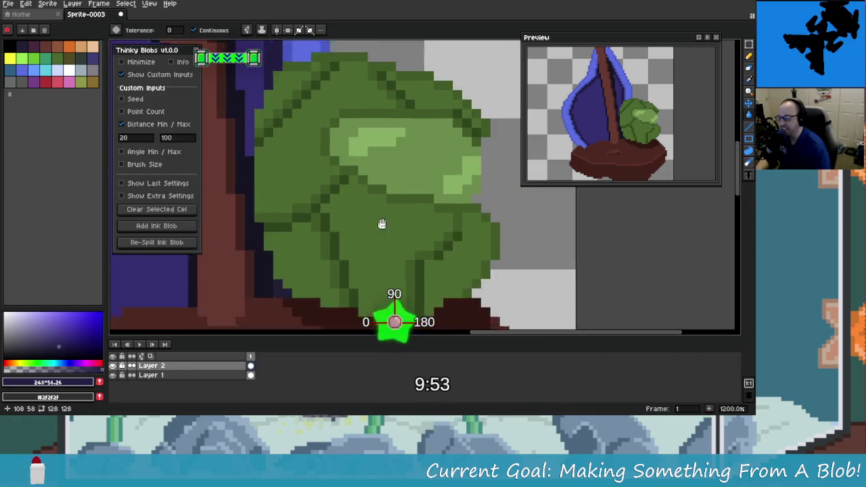
scroll(336, 168, "down", 4)
scroll(359, 196, "down", 3)
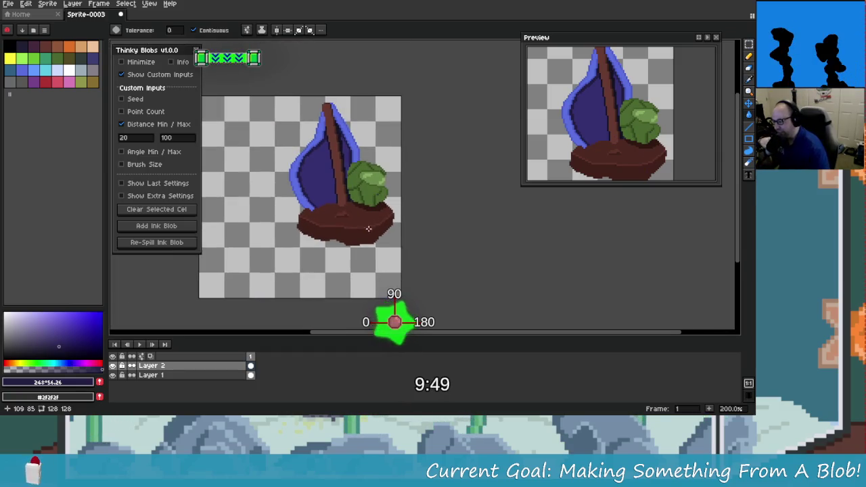
scroll(368, 229, "up", 5)
scroll(354, 203, "down", 1)
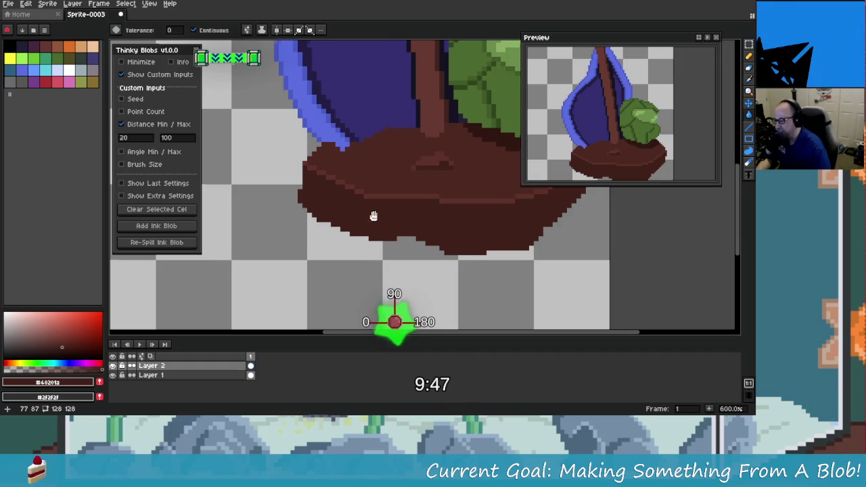
scroll(373, 216, "up", 3)
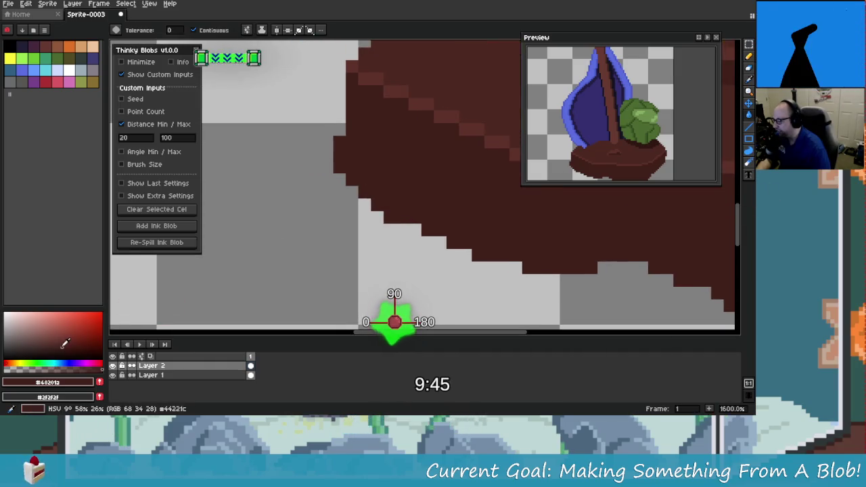
Pick a slightly darker brown and trace it along the base's lower edge.
left_click_drag(68, 345, 65, 346)
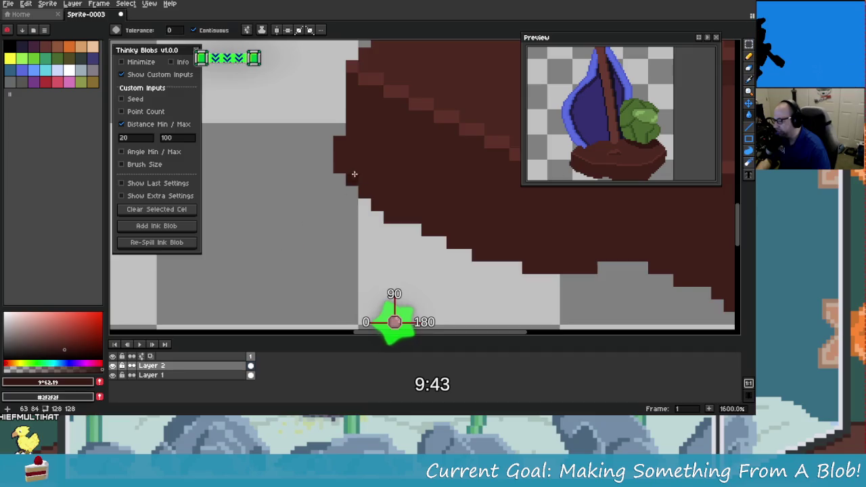
scroll(345, 169, "up", 2)
scroll(408, 226, "up", 1)
mouse_move(416, 235)
left_mouse_down()
mouse_move(381, 212)
mouse_move(335, 215)
left_mouse_up()
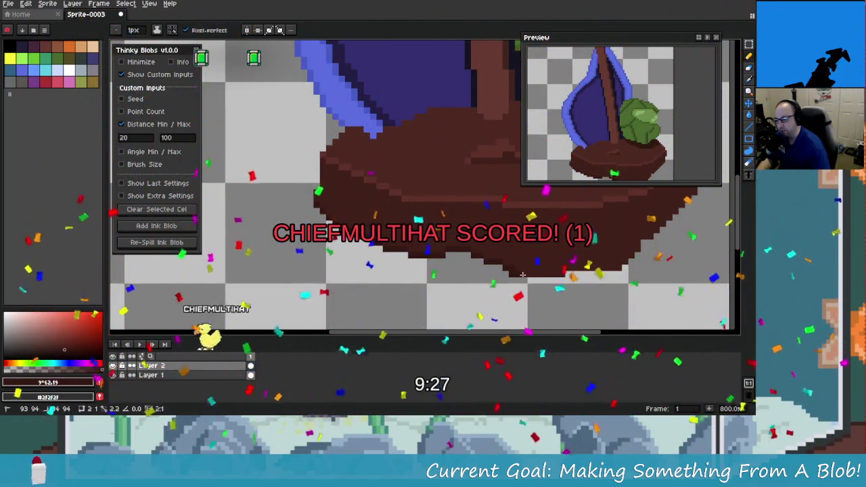
Undo the stray dark-brown pencil strokes on the base's edge.
key("ctrl+z")
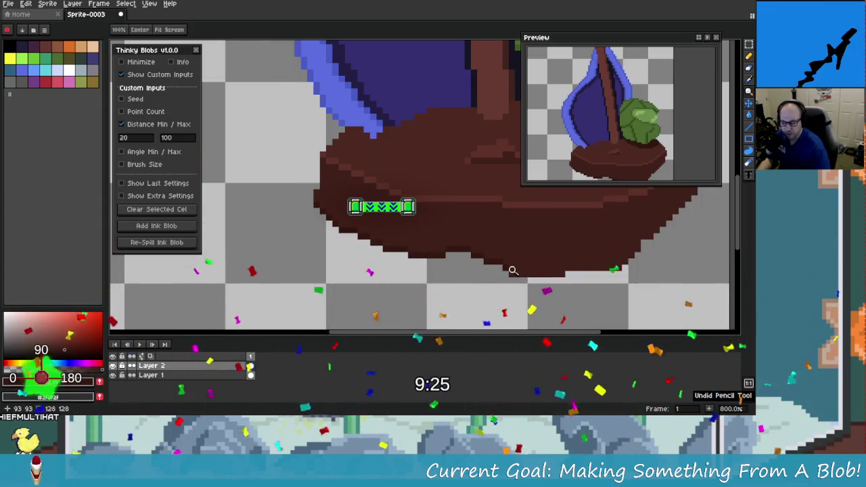
scroll(513, 271, "up", 5)
key("b")
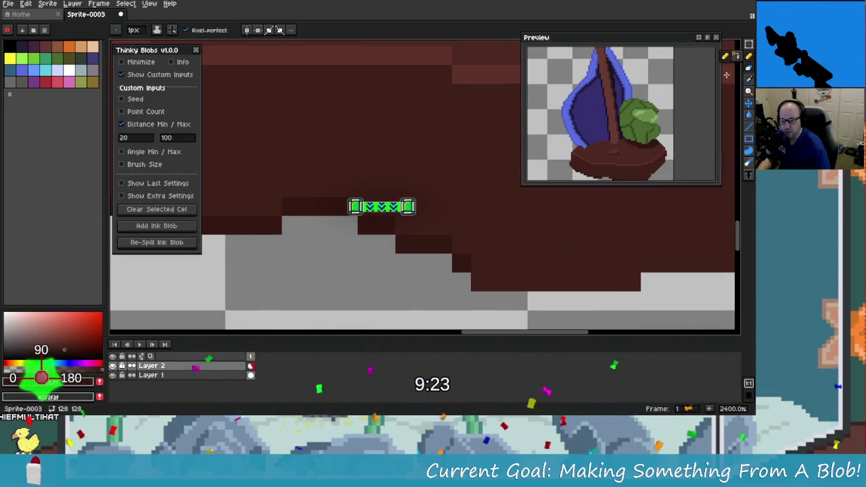
mouse_move(386, 280)
left_mouse_down()
mouse_move(474, 266)
mouse_move(420, 264)
left_mouse_up()
key("ctrl+z")
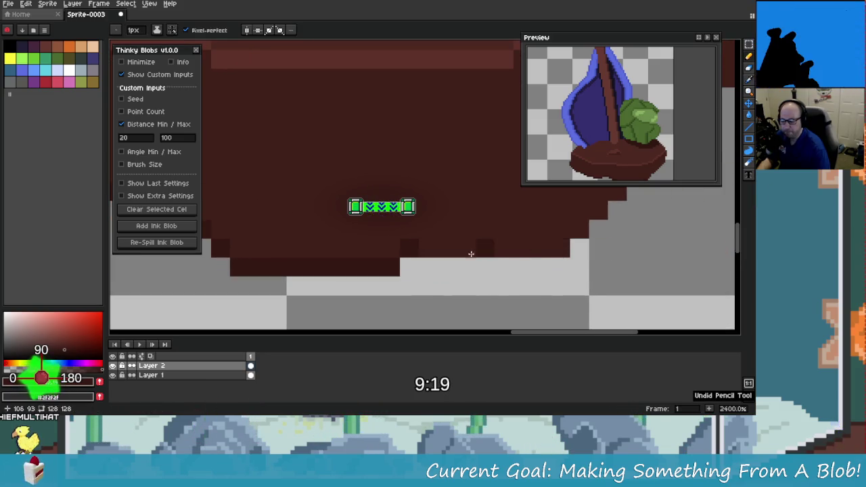
key("ctrl+z")
Work along the base's right edge to its tip, then zoom out to 200%.
left_click_drag(584, 251, 549, 277)
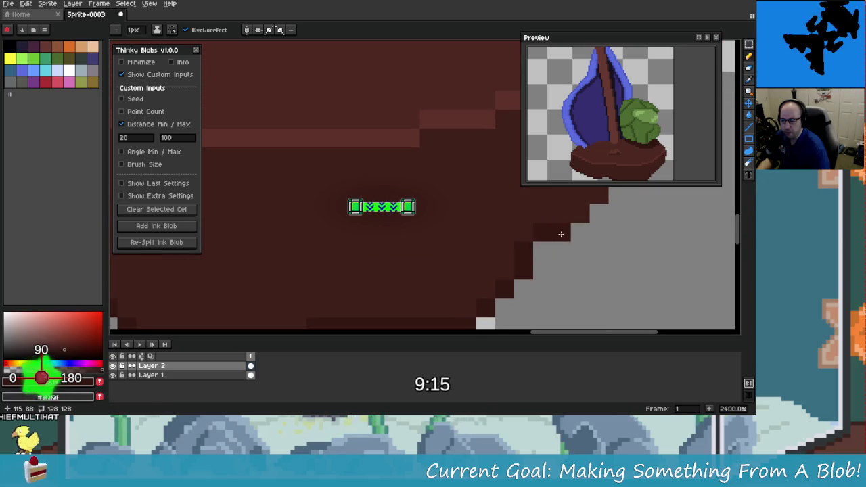
left_click_drag(561, 234, 529, 290)
left_click_drag(567, 233, 540, 271)
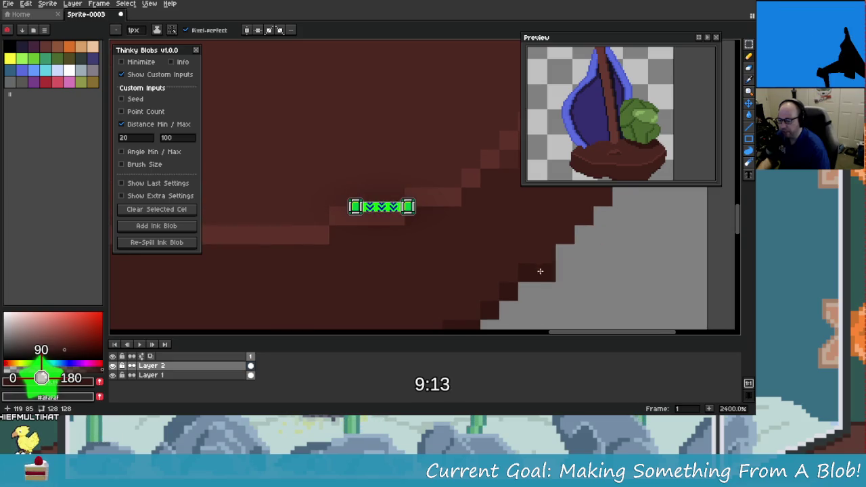
mouse_move(561, 239)
left_mouse_down()
mouse_move(561, 265)
mouse_move(547, 254)
mouse_move(495, 313)
left_mouse_up()
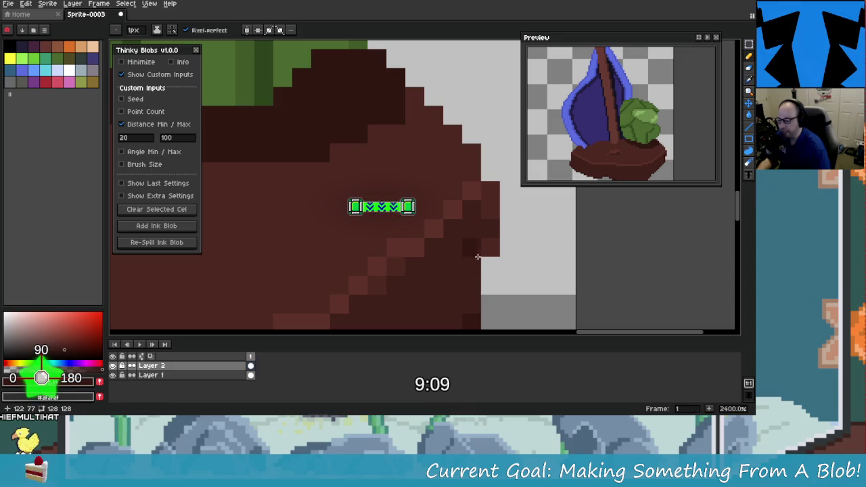
left_click(488, 194)
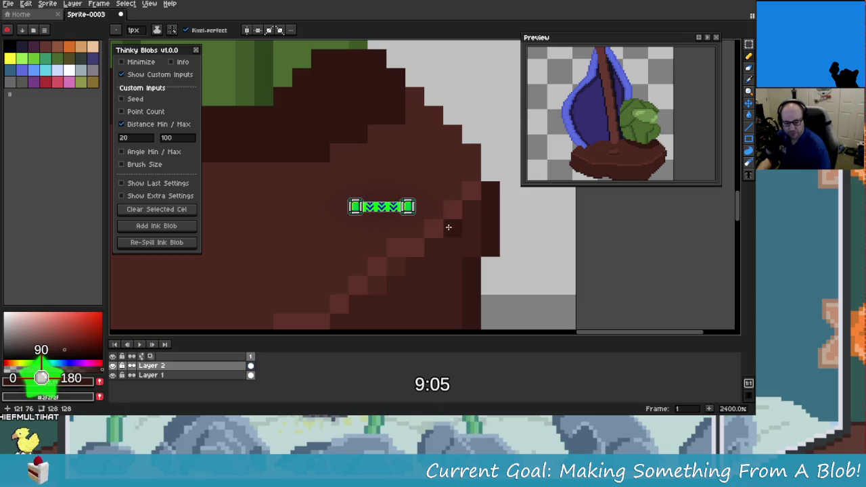
scroll(454, 199, "down", 3)
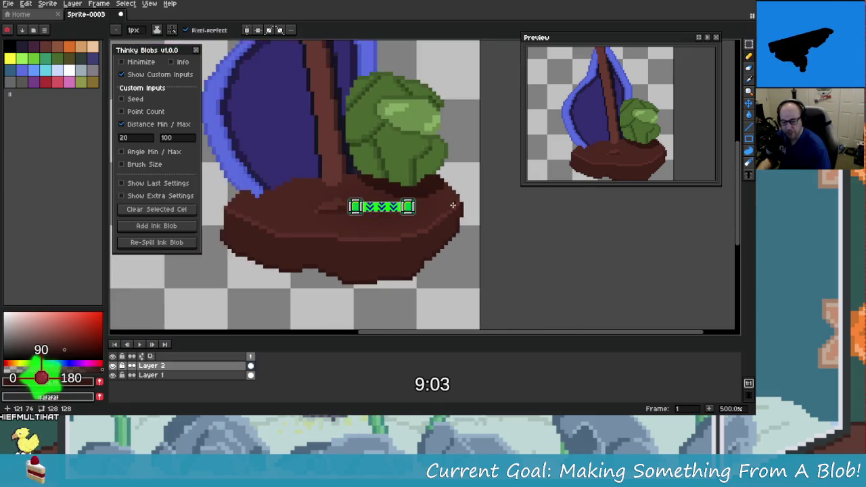